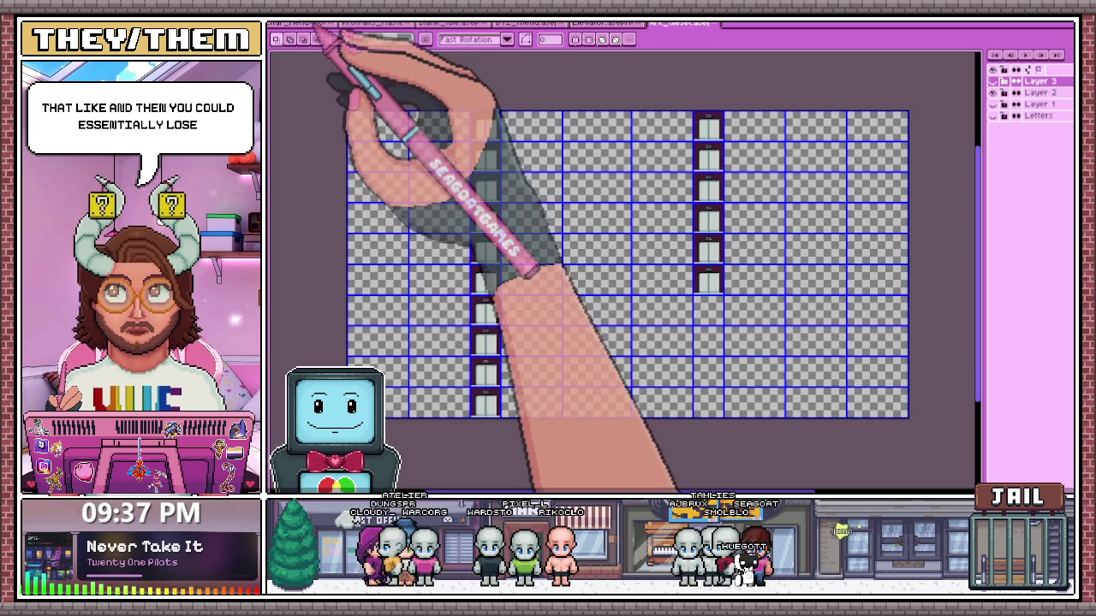
Switch to the game menu mockup document
click(312, 24)
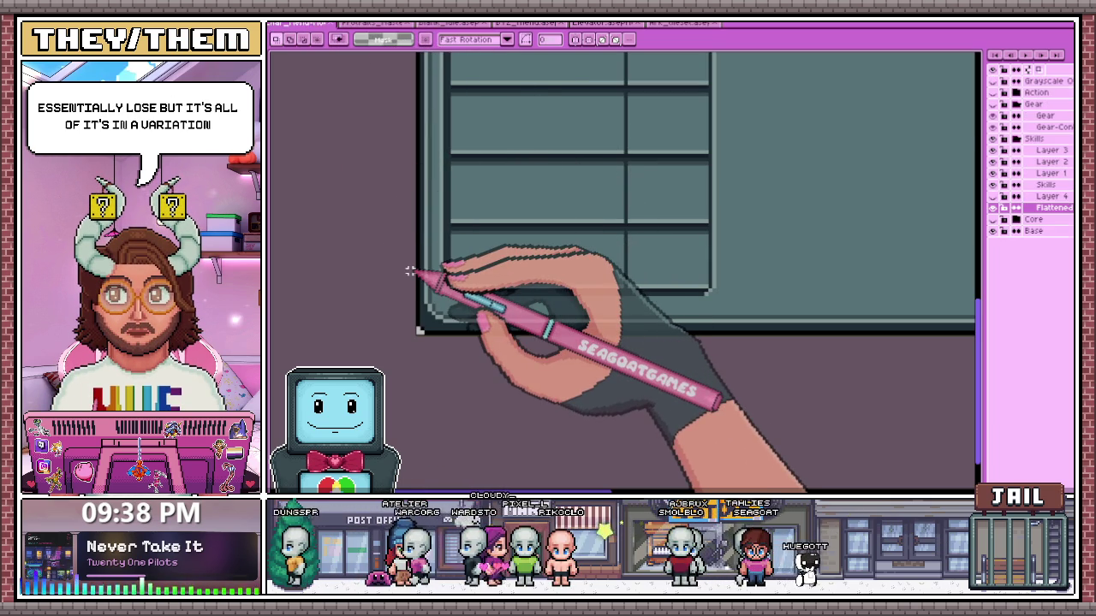
scroll(410, 271, down, 3)
scroll(428, 282, up, 2)
scroll(428, 248, up, 2)
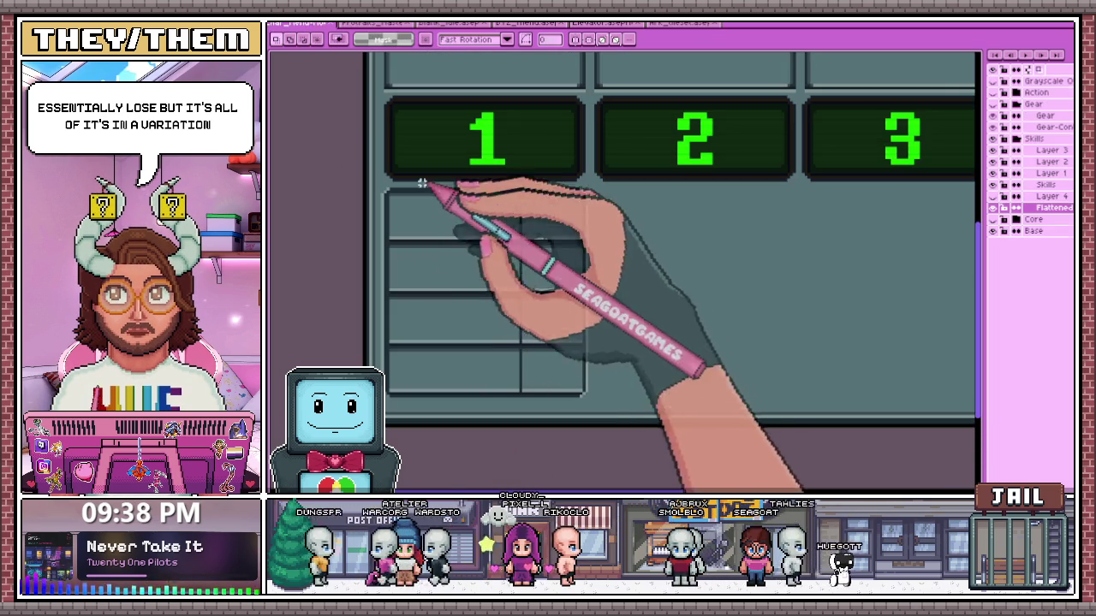
scroll(403, 215, up, 1)
scroll(385, 192, up, 2)
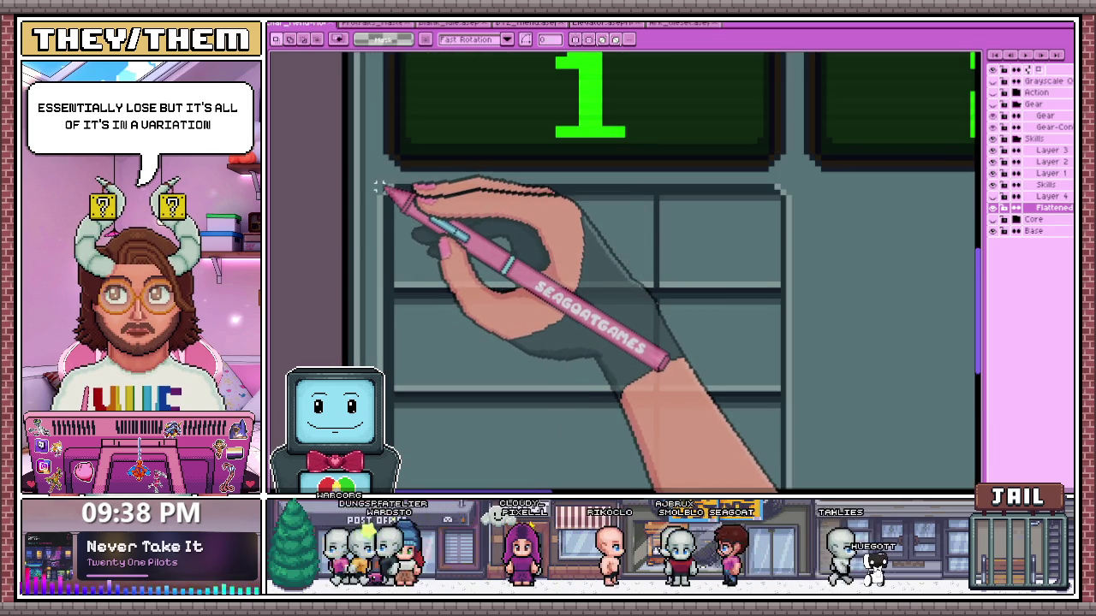
scroll(383, 188, down, 2)
Copy the cell grid under column 1 and place a copy under column 2
drag(381, 191, 635, 421)
scroll(479, 342, up, 2)
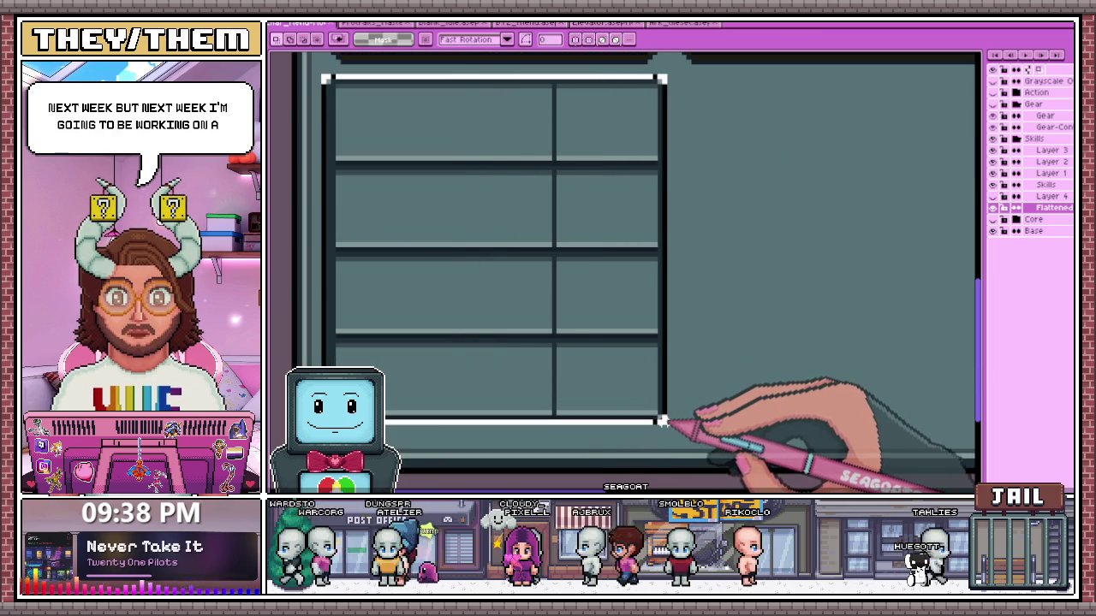
scroll(574, 369, down, 2)
scroll(505, 304, down, 3)
scroll(462, 282, up, 2)
drag(428, 285, 557, 281)
scroll(495, 242, up, 2)
scroll(506, 226, up, 1)
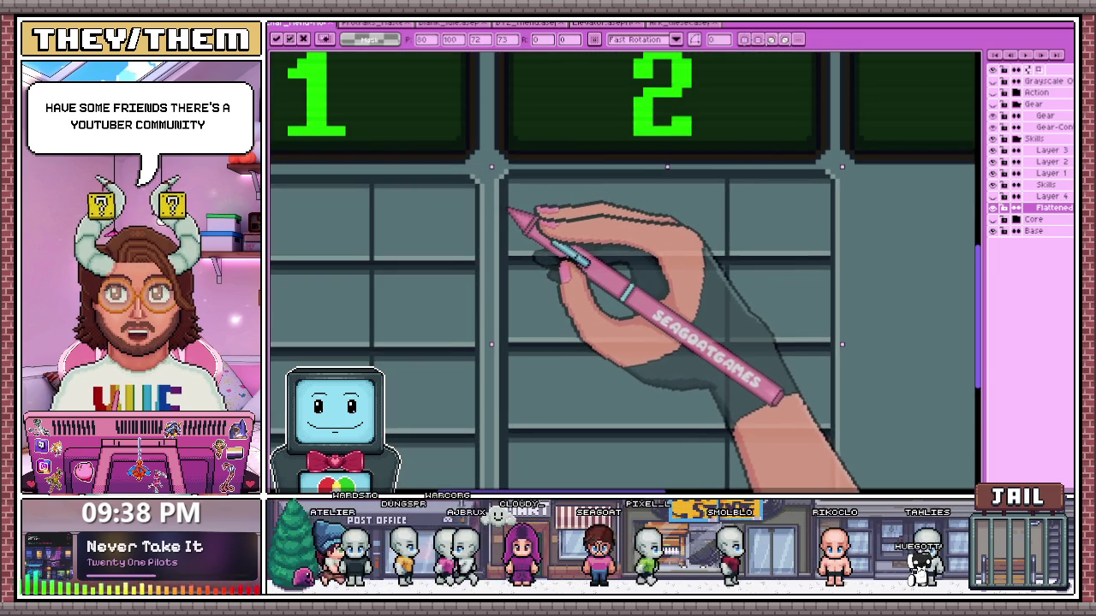
scroll(519, 214, down, 2)
scroll(479, 147, up, 2)
scroll(501, 192, up, 2)
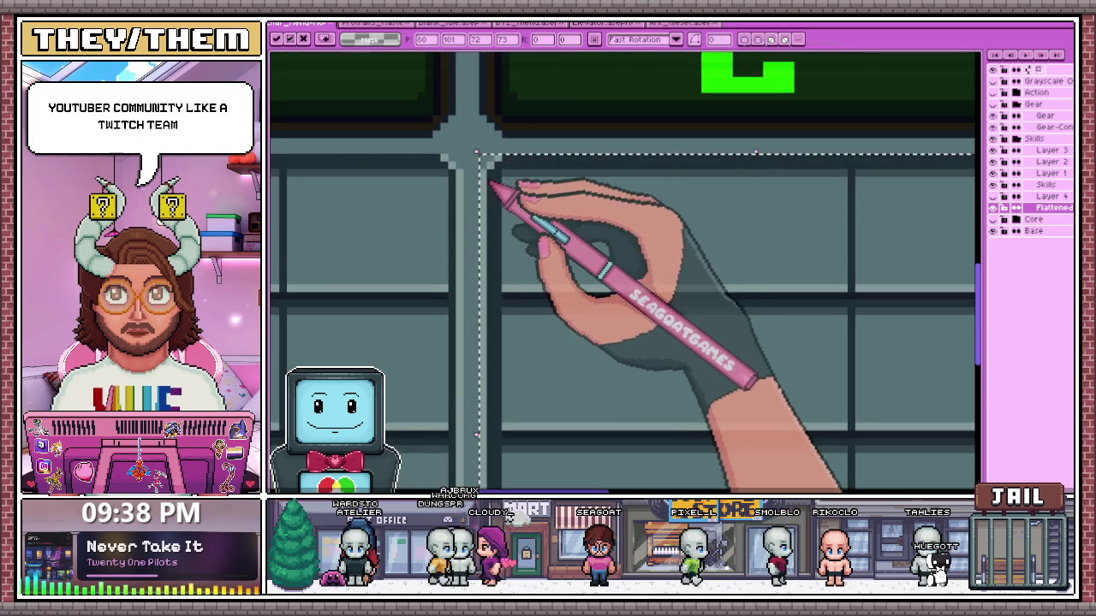
scroll(479, 137, up, 2)
scroll(454, 105, down, 2)
scroll(465, 215, down, 2)
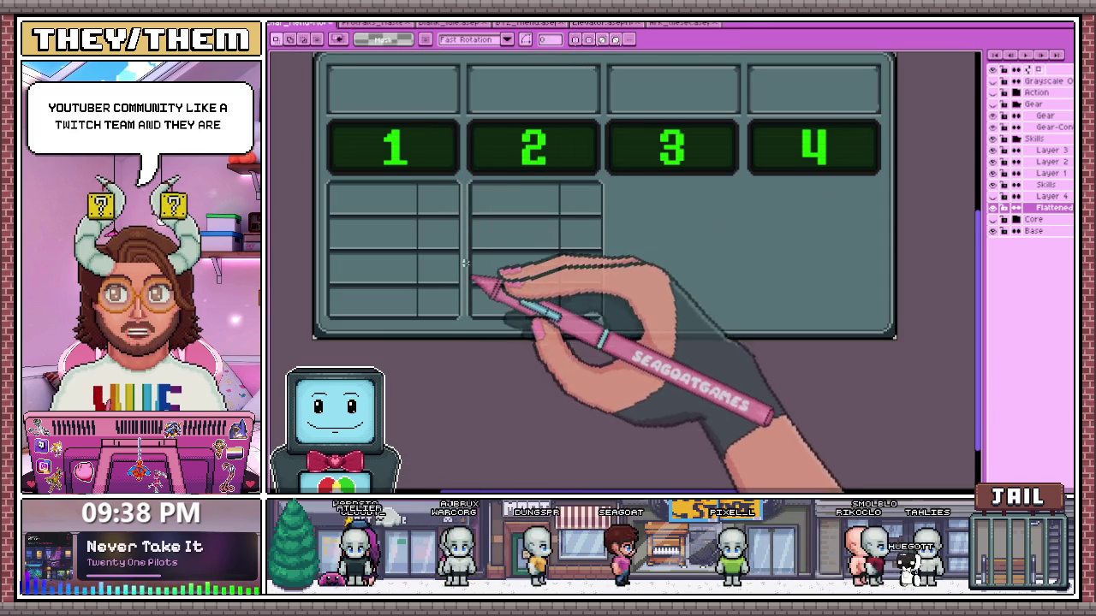
scroll(437, 209, up, 2)
scroll(470, 199, up, 1)
scroll(470, 198, up, 1)
scroll(473, 202, up, 1)
scroll(475, 207, up, 1)
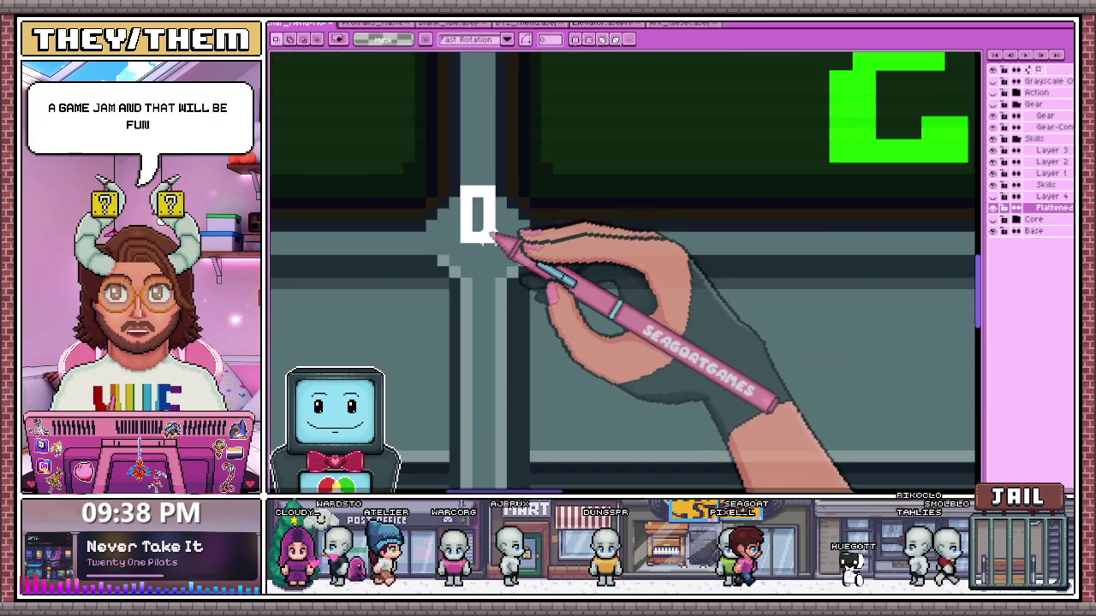
scroll(478, 231, down, 3)
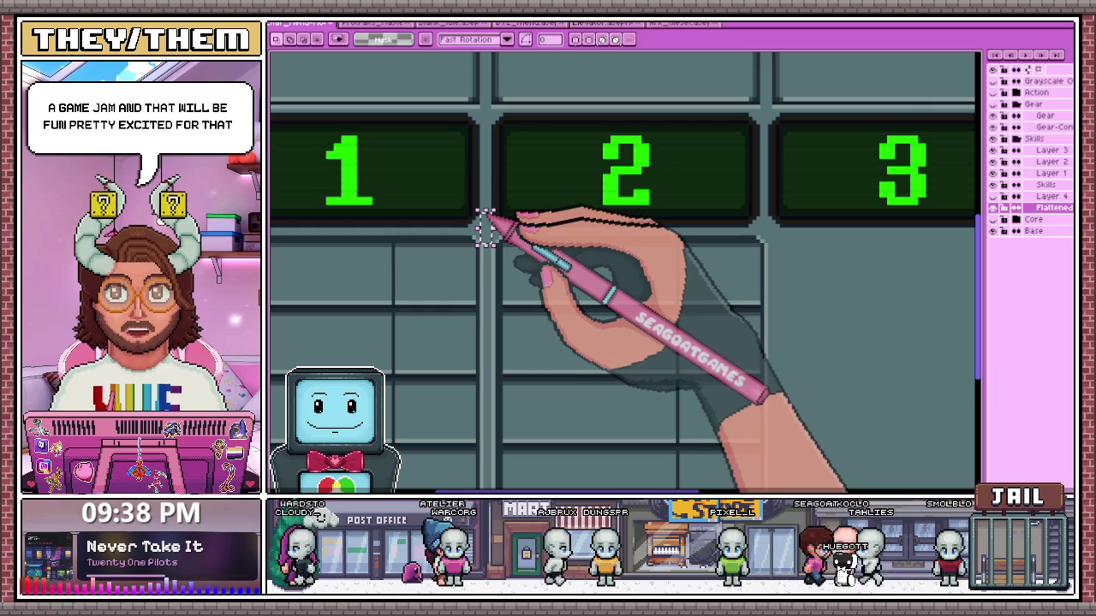
scroll(484, 230, down, 2)
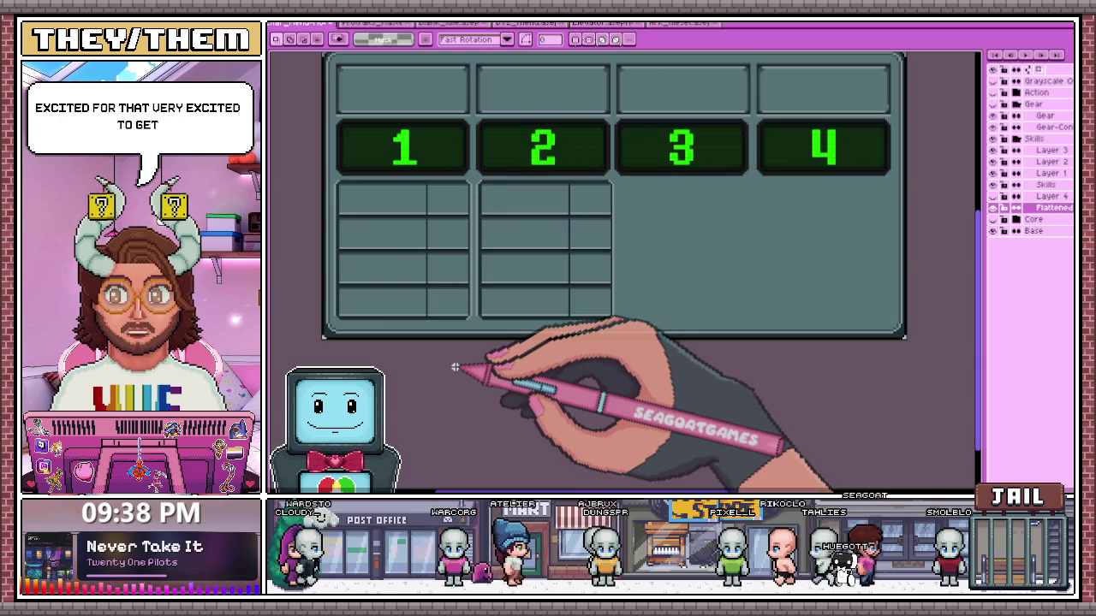
scroll(434, 204, up, 2)
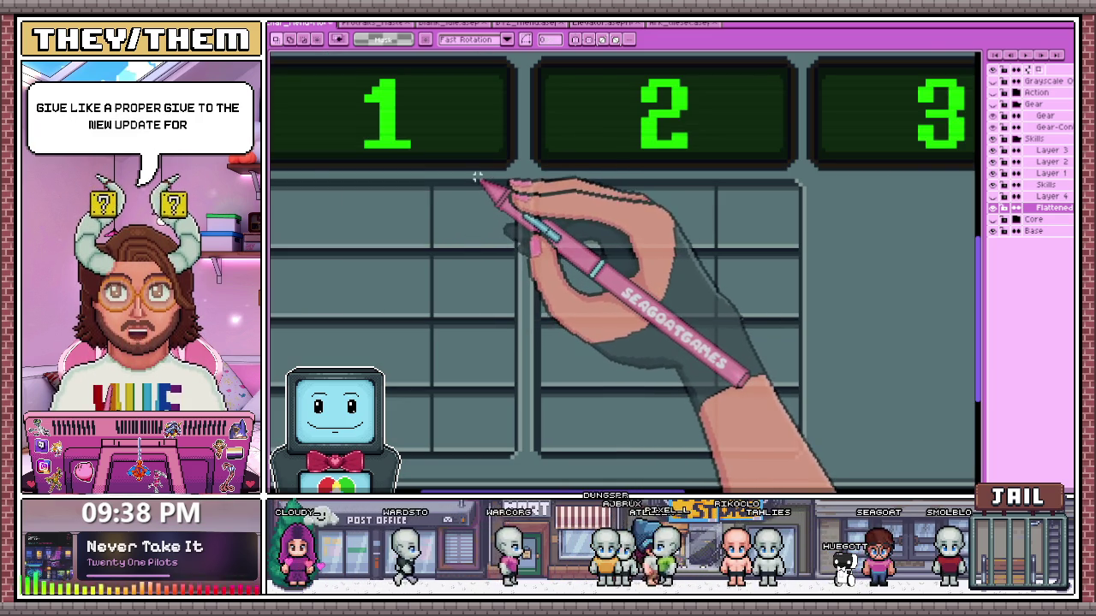
scroll(480, 186, down, 2)
scroll(462, 189, up, 2)
scroll(443, 177, down, 2)
scroll(471, 171, up, 2)
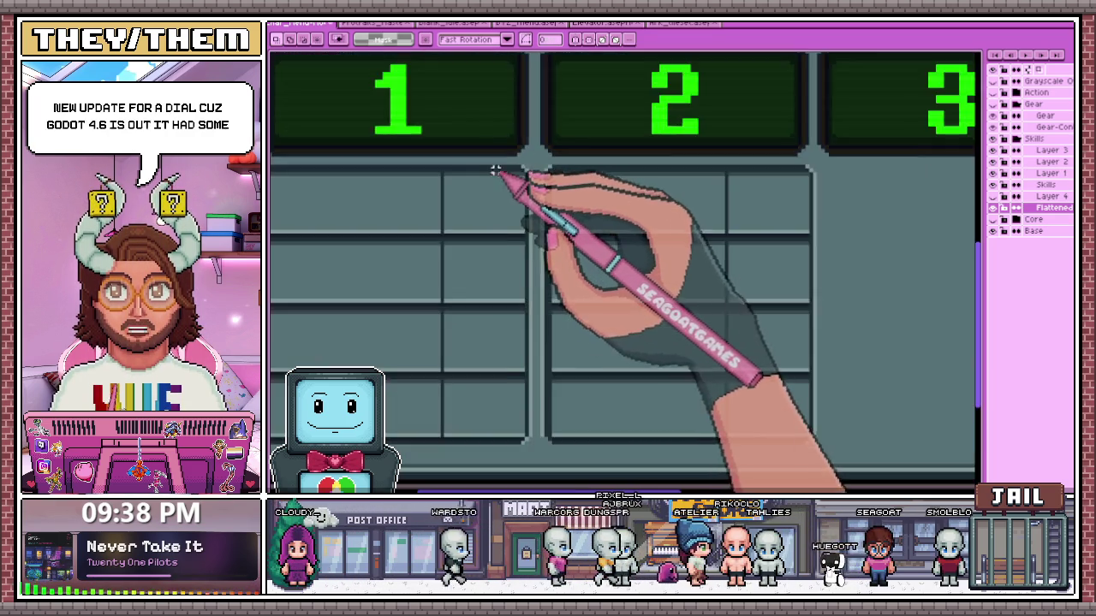
scroll(488, 177, down, 2)
scroll(502, 180, up, 2)
scroll(509, 165, up, 1)
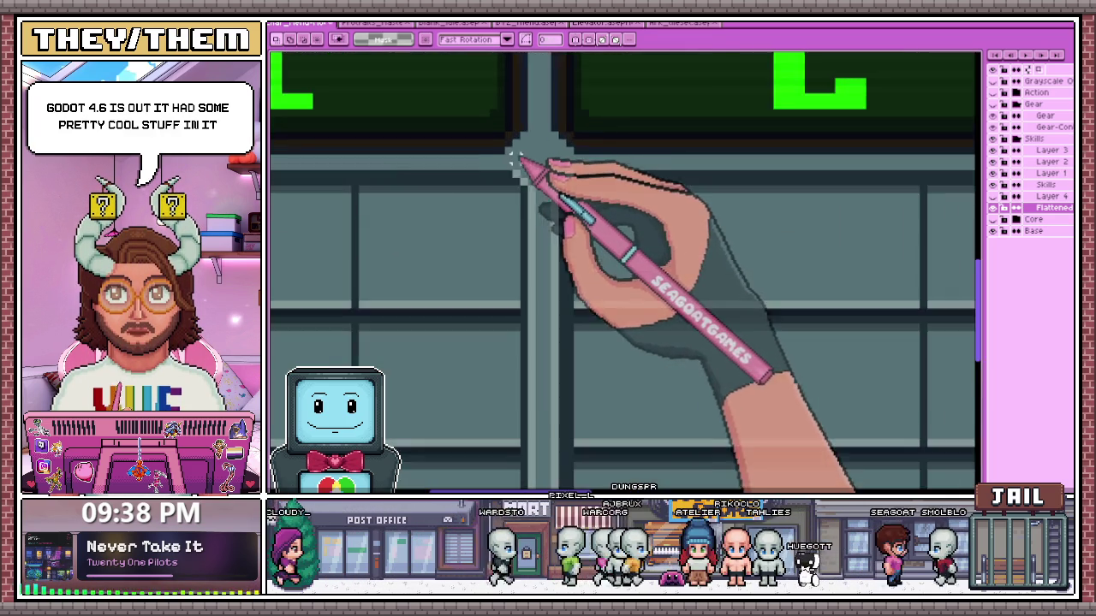
scroll(515, 162, down, 1)
scroll(505, 171, down, 1)
scroll(514, 195, down, 1)
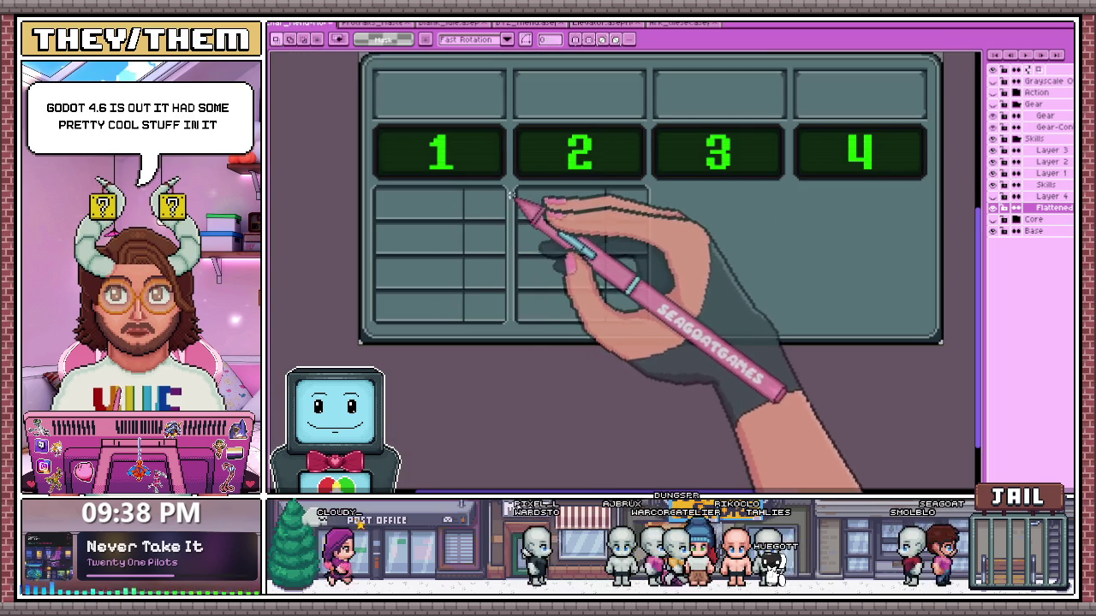
scroll(510, 189, up, 2)
scroll(507, 206, up, 1)
scroll(512, 184, down, 1)
scroll(514, 178, down, 1)
scroll(514, 171, down, 1)
Select the second grid block, transform it and commit its placement
mouse_move(516, 172)
mouse_down()
mouse_move(643, 355)
mouse_move(737, 390)
mouse_up()
scroll(522, 347, up, 2)
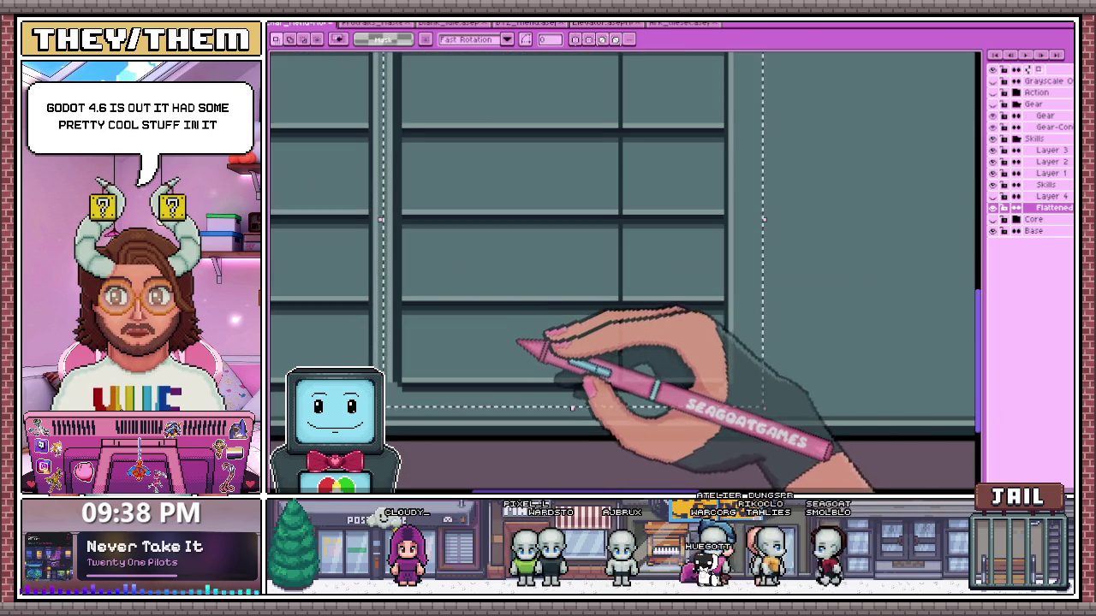
key(ctrl+t)
scroll(514, 345, down, 2)
key(Return)
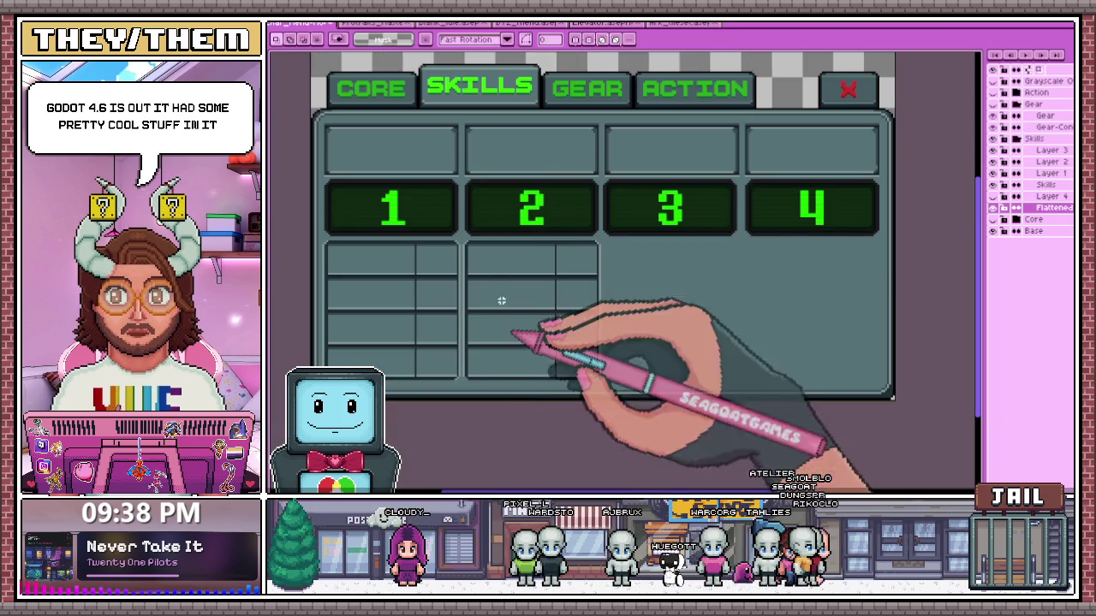
scroll(514, 334, up, 2)
Select a single column of grid cells and move it under column 3
drag(460, 210, 473, 285)
scroll(474, 257, down, 1)
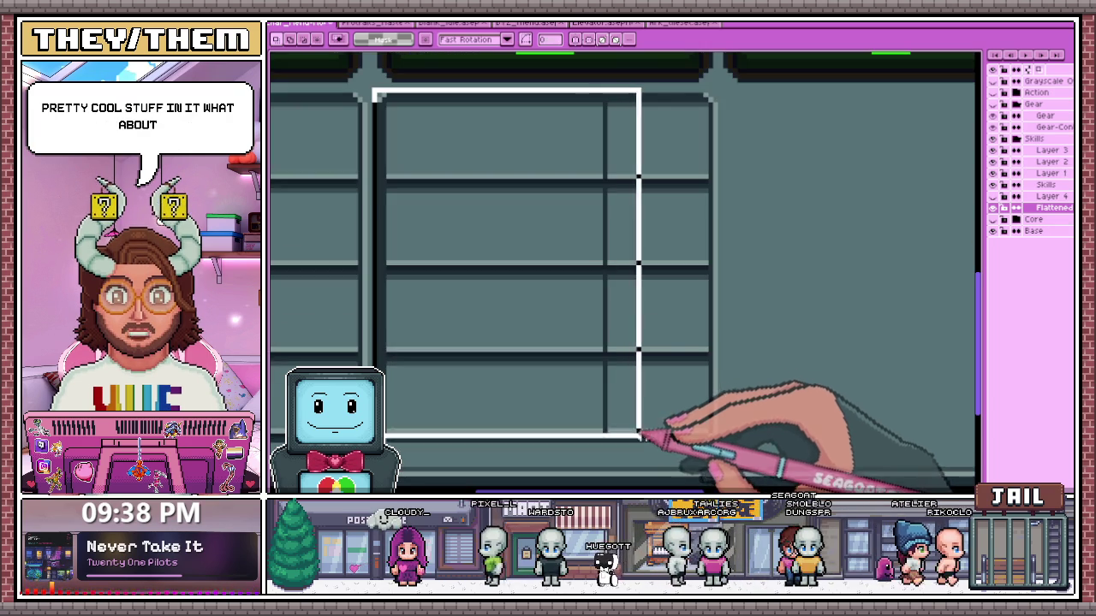
drag(597, 401, 651, 434)
scroll(368, 292, down, 3)
scroll(470, 317, up, 2)
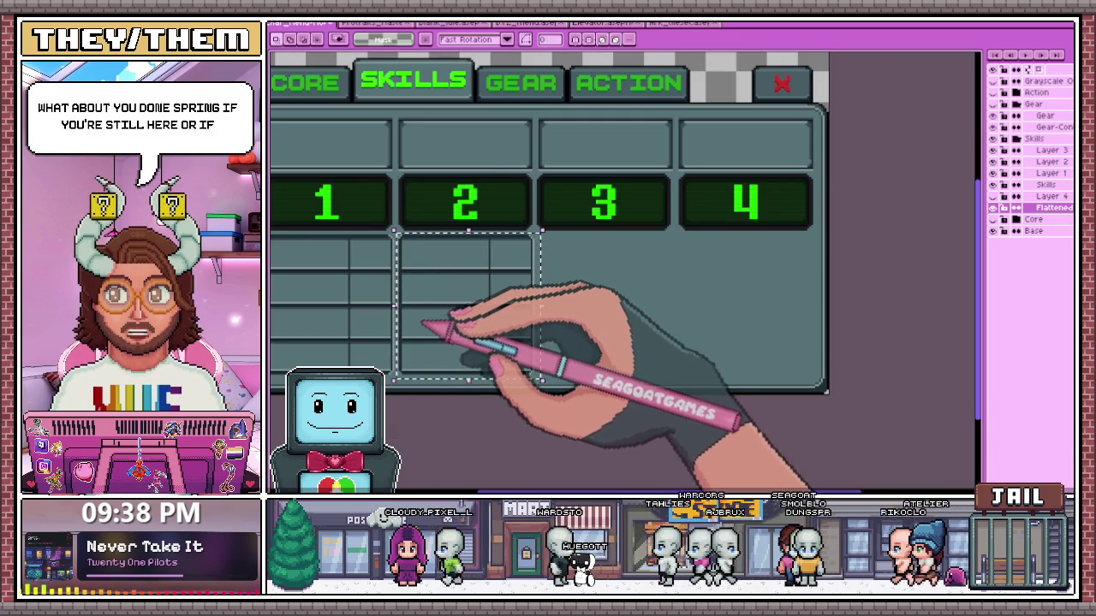
drag(447, 325, 572, 322)
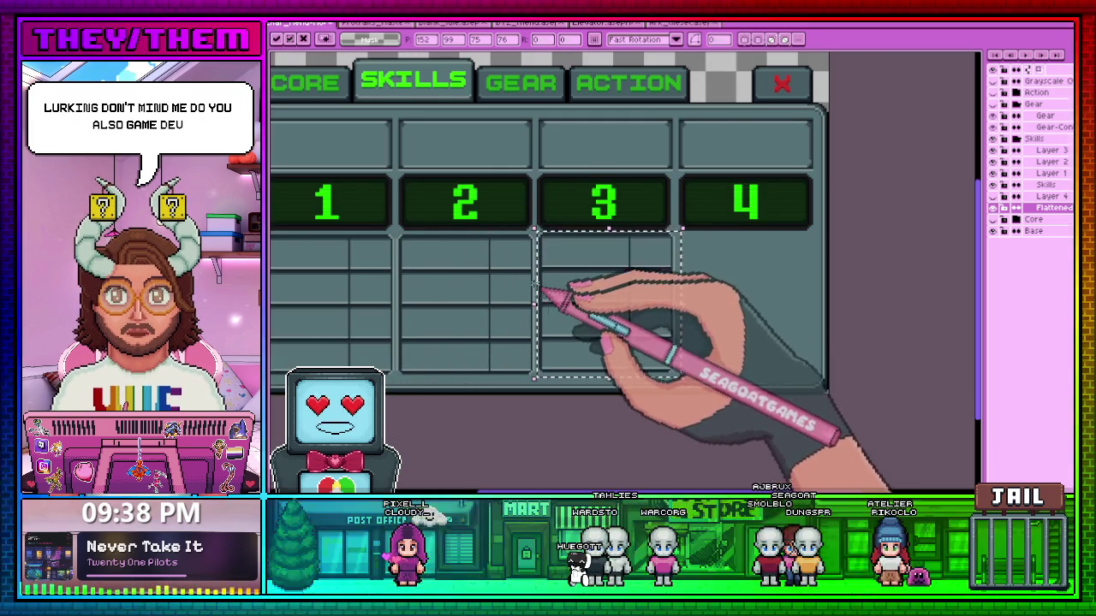
scroll(548, 274, up, 2)
scroll(554, 248, up, 1)
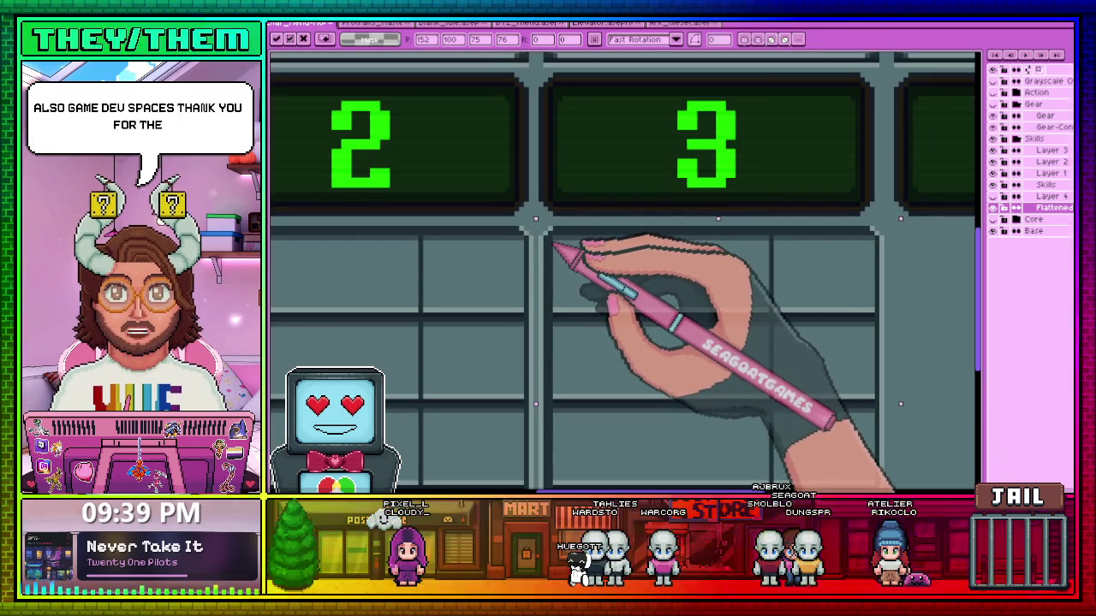
scroll(548, 249, down, 1)
scroll(599, 274, down, 2)
scroll(648, 296, up, 2)
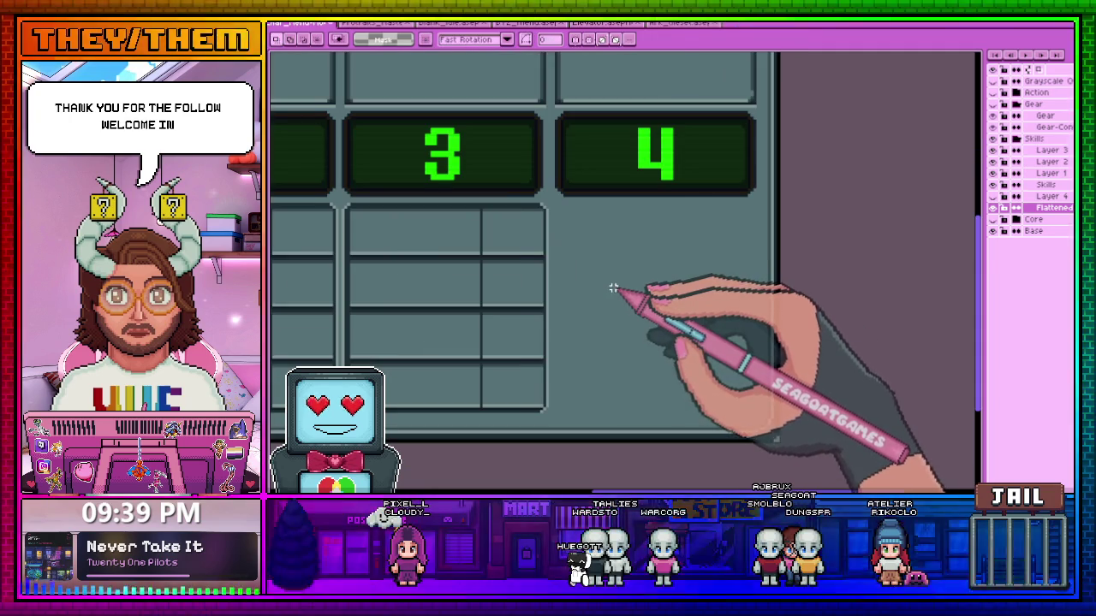
Paste another grid block under column 4 and show the green skill labels layer
key(ctrl+v)
drag(522, 243, 578, 248)
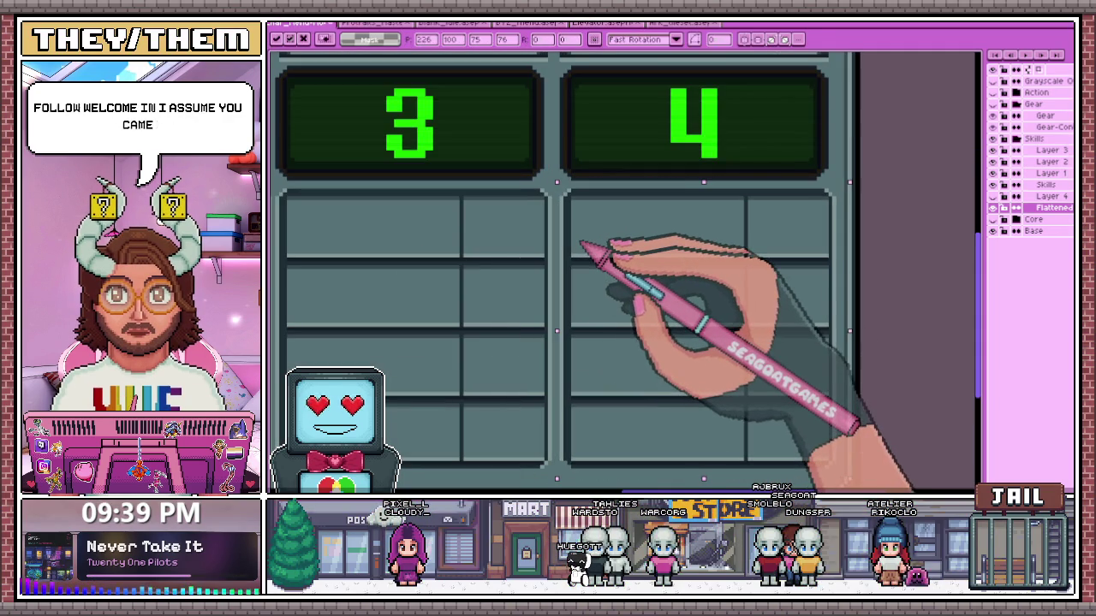
scroll(557, 215, down, 2)
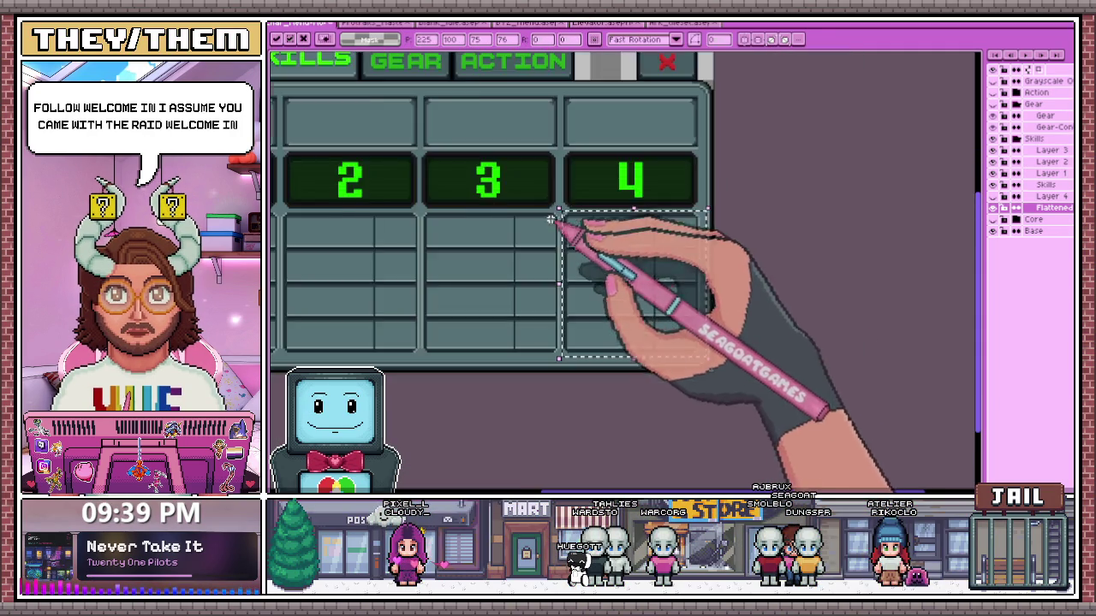
scroll(558, 362, down, 2)
key(Return)
scroll(343, 222, up, 2)
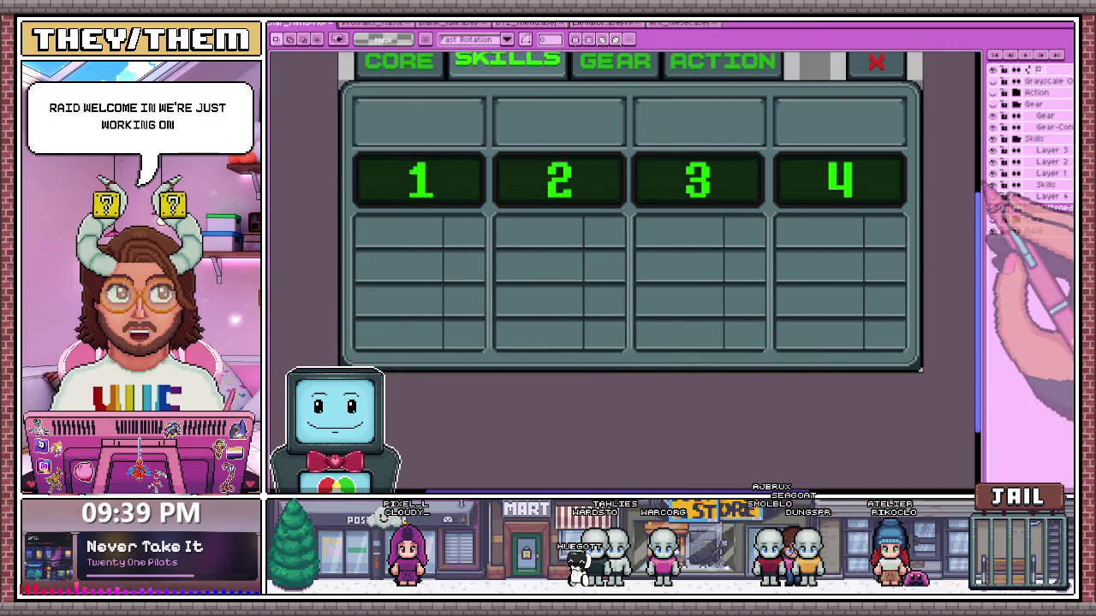
click(1005, 185)
Add a new empty layer above Flattened and clear the selection around Grit
click(994, 68)
scroll(535, 248, up, 2)
scroll(526, 245, down, 2)
scroll(343, 252, up, 2)
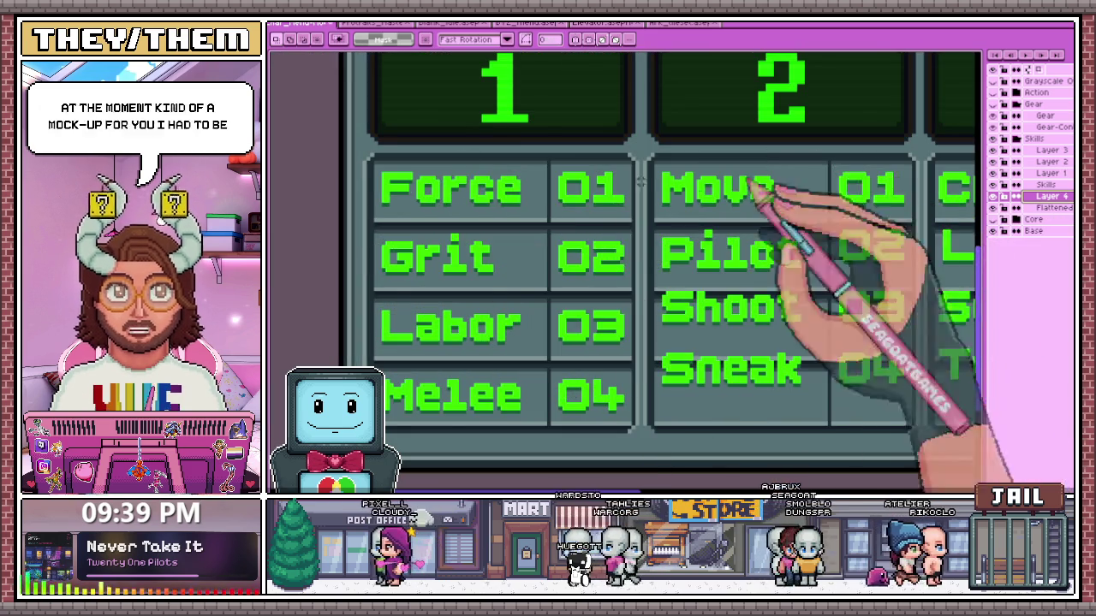
scroll(385, 214, up, 1)
scroll(452, 288, down, 2)
scroll(445, 306, down, 1)
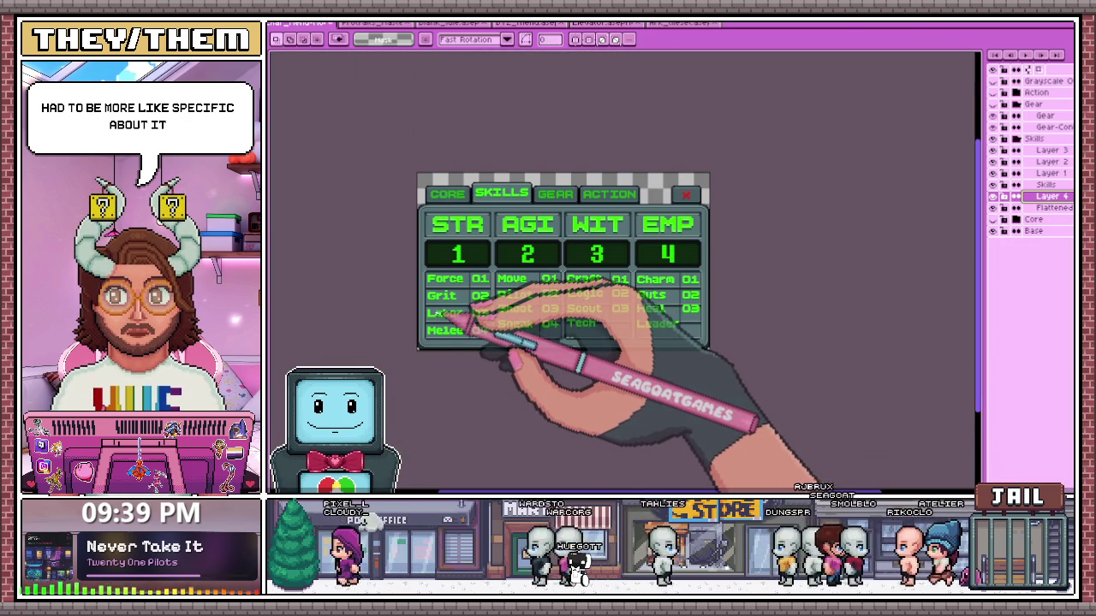
scroll(446, 283, up, 2)
scroll(428, 285, up, 1)
scroll(419, 278, up, 1)
scroll(411, 252, down, 1)
scroll(404, 233, up, 1)
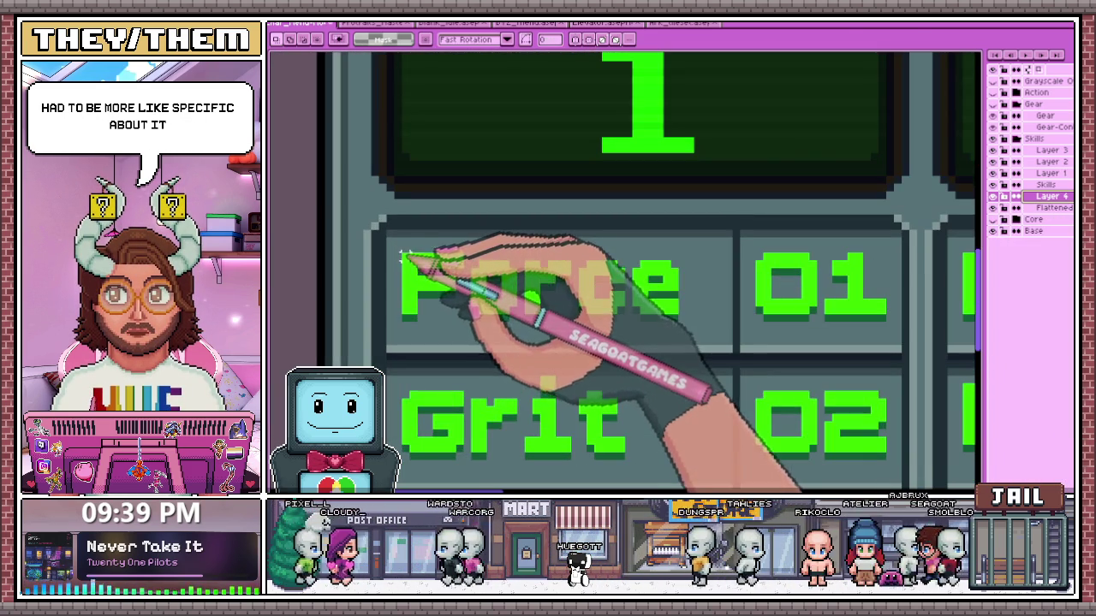
scroll(411, 274, down, 1)
scroll(424, 313, down, 1)
scroll(428, 359, up, 1)
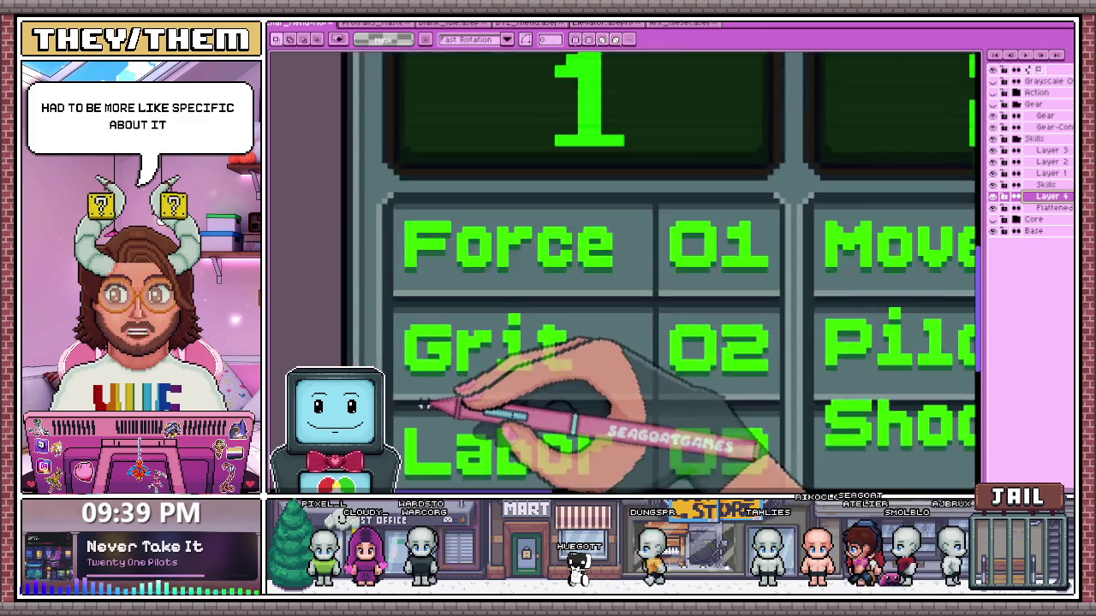
scroll(426, 389, up, 2)
scroll(424, 387, down, 1)
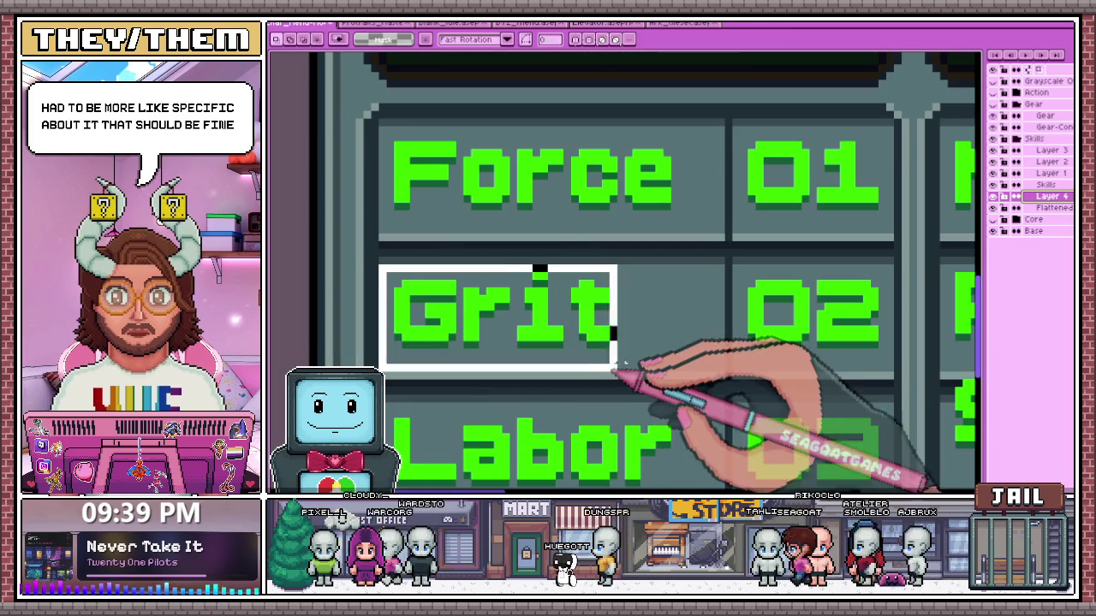
scroll(554, 278, down, 1)
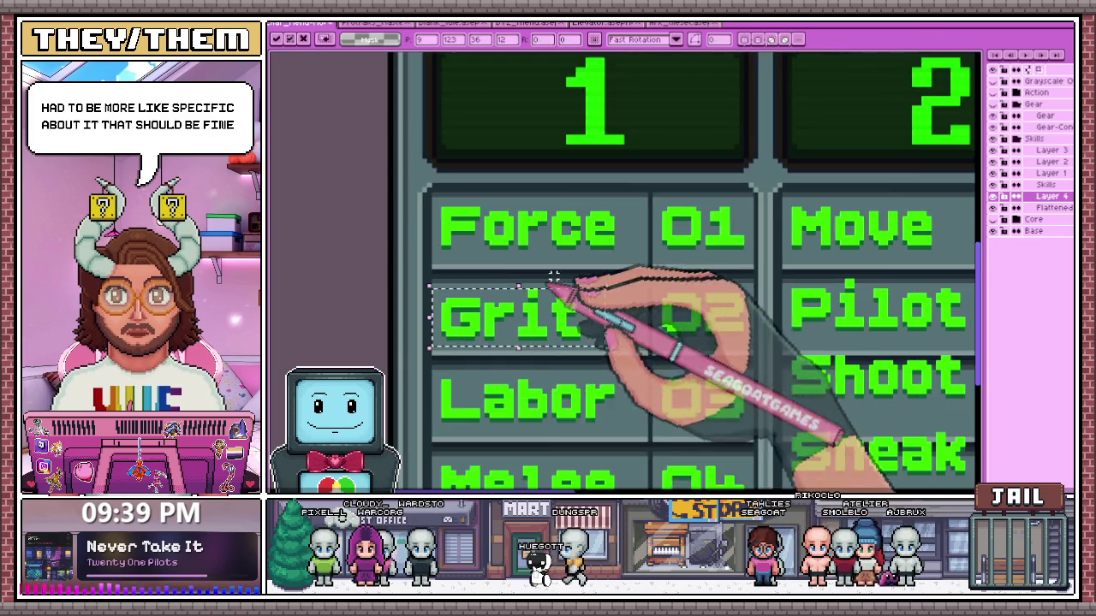
key(ctrl+d)
scroll(527, 351, down, 1)
scroll(468, 408, up, 4)
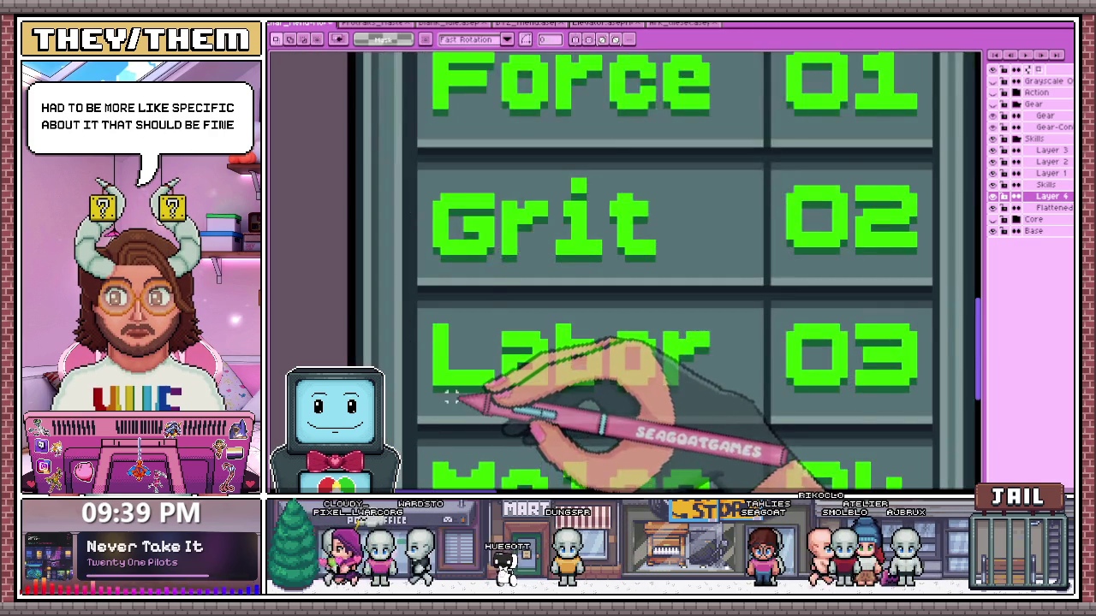
scroll(451, 396, up, 1)
Reposition the Labor label within its grid cell
drag(497, 377, 720, 409)
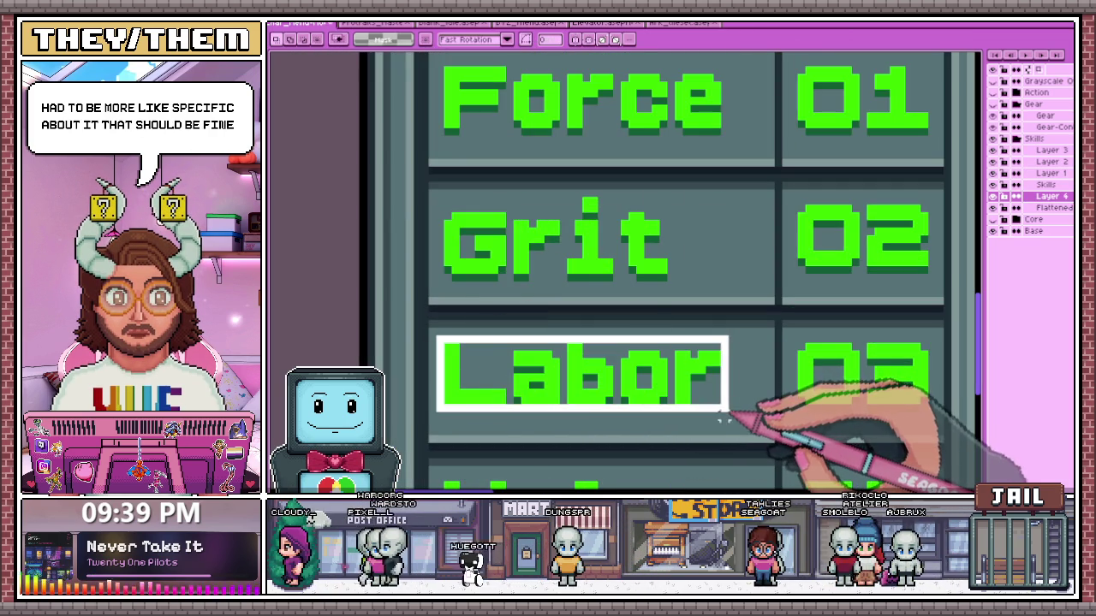
key(ctrl+t)
scroll(599, 387, down, 1)
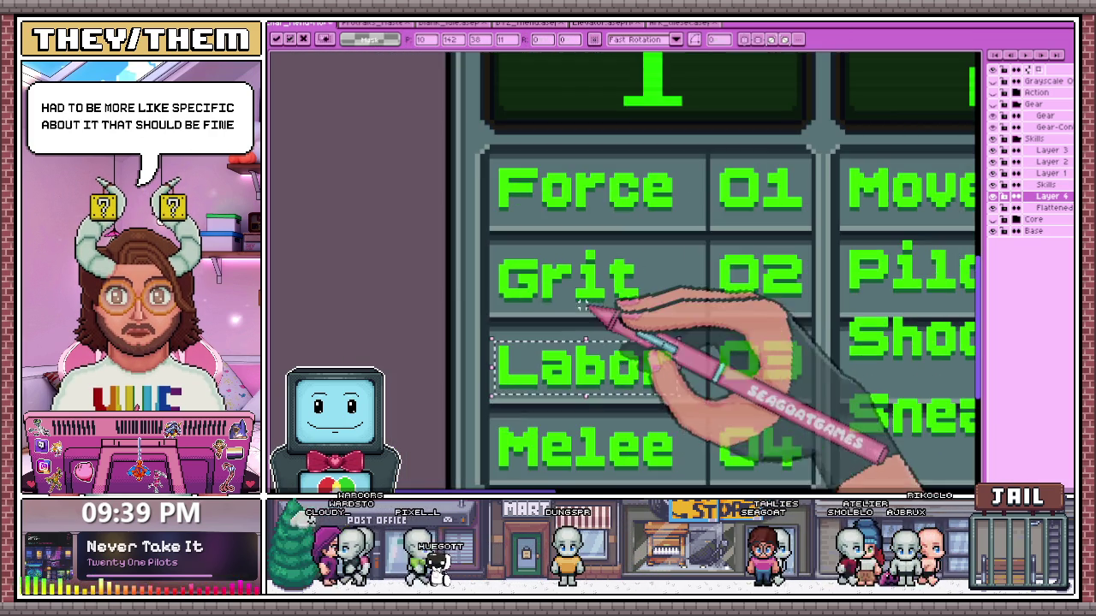
key(Return)
scroll(501, 183, up, 2)
scroll(502, 237, down, 2)
Reposition the Force label within its grid cell
drag(507, 159, 726, 225)
key(ctrl+t)
scroll(316, 252, down, 1)
key(Return)
scroll(807, 293, down, 1)
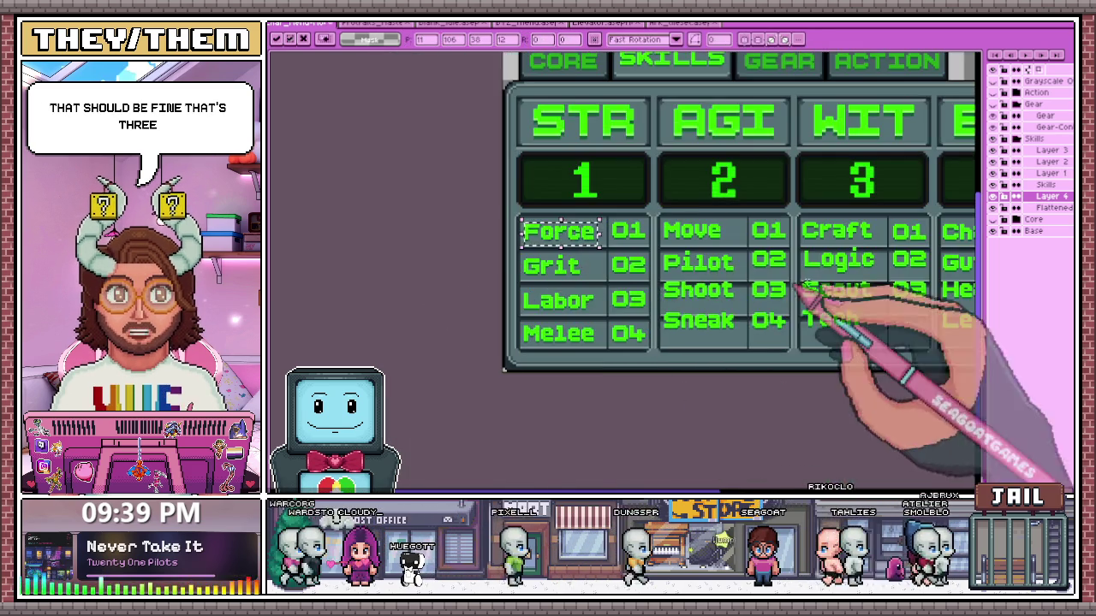
scroll(557, 220, down, 1)
scroll(765, 245, up, 1)
scroll(621, 220, up, 2)
scroll(574, 231, up, 2)
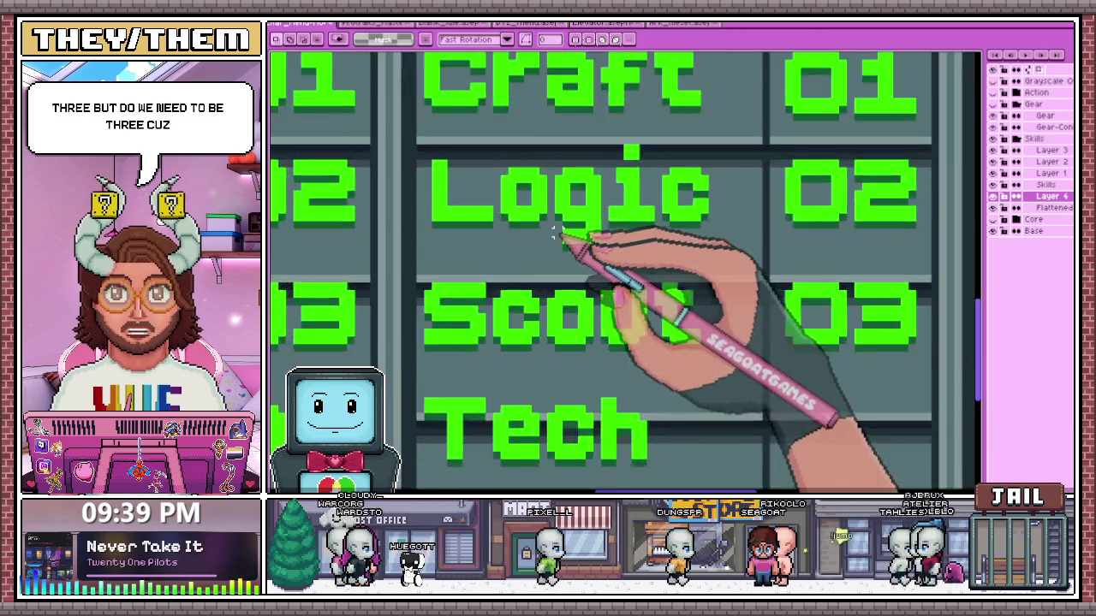
scroll(570, 236, up, 2)
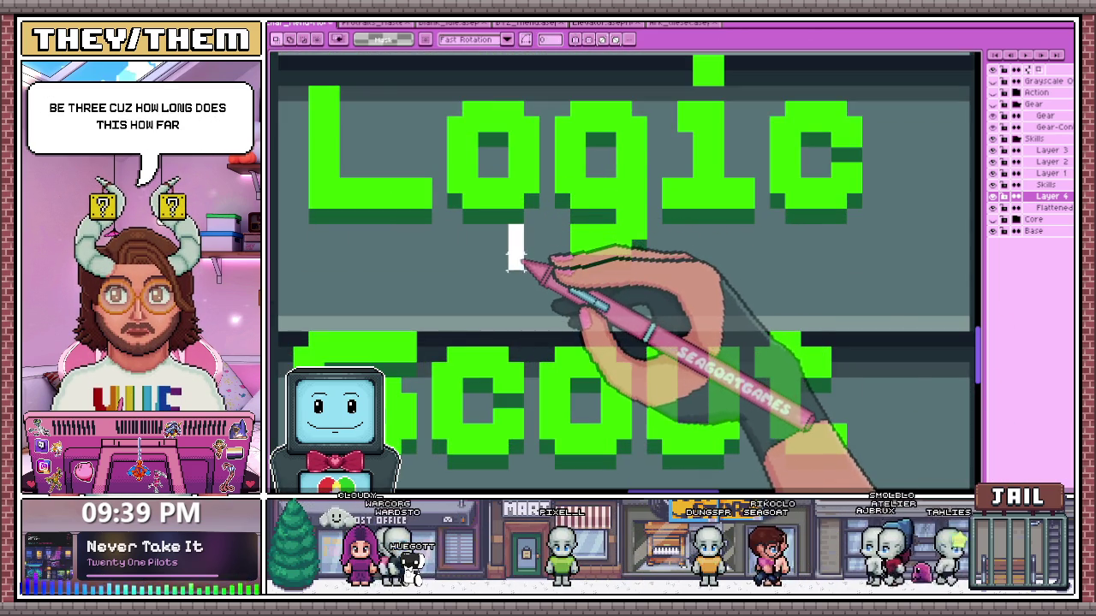
scroll(517, 257, down, 2)
scroll(684, 274, down, 2)
scroll(394, 176, up, 3)
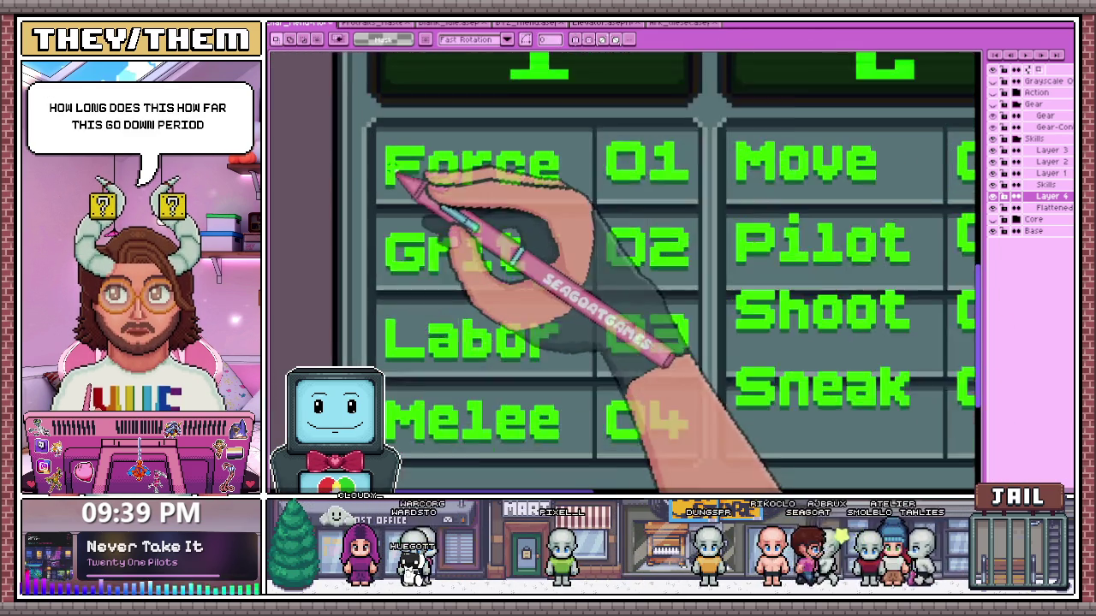
scroll(392, 176, up, 1)
Reselect Force, then reposition the Grit label within its cell
drag(374, 133, 617, 195)
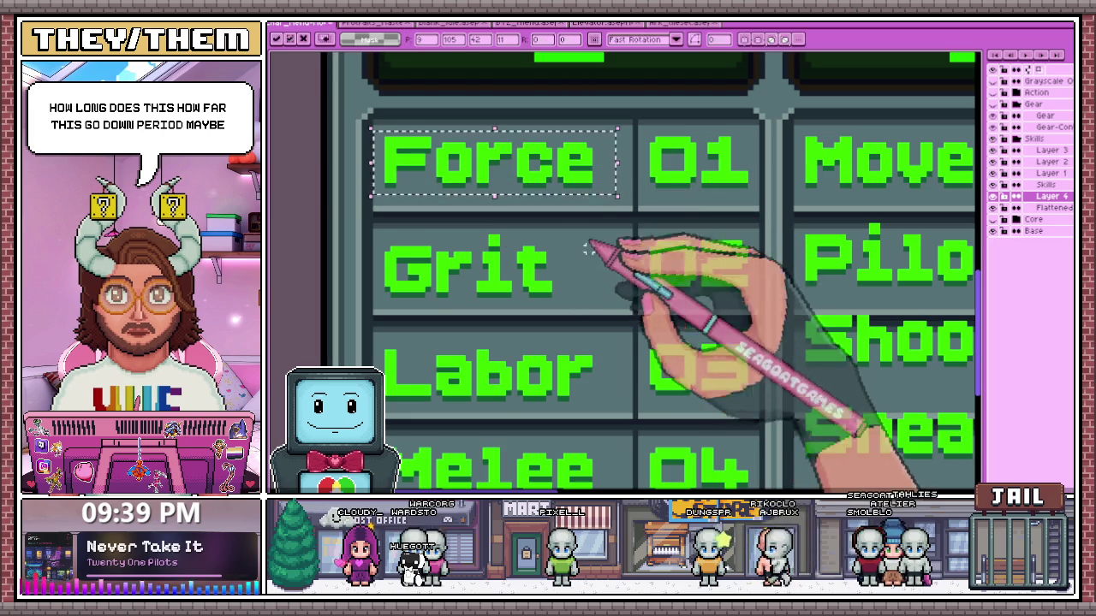
drag(370, 244, 552, 305)
key(ctrl+t)
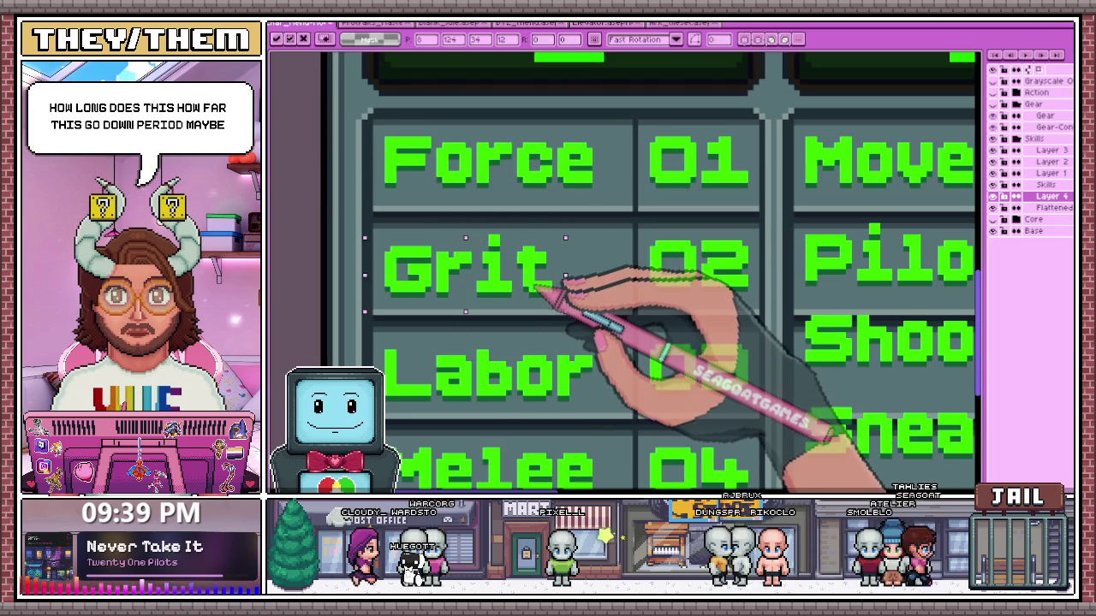
key(Return)
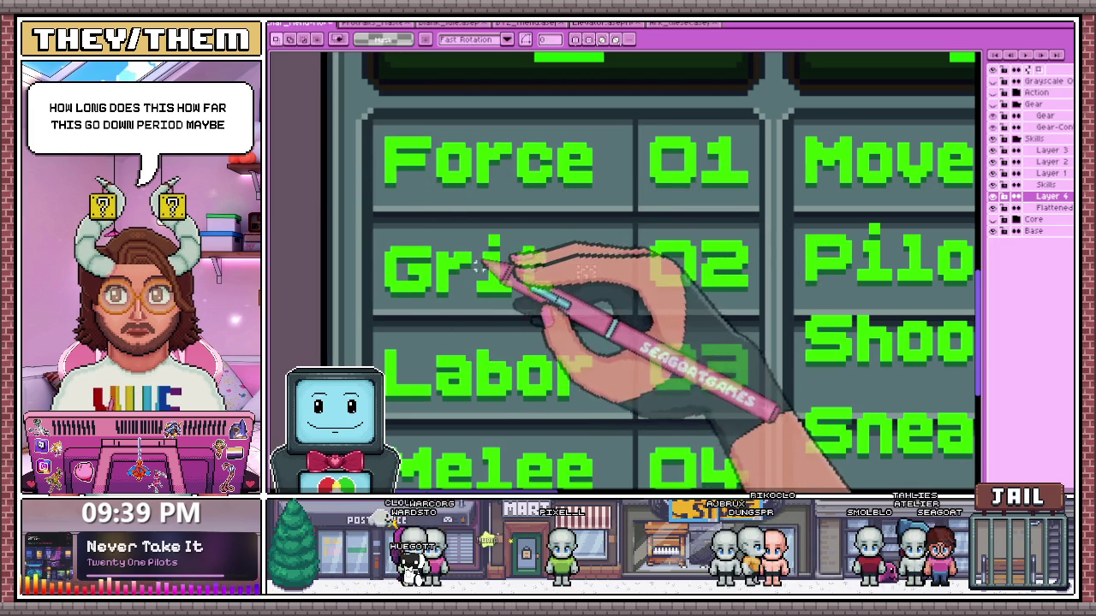
scroll(399, 244, up, 1)
drag(370, 229, 620, 324)
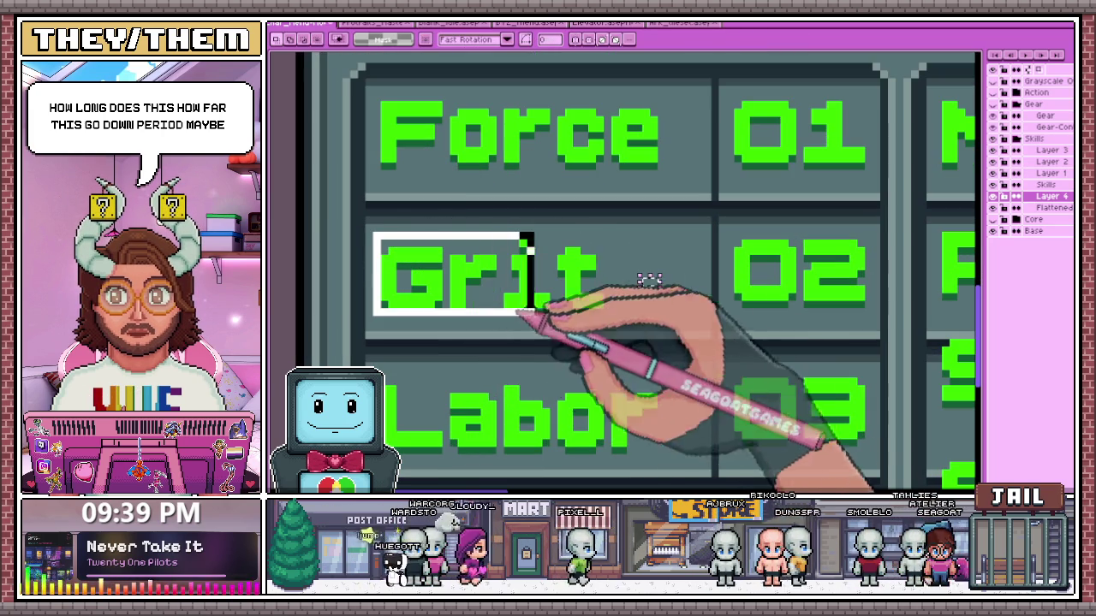
scroll(612, 317, down, 3)
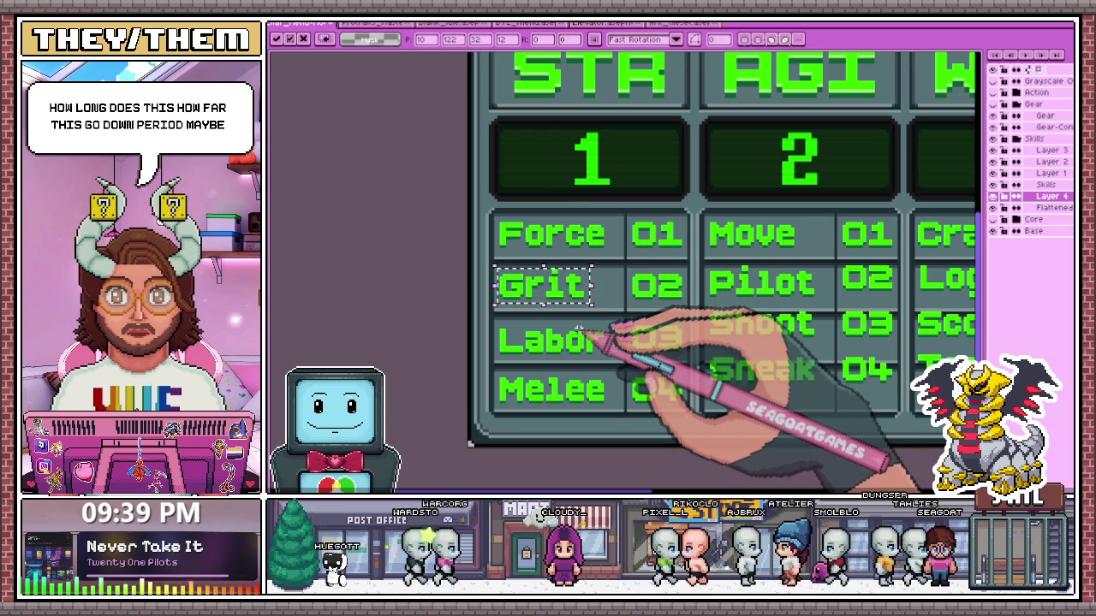
scroll(580, 329, up, 1)
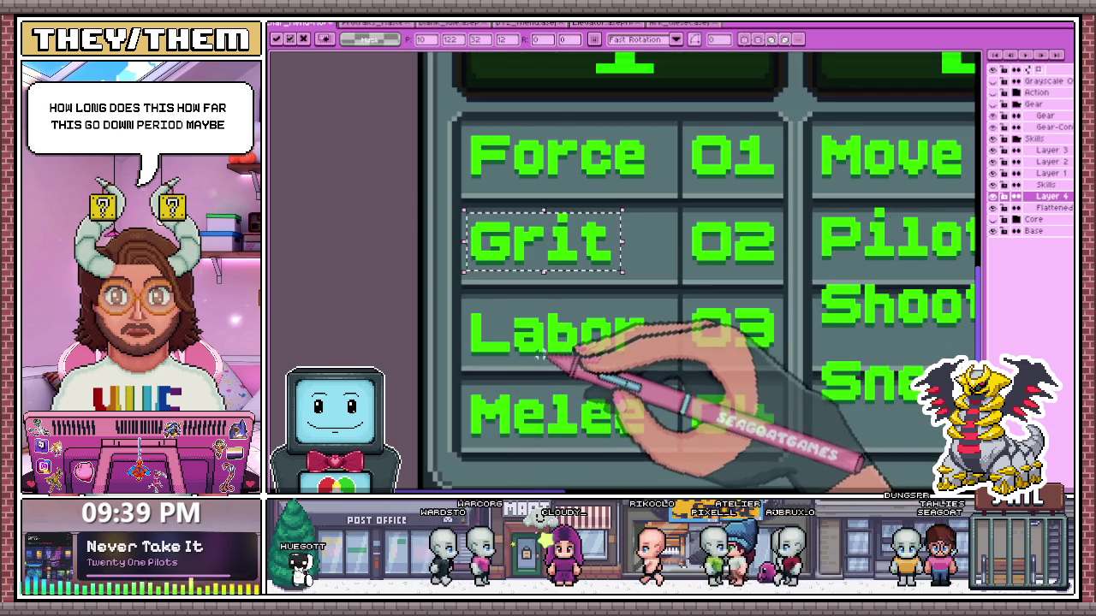
scroll(579, 328, up, 1)
scroll(425, 242, down, 1)
Select Labor and Melee, then move the Melee row's 04 value up within its cell
mouse_move(426, 241)
mouse_down()
mouse_move(501, 294)
mouse_move(710, 318)
mouse_up()
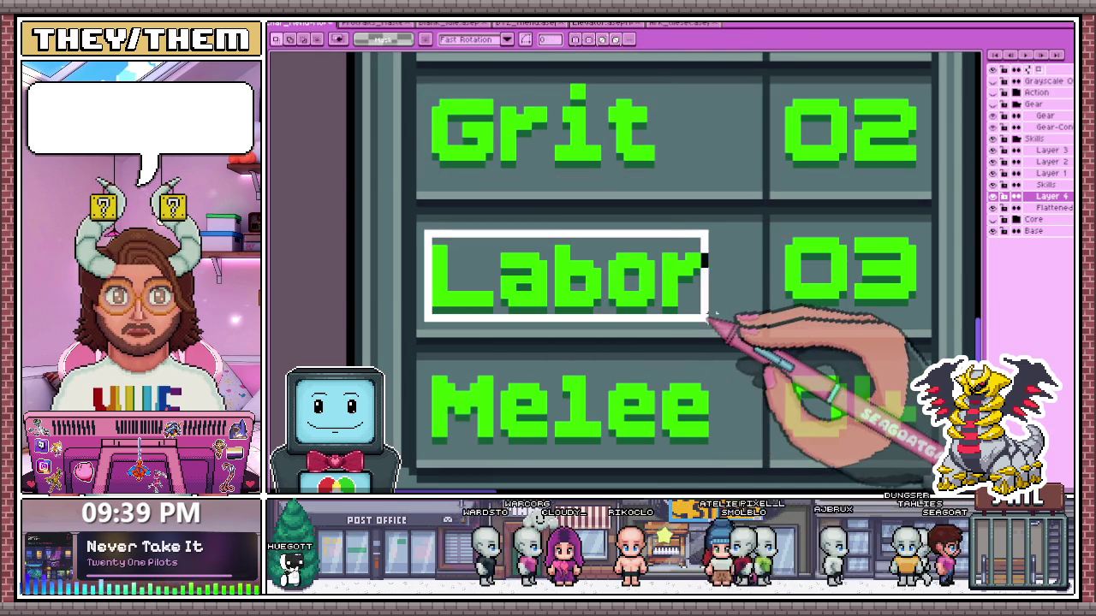
scroll(695, 314, down, 1)
scroll(663, 312, down, 1)
scroll(540, 395, up, 2)
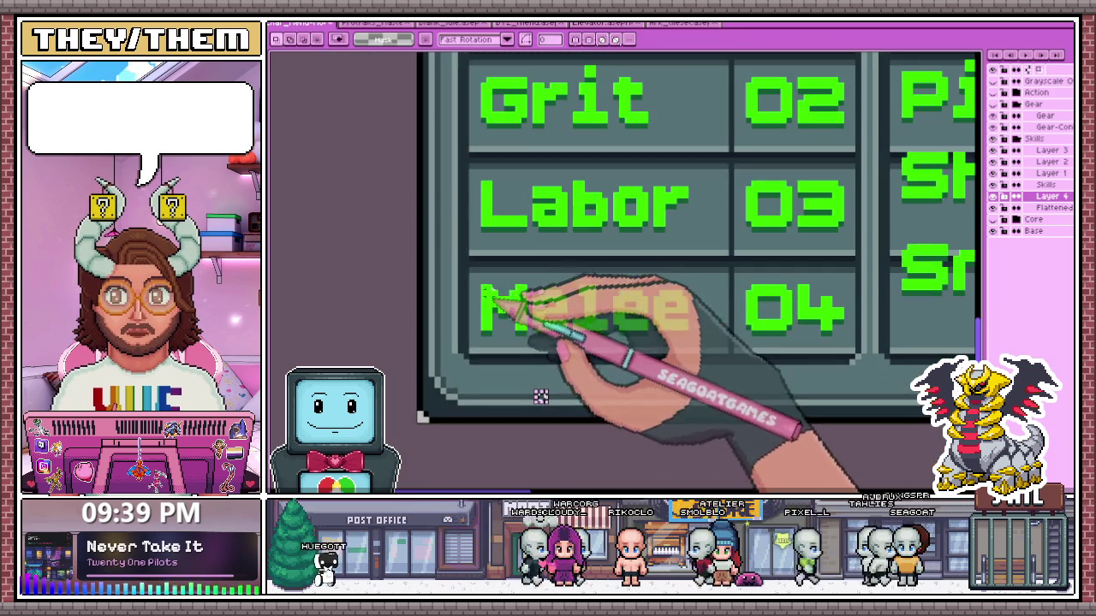
drag(503, 307, 704, 343)
scroll(704, 342, up, 1)
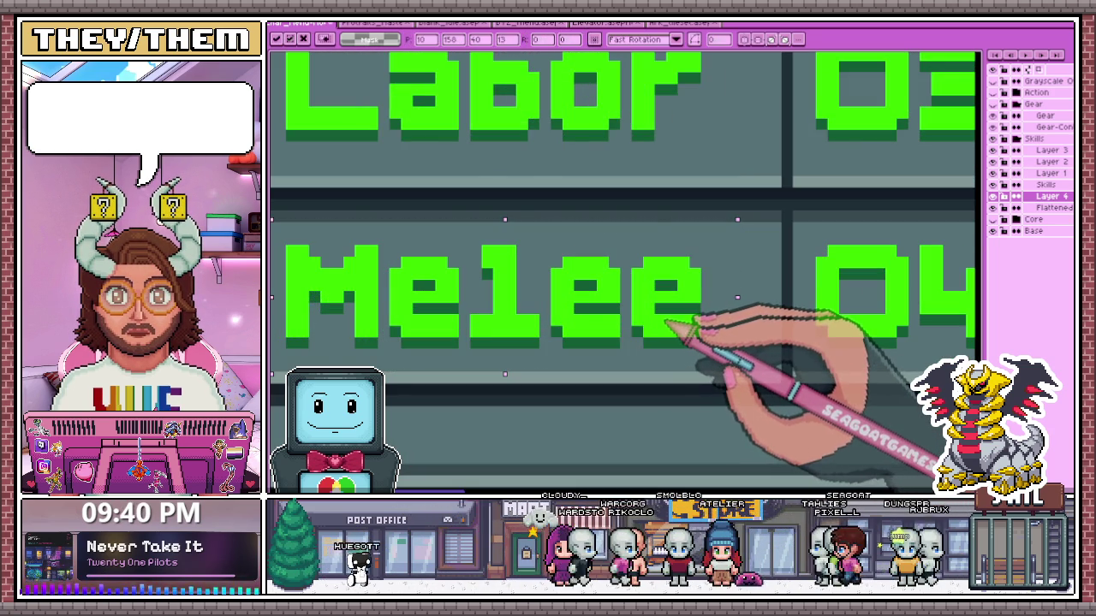
scroll(672, 317, down, 1)
scroll(484, 353, down, 1)
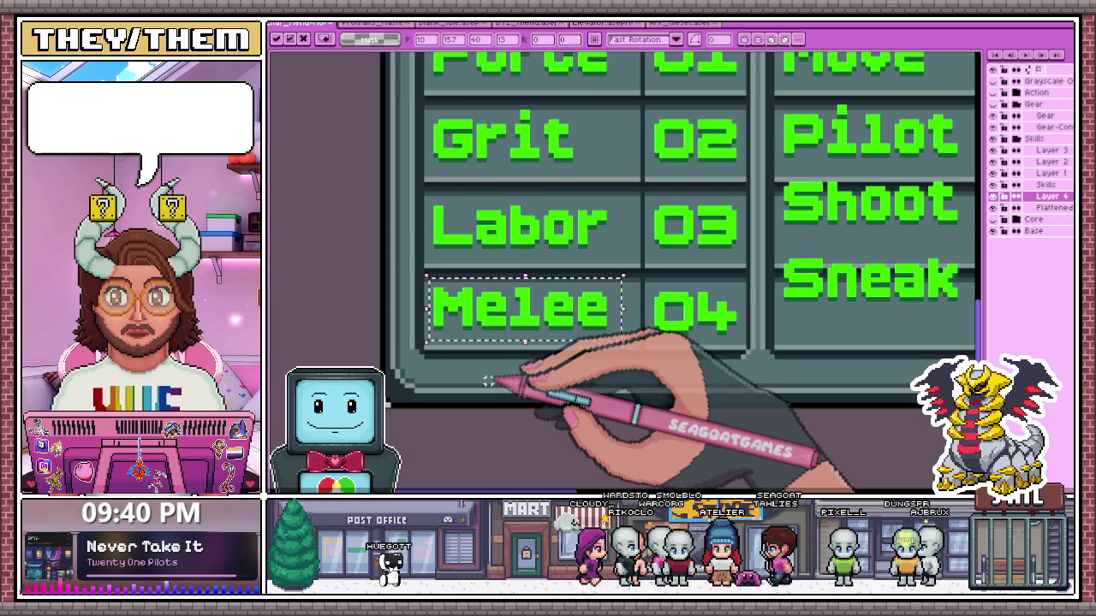
scroll(489, 382, down, 1)
scroll(489, 382, down, 1)
scroll(501, 336, down, 1)
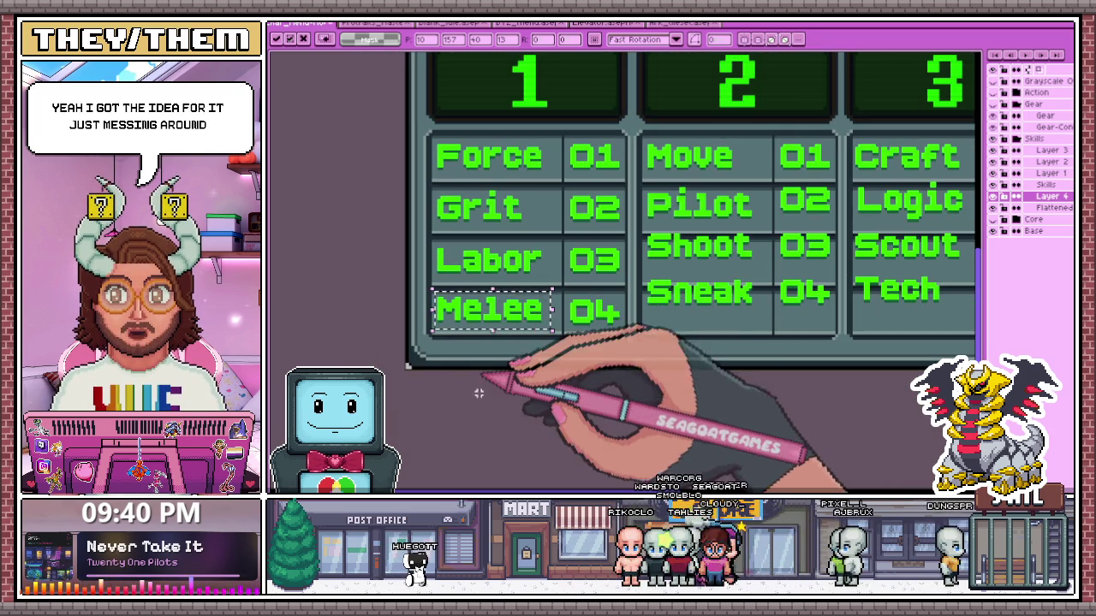
scroll(477, 376, up, 2)
scroll(440, 338, up, 2)
scroll(428, 330, up, 1)
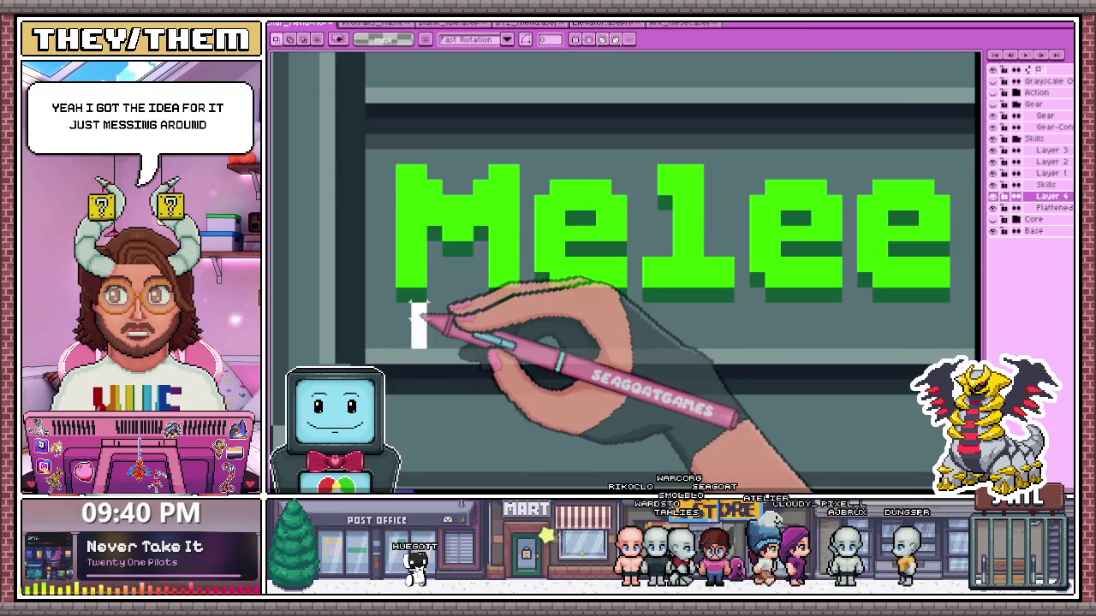
scroll(416, 318, down, 3)
scroll(401, 327, down, 2)
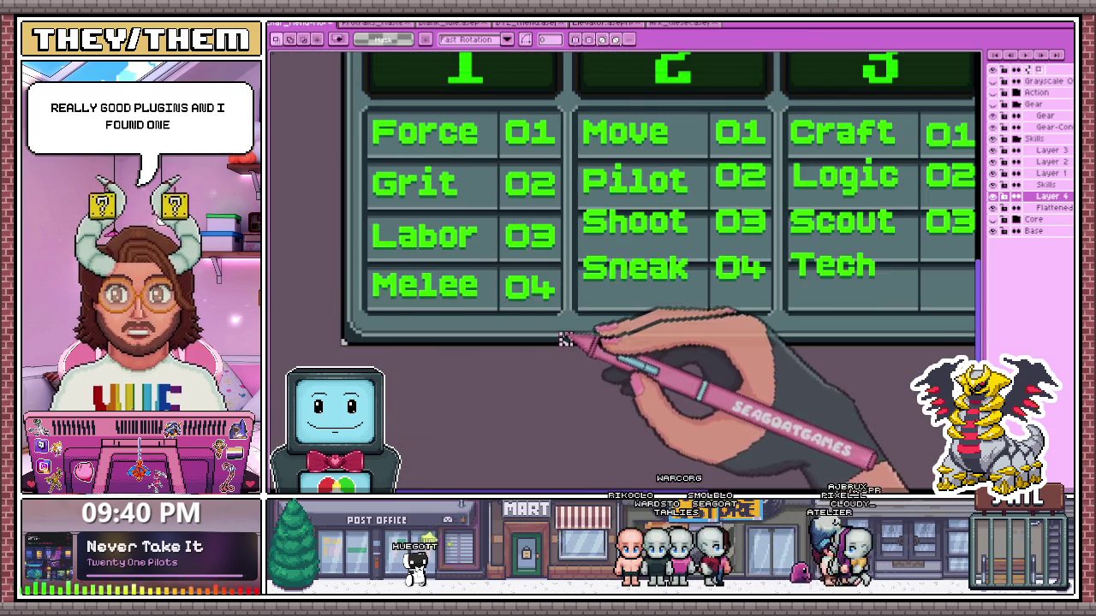
scroll(561, 336, up, 2)
scroll(518, 287, up, 2)
mouse_move(433, 211)
mouse_down()
mouse_move(733, 399)
mouse_move(753, 399)
mouse_up()
drag(574, 324, 572, 310)
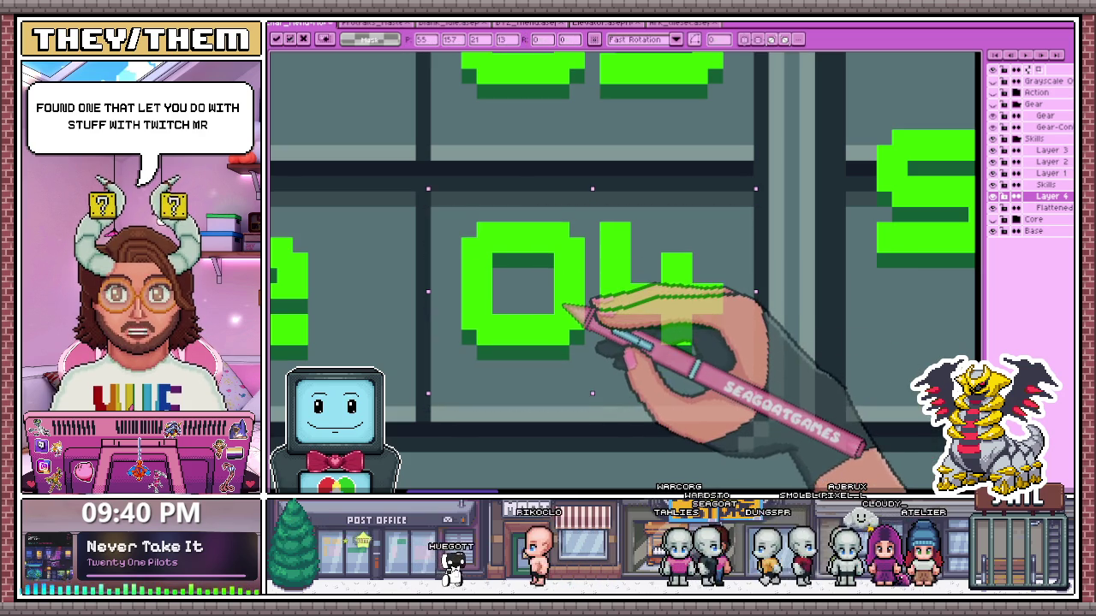
scroll(505, 270, down, 2)
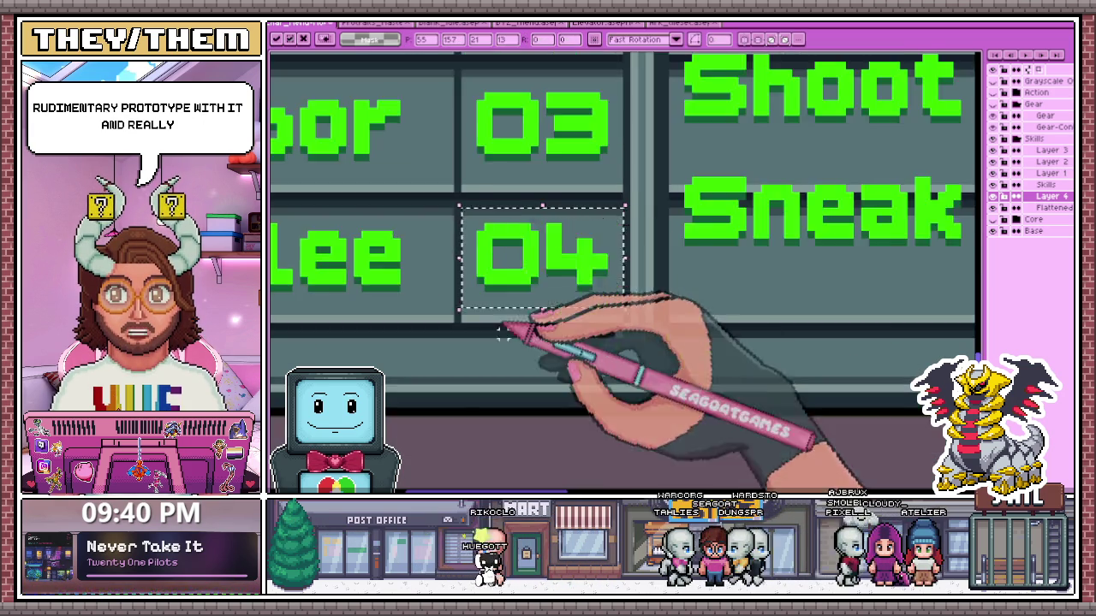
scroll(522, 334, down, 1)
scroll(505, 256, up, 1)
scroll(484, 257, down, 1)
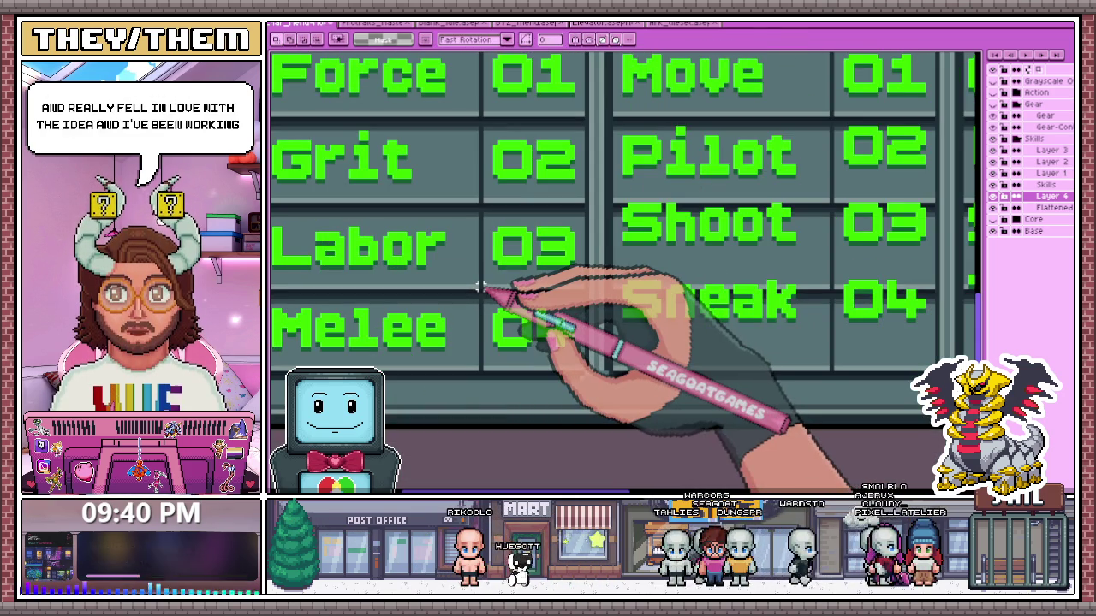
scroll(481, 287, up, 1)
scroll(505, 308, up, 2)
scroll(513, 313, down, 2)
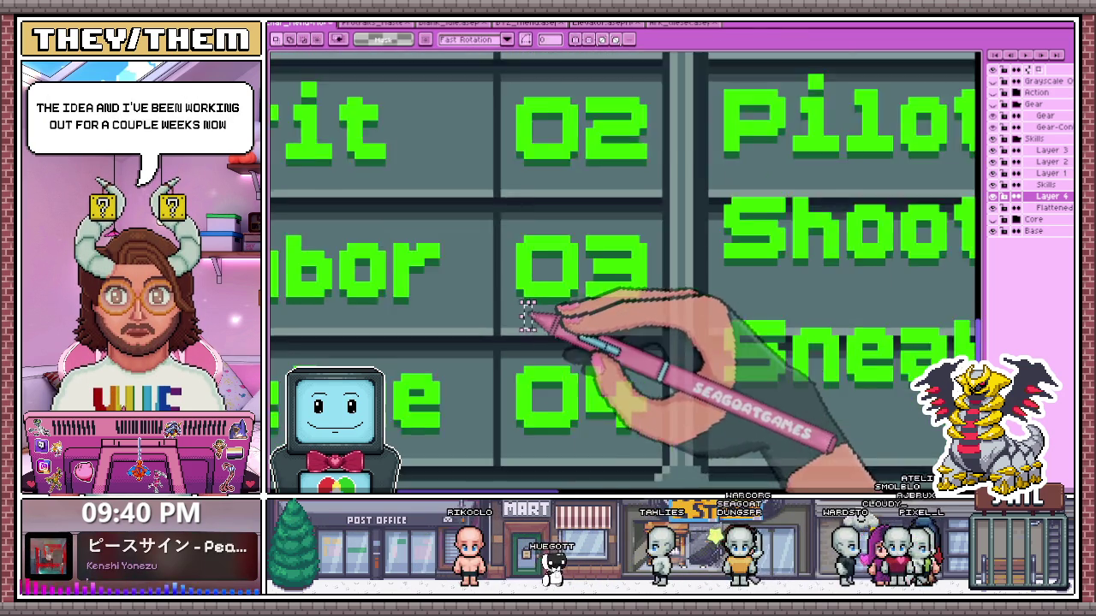
scroll(535, 310, down, 2)
scroll(531, 274, up, 3)
scroll(516, 248, up, 1)
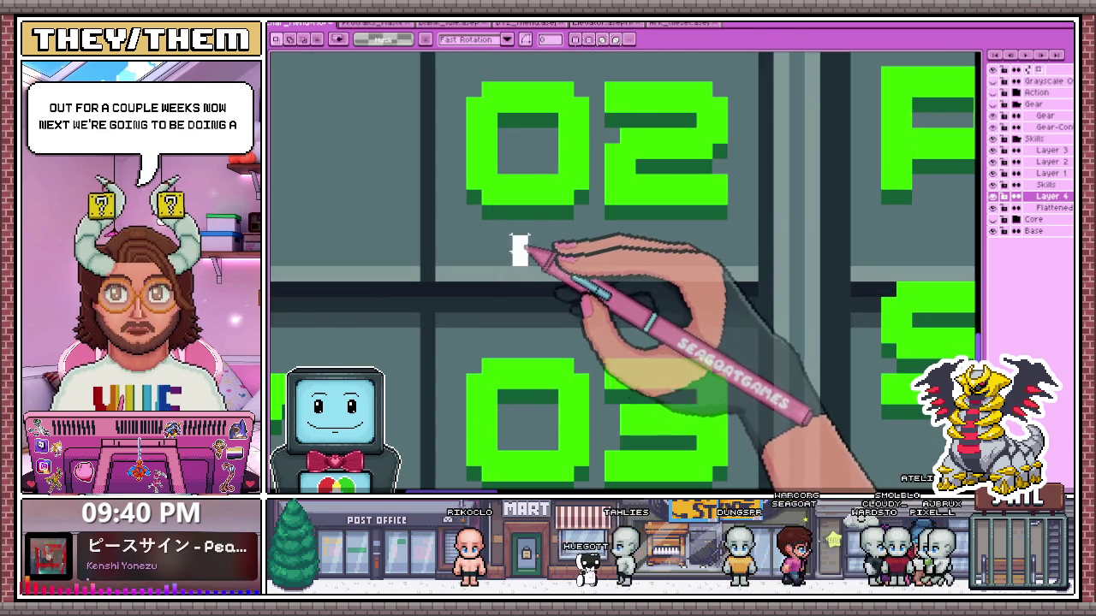
scroll(519, 259, down, 3)
scroll(519, 259, down, 1)
scroll(523, 257, up, 1)
scroll(531, 225, up, 2)
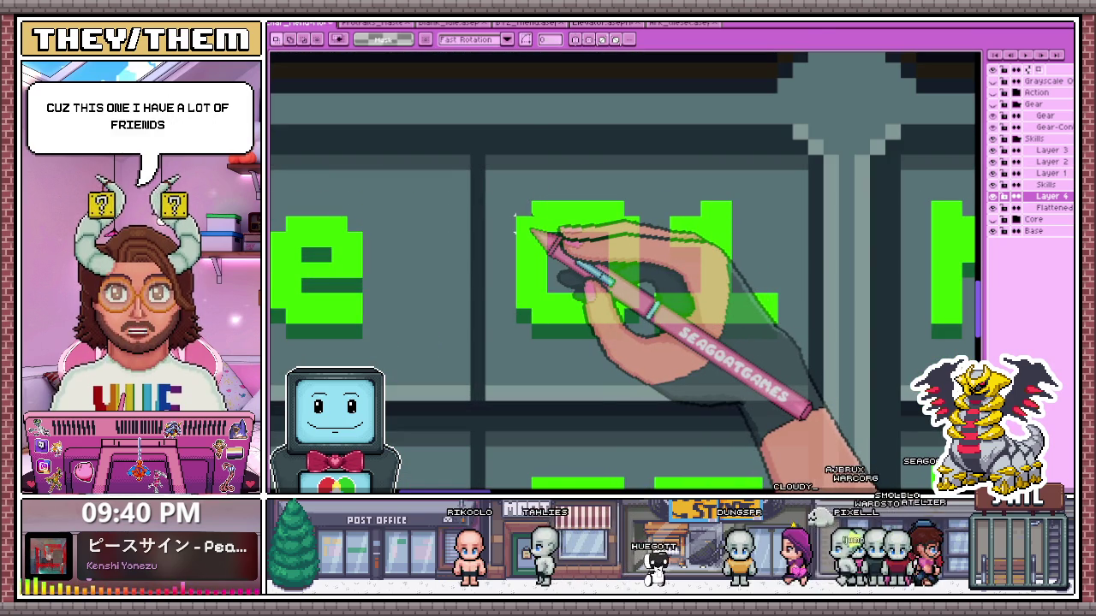
scroll(515, 228, down, 1)
scroll(420, 190, down, 1)
scroll(489, 192, down, 1)
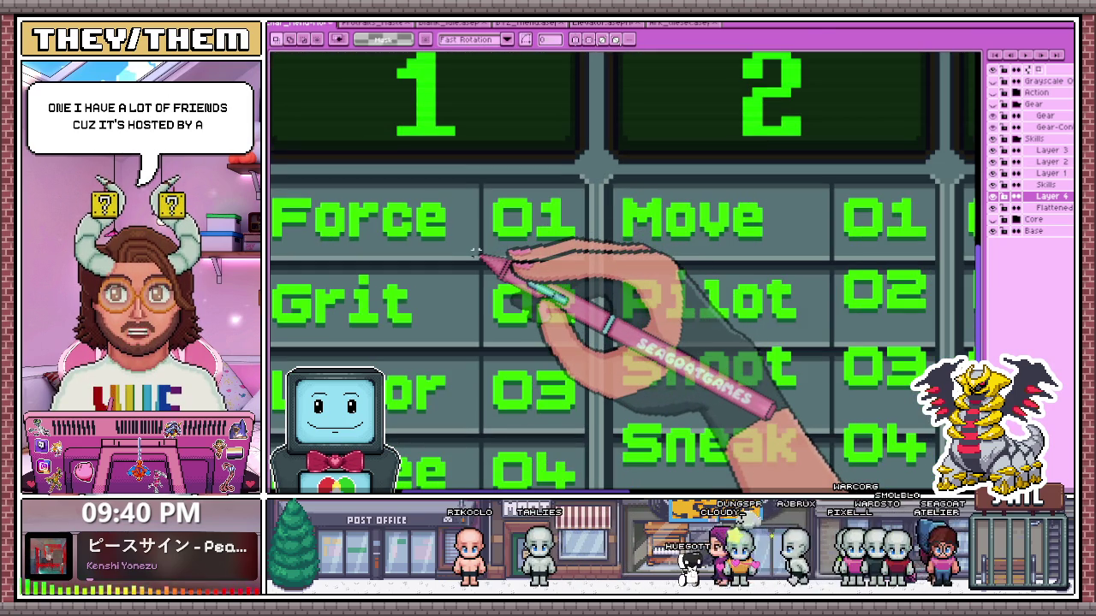
scroll(482, 248, up, 1)
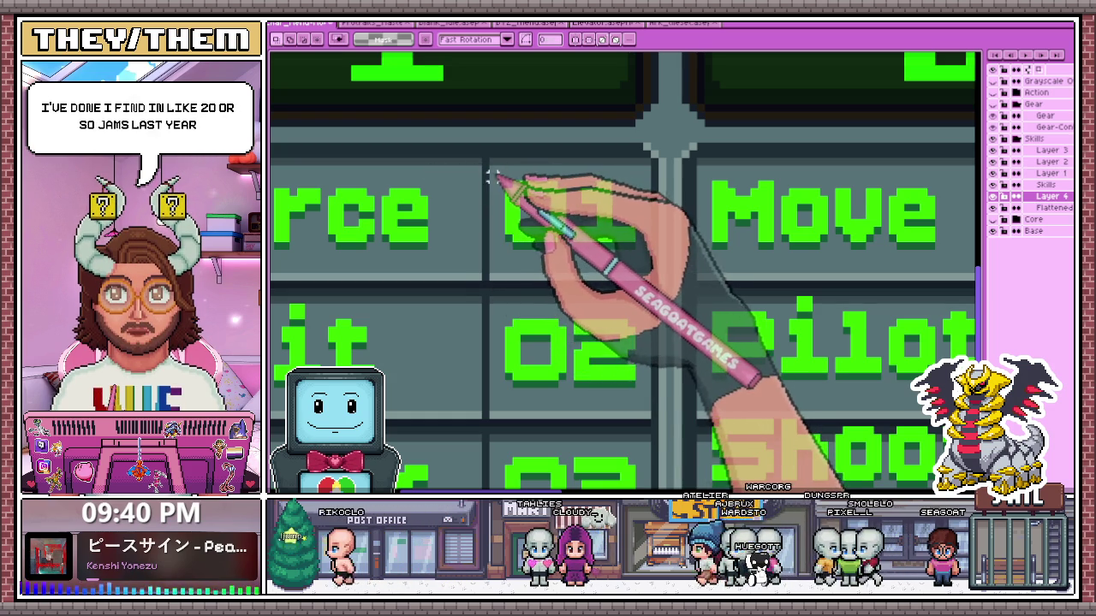
scroll(491, 168, up, 1)
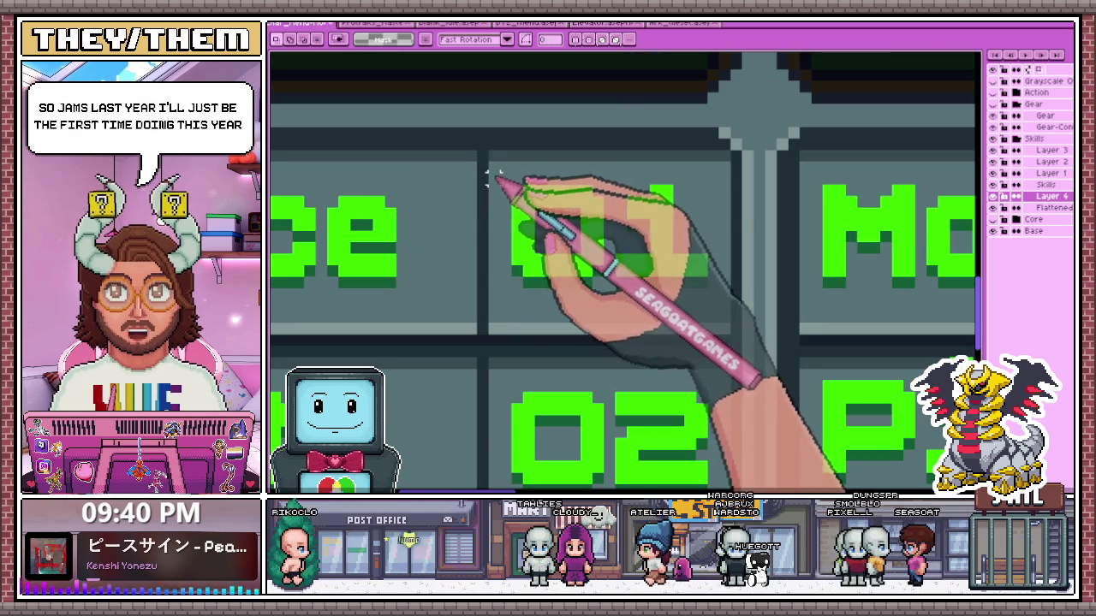
scroll(491, 189, down, 2)
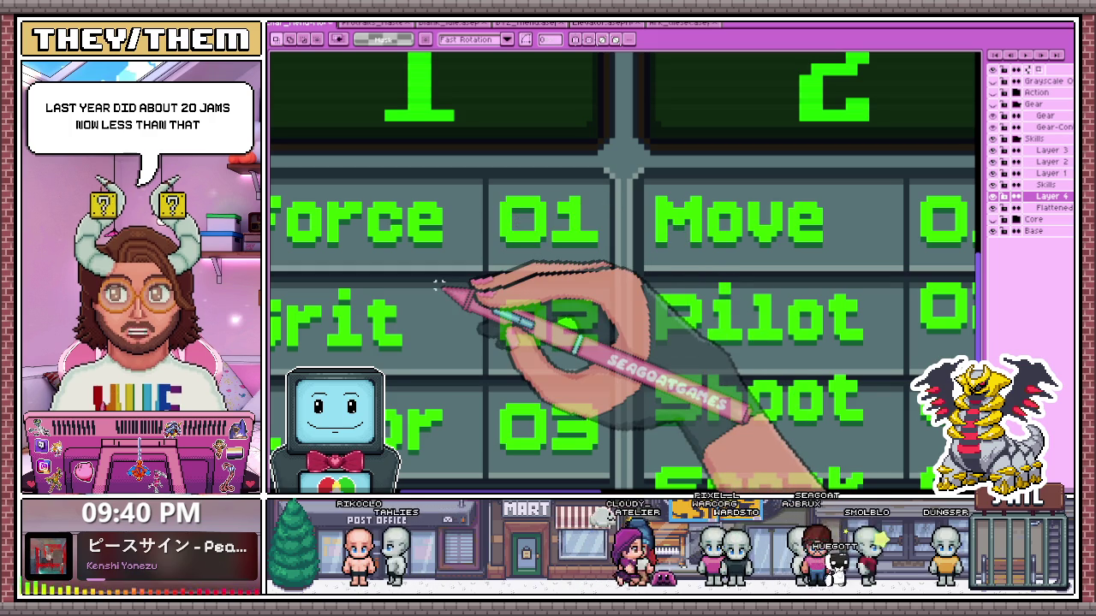
scroll(501, 214, up, 2)
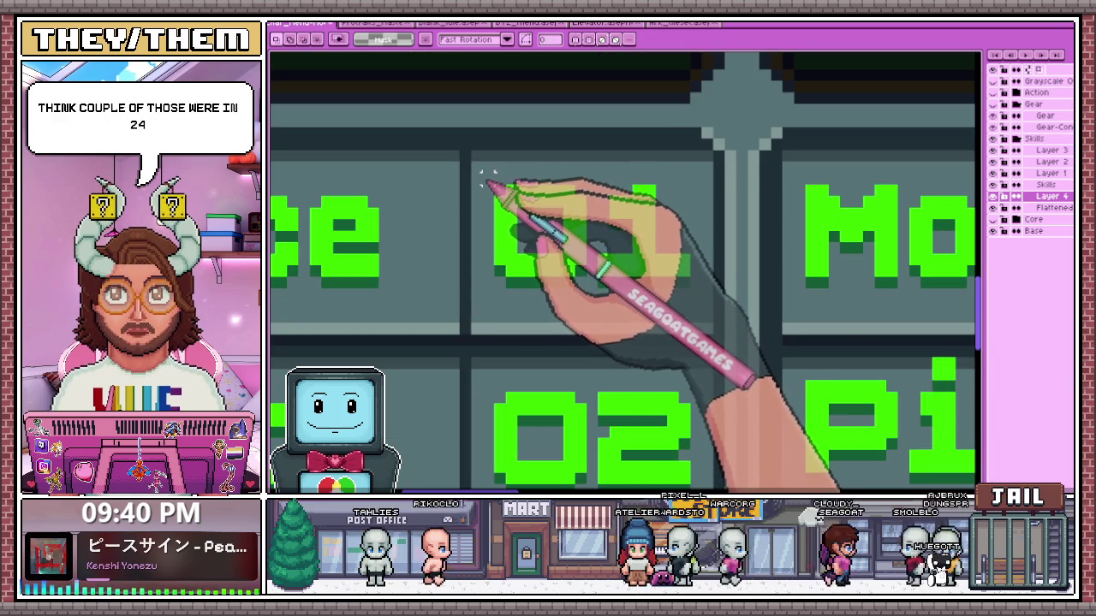
scroll(483, 165, up, 1)
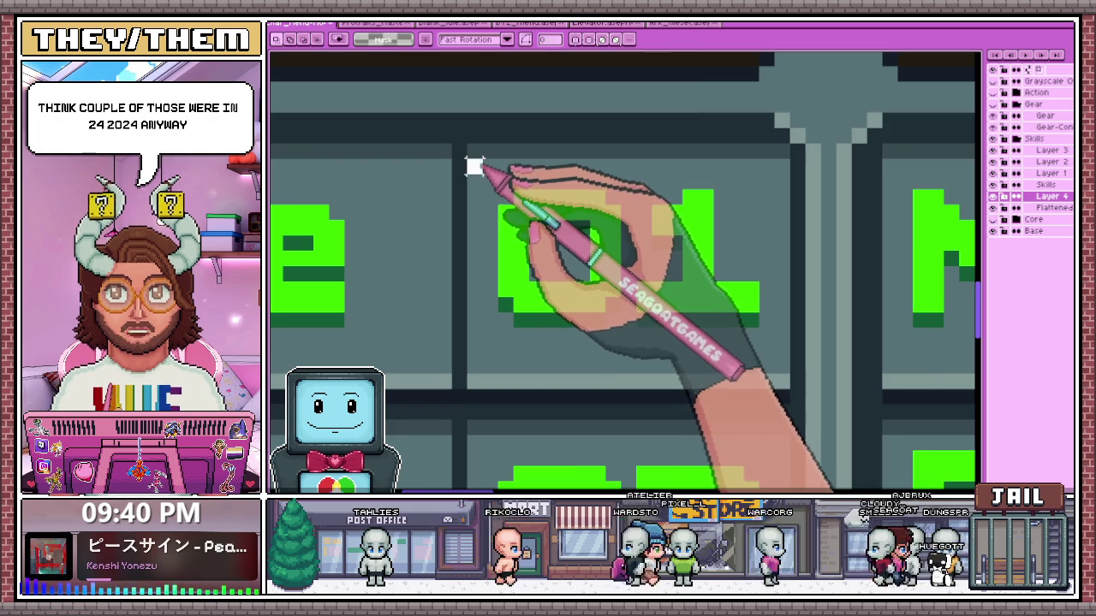
scroll(473, 165, down, 2)
drag(476, 171, 608, 254)
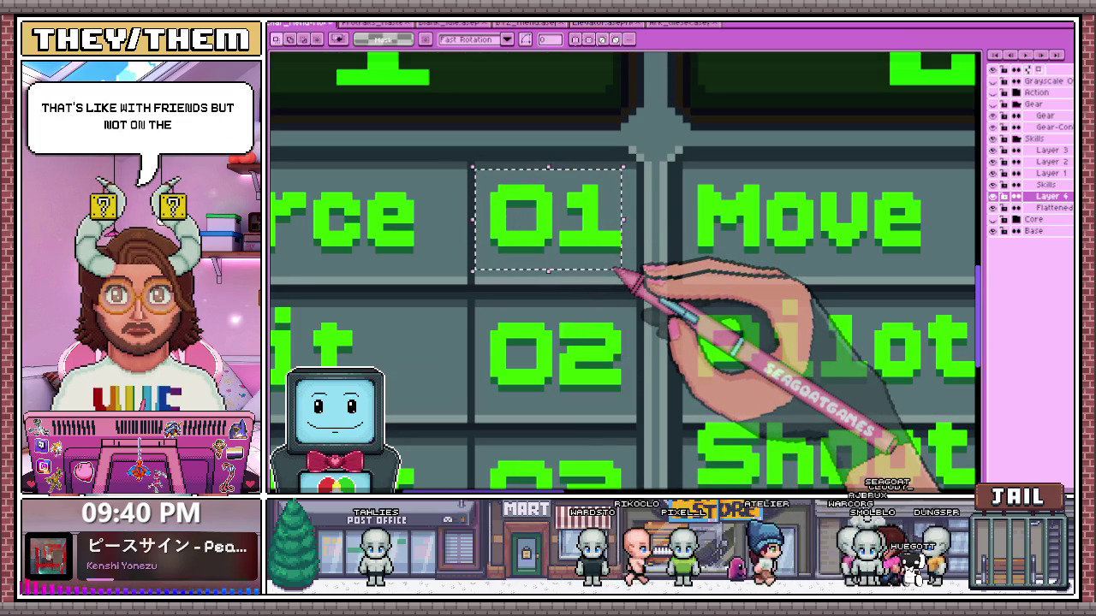
scroll(590, 249, down, 2)
scroll(514, 257, down, 2)
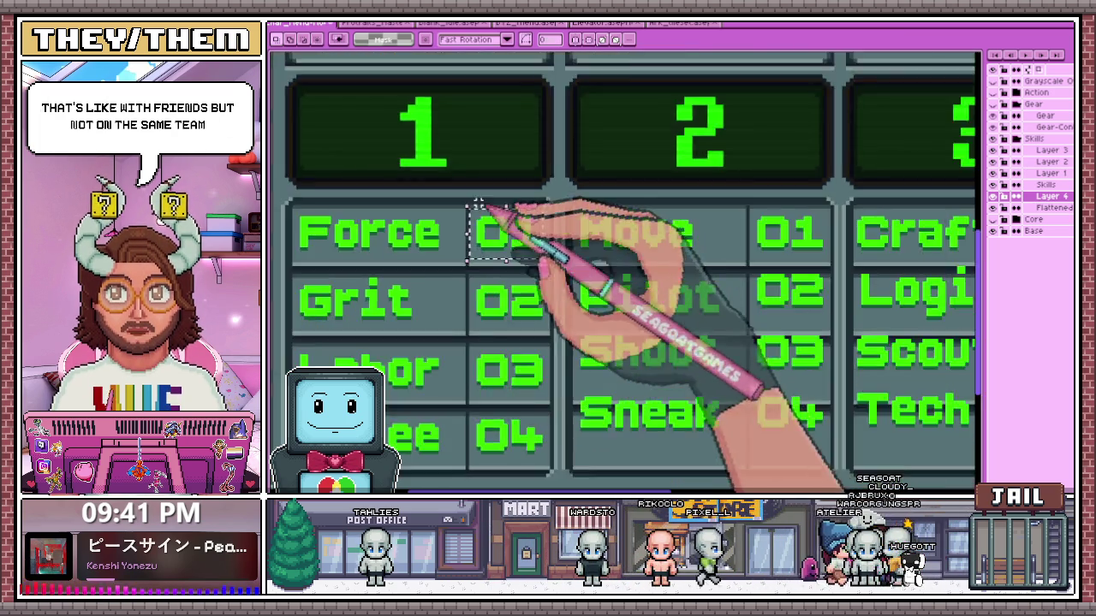
scroll(386, 274, down, 3)
scroll(360, 274, up, 5)
scroll(462, 231, up, 2)
scroll(368, 269, up, 3)
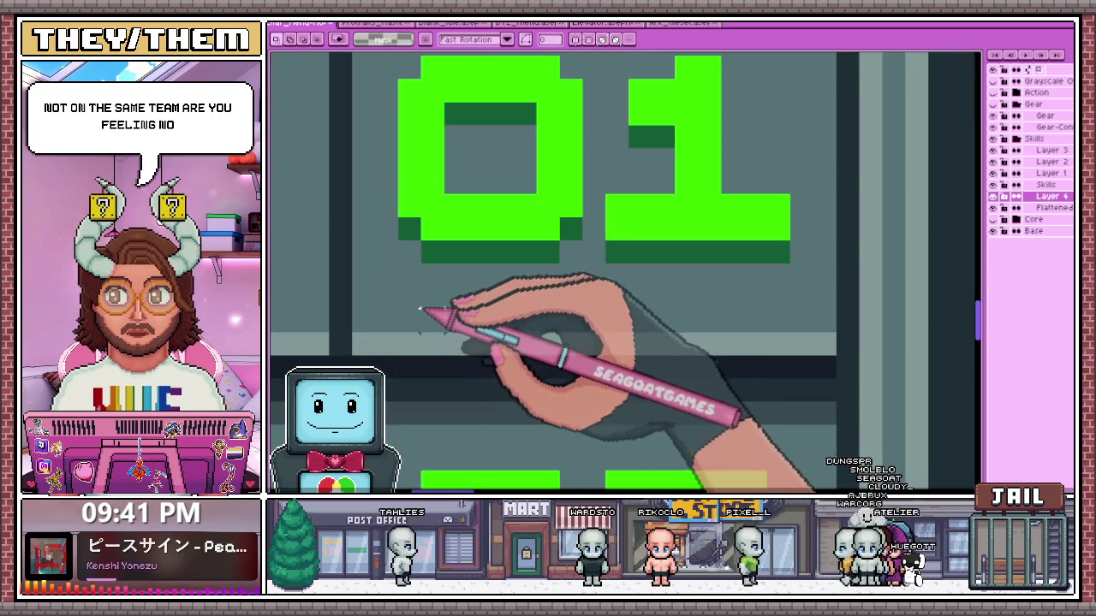
scroll(454, 291, down, 3)
scroll(505, 265, down, 2)
scroll(514, 282, up, 1)
scroll(475, 261, down, 1)
scroll(475, 263, down, 2)
scroll(523, 256, up, 4)
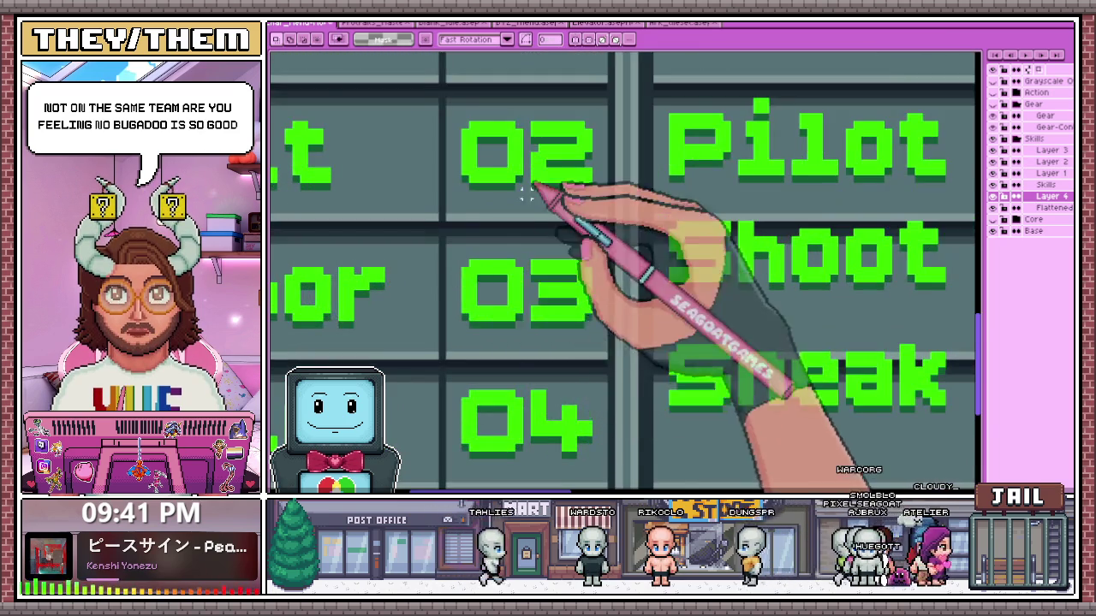
scroll(531, 197, down, 2)
scroll(492, 343, up, 2)
scroll(489, 354, up, 2)
scroll(489, 325, down, 2)
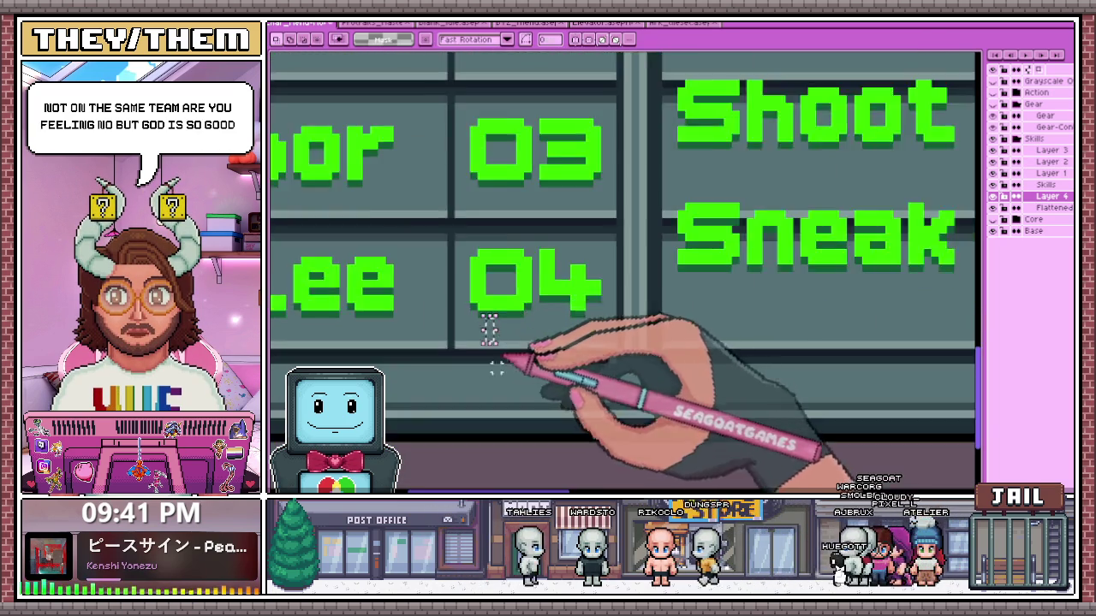
scroll(494, 393, down, 1)
scroll(497, 325, down, 1)
scroll(531, 236, down, 1)
scroll(548, 205, up, 2)
scroll(531, 197, down, 4)
scroll(540, 199, up, 3)
scroll(531, 202, up, 1)
scroll(526, 204, down, 1)
scroll(523, 205, up, 1)
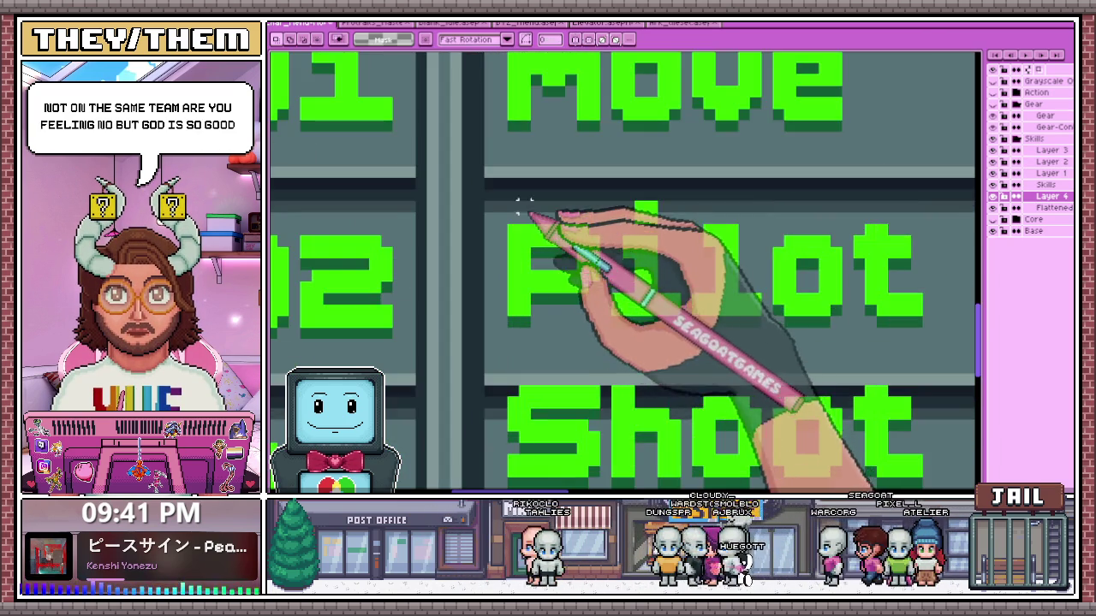
Shift the Pilot label one pixel to the right and commit it
scroll(523, 205, down, 1)
drag(526, 208, 734, 285)
scroll(734, 285, up, 2)
key(ctrl+t)
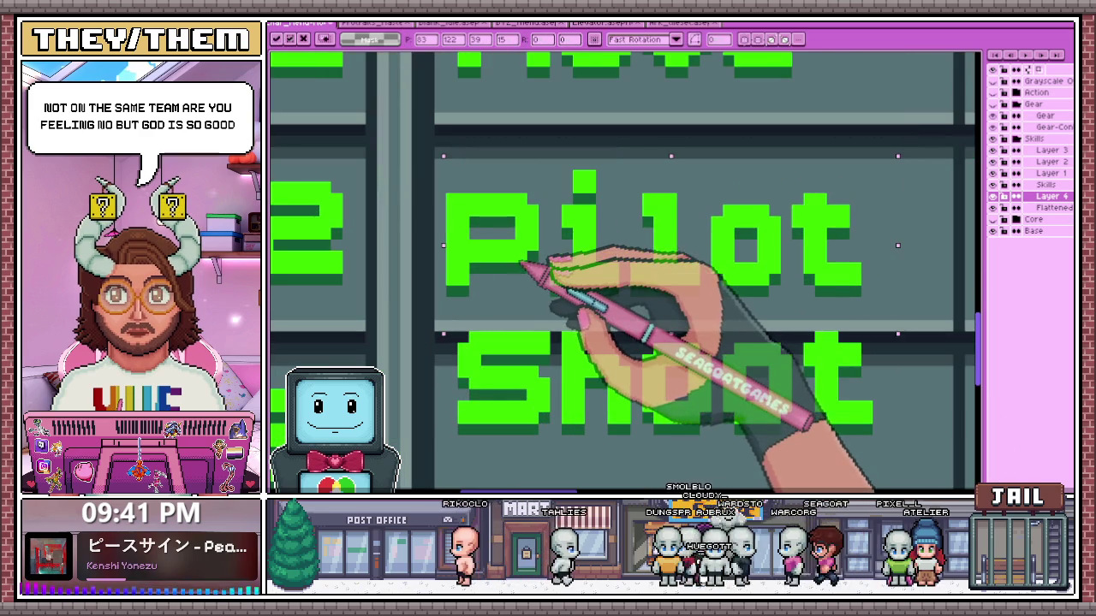
drag(519, 268, 528, 270)
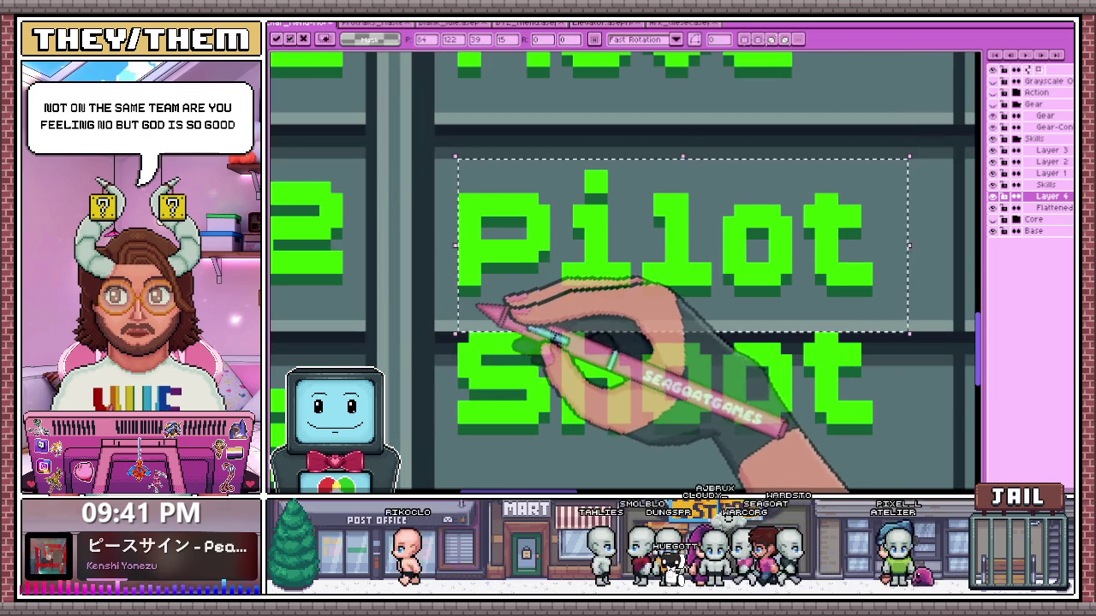
scroll(404, 350, up, 1)
scroll(404, 350, down, 1)
scroll(448, 277, down, 1)
key(Return)
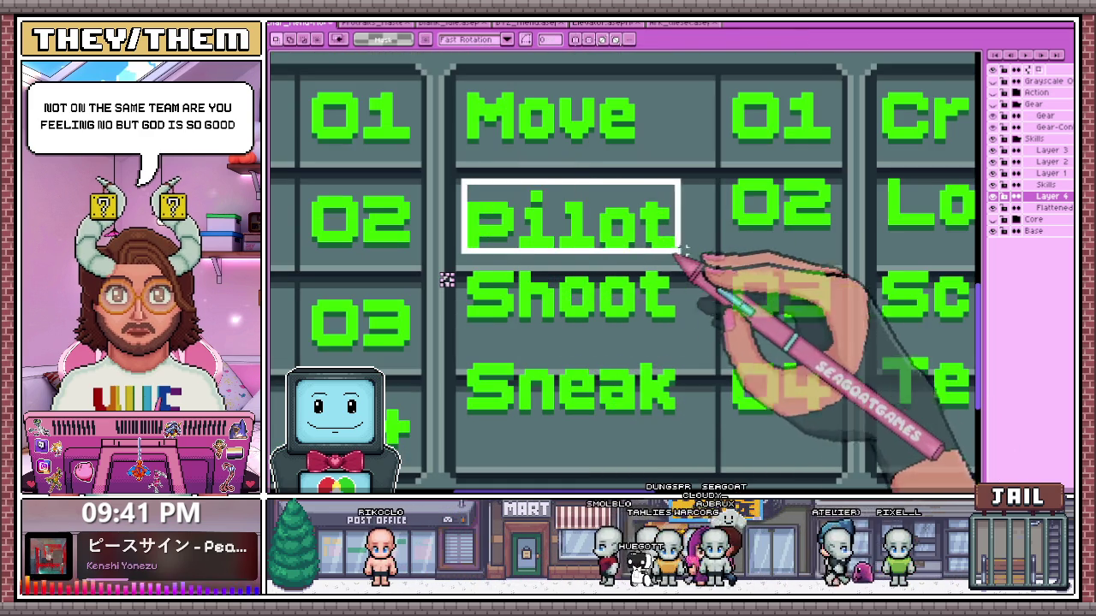
Drop Sneak into the AGI column's bottom row, then switch to the Instagram browser
key(ctrl+t)
scroll(663, 236, down, 2)
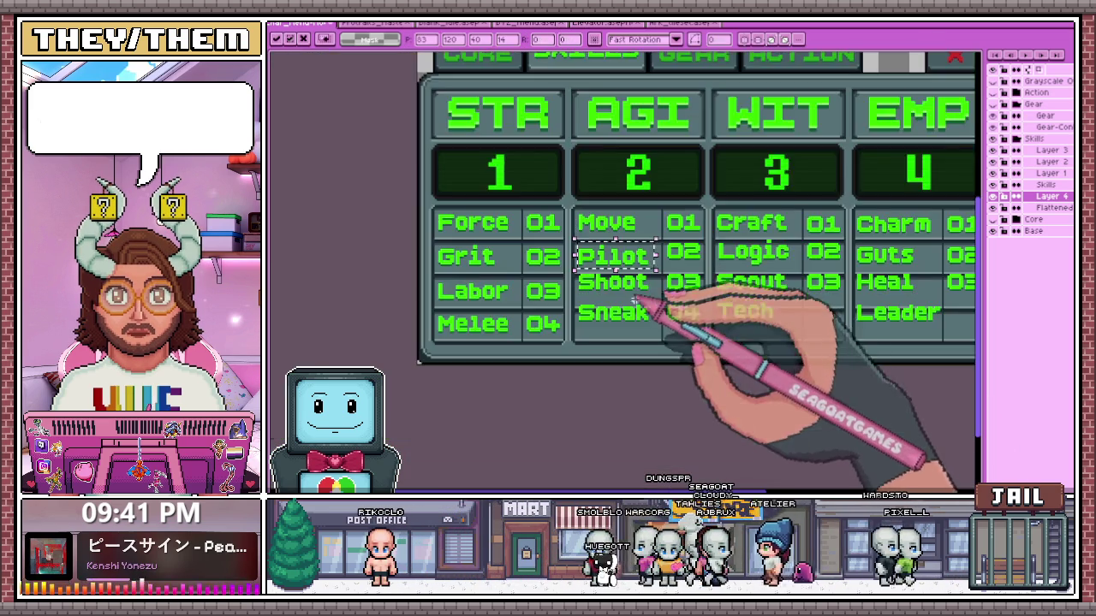
scroll(642, 308, up, 2)
drag(508, 254, 666, 315)
scroll(661, 315, down, 2)
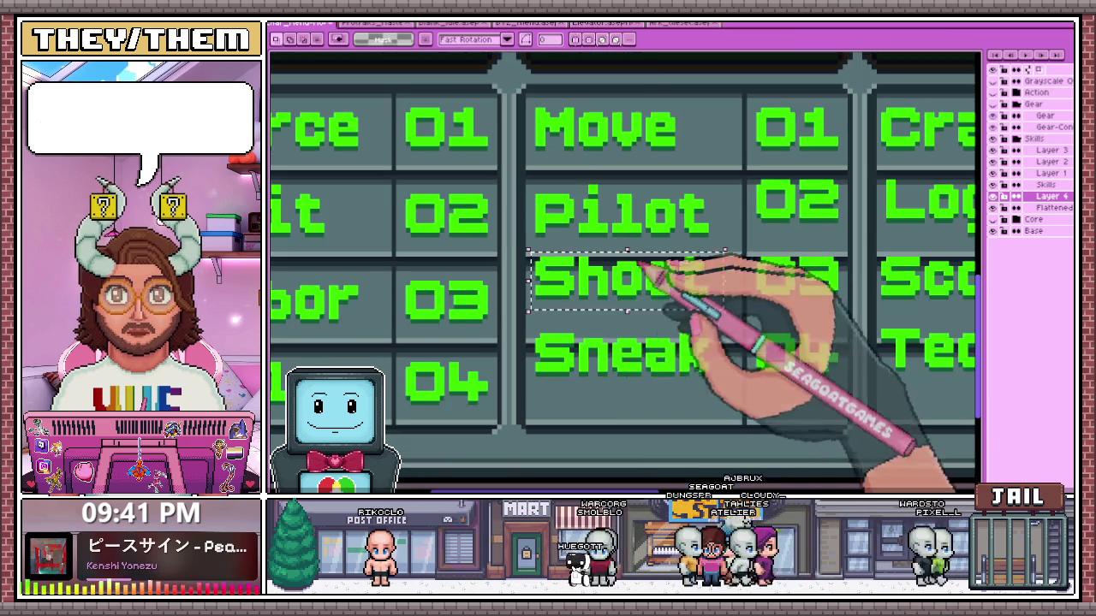
scroll(655, 362, up, 2)
drag(524, 319, 681, 387)
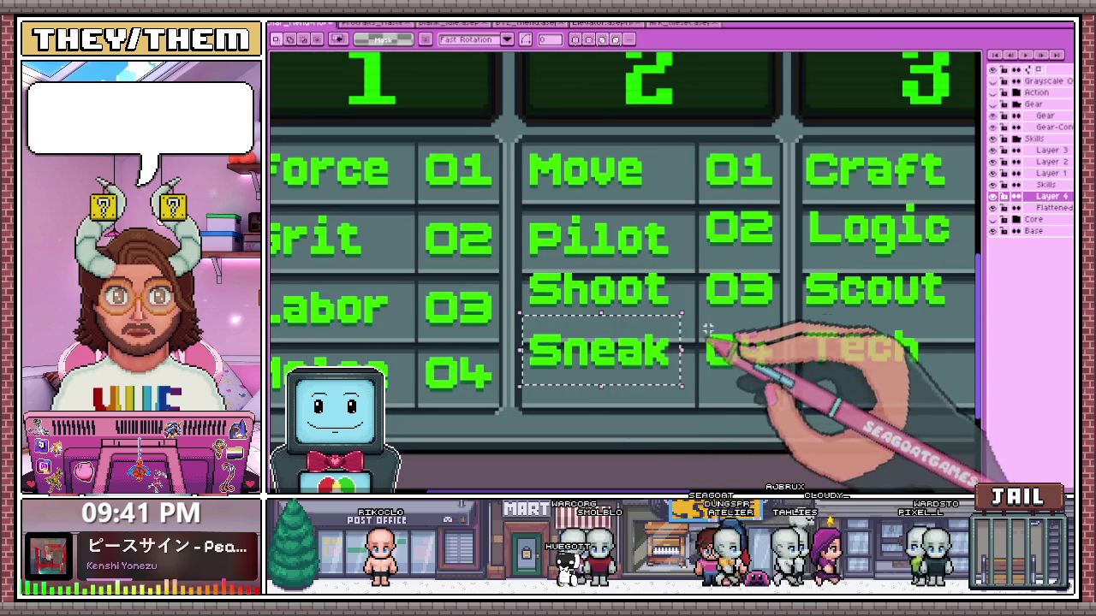
drag(608, 347, 608, 372)
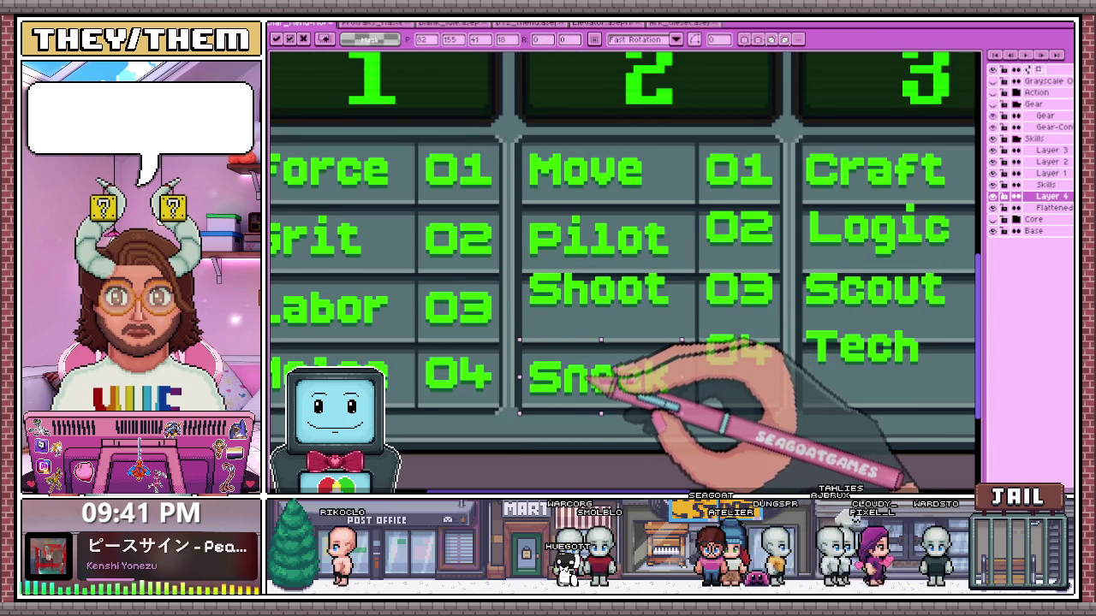
scroll(600, 381, down, 2)
key(Return)
scroll(605, 312, up, 2)
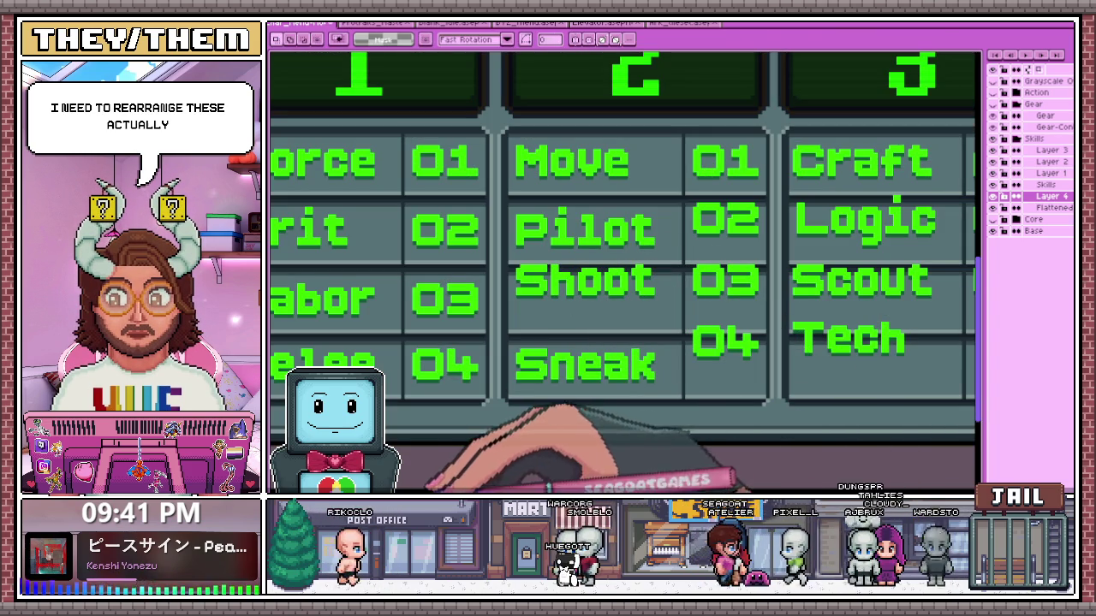
key(alt+Tab)
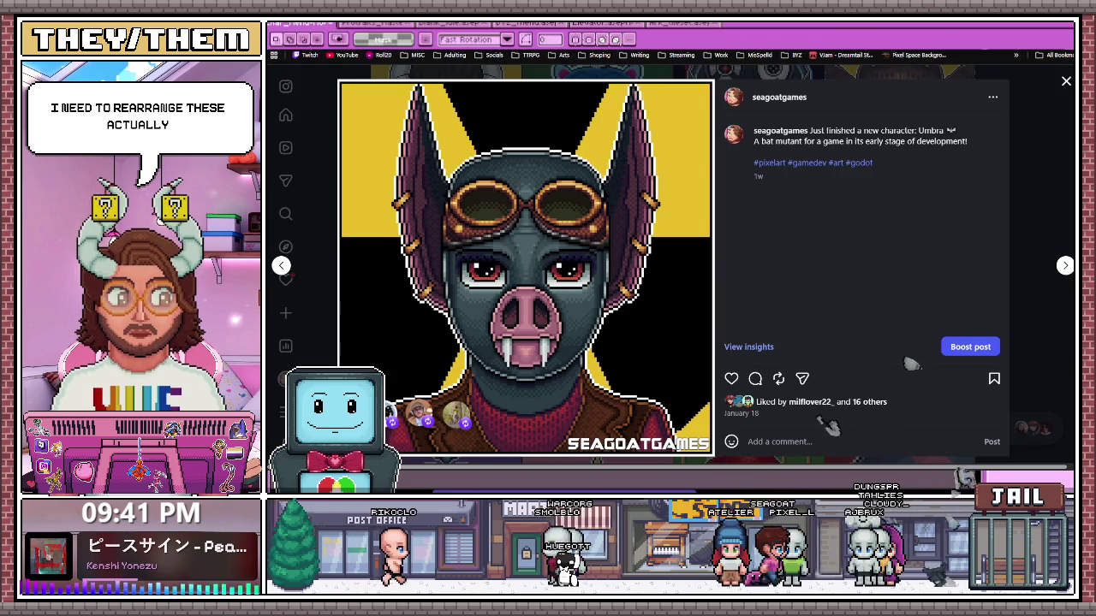
Leave the Umbra bat post and return to the Aseprite skill grid
key(alt+Tab)
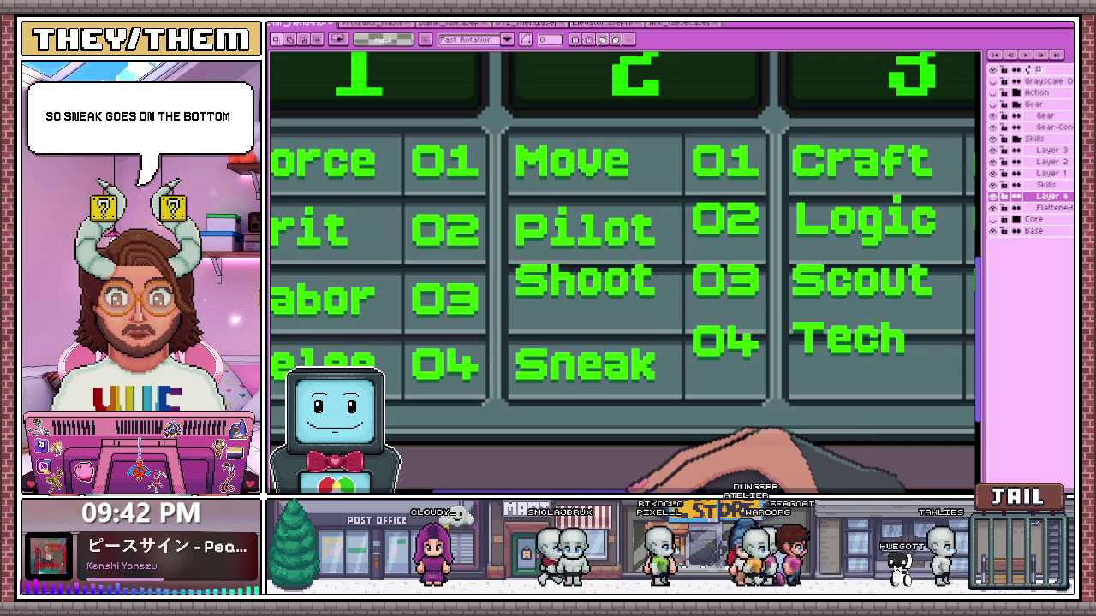
scroll(310, 147, down, 2)
Move Shoot down into its own row in the AGI column
scroll(624, 306, up, 1)
scroll(624, 318, up, 2)
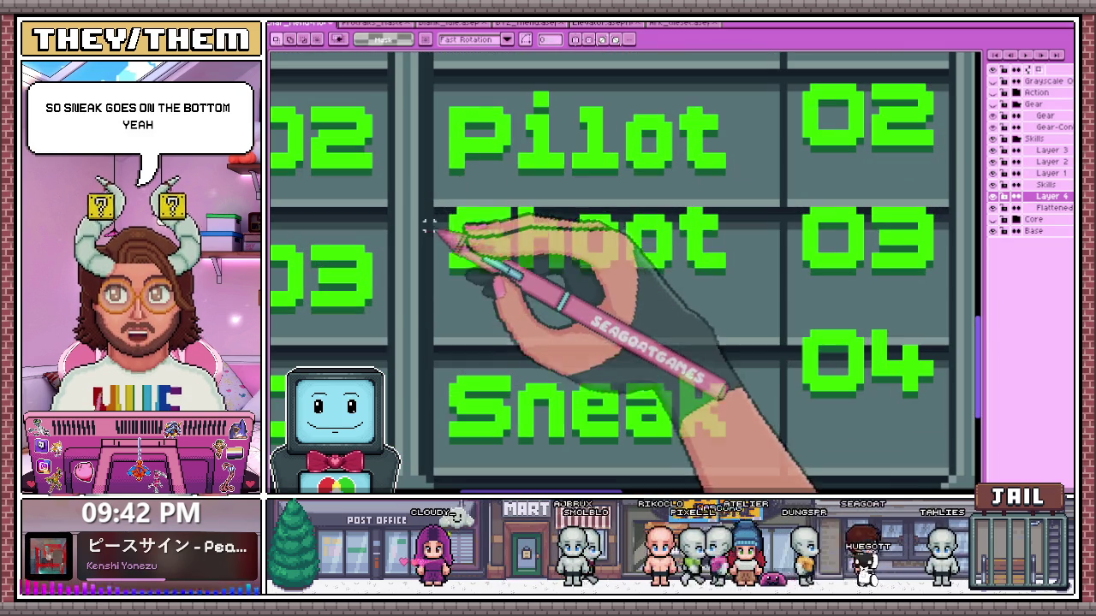
drag(446, 208, 733, 286)
drag(524, 233, 518, 291)
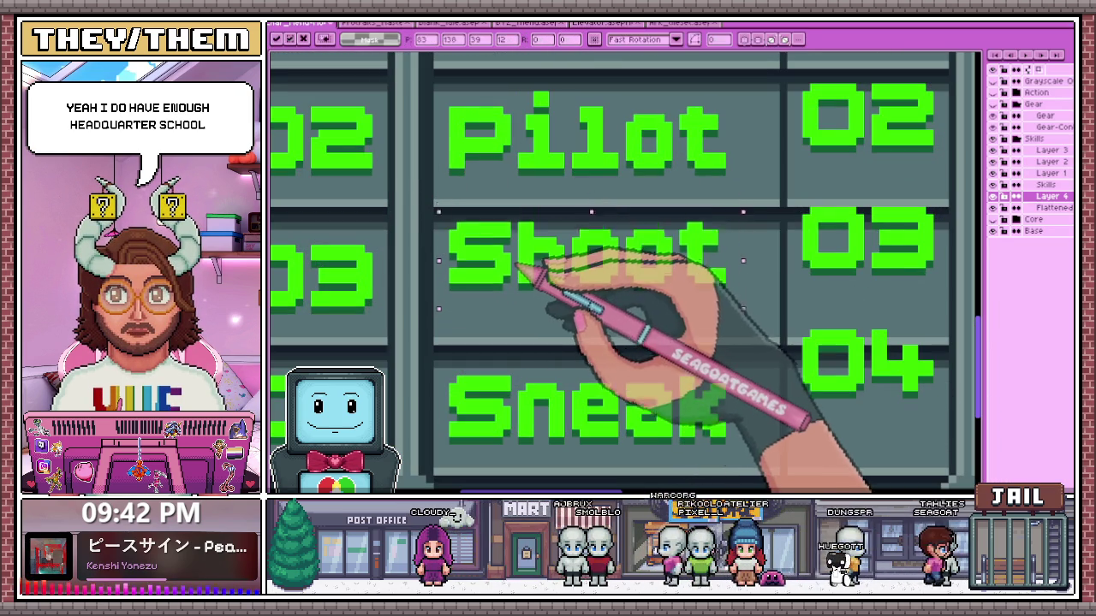
scroll(524, 295, down, 2)
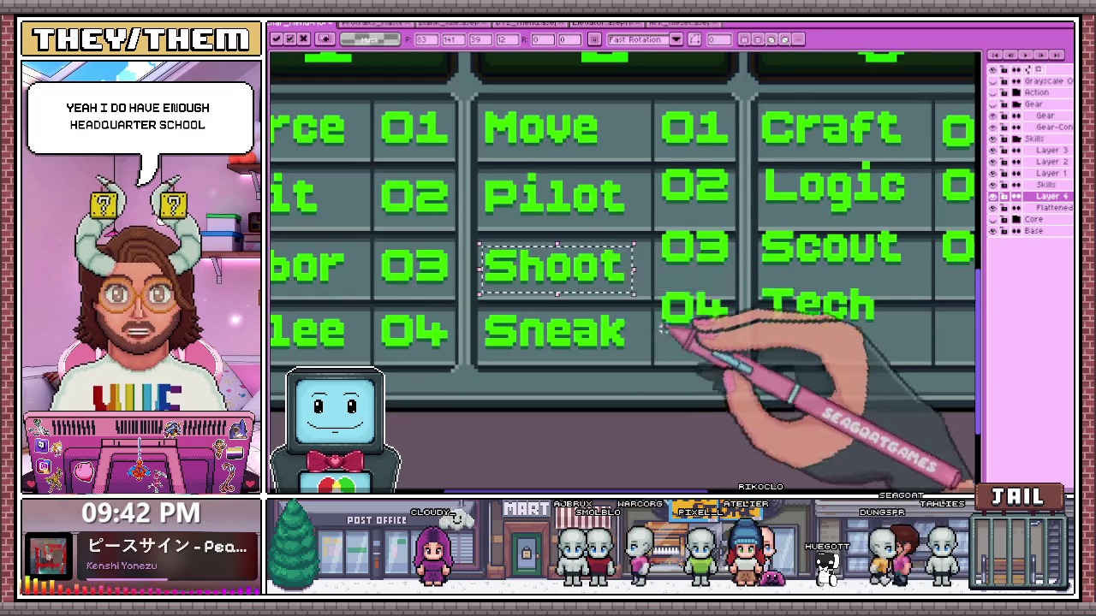
key(Return)
scroll(650, 278, up, 1)
Place the AGI column's 04 number in its row and clear the selection
drag(651, 278, 766, 347)
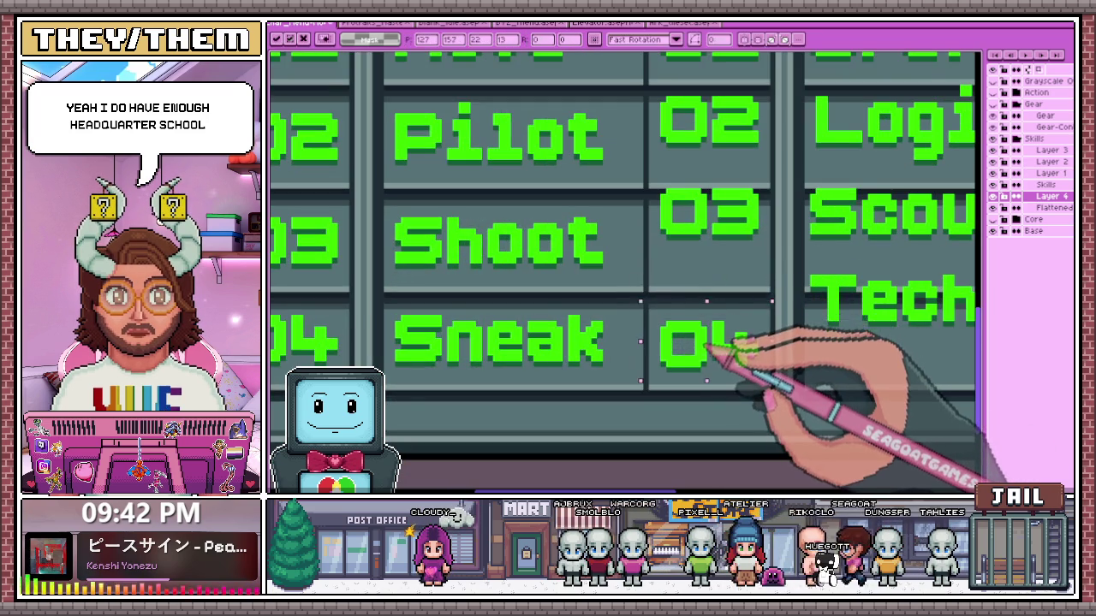
scroll(706, 347, down, 2)
scroll(705, 325, up, 2)
scroll(676, 291, up, 1)
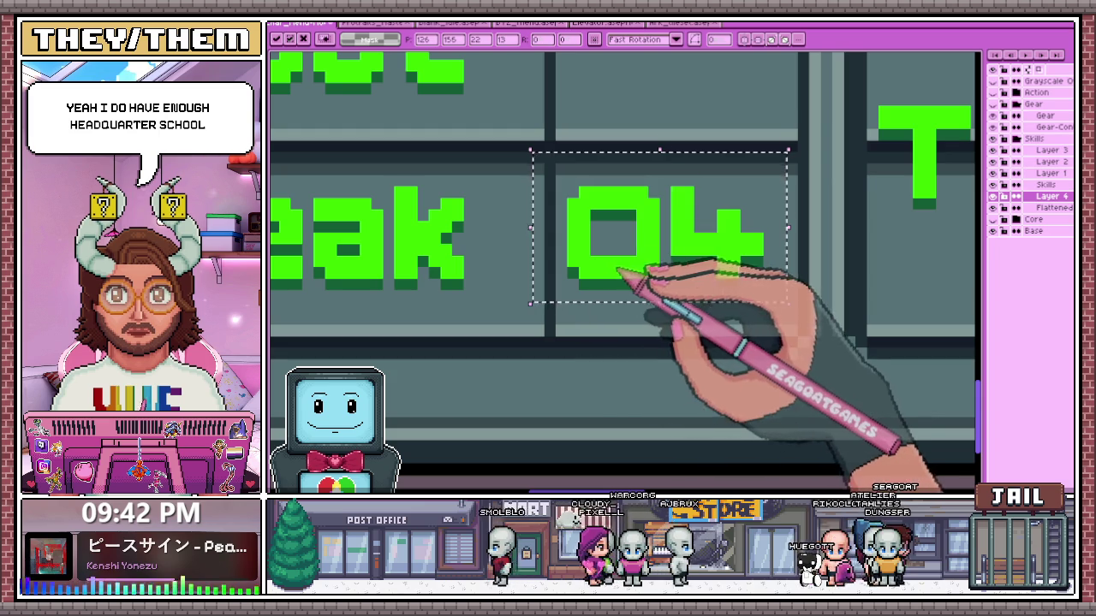
scroll(631, 273, down, 2)
key(Return)
scroll(599, 343, down, 2)
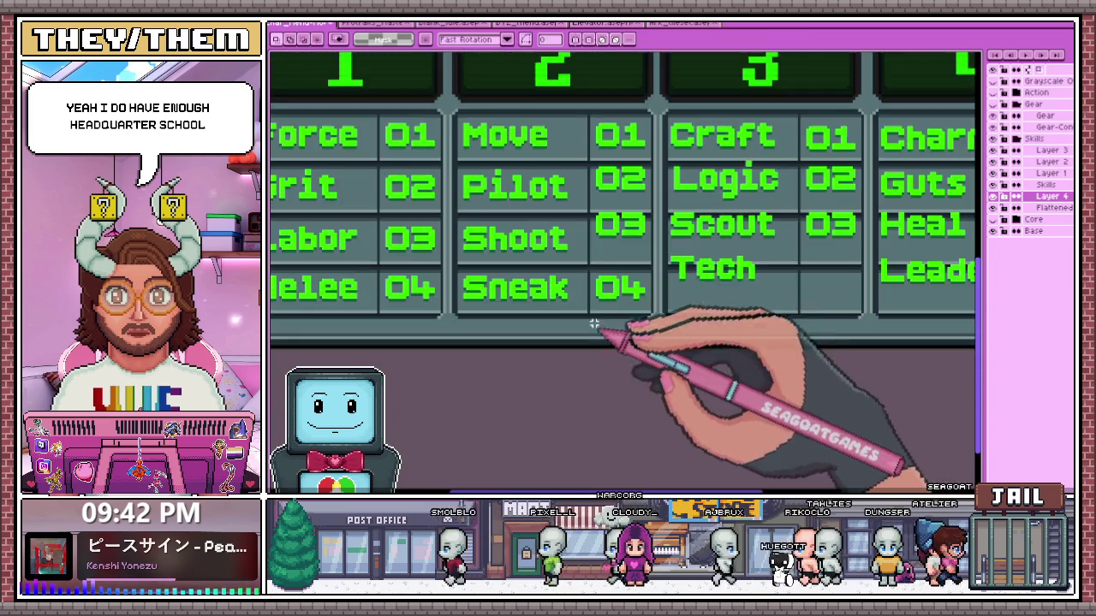
scroll(604, 257, up, 1)
Adjust the 03 number into its AGI row and commit it
drag(591, 204, 673, 252)
scroll(656, 252, up, 1)
key(ctrl+t)
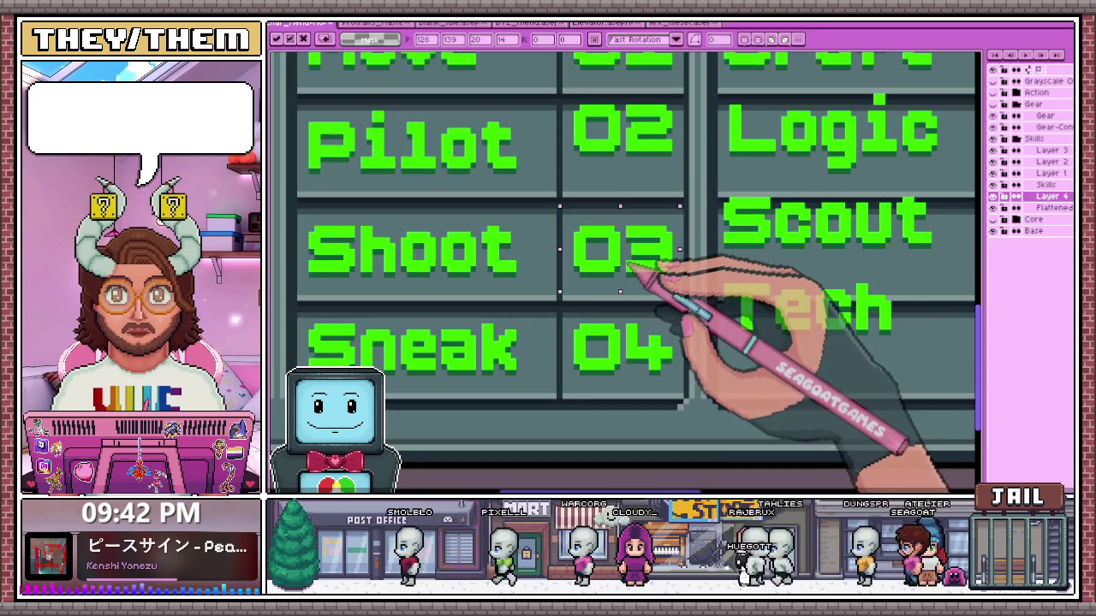
scroll(631, 269, down, 2)
key(Return)
scroll(642, 334, up, 2)
Select the 02 number, then reselect it with a wider marquee
mouse_move(568, 196)
mouse_down()
mouse_move(666, 276)
mouse_move(696, 232)
mouse_up()
scroll(680, 256, down, 3)
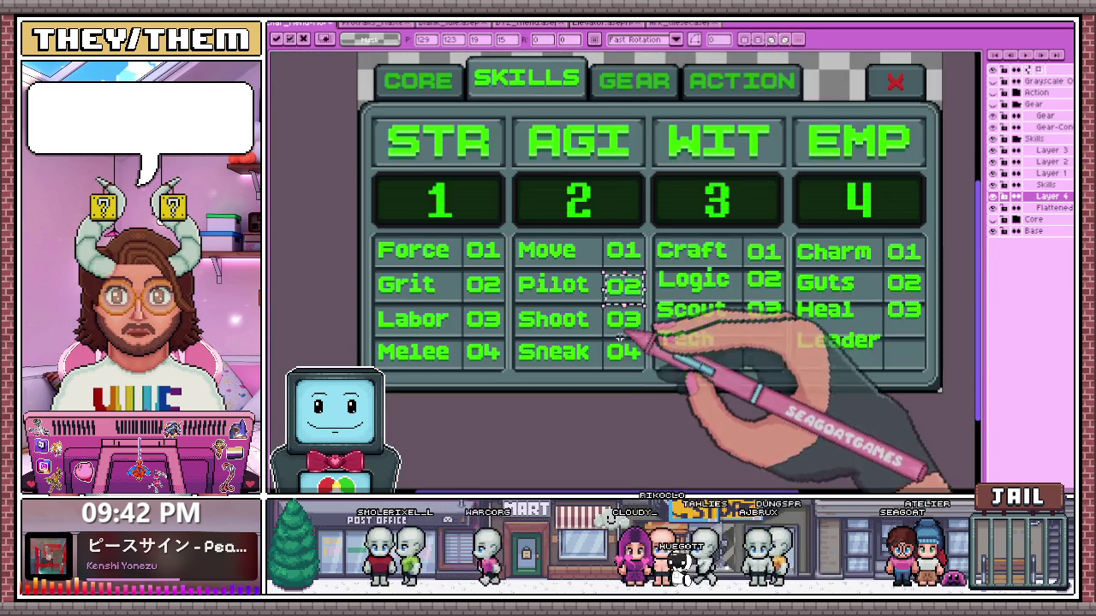
scroll(631, 248, up, 1)
scroll(599, 248, up, 1)
scroll(616, 274, up, 1)
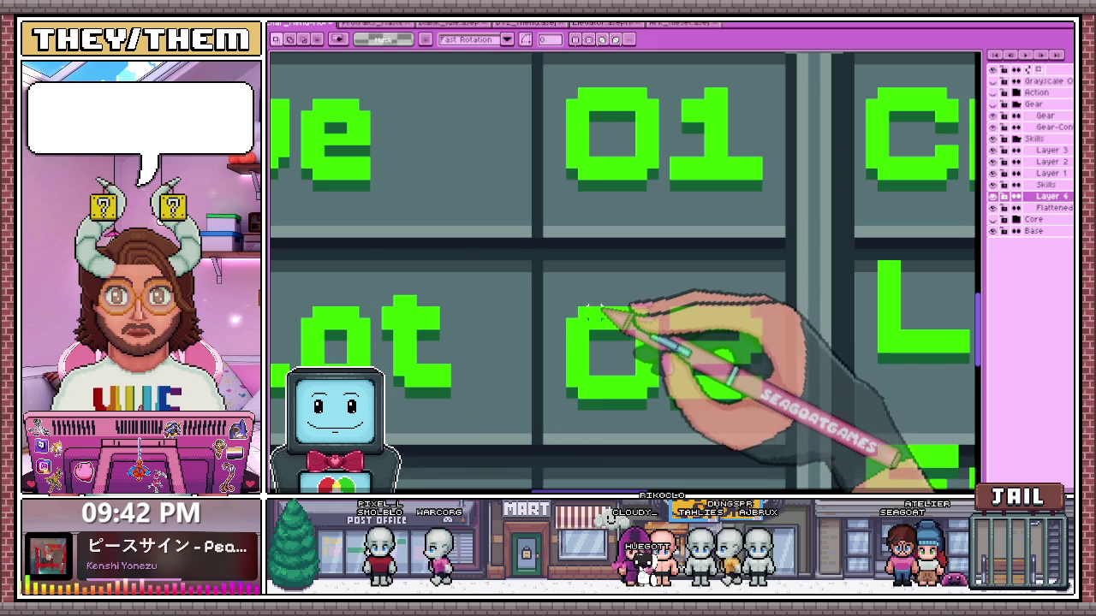
drag(553, 283, 763, 411)
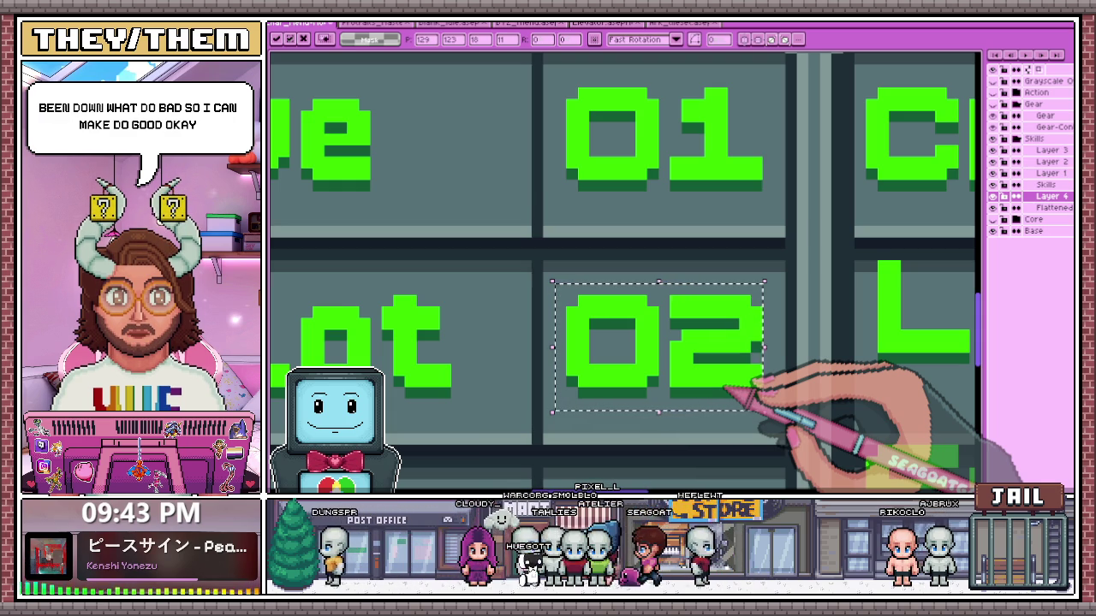
Zoom around the grid and marquee-select the Tech label
scroll(732, 389, down, 3)
scroll(599, 308, down, 1)
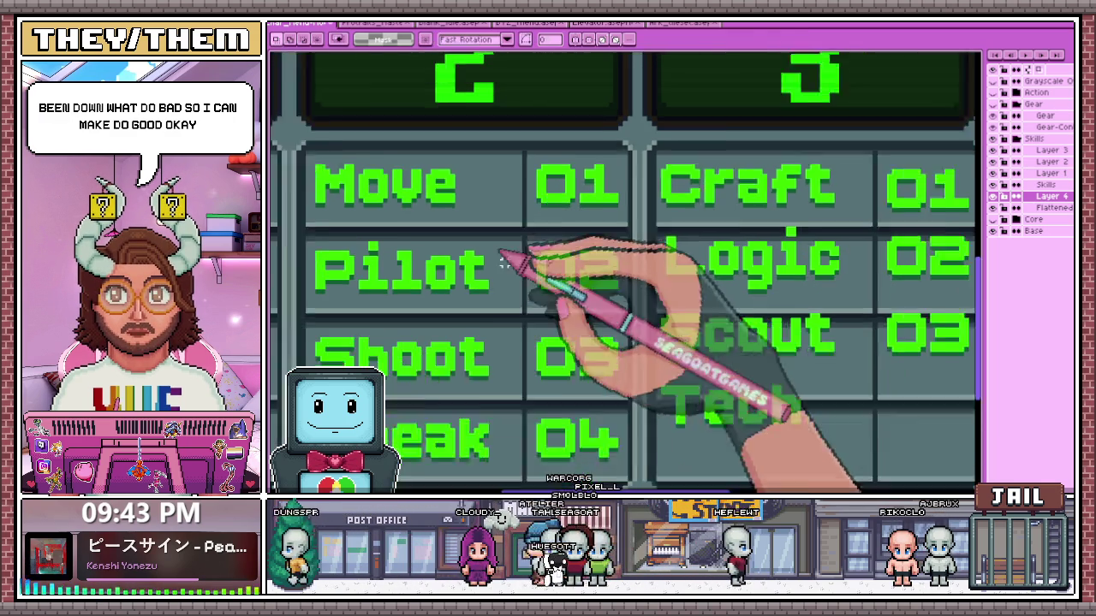
scroll(531, 214, down, 1)
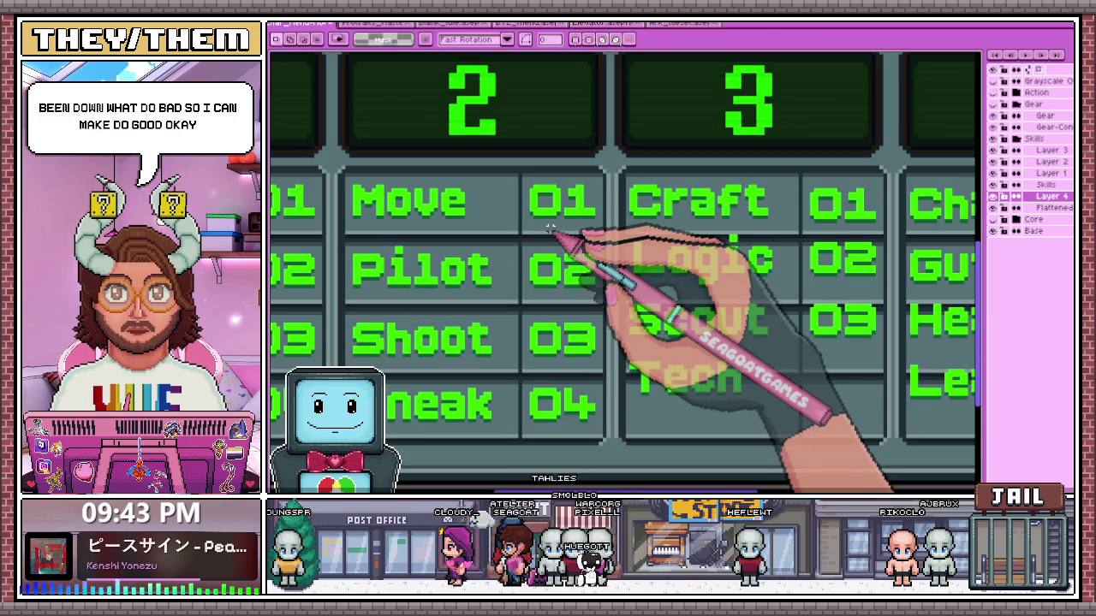
scroll(514, 274, up, 1)
scroll(522, 325, down, 2)
scroll(527, 357, up, 2)
scroll(523, 356, up, 1)
scroll(520, 402, up, 1)
scroll(526, 342, down, 1)
scroll(526, 291, down, 1)
scroll(524, 300, down, 1)
scroll(531, 308, up, 1)
drag(567, 289, 657, 334)
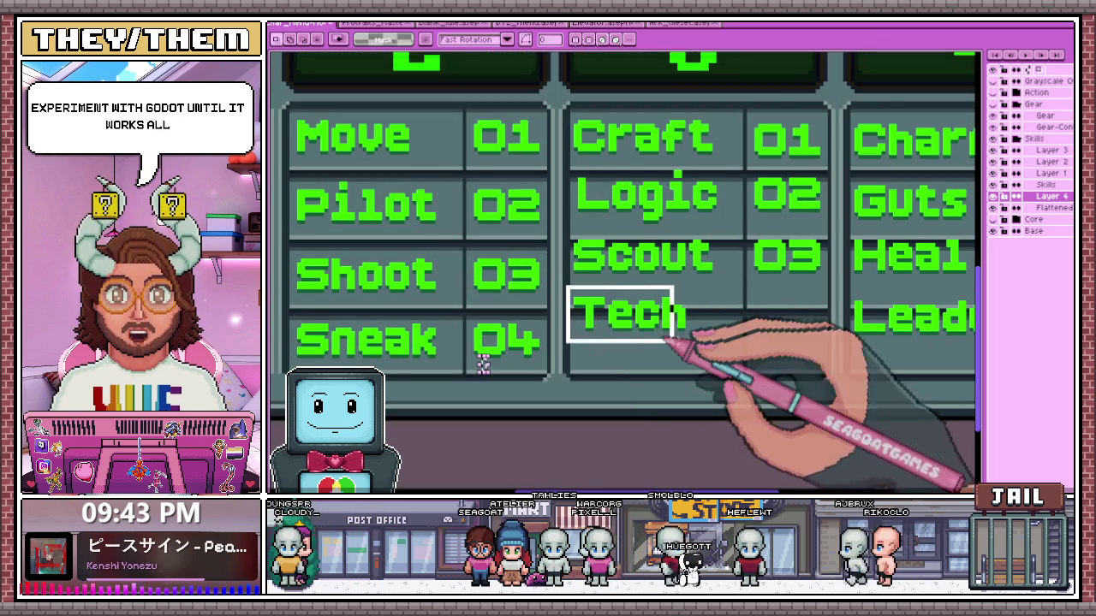
scroll(658, 338, up, 1)
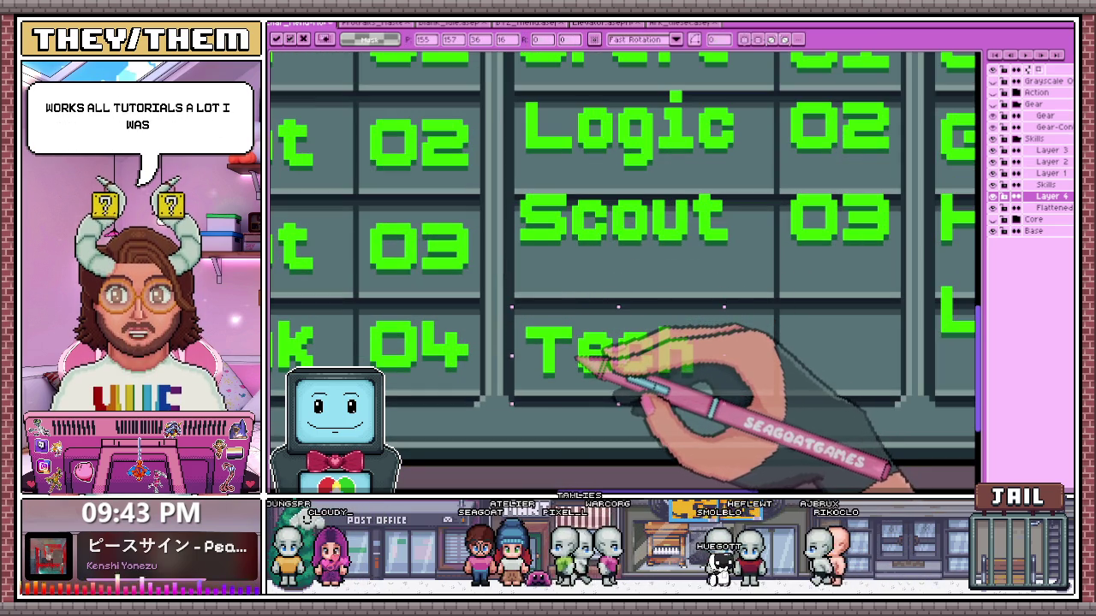
scroll(582, 358, down, 1)
scroll(584, 438, up, 1)
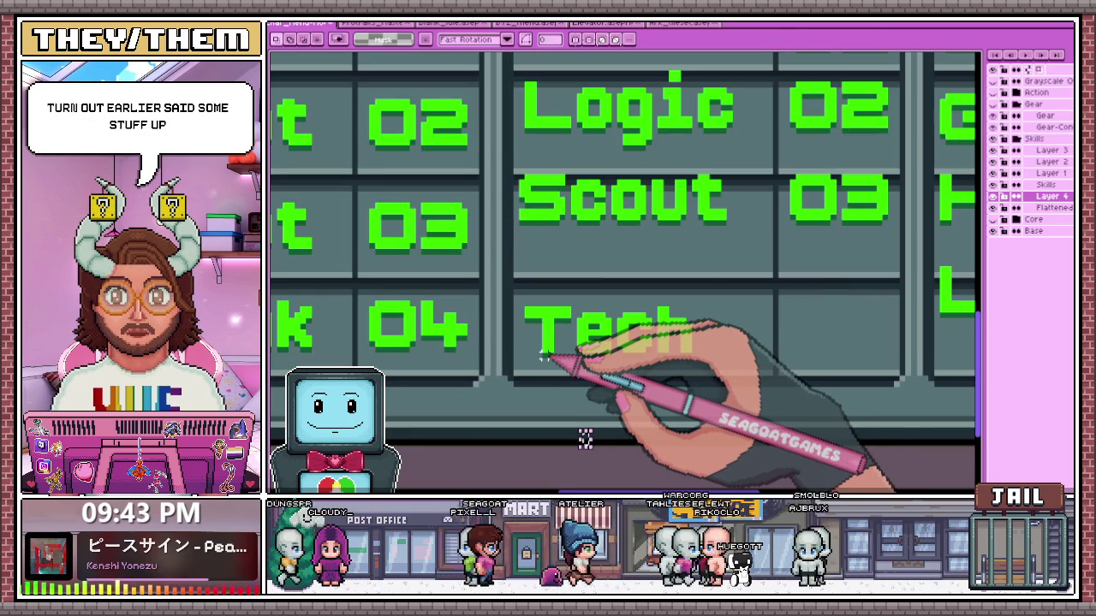
scroll(542, 358, up, 2)
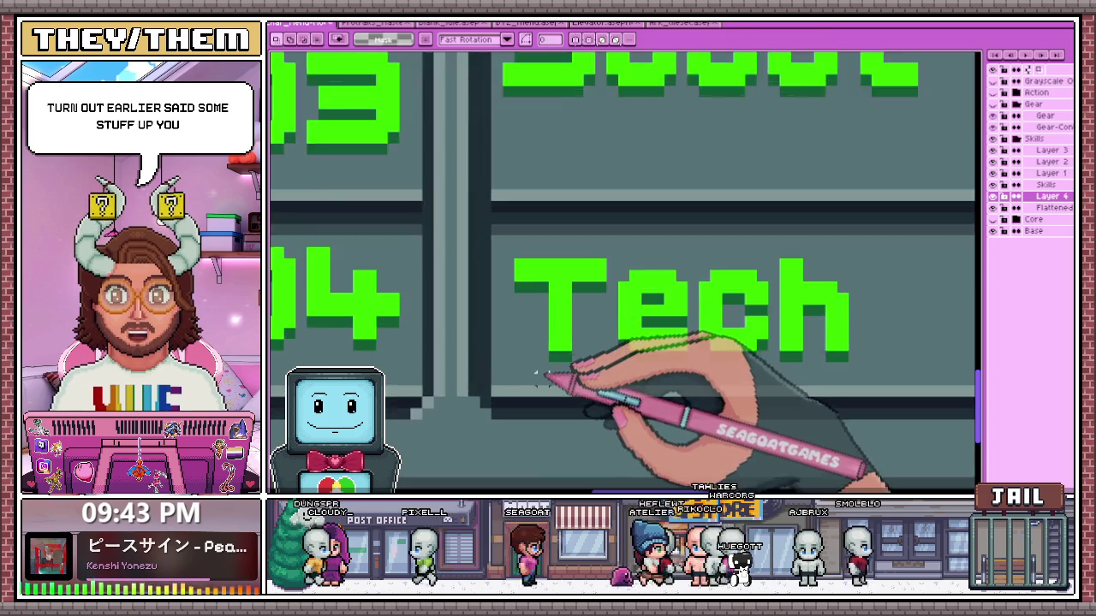
scroll(552, 377, down, 2)
scroll(807, 331, down, 1)
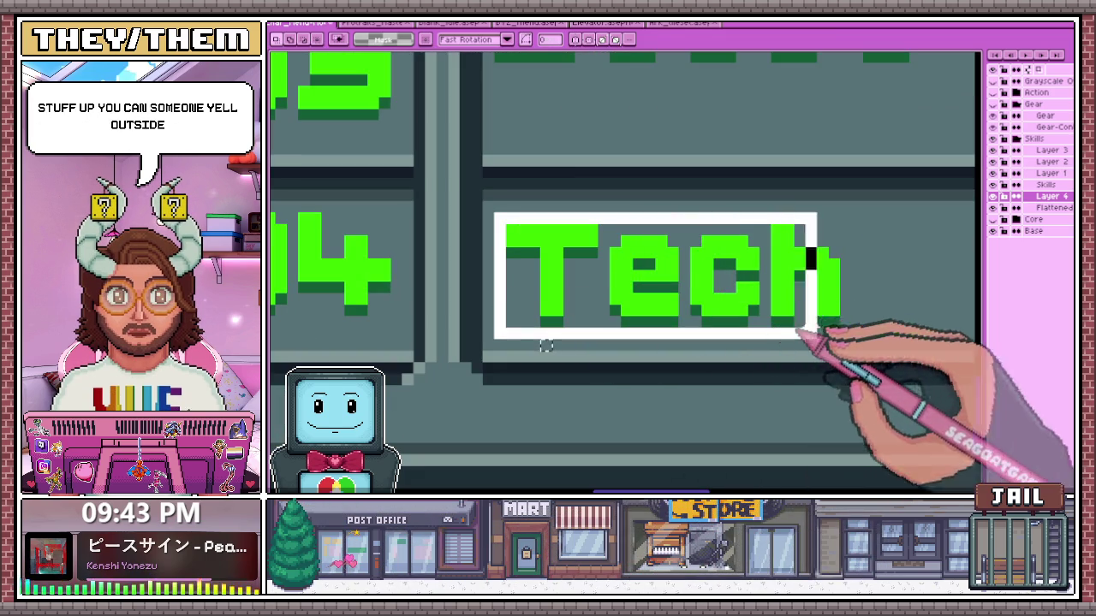
drag(502, 214, 873, 339)
key(Up)
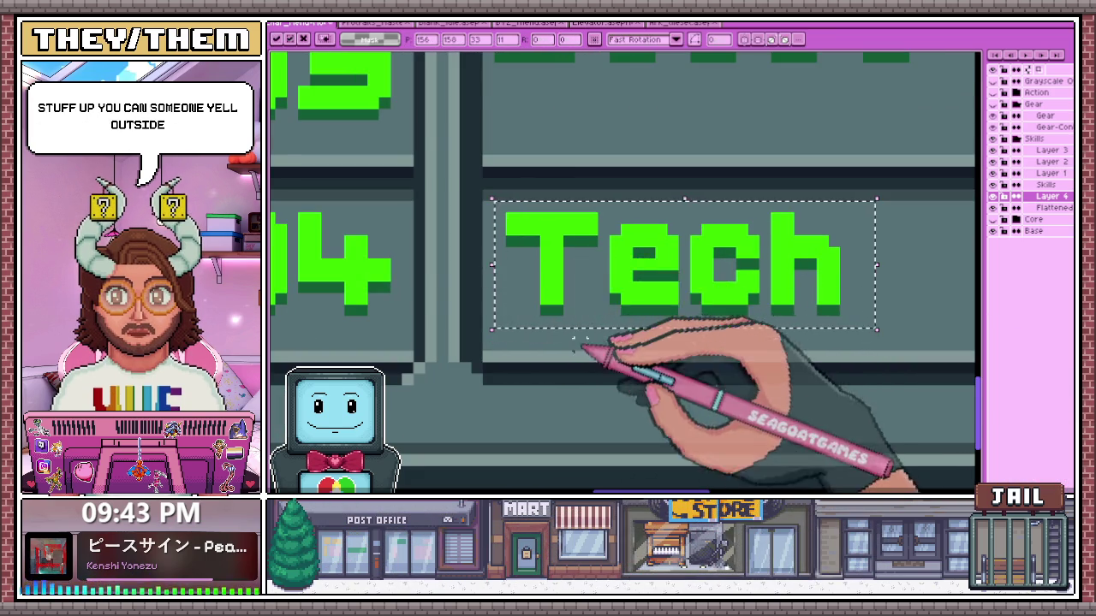
scroll(575, 341, down, 2)
scroll(565, 343, down, 2)
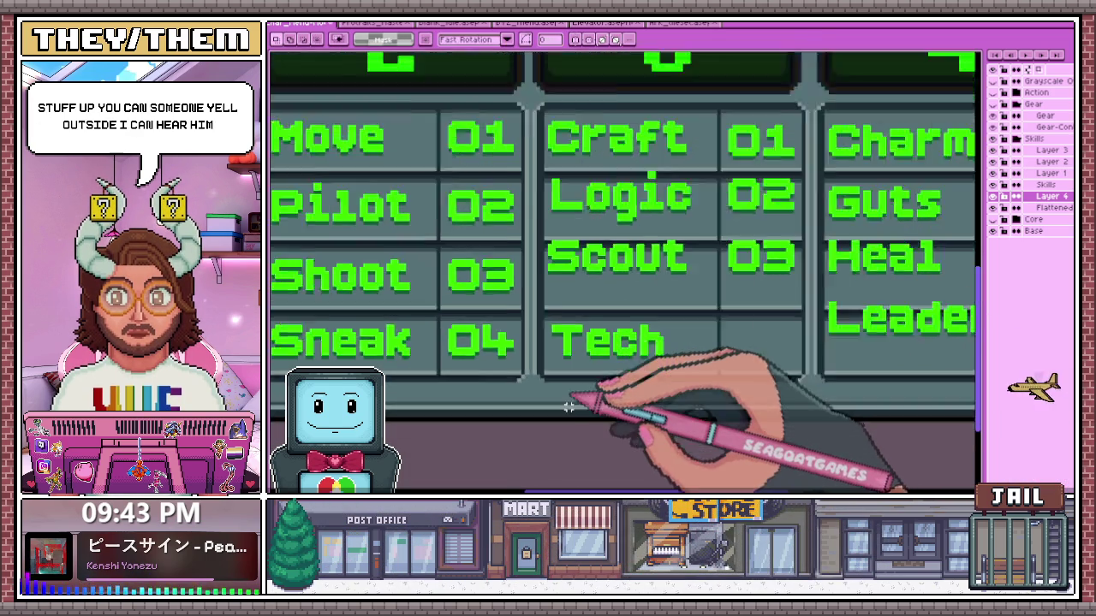
scroll(590, 377, up, 1)
scroll(492, 386, up, 2)
scroll(493, 387, up, 1)
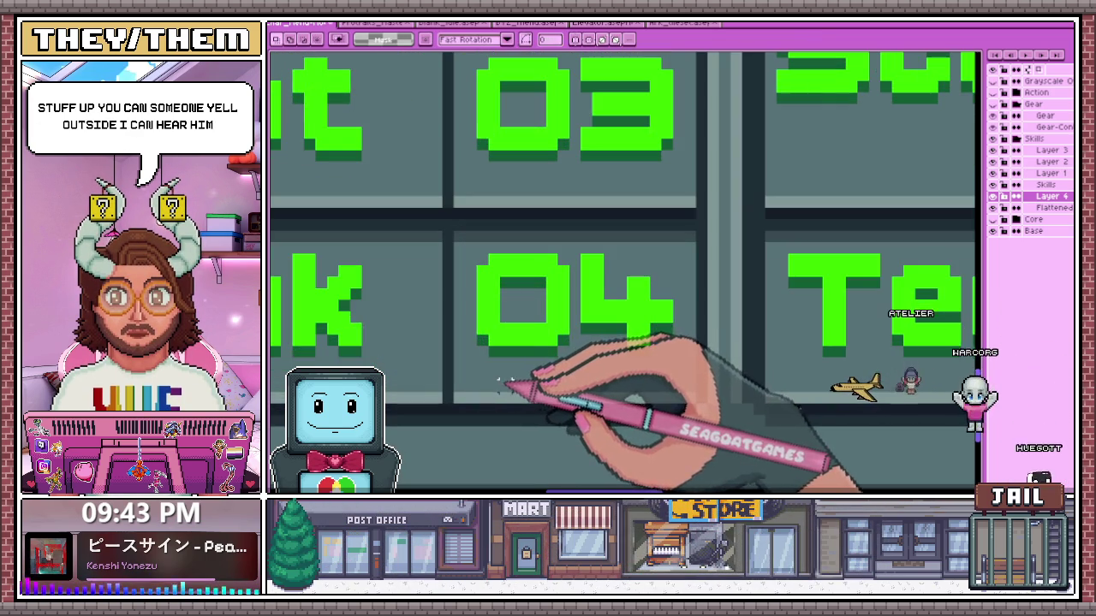
scroll(502, 373, down, 2)
scroll(514, 354, down, 1)
scroll(531, 342, down, 1)
scroll(540, 308, down, 1)
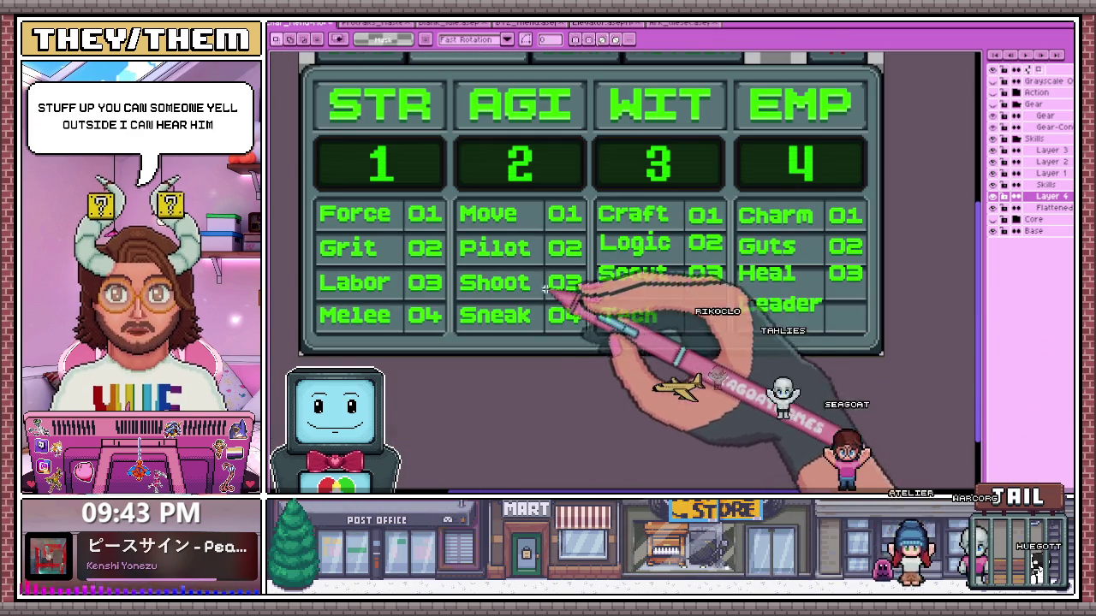
scroll(479, 257, up, 2)
scroll(505, 206, up, 1)
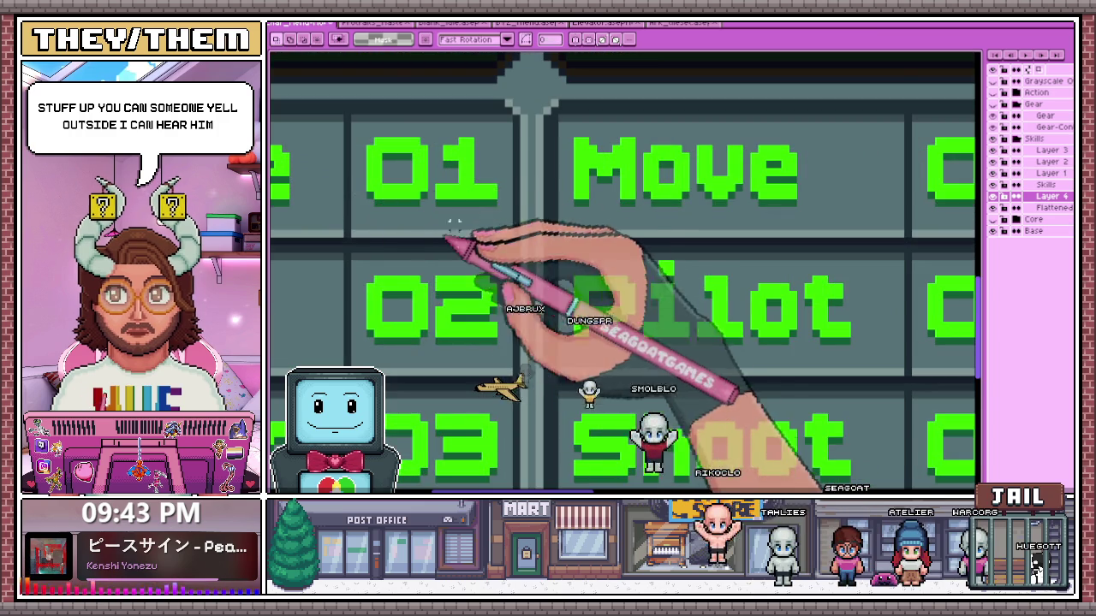
scroll(480, 257, down, 2)
scroll(697, 389, up, 1)
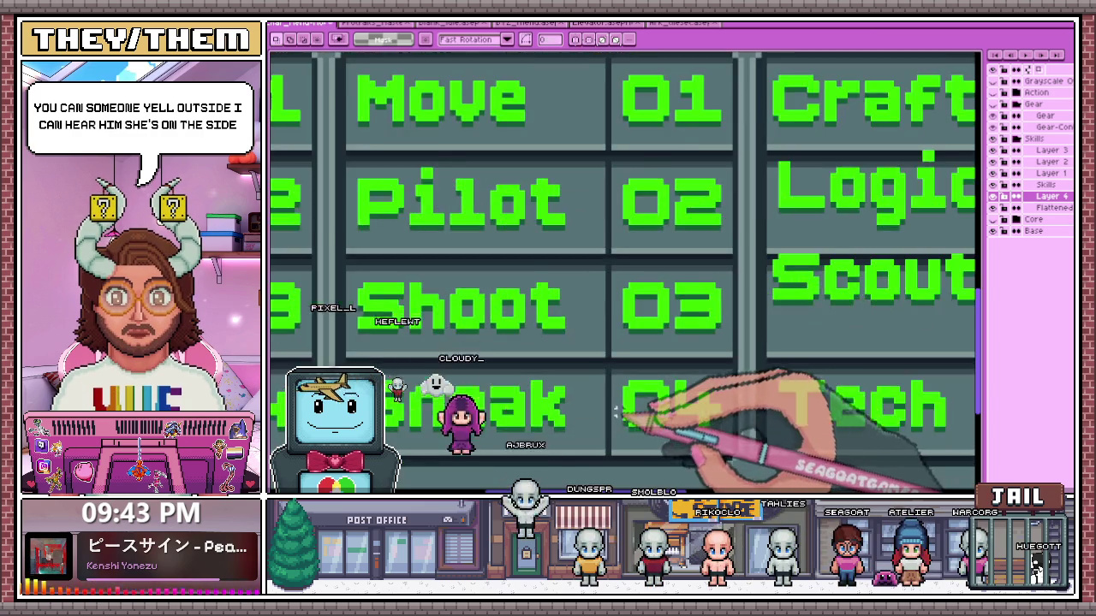
scroll(754, 412, up, 1)
scroll(752, 413, down, 2)
scroll(568, 371, down, 1)
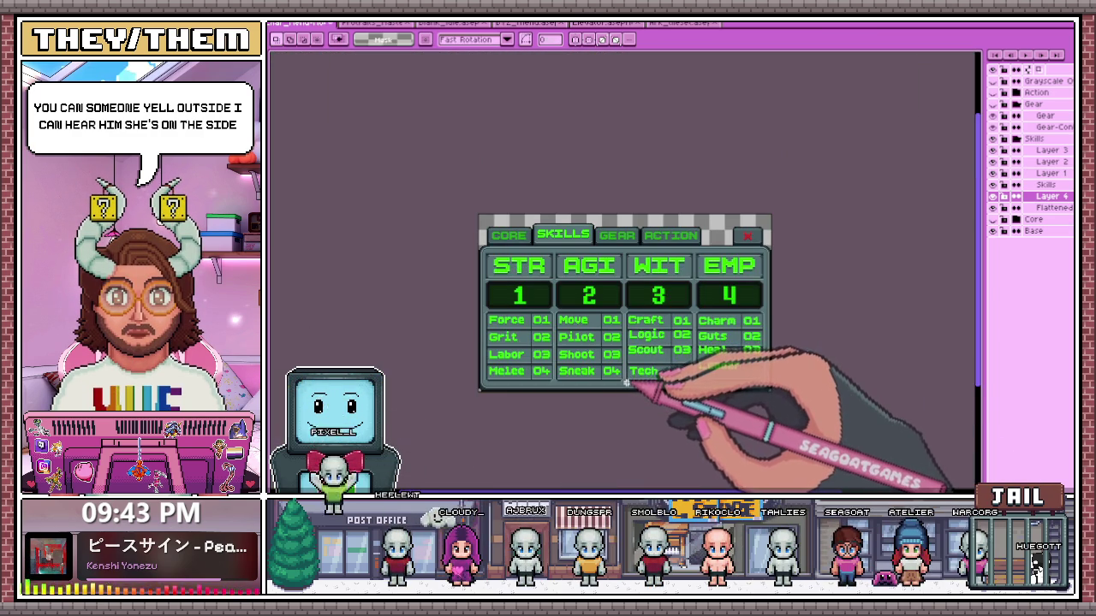
scroll(606, 387, up, 2)
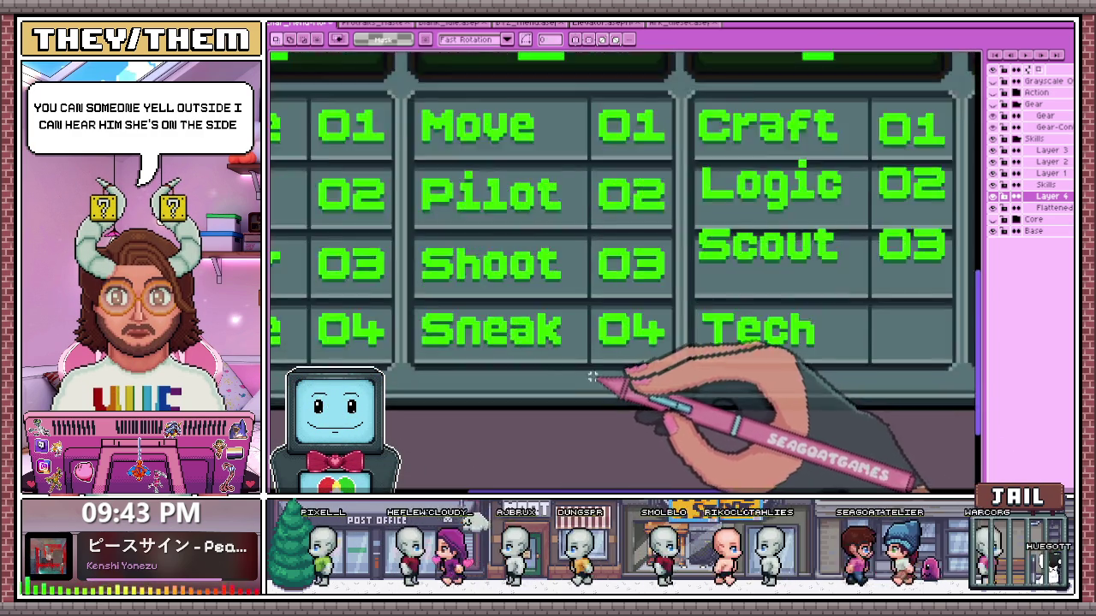
scroll(599, 379, up, 1)
scroll(489, 228, down, 1)
scroll(554, 268, down, 2)
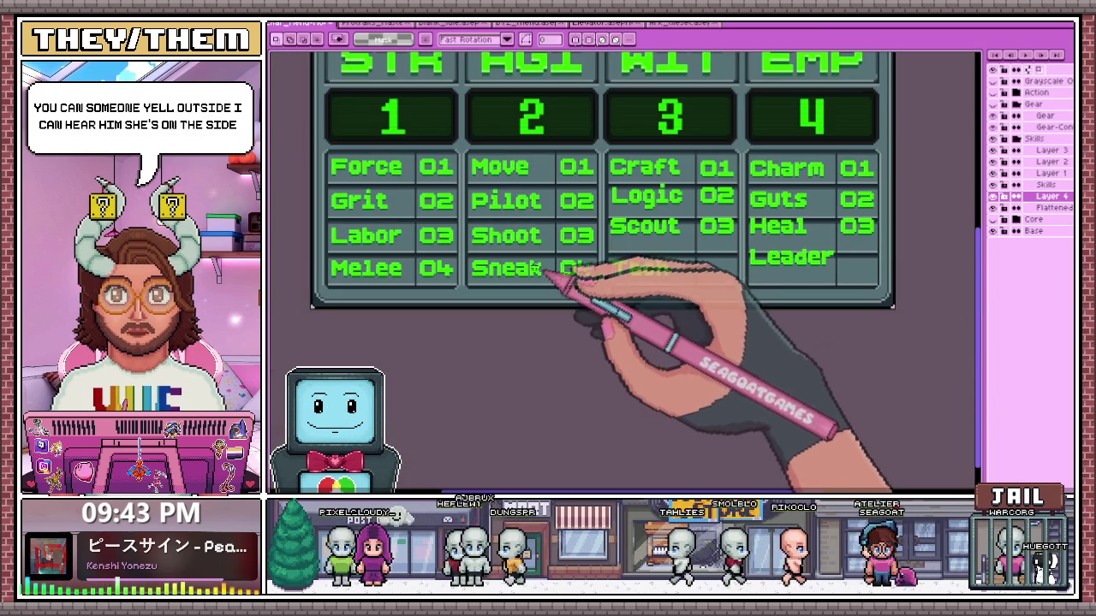
scroll(326, 252, up, 1)
scroll(497, 286, up, 1)
scroll(492, 291, down, 3)
scroll(484, 214, up, 1)
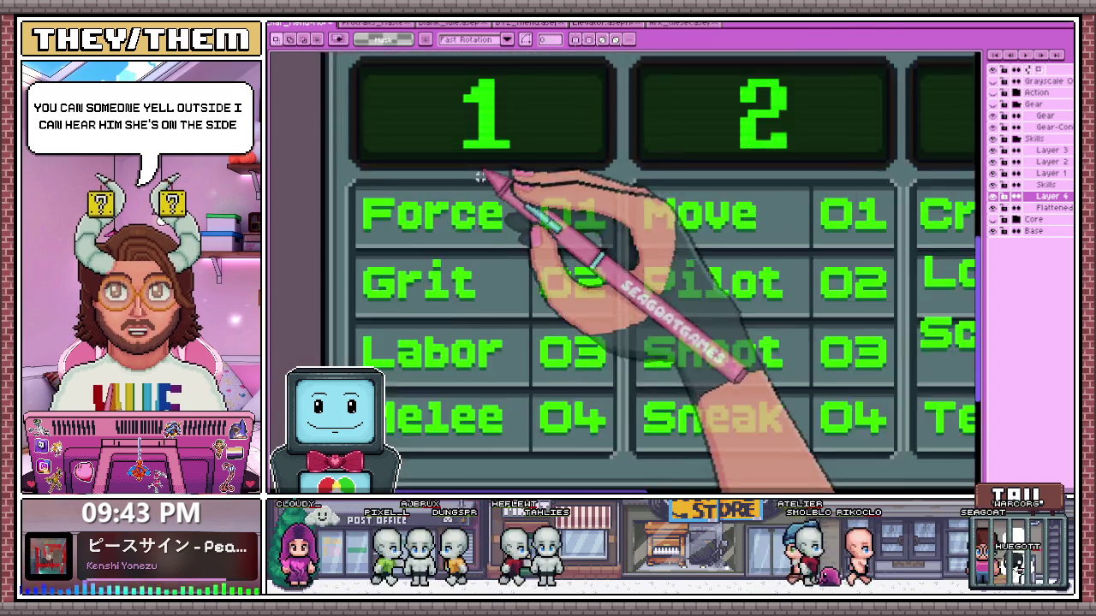
scroll(479, 196, up, 1)
scroll(409, 196, down, 1)
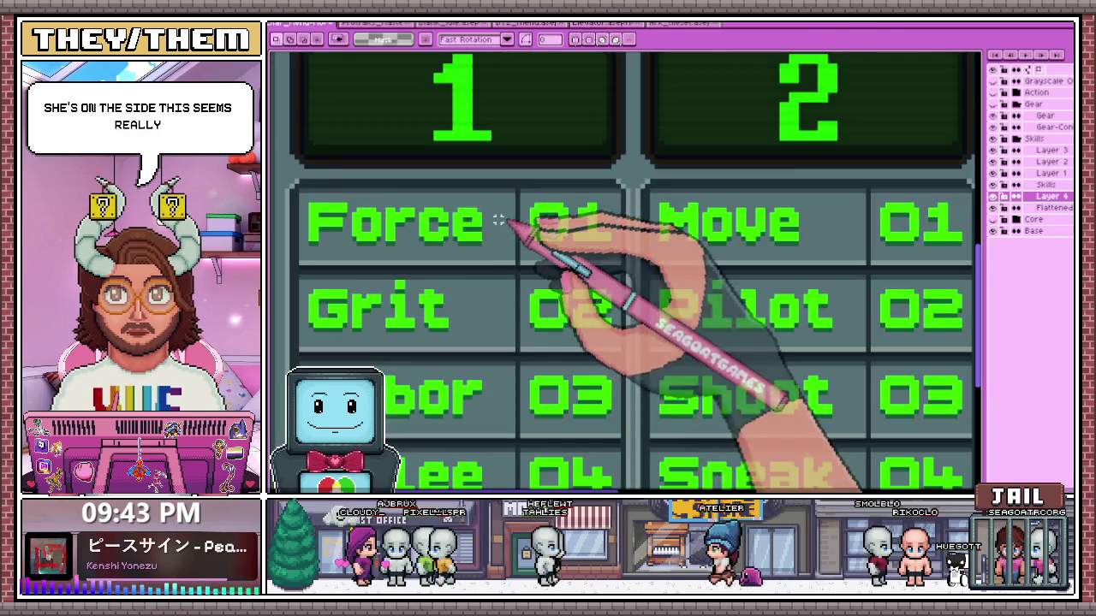
key(b)
scroll(297, 189, up, 1)
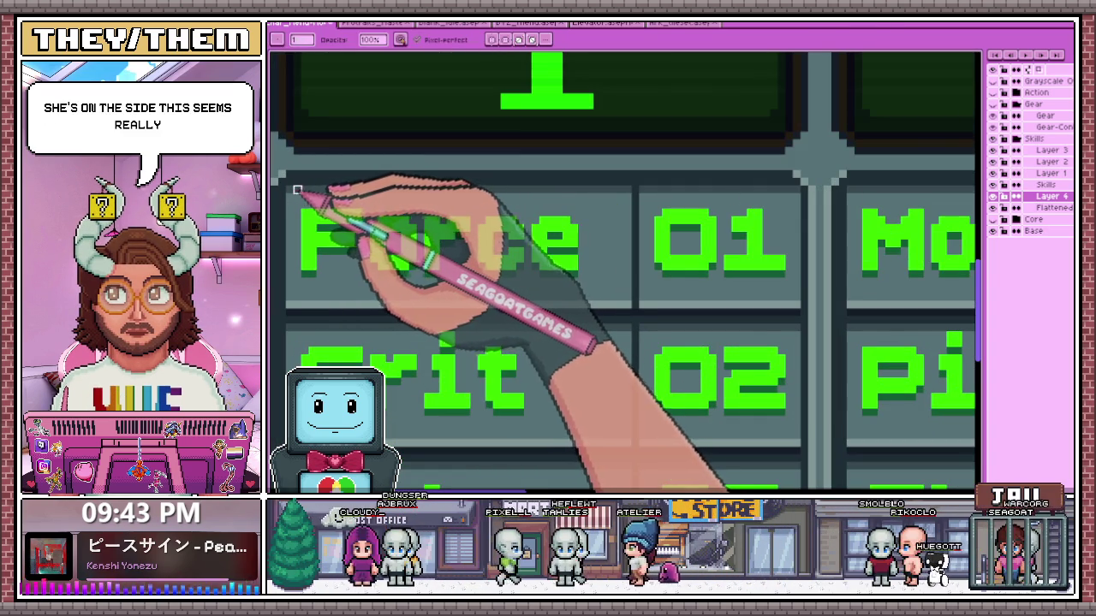
scroll(631, 184, down, 1)
scroll(832, 196, down, 1)
scroll(503, 280, down, 1)
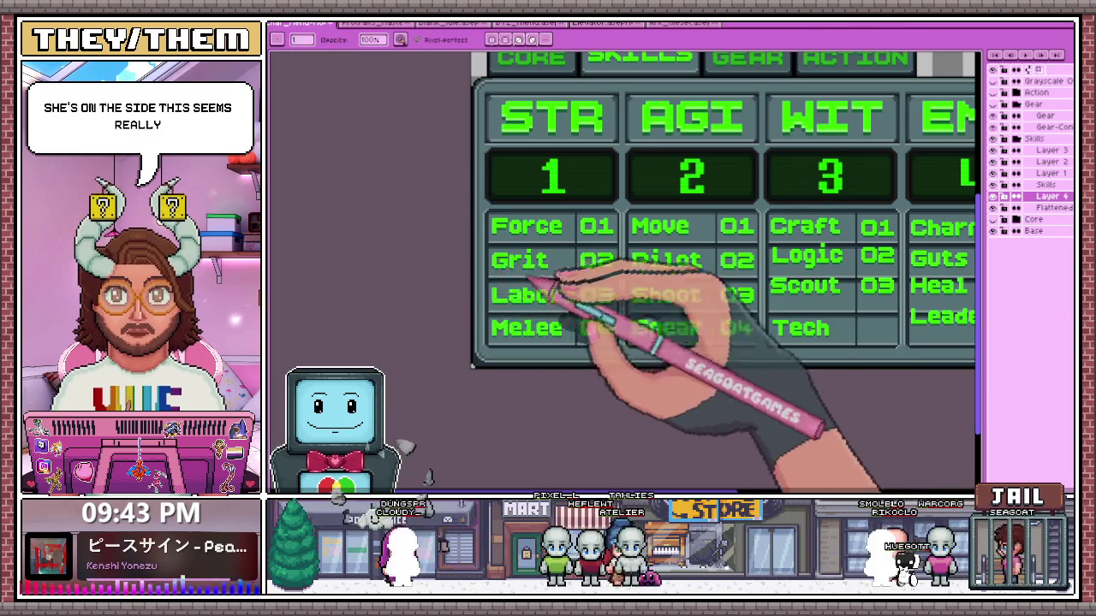
scroll(531, 299, down, 2)
scroll(527, 302, up, 3)
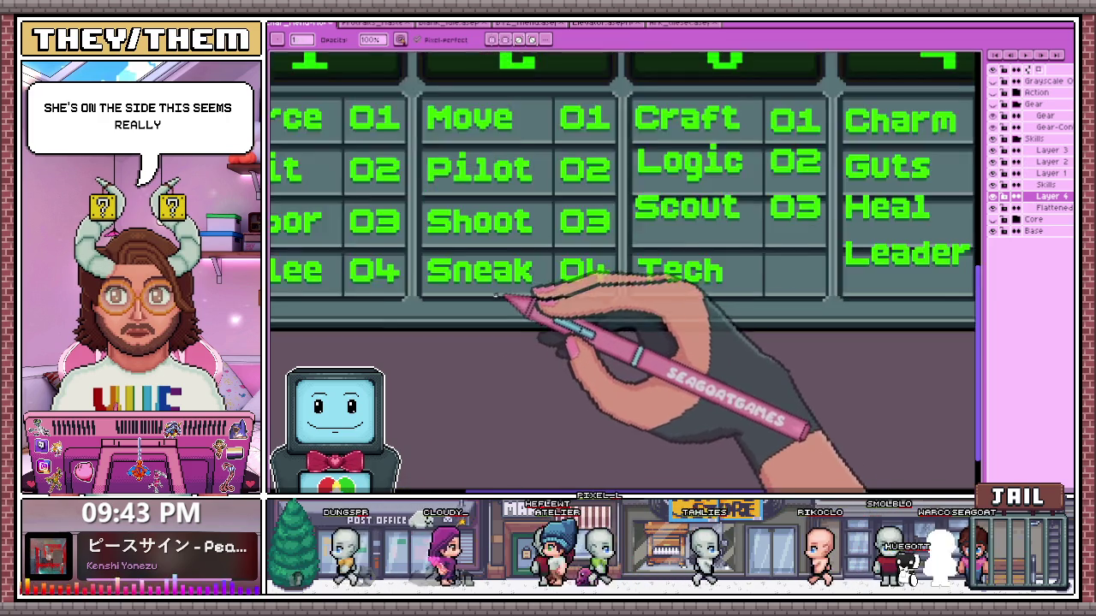
scroll(505, 296, up, 1)
scroll(403, 286, up, 1)
scroll(376, 274, down, 1)
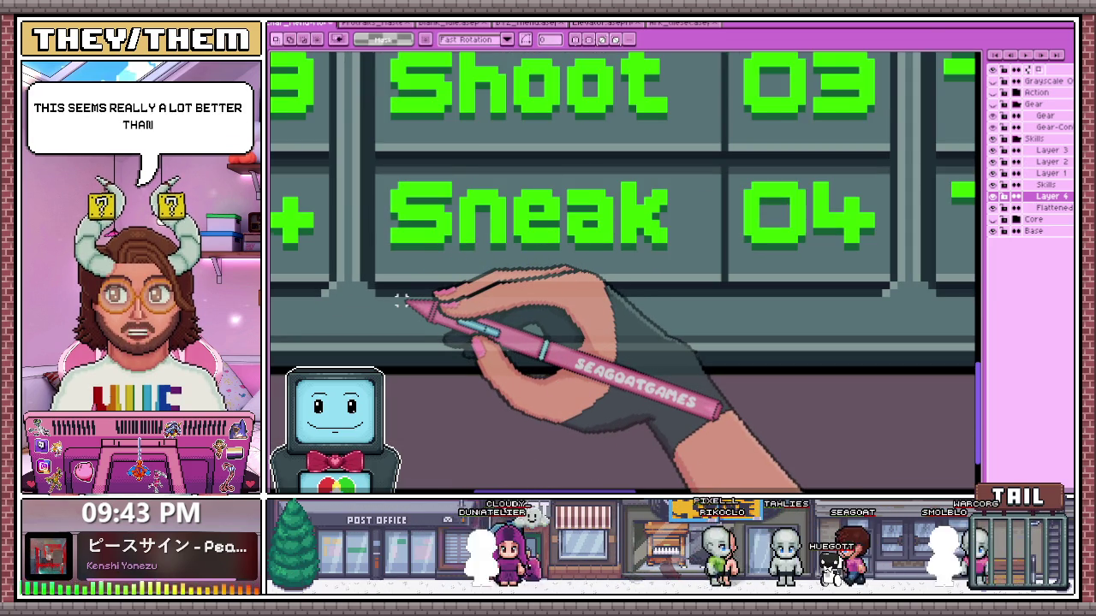
scroll(400, 301, down, 2)
scroll(411, 256, up, 1)
scroll(420, 205, up, 1)
scroll(422, 188, down, 1)
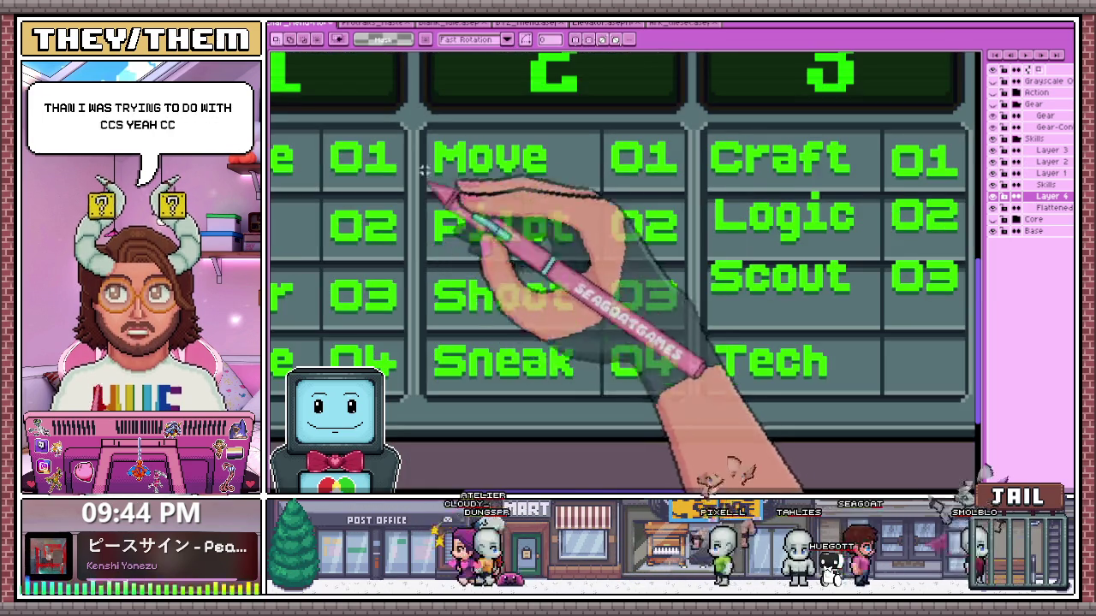
scroll(423, 189, down, 2)
scroll(470, 232, up, 2)
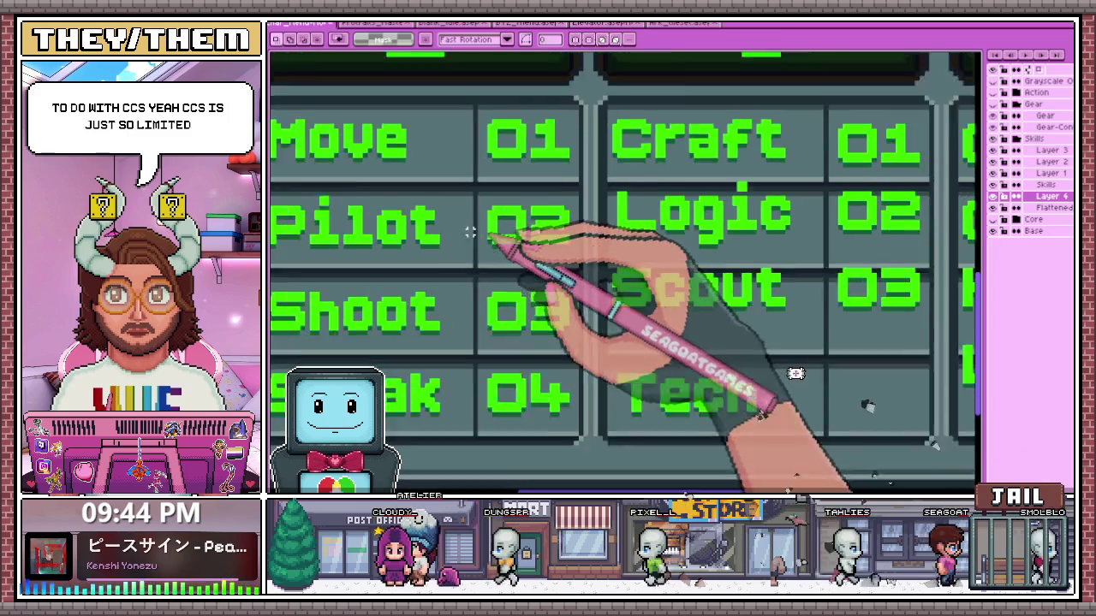
scroll(470, 232, down, 2)
scroll(458, 240, up, 3)
scroll(442, 250, down, 1)
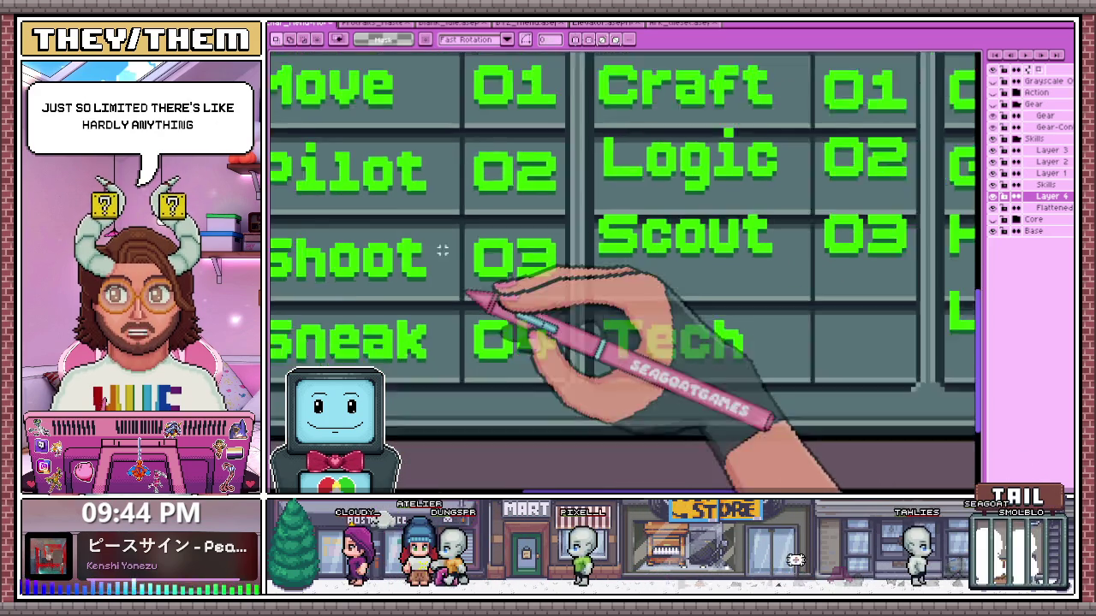
scroll(443, 250, up, 1)
scroll(540, 301, up, 1)
drag(531, 310, 877, 385)
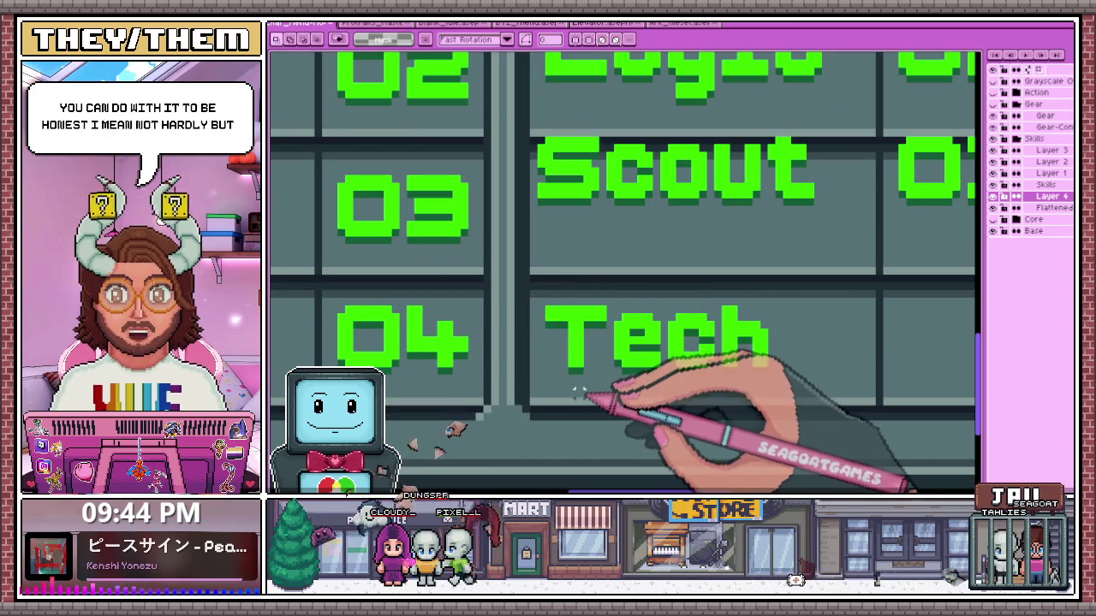
Move the Scout label down within its WIT grid cell
scroll(561, 313, down, 1)
scroll(568, 265, up, 1)
drag(517, 186, 827, 310)
drag(591, 257, 600, 299)
scroll(599, 299, down, 1)
scroll(582, 283, up, 1)
scroll(582, 284, down, 1)
scroll(502, 277, up, 1)
scroll(600, 248, up, 2)
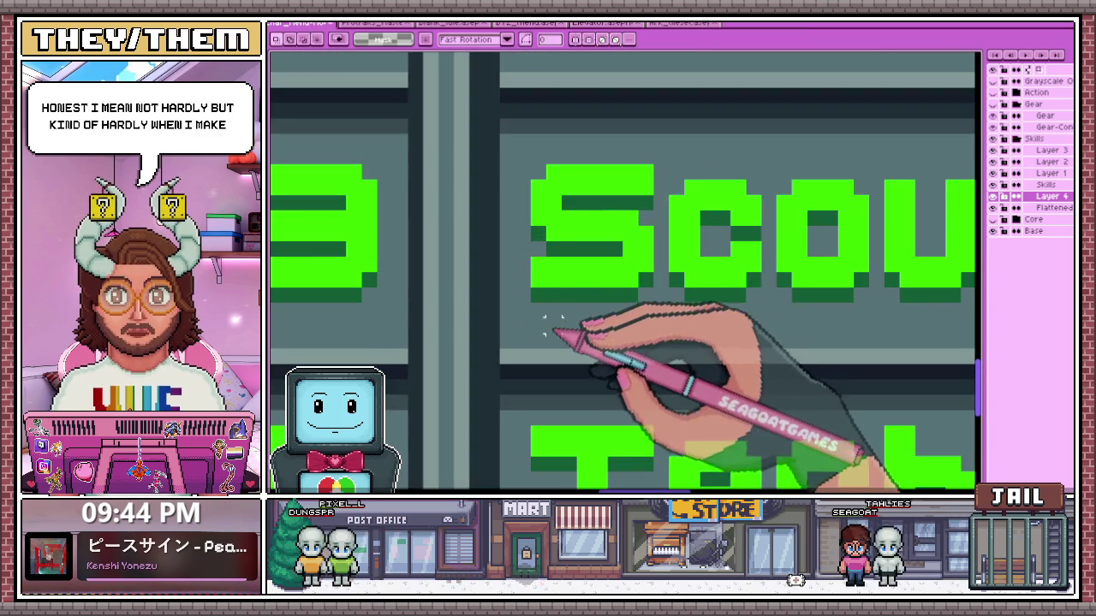
scroll(522, 325, down, 2)
Select the Logic label to check it, then drop the selection
drag(454, 220, 641, 282)
scroll(478, 267, up, 1)
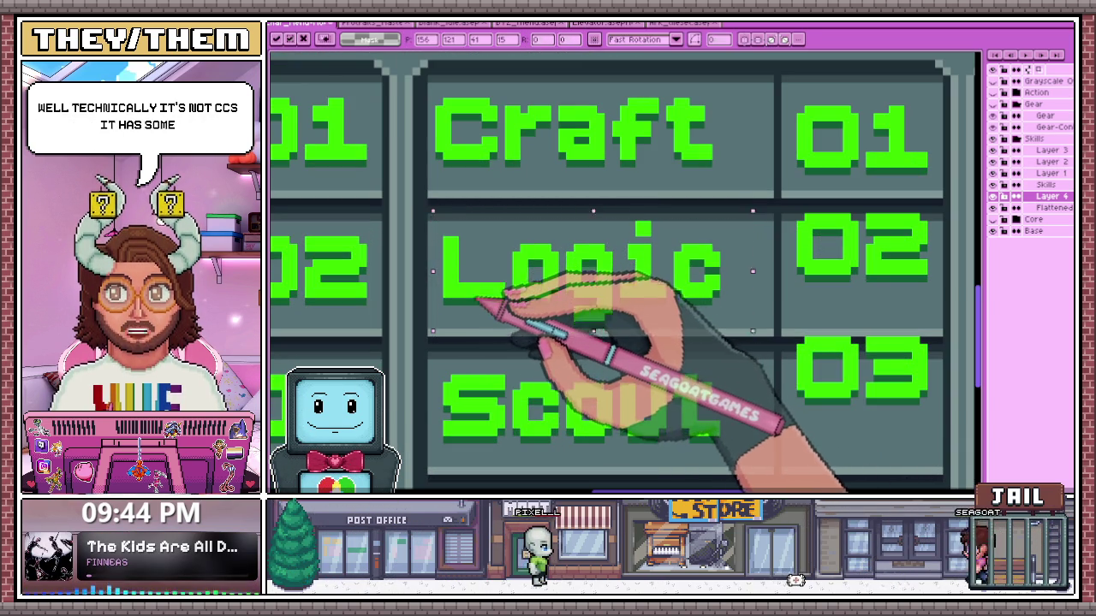
click(466, 317)
scroll(466, 318, up, 2)
scroll(469, 323, down, 2)
scroll(469, 324, down, 2)
scroll(454, 214, up, 2)
Check the Craft label and its 01 number, then deselect
drag(430, 164, 773, 258)
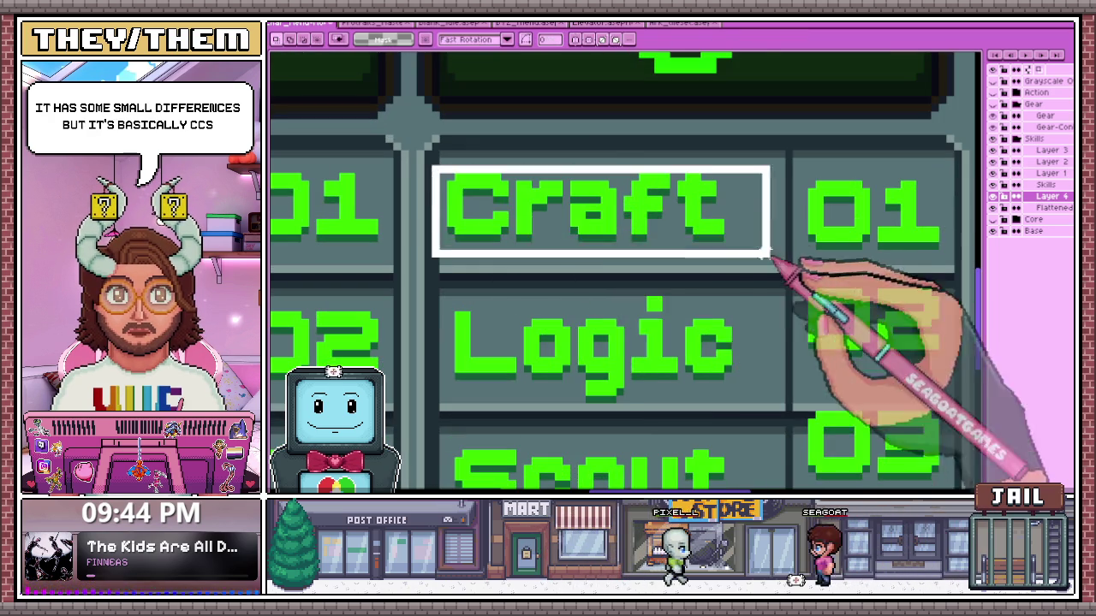
scroll(530, 227, down, 2)
scroll(531, 274, up, 3)
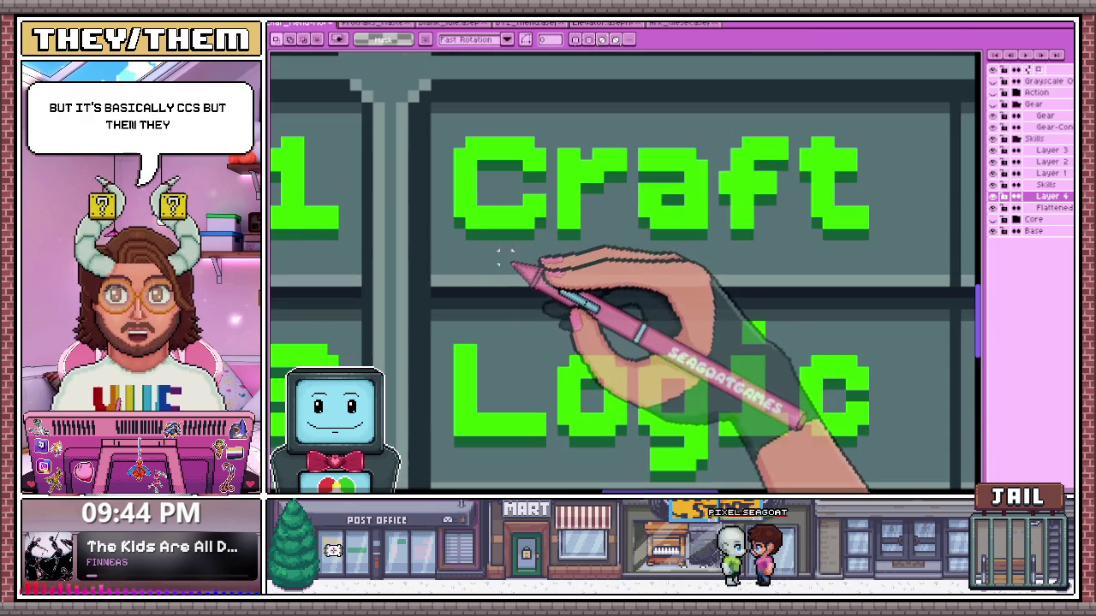
scroll(505, 263, down, 2)
scroll(455, 223, down, 1)
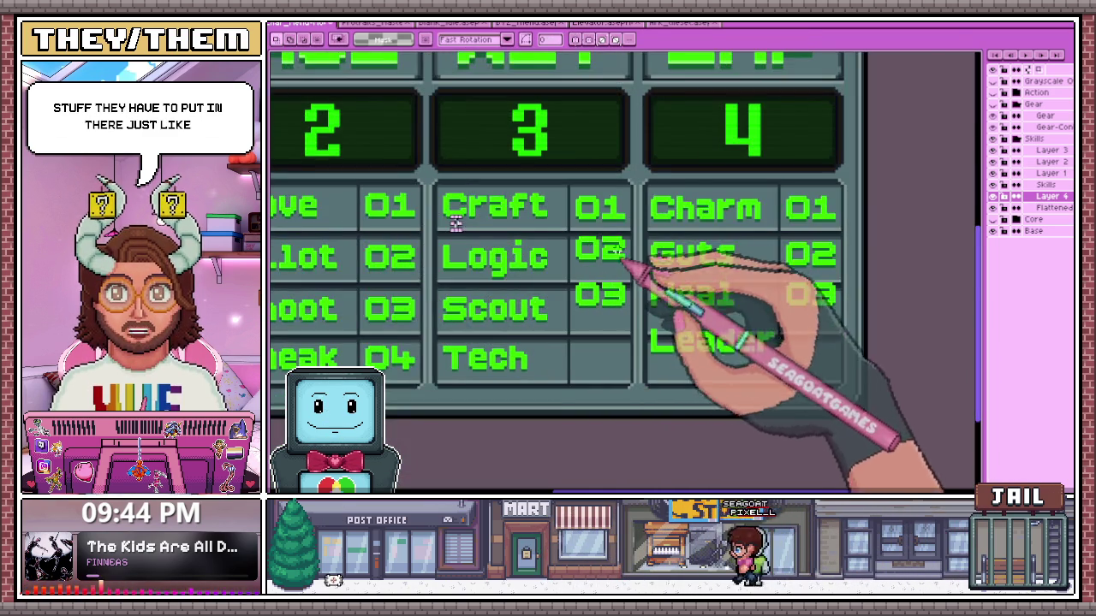
scroll(599, 248, up, 1)
scroll(633, 205, up, 1)
scroll(587, 232, down, 1)
scroll(563, 174, up, 1)
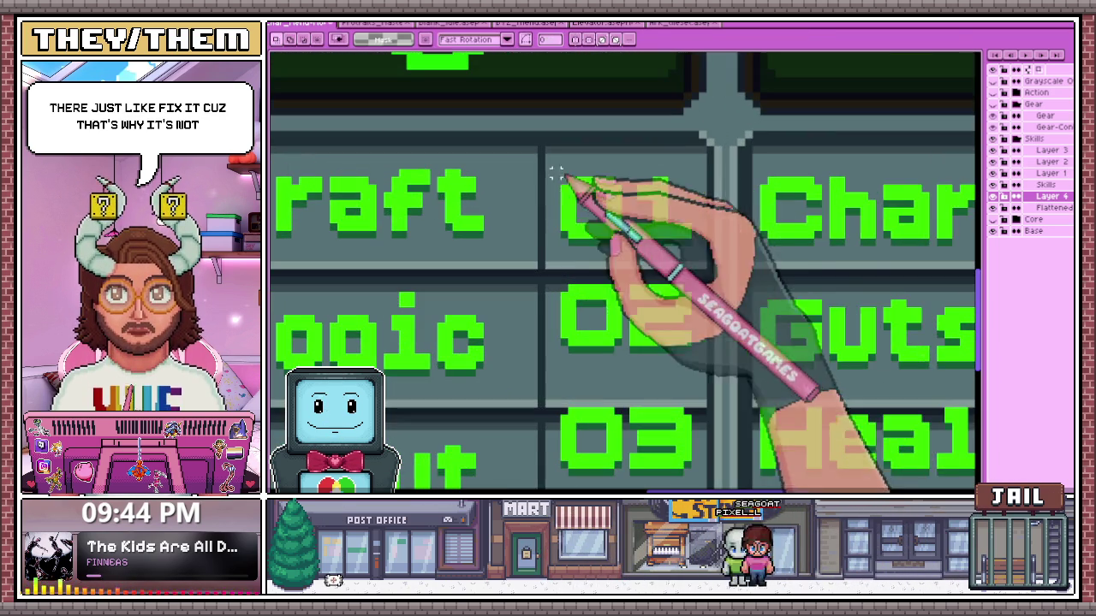
drag(564, 174, 709, 246)
scroll(648, 242, down, 1)
scroll(648, 242, down, 1)
scroll(587, 248, up, 1)
key(ctrl+d)
Shift the 02 and 03 numbers into the rows beside Logic and Scout
drag(542, 244, 671, 314)
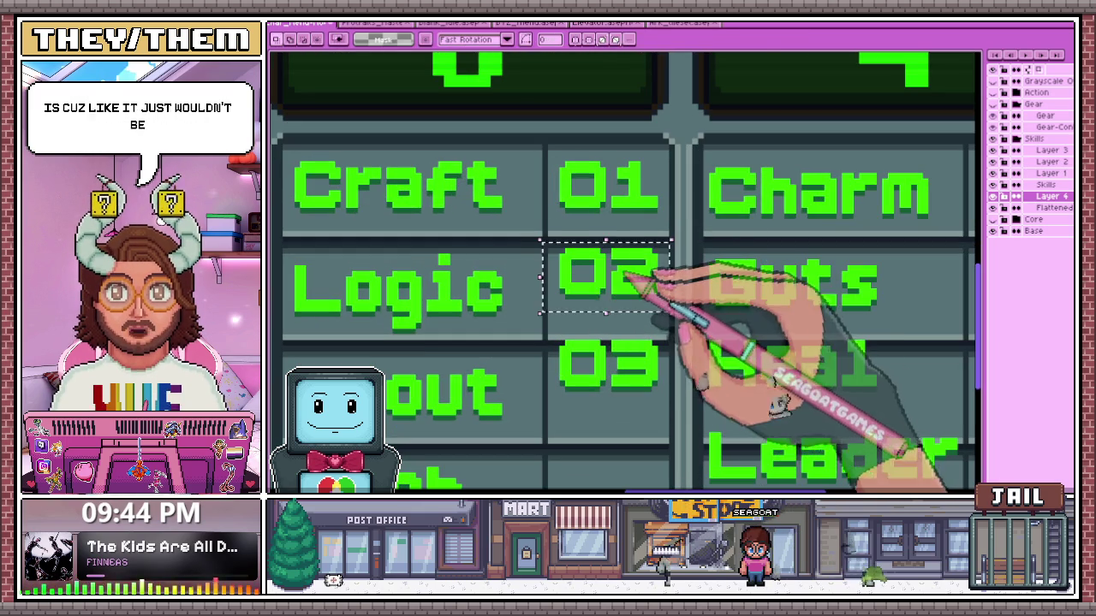
scroll(629, 296, down, 1)
scroll(643, 311, up, 1)
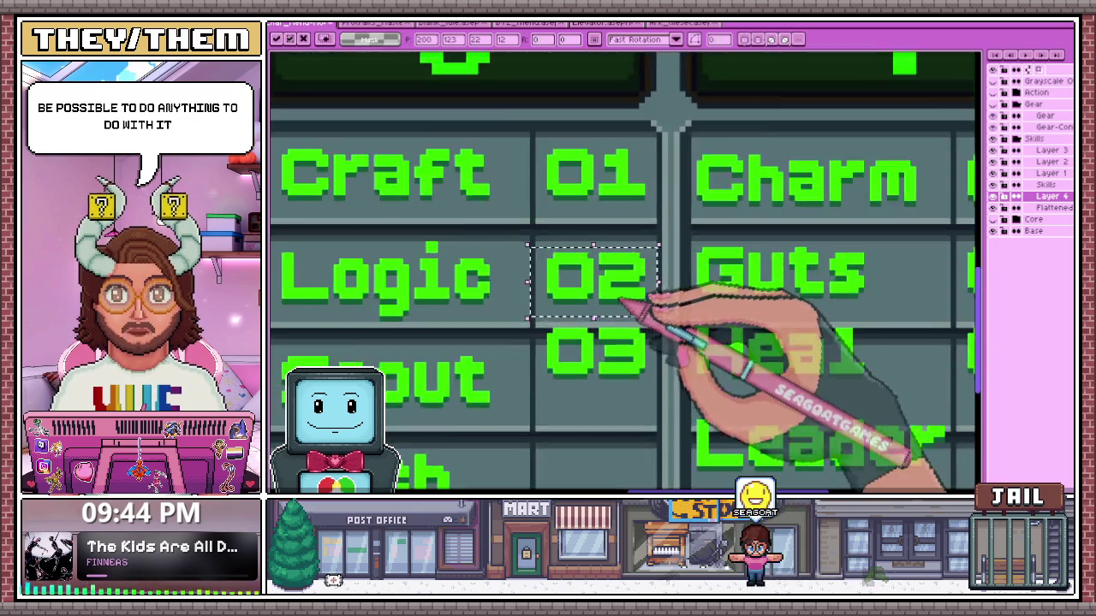
scroll(422, 168, up, 1)
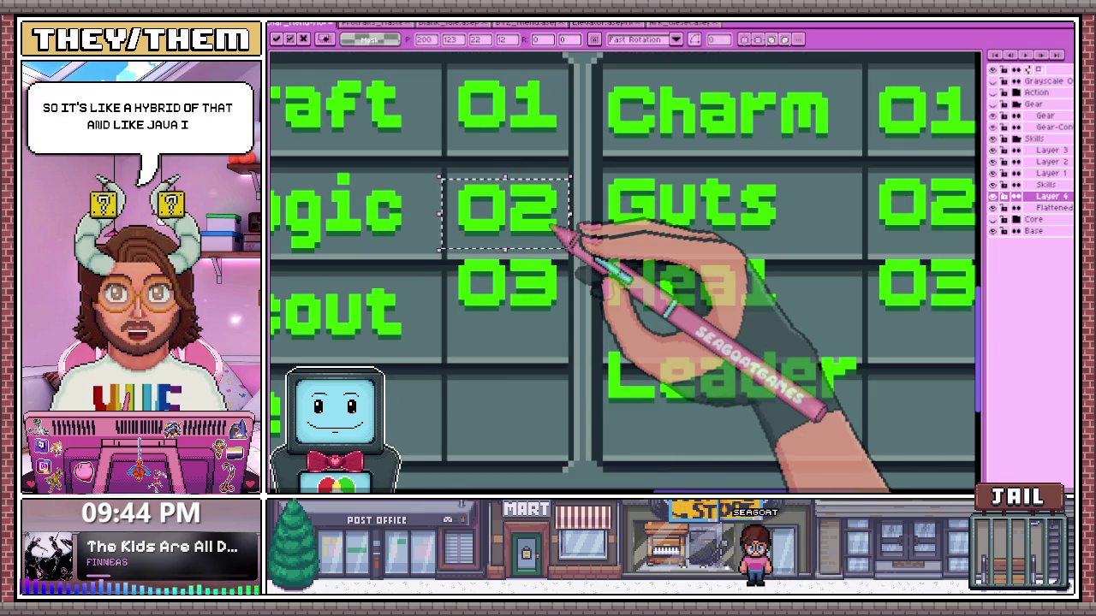
scroll(432, 282, up, 1)
key(ctrl+d)
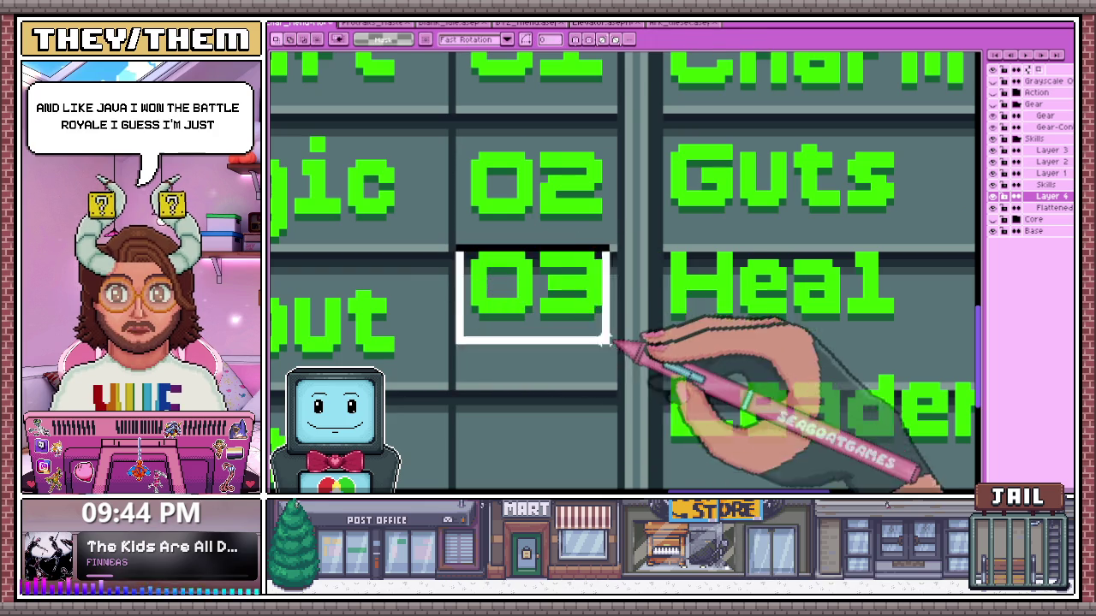
drag(556, 293, 557, 318)
key(ctrl+d)
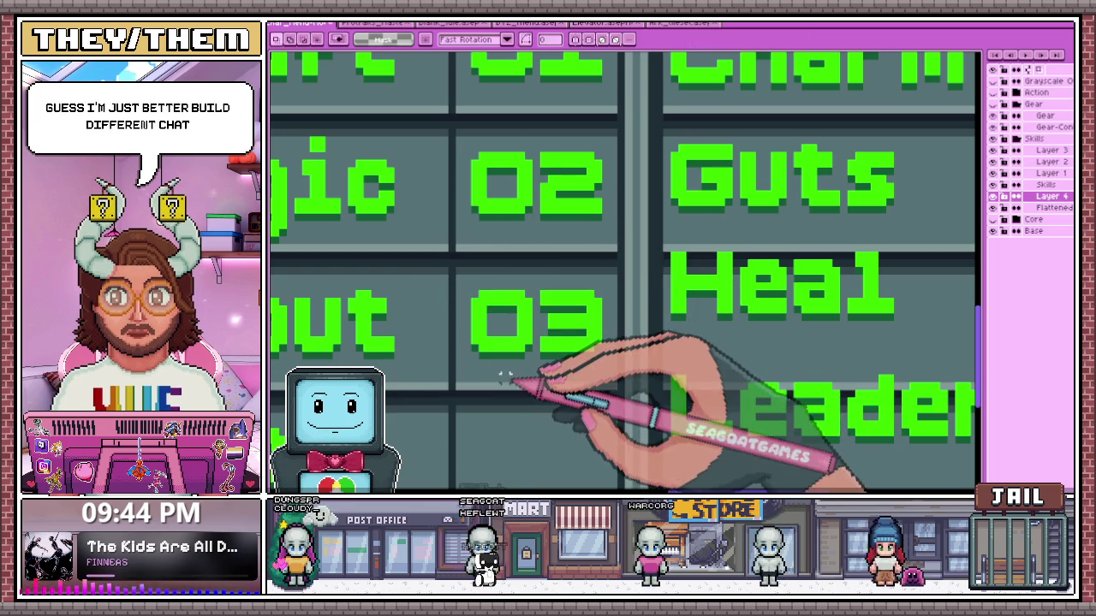
Zoom on the grid and select the 04 number beside Sneak
scroll(547, 376, down, 1)
scroll(539, 402, down, 1)
scroll(531, 403, up, 1)
scroll(411, 325, down, 1)
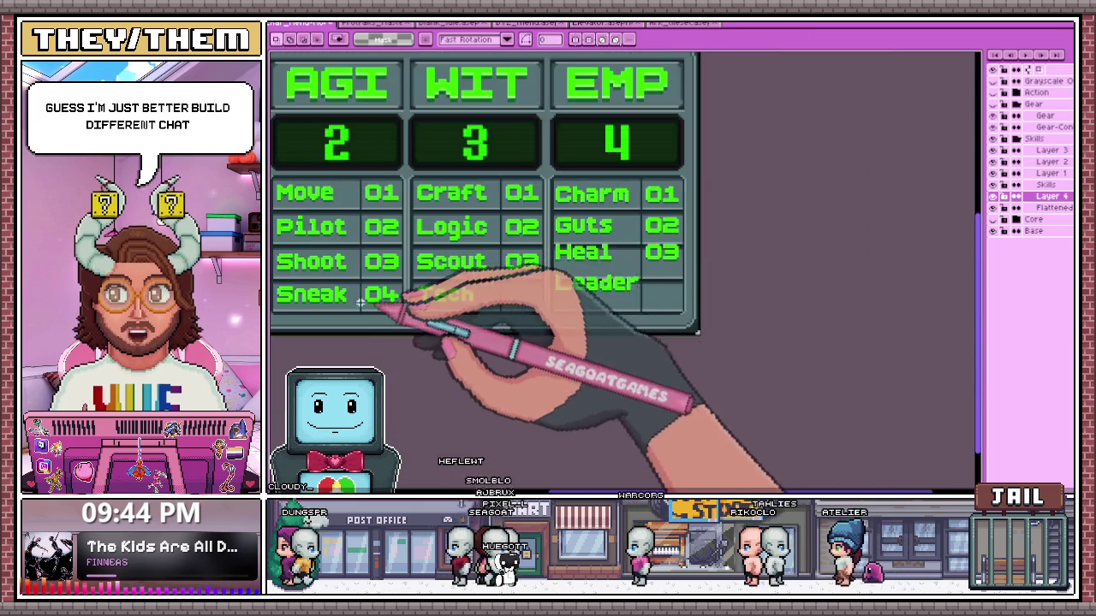
scroll(372, 306, down, 1)
scroll(492, 296, up, 2)
scroll(513, 257, up, 2)
scroll(510, 229, up, 1)
mouse_move(505, 228)
mouse_down()
mouse_move(713, 329)
mouse_move(738, 367)
mouse_up()
scroll(502, 326, down, 1)
scroll(557, 330, down, 1)
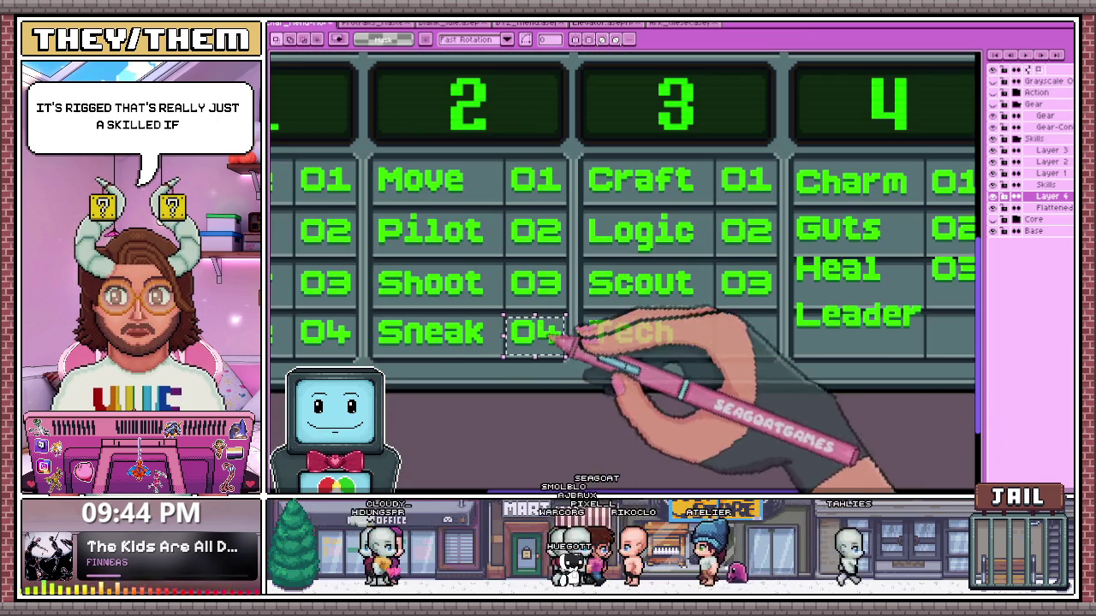
Drag the 04 into WIT's Tech row and commit it
drag(537, 336, 745, 336)
scroll(771, 343, up, 1)
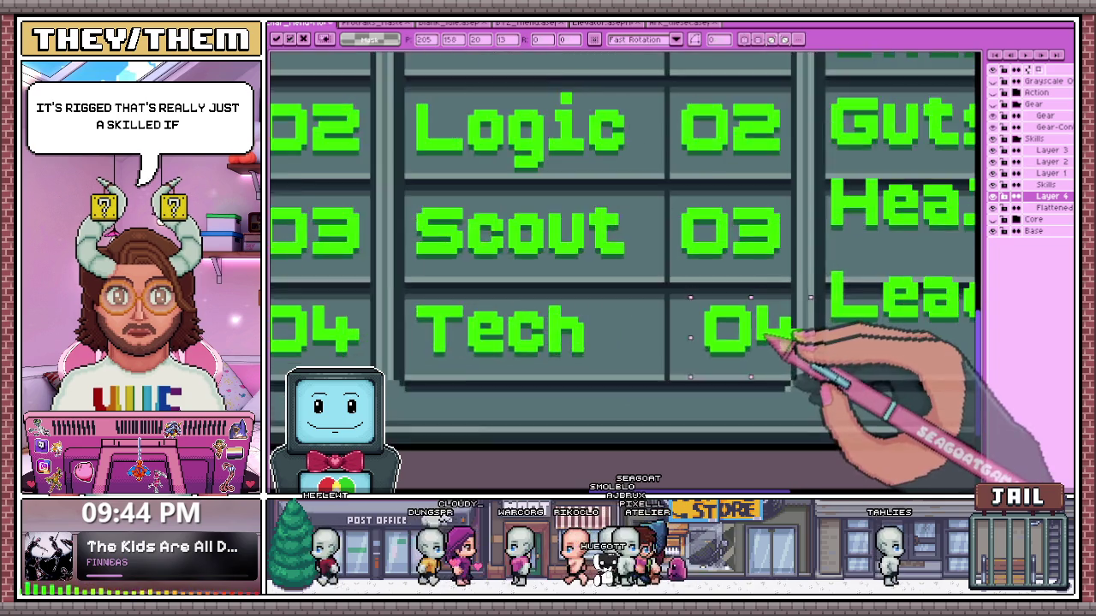
scroll(726, 347, up, 1)
scroll(727, 334, down, 1)
scroll(684, 347, down, 1)
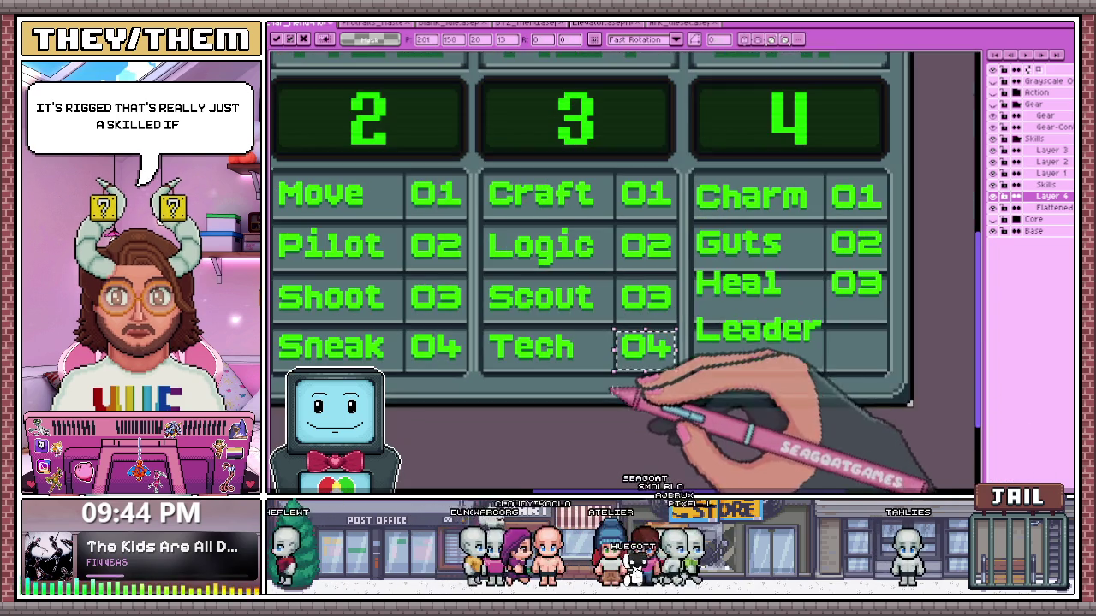
key(Return)
scroll(685, 343, down, 1)
scroll(685, 295, up, 1)
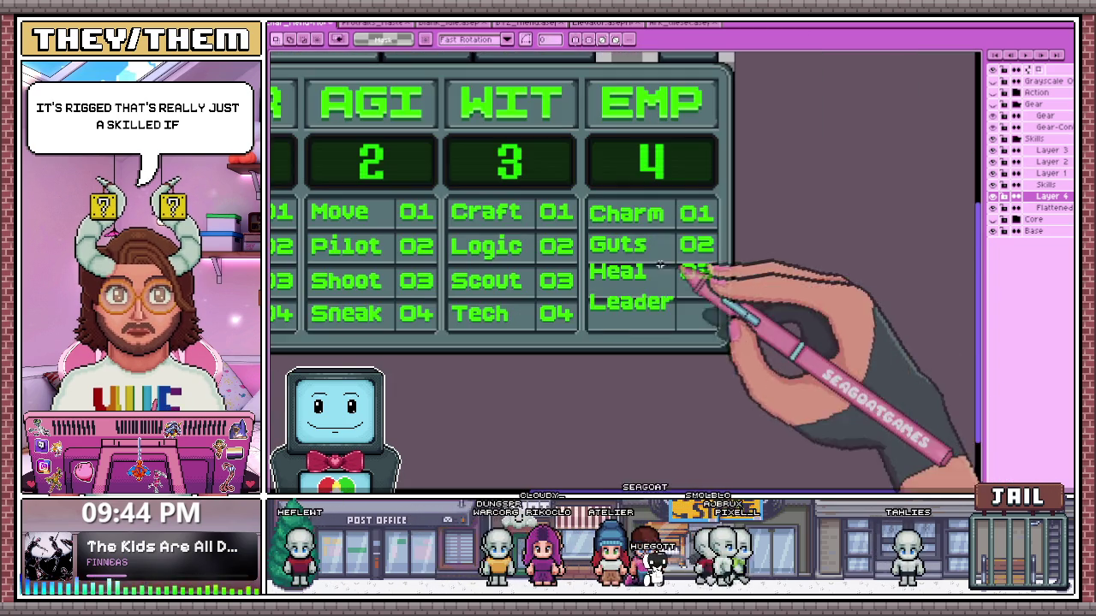
scroll(635, 274, up, 1)
Reselect the Leader label and nudge it into place within its cell
drag(538, 310, 733, 373)
scroll(589, 361, up, 1)
key(ctrl+t)
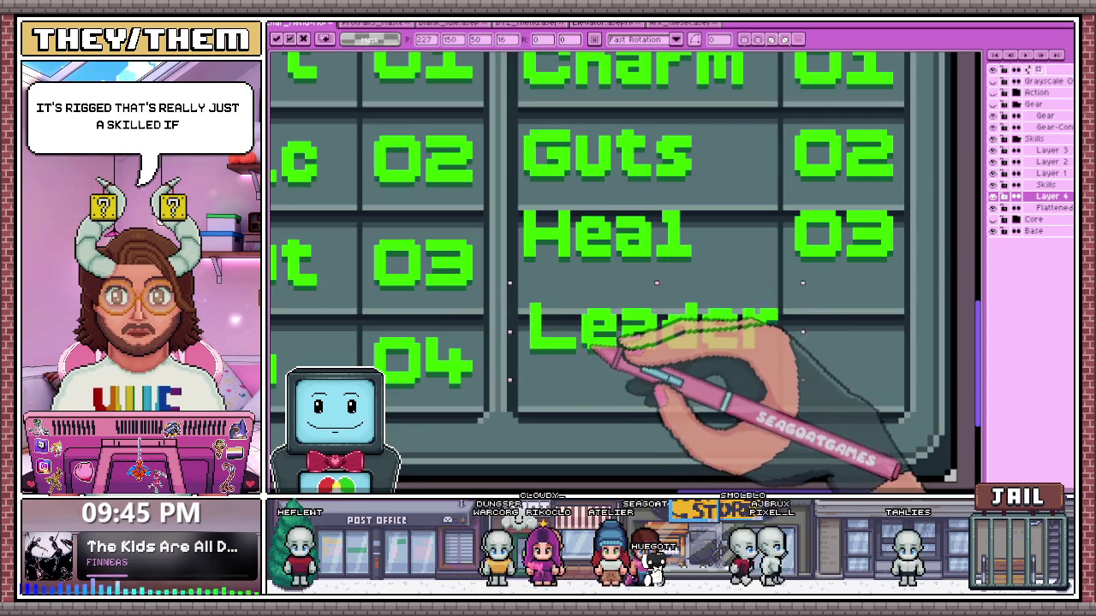
scroll(600, 388, down, 1)
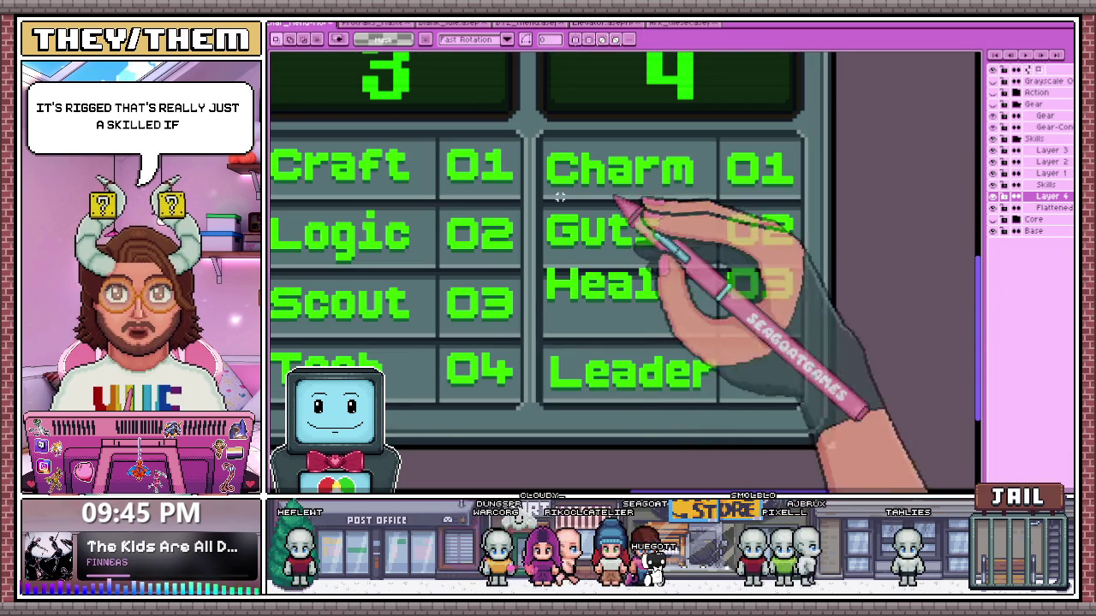
scroll(498, 310, down, 2)
scroll(513, 309, up, 1)
scroll(583, 276, up, 1)
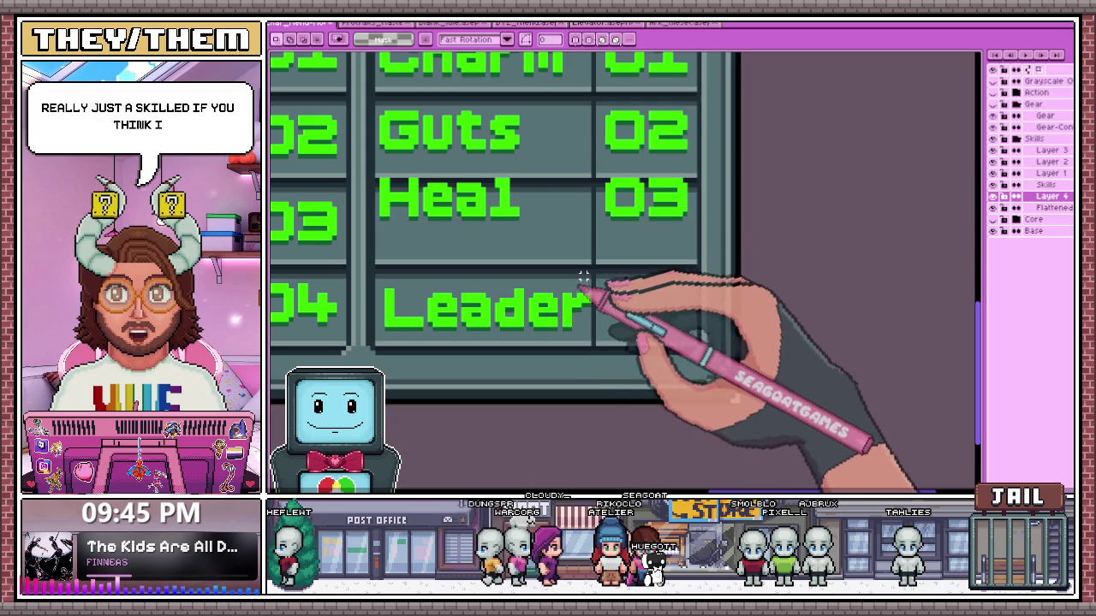
scroll(558, 295, up, 1)
drag(370, 267, 651, 340)
key(ctrl+t)
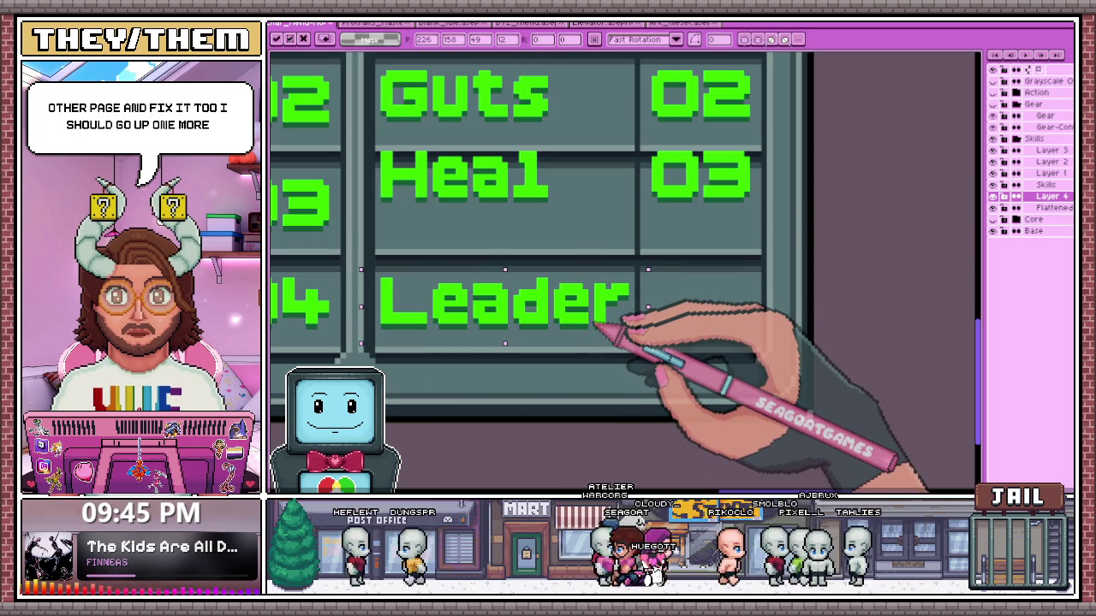
key(Return)
scroll(656, 288, down, 1)
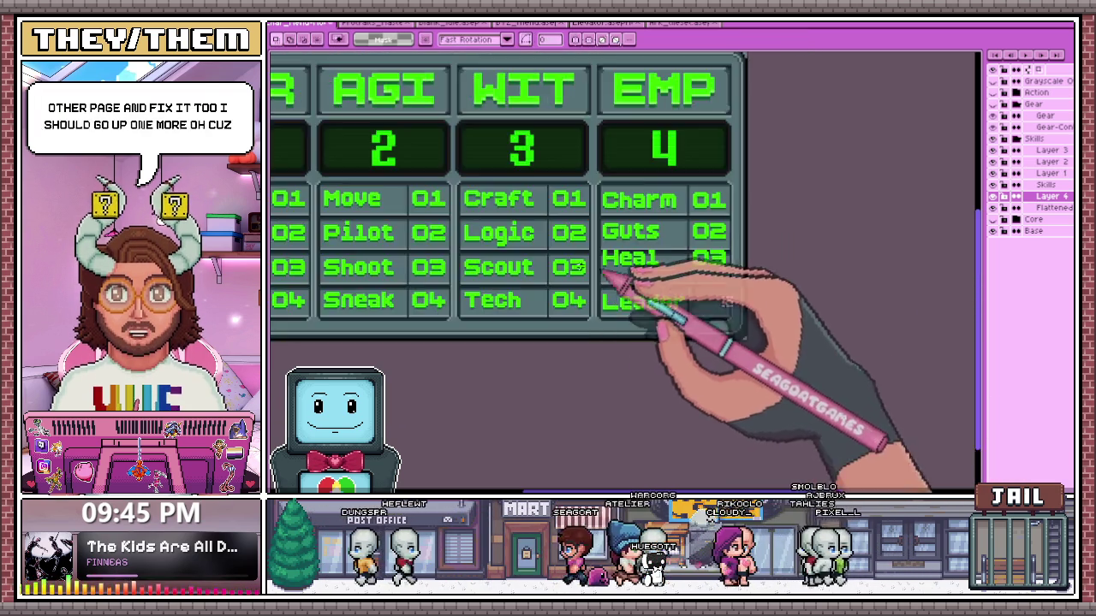
Select the Force-to-Melee column and apply a transform to it
scroll(384, 244, down, 1)
scroll(502, 294, up, 1)
scroll(432, 267, up, 1)
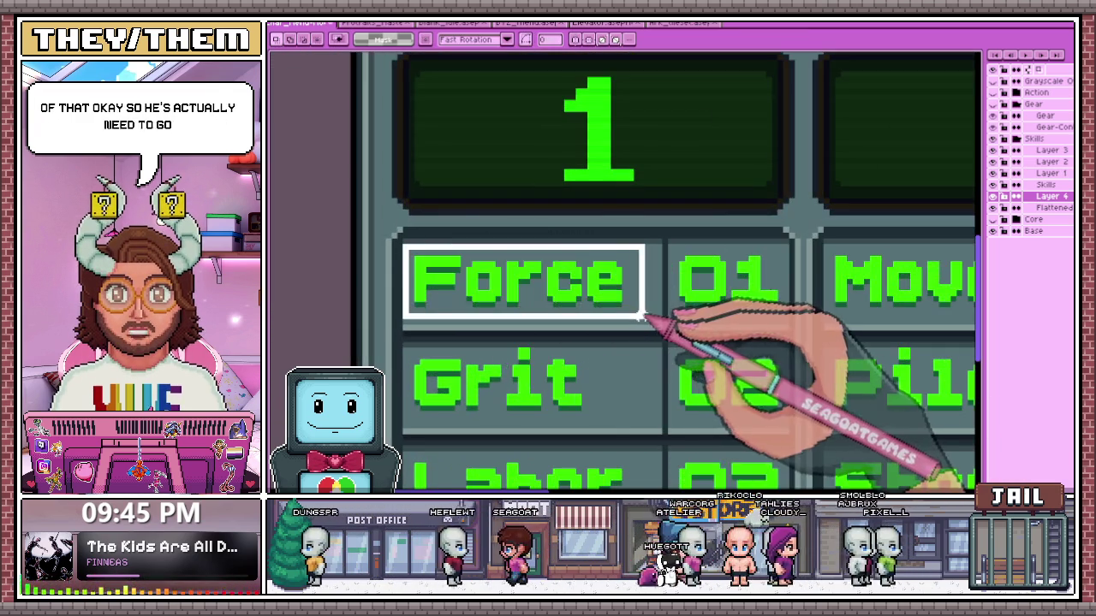
scroll(523, 317, down, 2)
scroll(480, 325, down, 1)
drag(513, 342, 543, 401)
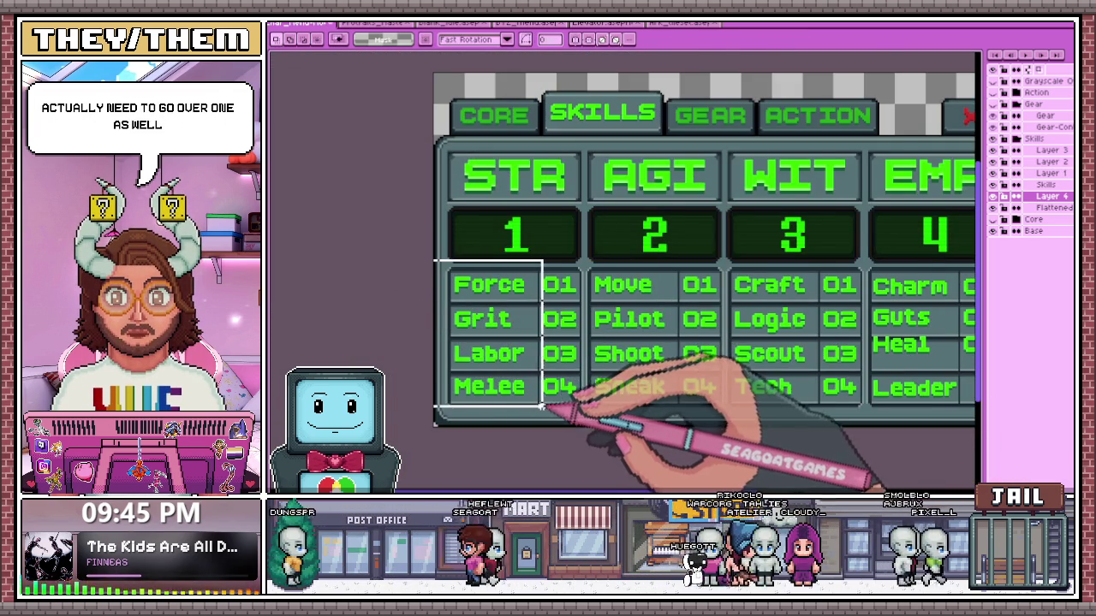
scroll(543, 399, up, 1)
key(ctrl+t)
scroll(522, 377, down, 1)
key(Return)
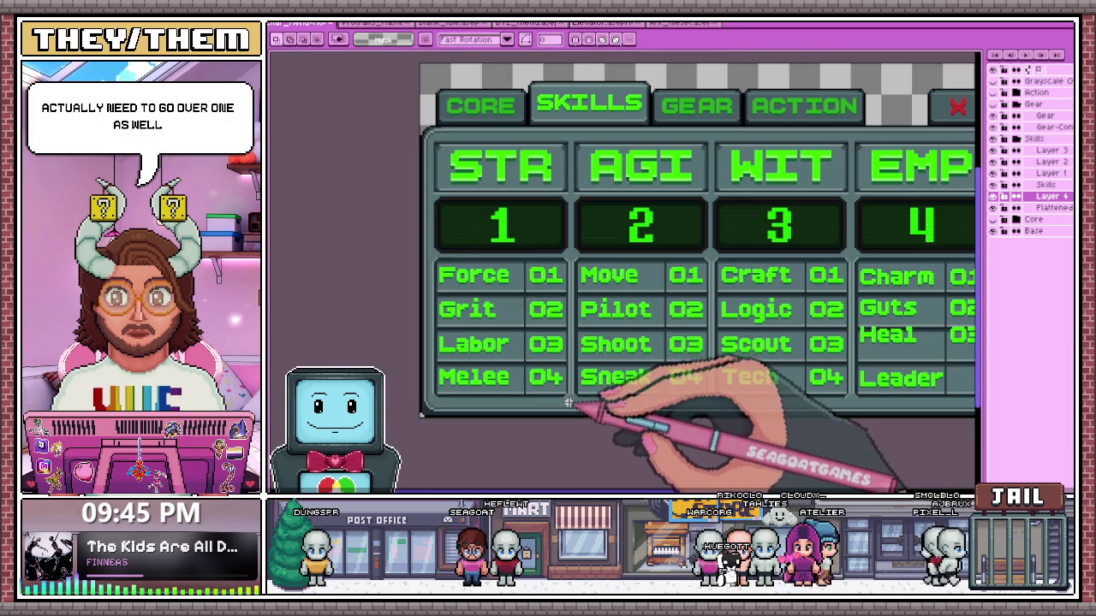
scroll(580, 257, up, 2)
scroll(587, 220, down, 1)
Select the Move-to-Sneak column and transform it in place
drag(580, 190, 685, 316)
scroll(677, 317, up, 1)
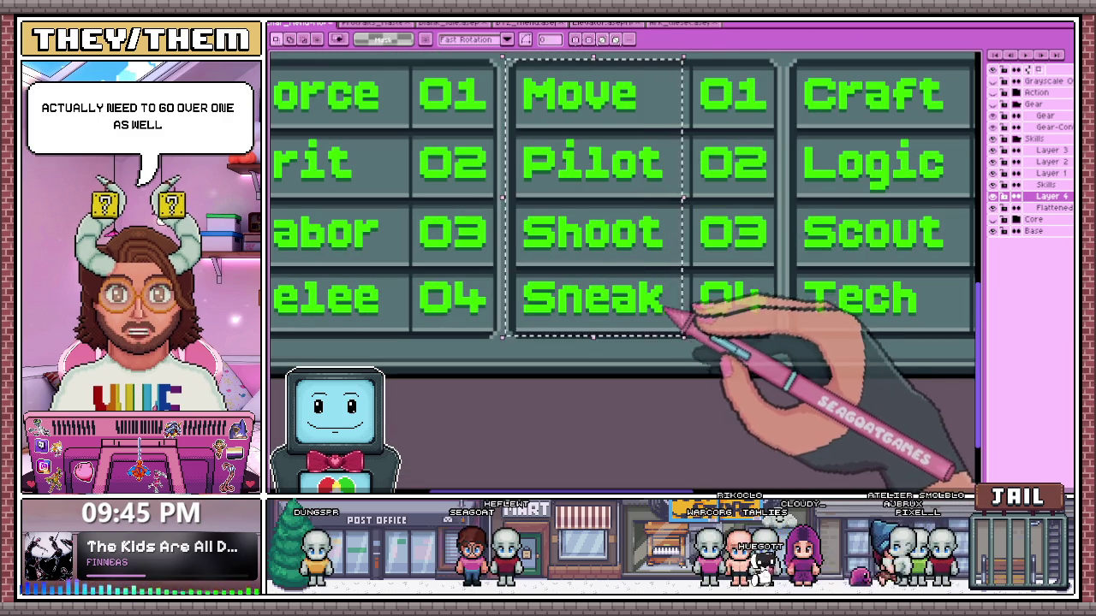
key(ctrl+t)
scroll(599, 292, down, 1)
scroll(591, 282, down, 1)
key(Return)
scroll(587, 275, up, 3)
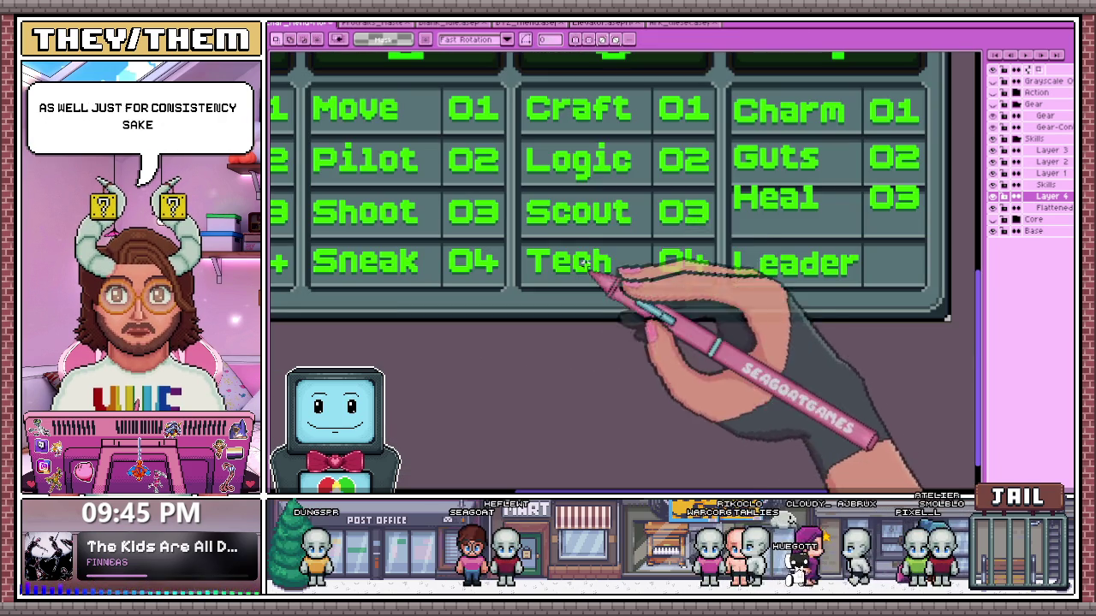
Select the Craft-to-Tech column and transform it in place
drag(519, 89, 638, 282)
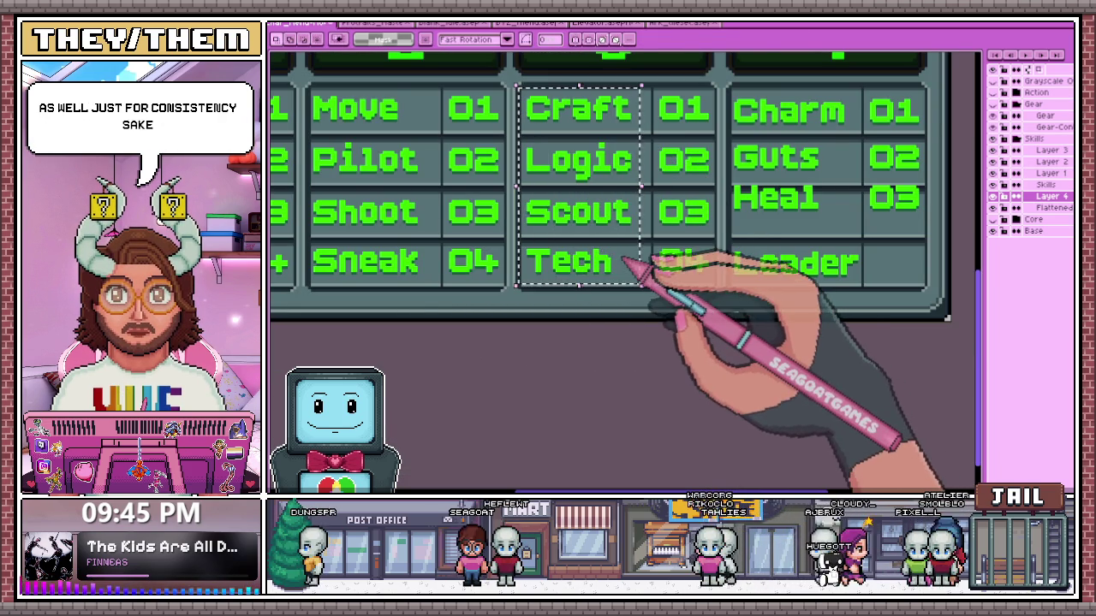
key(ctrl+t)
scroll(639, 292, down, 2)
key(Return)
scroll(685, 248, up, 2)
scroll(659, 189, up, 1)
scroll(651, 214, down, 1)
scroll(616, 197, up, 2)
Select the Guts label and commit it without moving it
drag(589, 154, 788, 250)
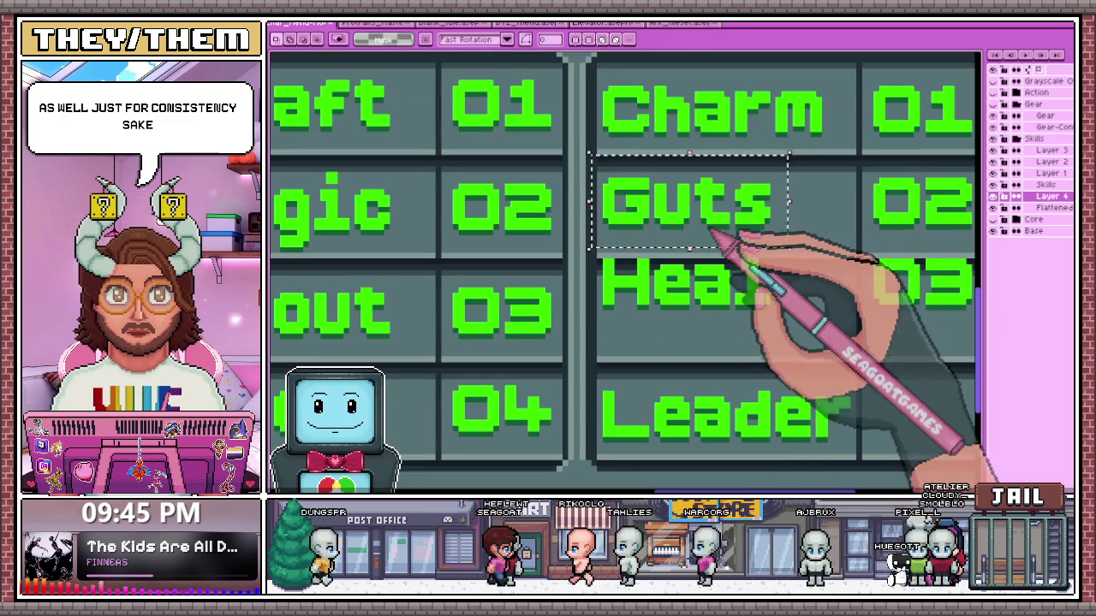
key(ctrl+t)
key(Return)
scroll(794, 237, down, 1)
scroll(771, 239, up, 1)
Shift the Heal label down within its grid cell
drag(604, 231, 811, 330)
key(ctrl+t)
drag(702, 273, 702, 299)
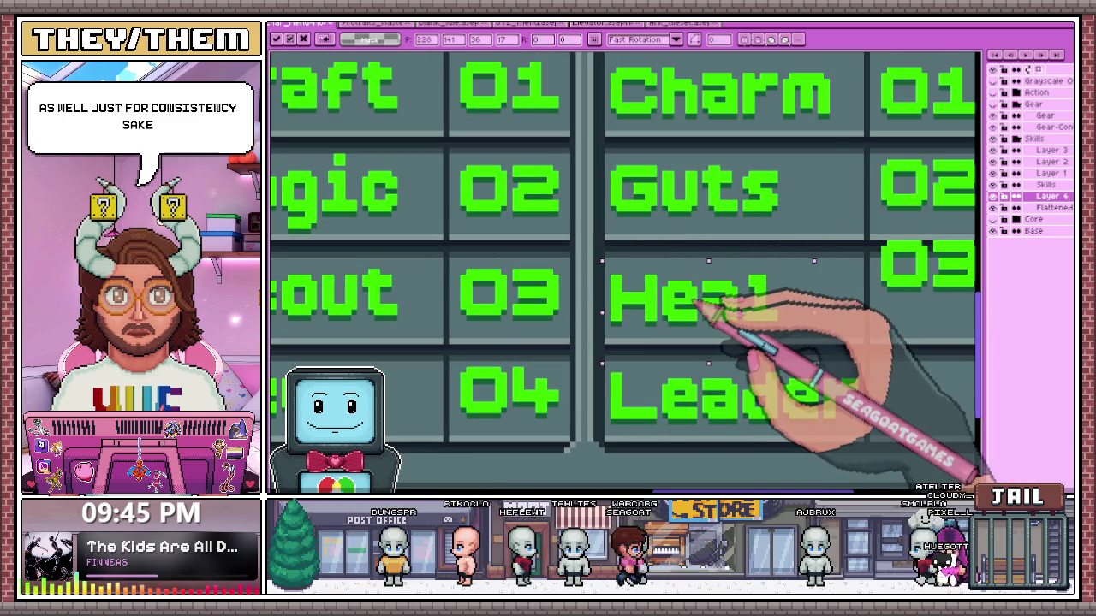
key(Return)
scroll(702, 301, down, 1)
scroll(673, 362, up, 1)
scroll(648, 293, up, 1)
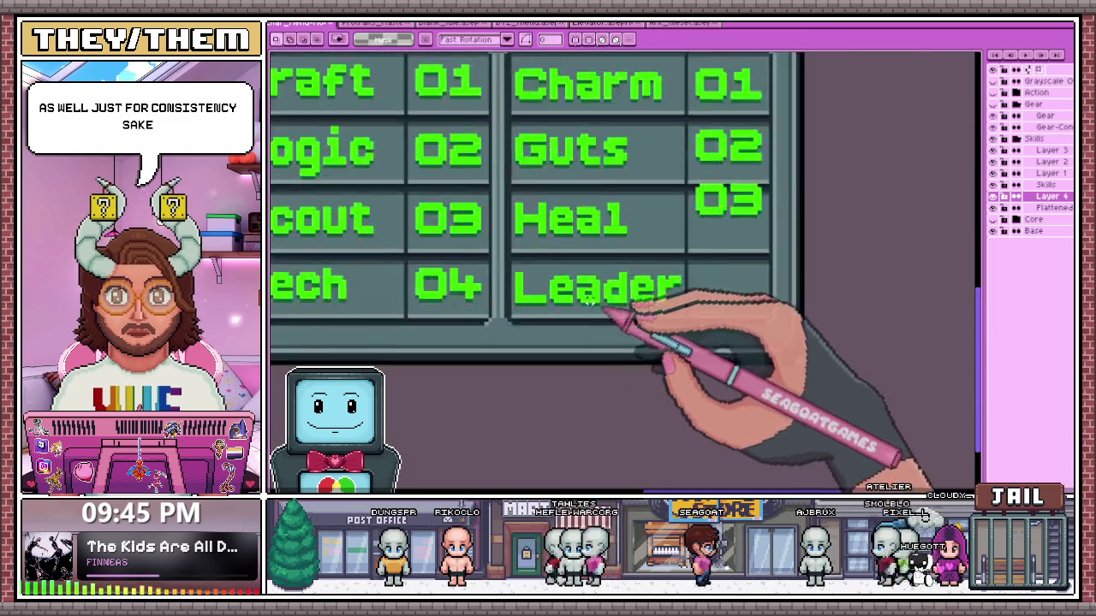
scroll(507, 295, up, 1)
scroll(648, 306, down, 1)
scroll(750, 305, down, 1)
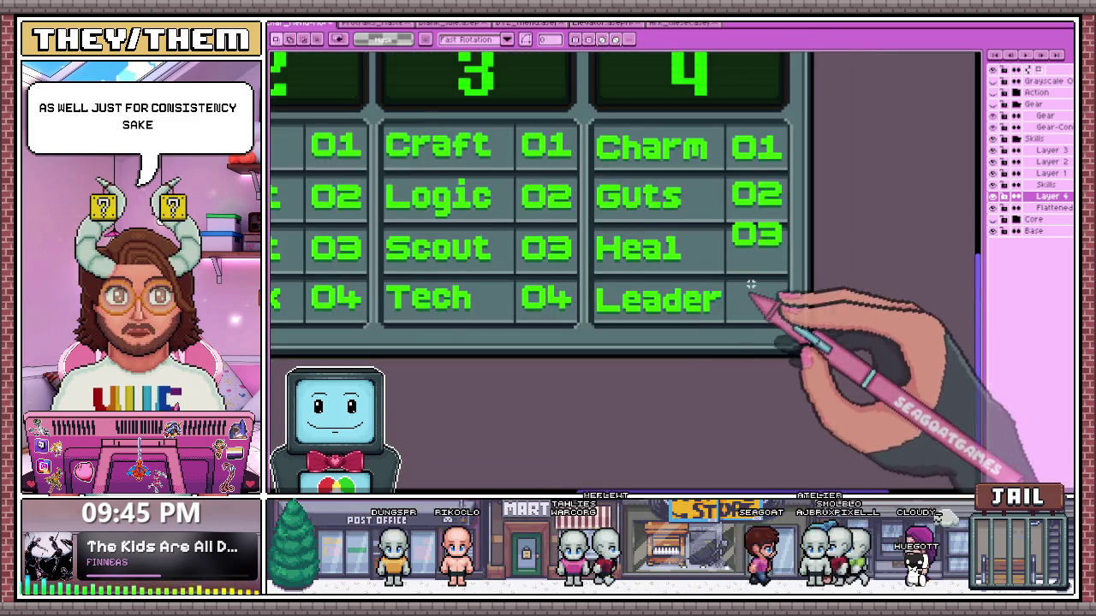
scroll(732, 230, up, 1)
scroll(719, 214, down, 1)
scroll(734, 151, up, 1)
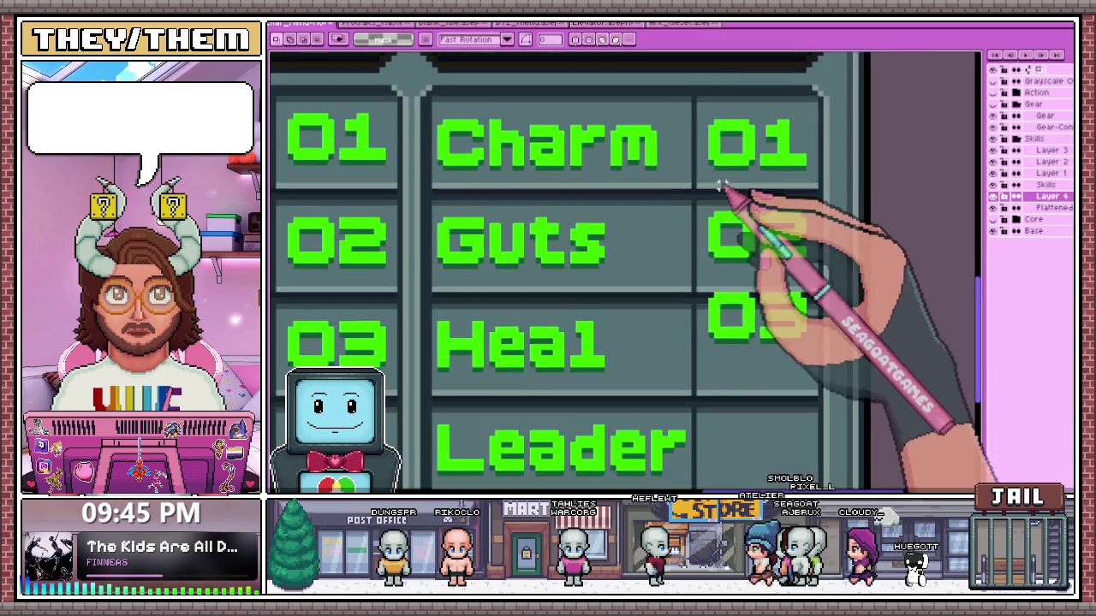
scroll(716, 183, up, 1)
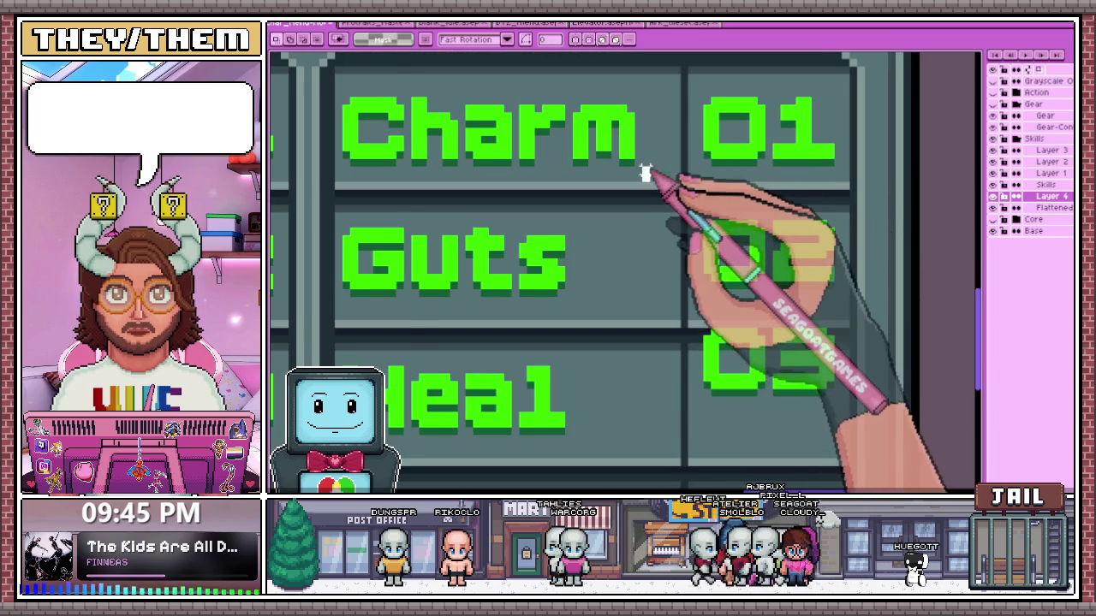
scroll(643, 170, down, 1)
scroll(445, 137, up, 2)
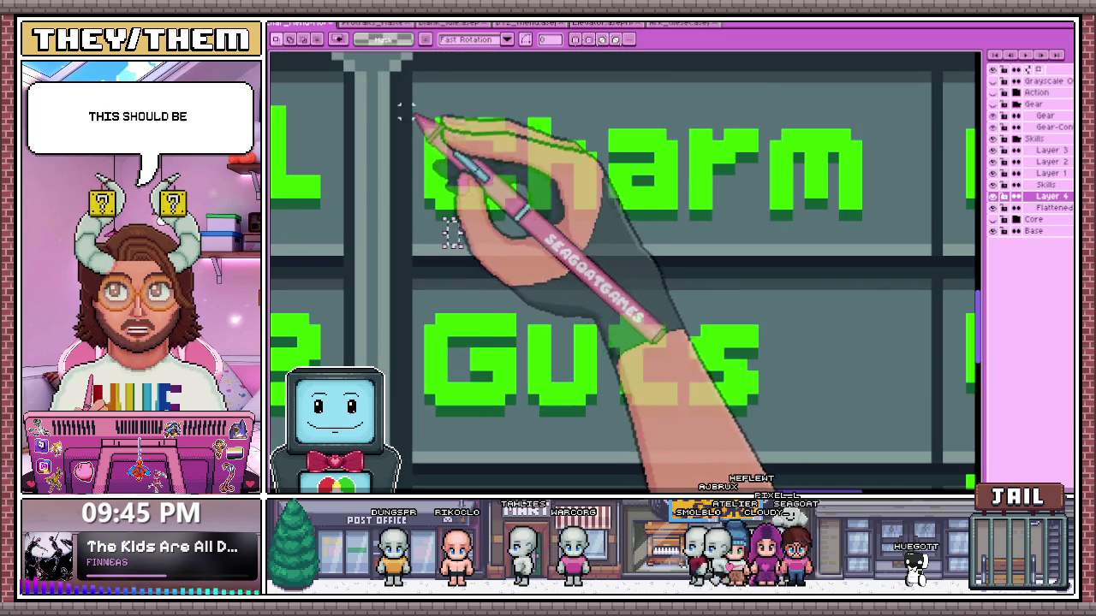
Nudge the 02 beside Guts into its cell and realign the 01 beside Charm
drag(400, 107, 875, 246)
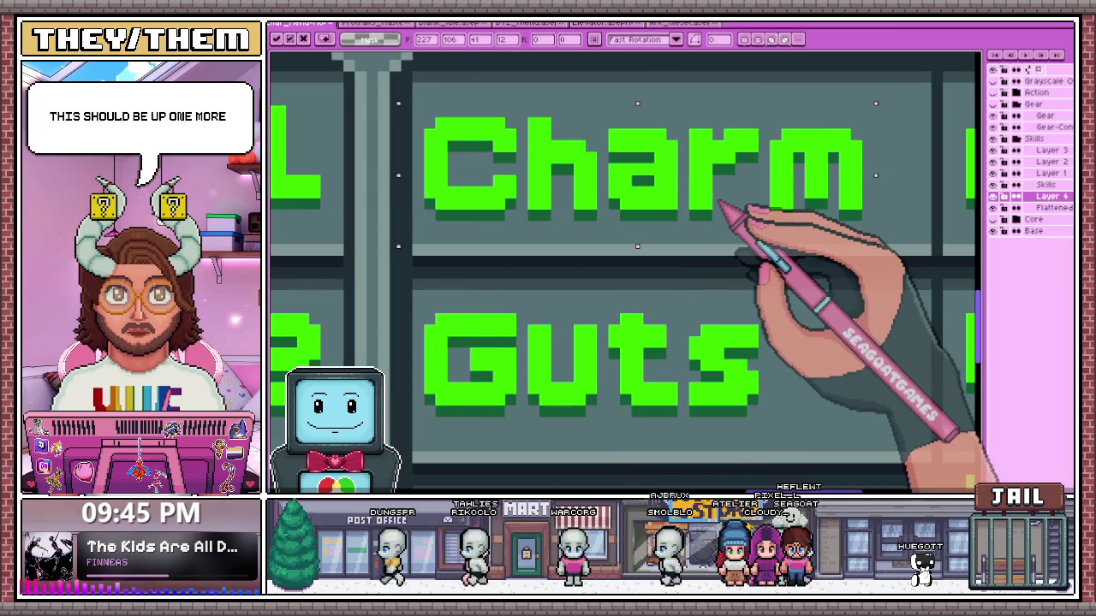
scroll(721, 205, down, 1)
scroll(637, 308, down, 1)
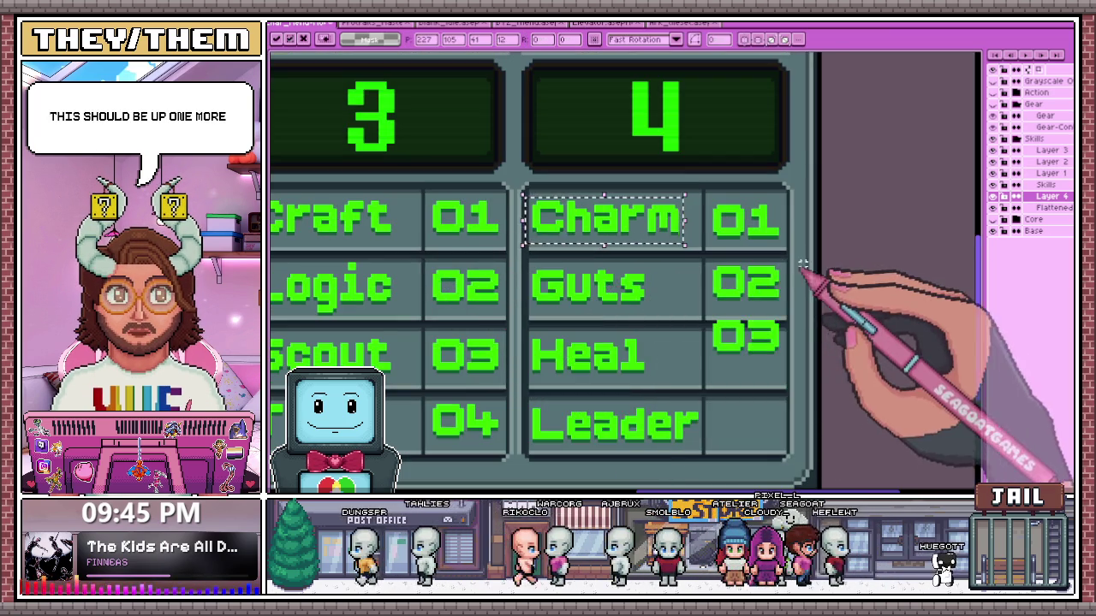
scroll(803, 267, up, 2)
mouse_move(661, 253)
mouse_down()
mouse_move(820, 332)
mouse_move(792, 331)
mouse_up()
key(ctrl+t)
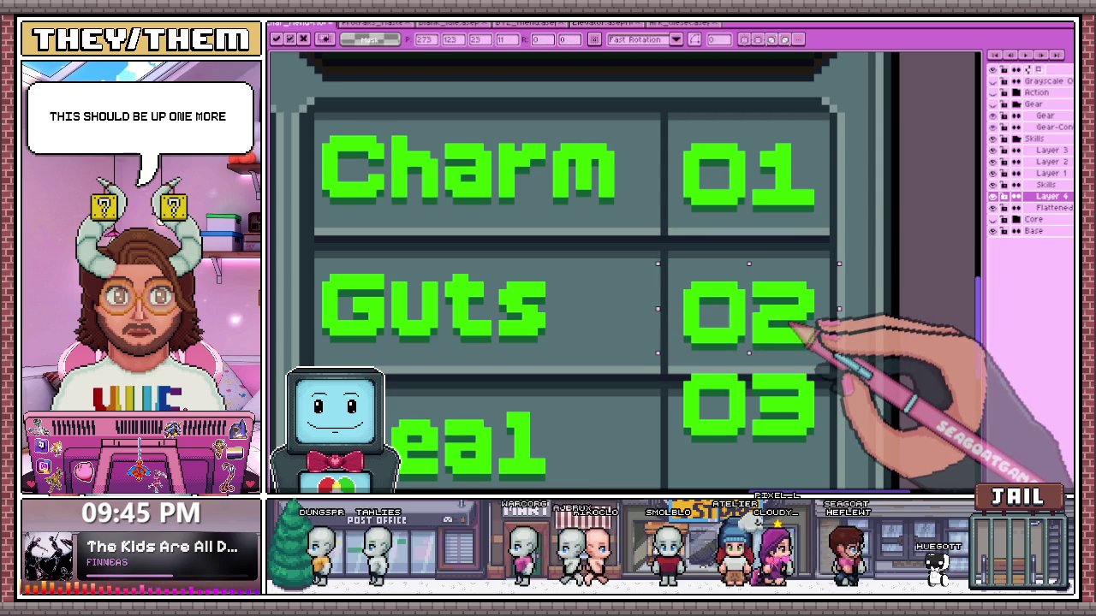
key(Return)
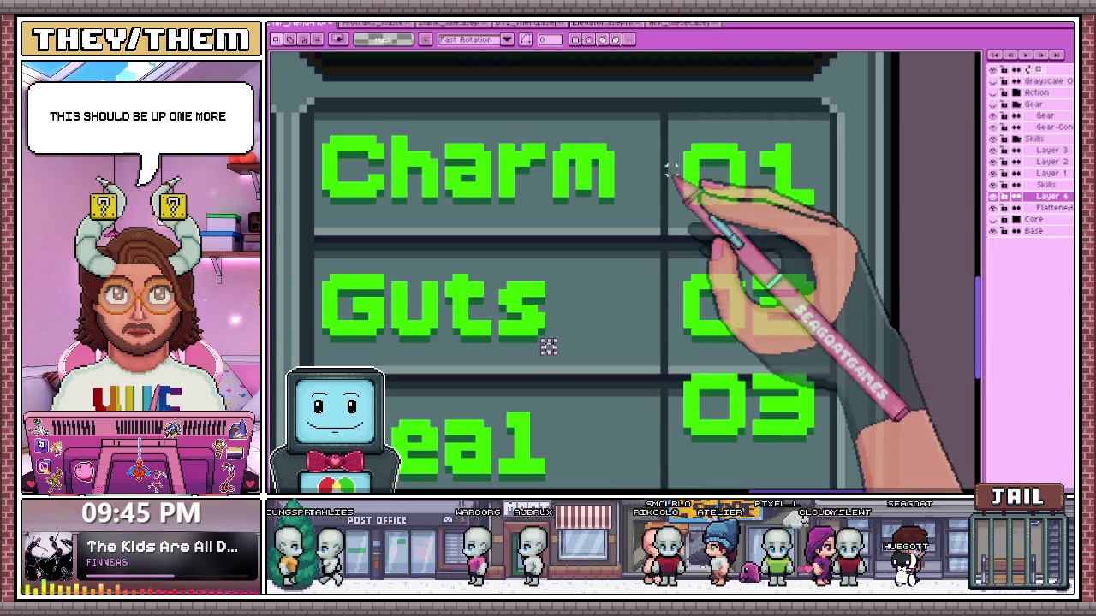
drag(707, 158, 839, 223)
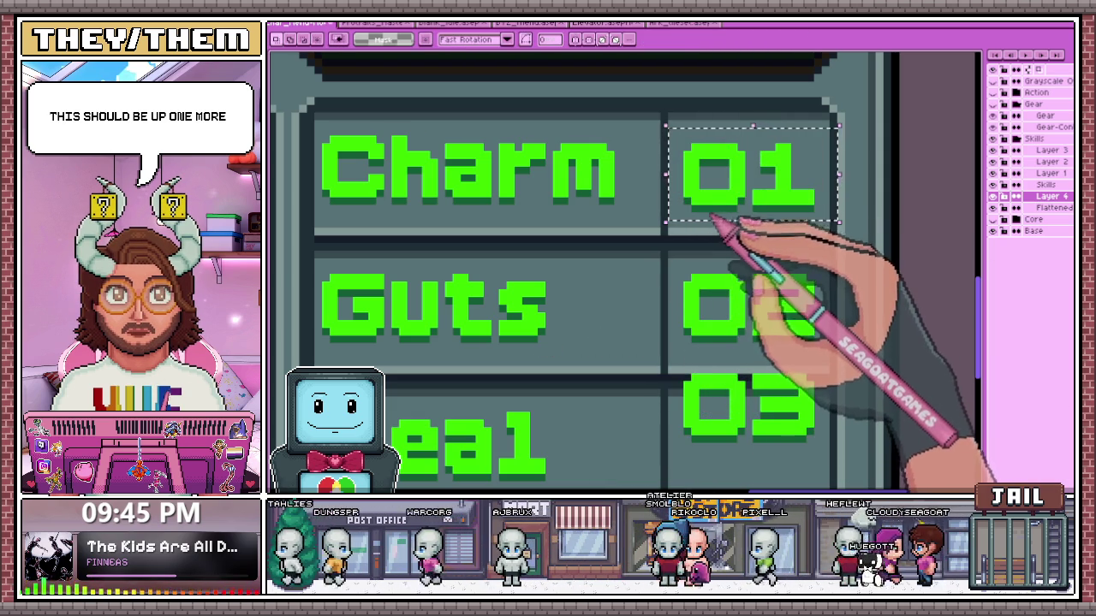
key(ctrl+t)
key(Return)
scroll(717, 196, down, 3)
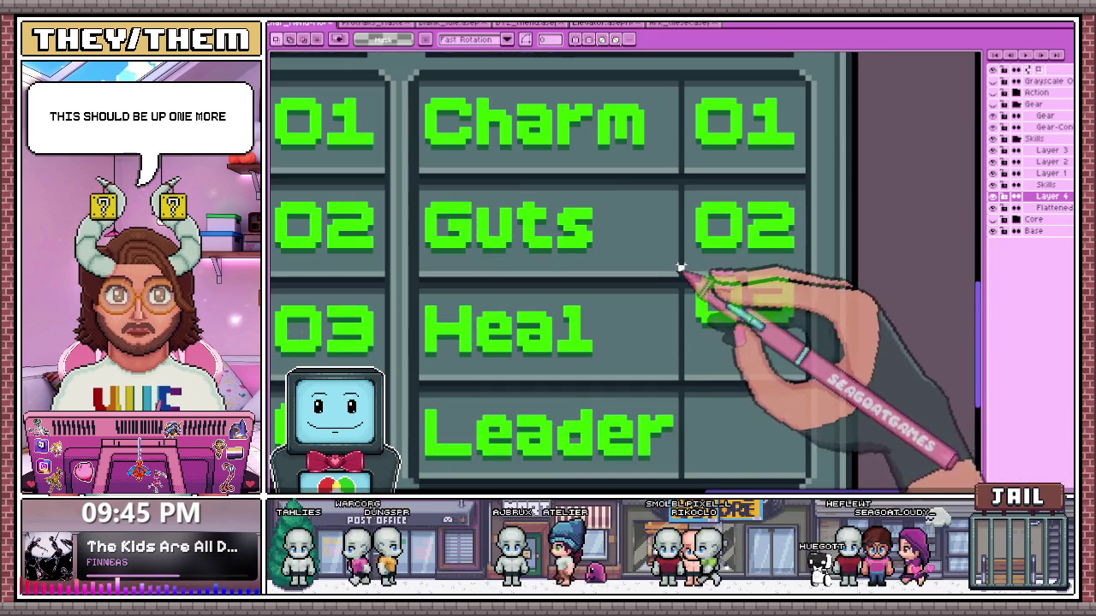
Reposition the 03 beside Heal within its cell
drag(753, 338, 709, 279)
scroll(712, 281, down, 2)
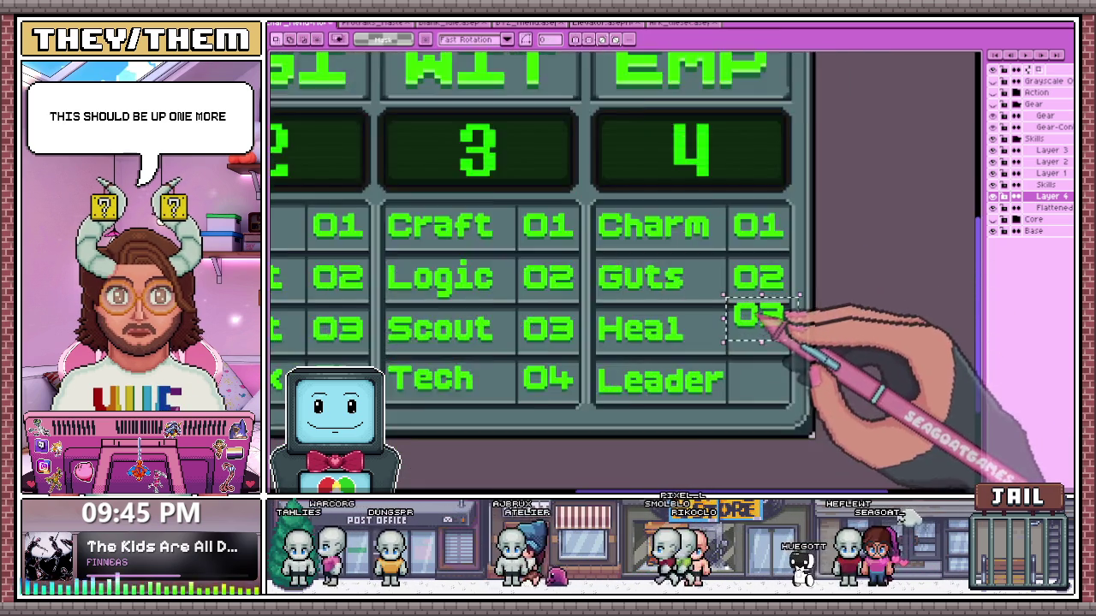
scroll(746, 317, up, 3)
key(ctrl+t)
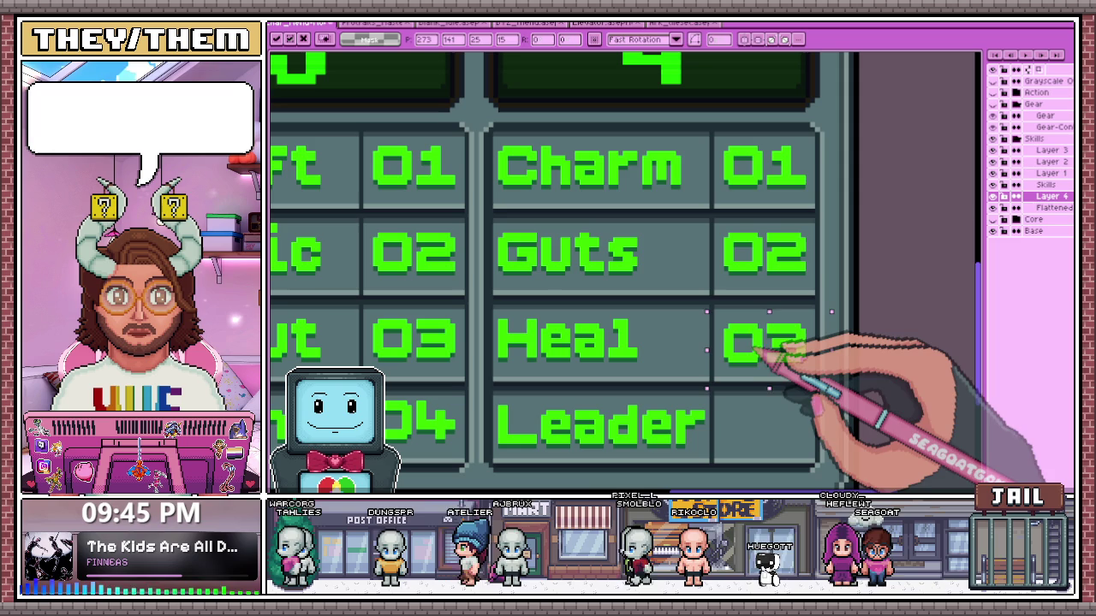
scroll(779, 346, down, 3)
key(Return)
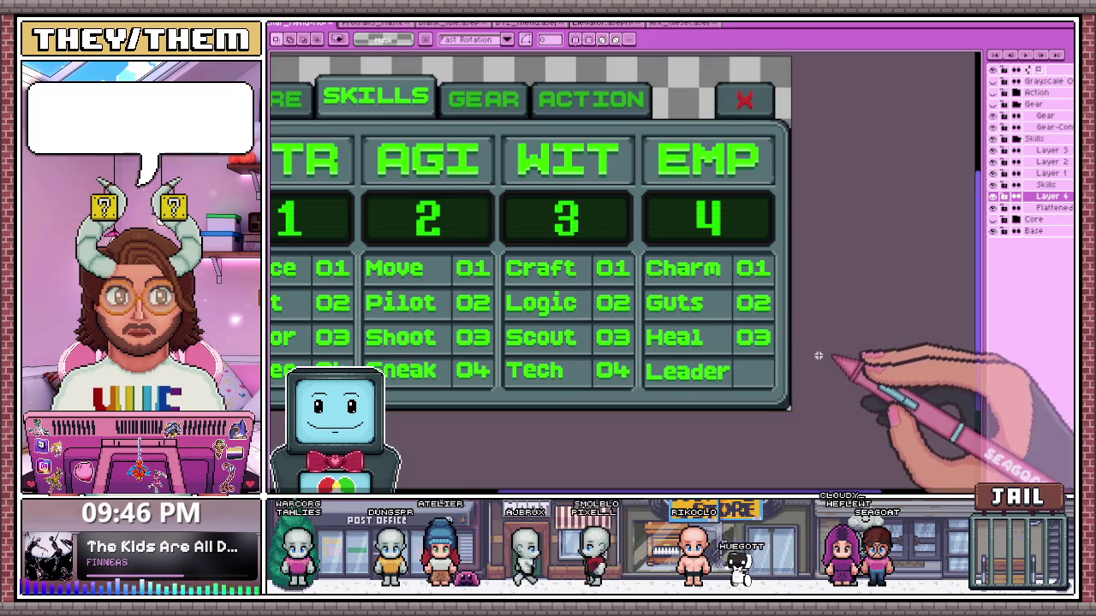
scroll(610, 369, up, 2)
scroll(609, 370, down, 2)
scroll(604, 359, up, 2)
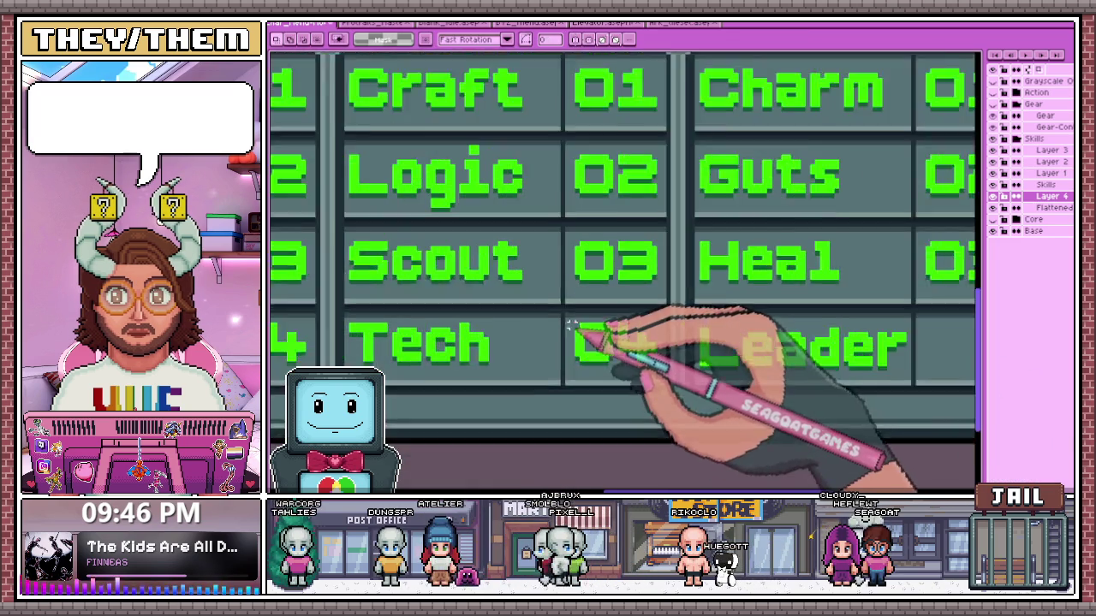
scroll(567, 314, up, 1)
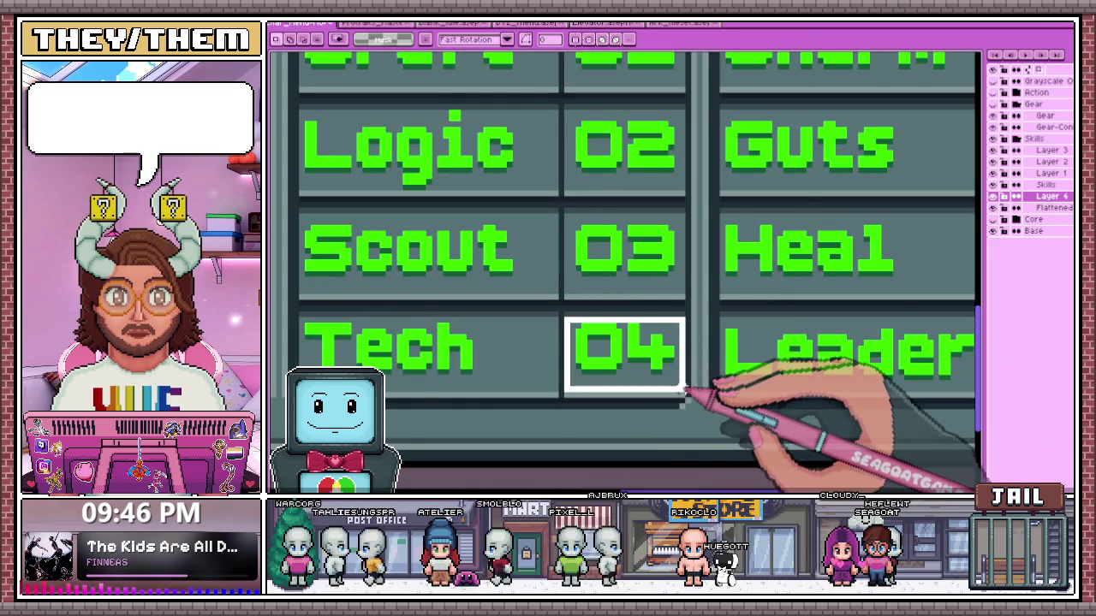
scroll(685, 392, down, 3)
scroll(668, 360, up, 1)
Move the 04 into the Leader row of the EMP column and zoom out
key(ctrl+t)
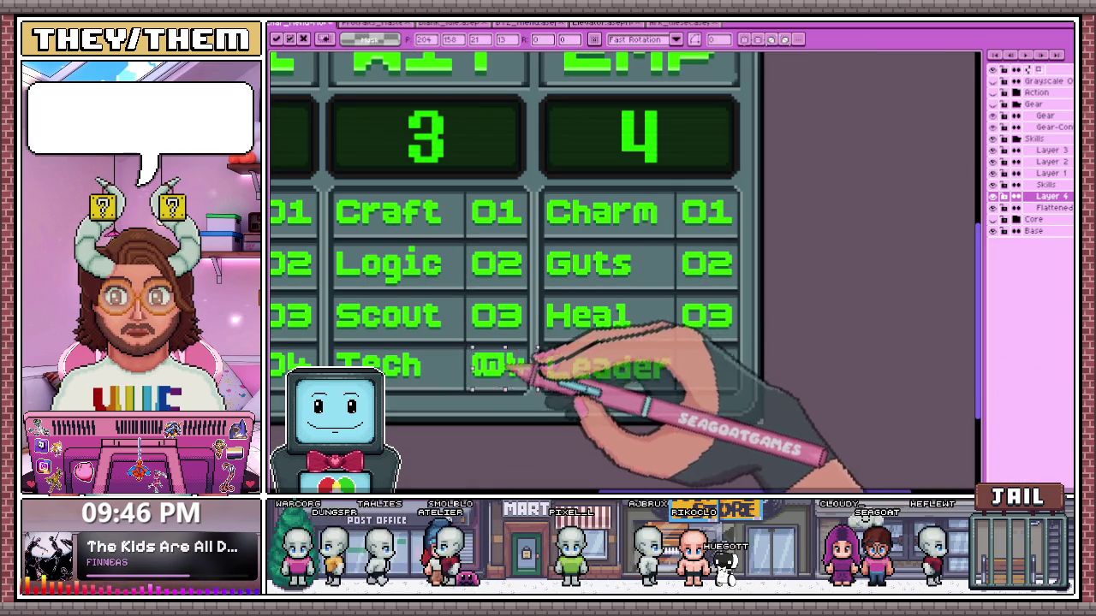
drag(527, 368, 746, 369)
scroll(754, 367, up, 2)
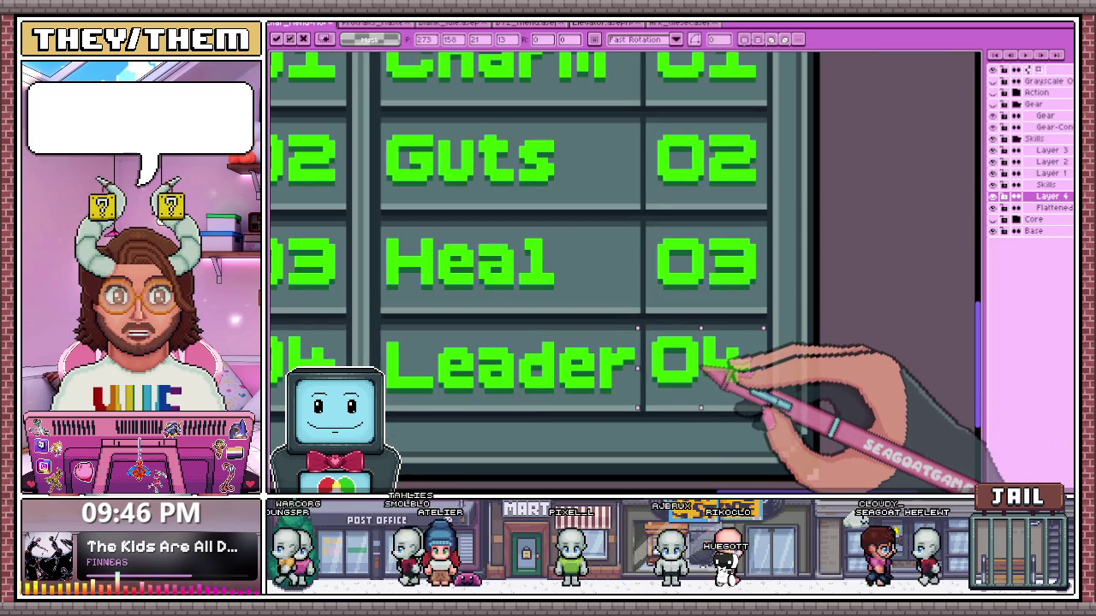
scroll(734, 363, down, 1)
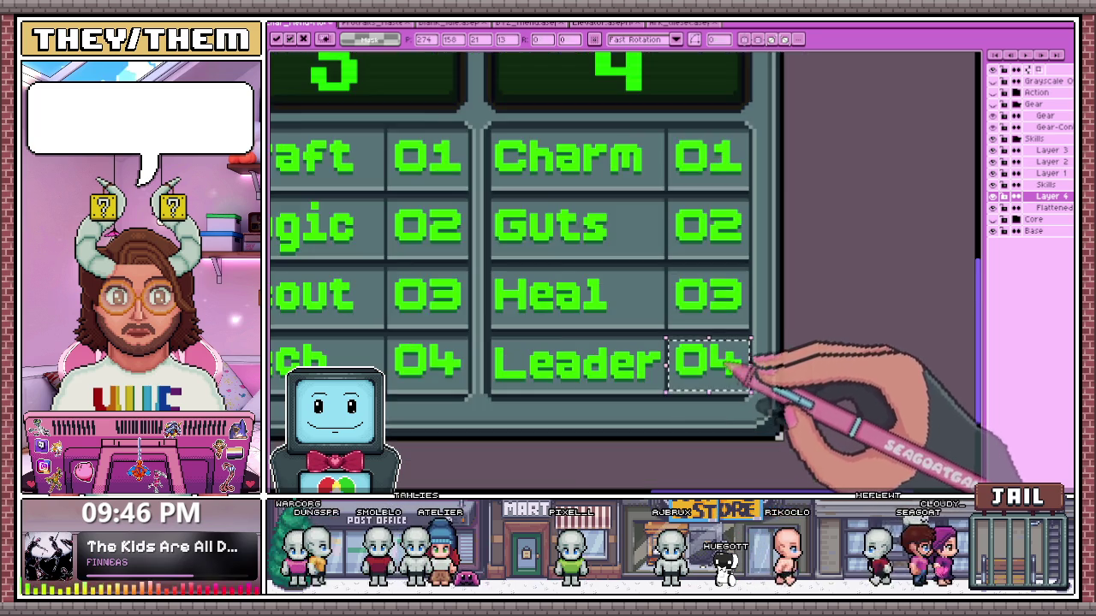
key(Return)
scroll(734, 366, down, 1)
scroll(611, 305, down, 1)
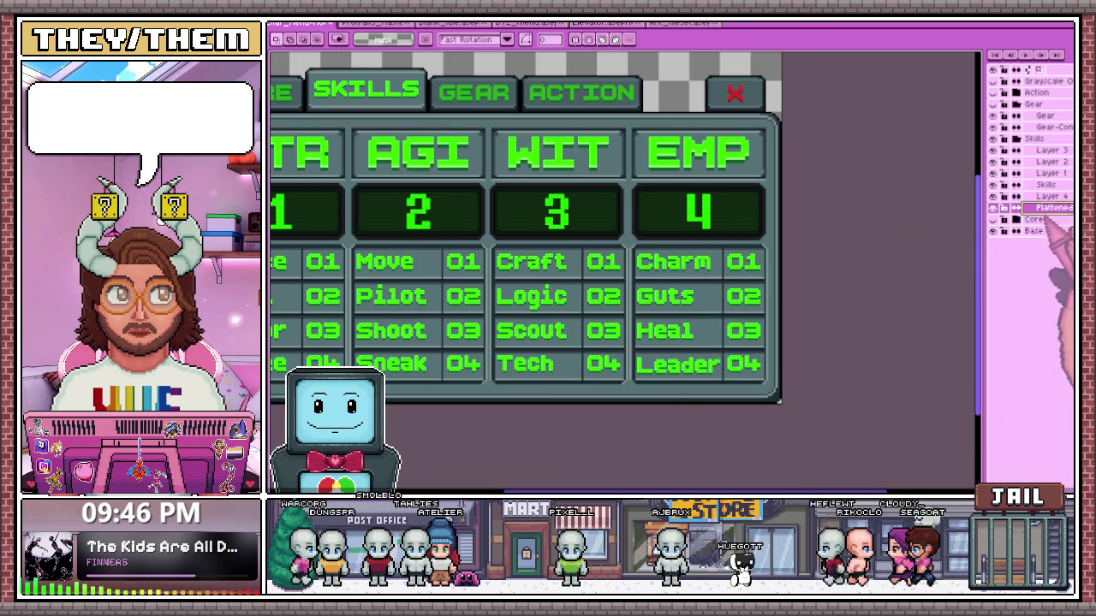
scroll(779, 214, down, 1)
scroll(505, 214, up, 1)
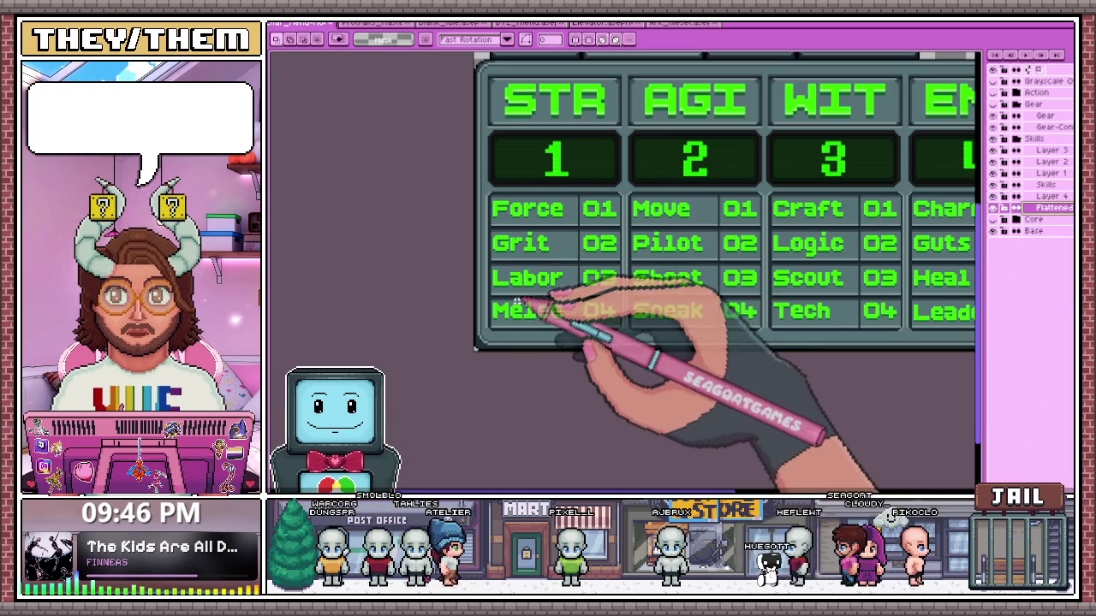
scroll(548, 300, down, 1)
key(b)
scroll(514, 257, up, 2)
scroll(445, 279, up, 1)
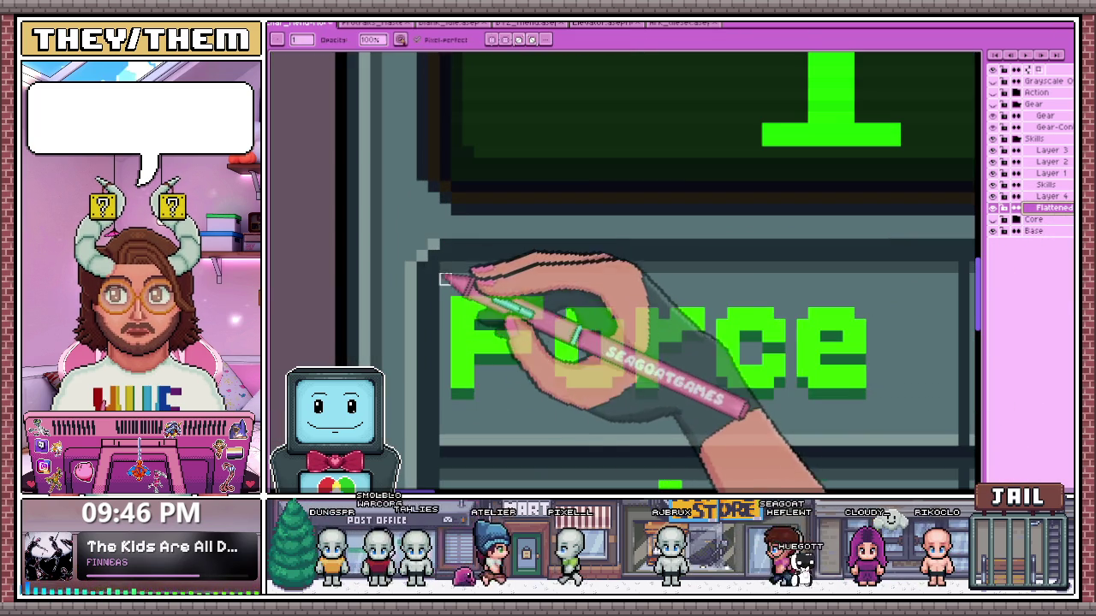
scroll(530, 261, down, 1)
scroll(668, 263, up, 1)
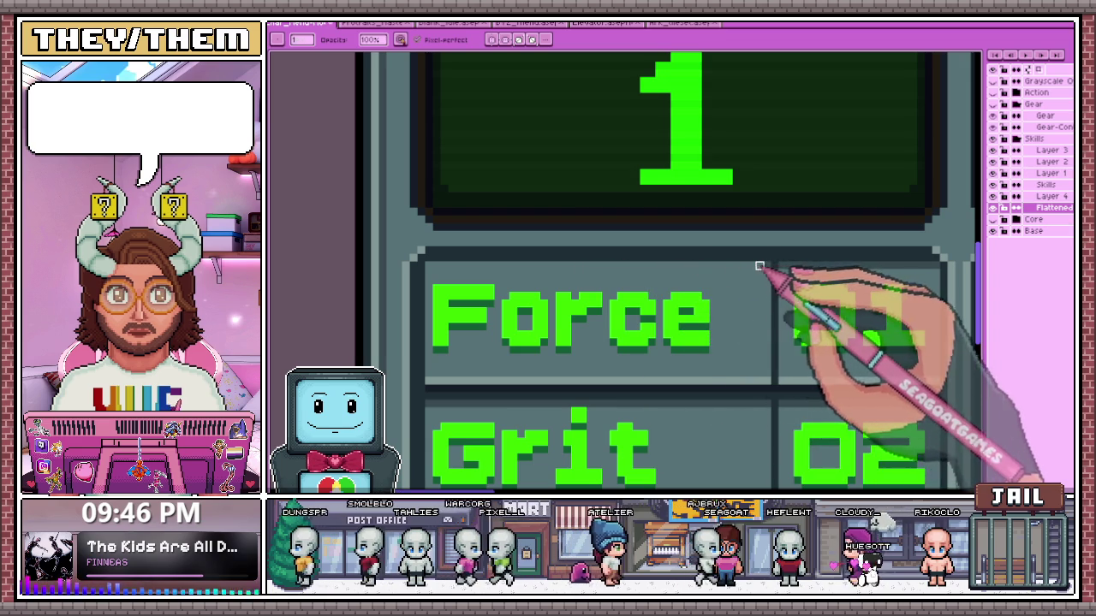
scroll(753, 270, down, 1)
scroll(685, 291, up, 1)
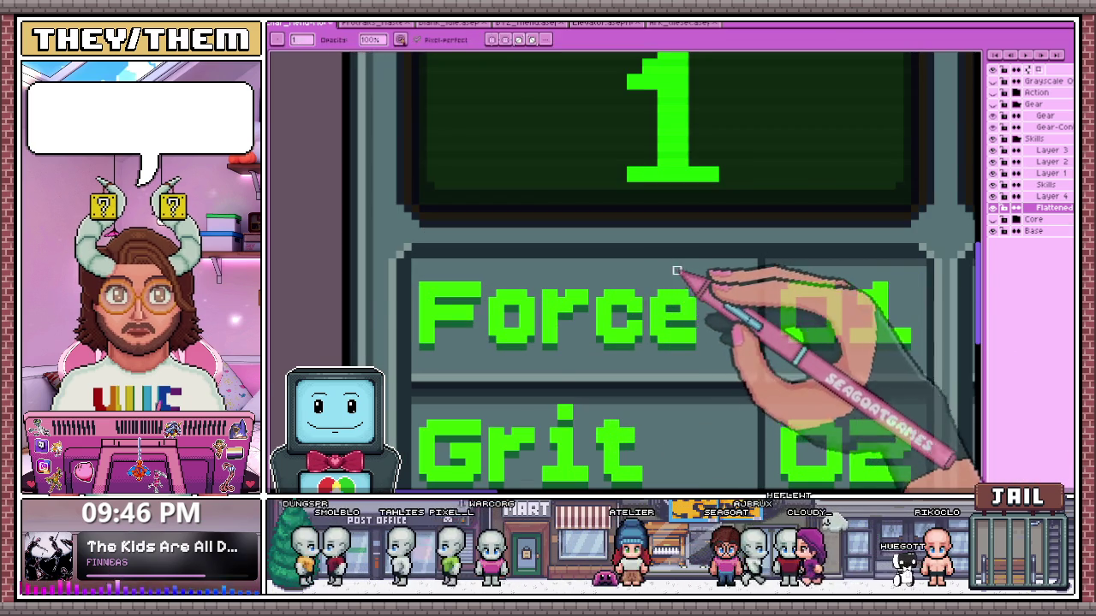
scroll(753, 262, up, 1)
scroll(599, 257, down, 1)
scroll(544, 261, up, 1)
scroll(535, 264, down, 1)
scroll(533, 264, down, 3)
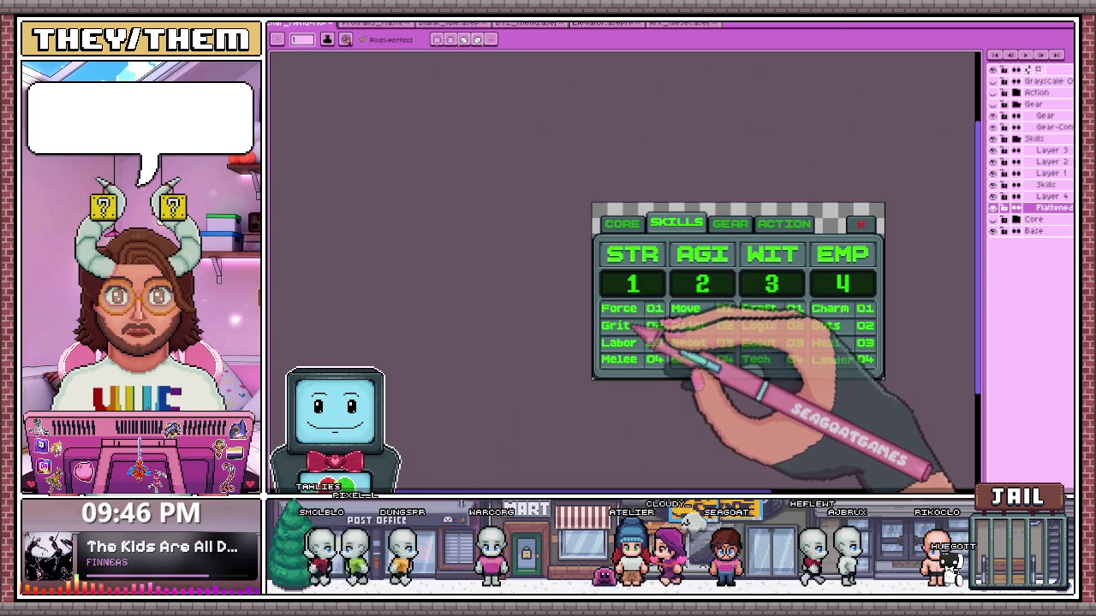
scroll(635, 332, up, 3)
scroll(587, 306, up, 1)
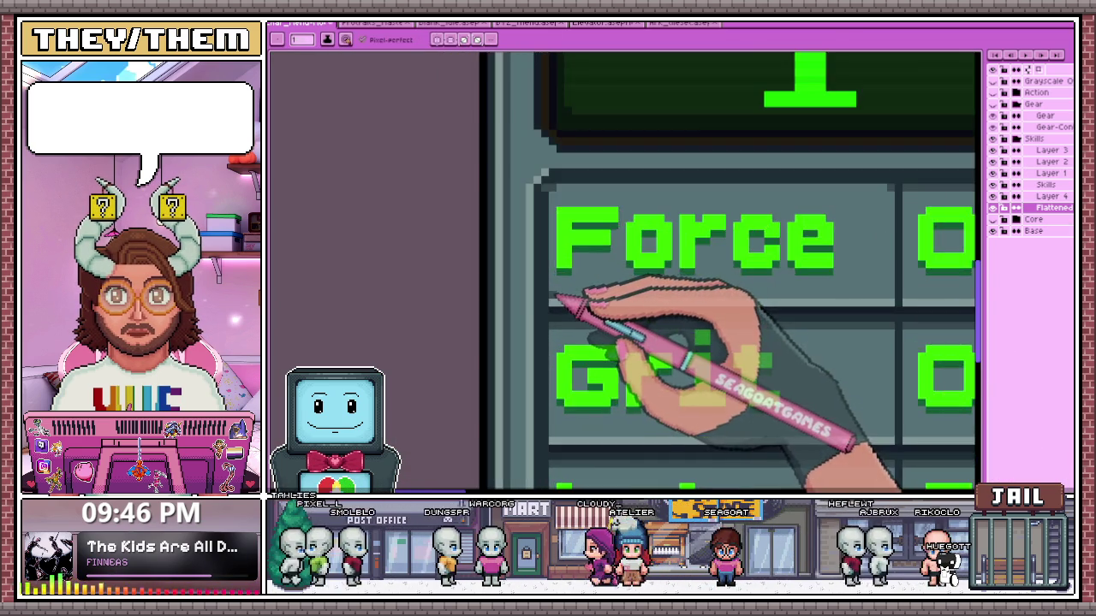
scroll(568, 310, down, 1)
scroll(690, 294, up, 1)
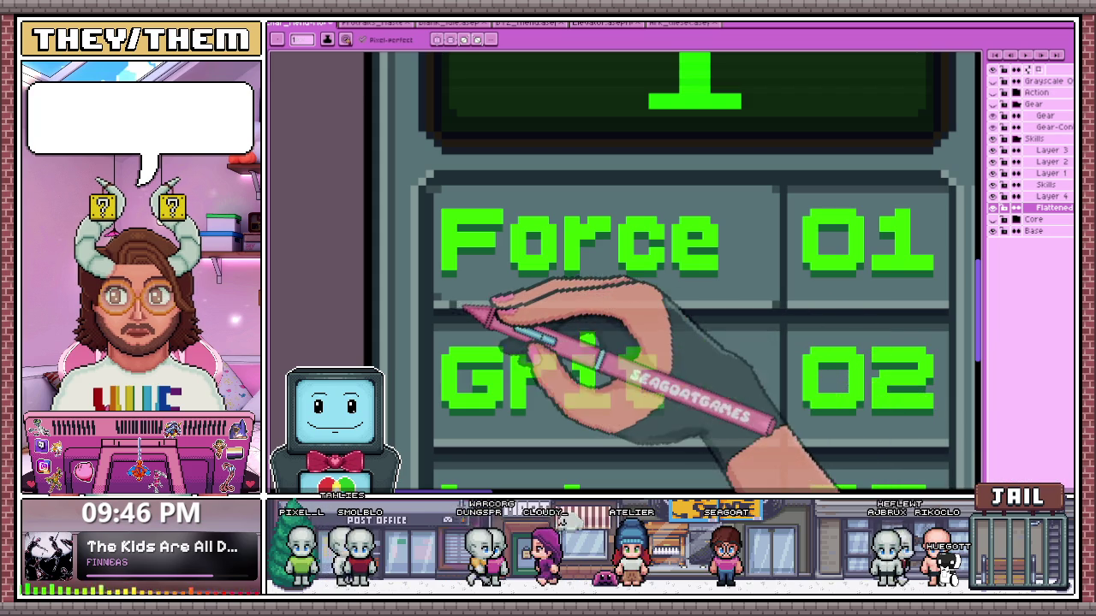
scroll(472, 314, down, 2)
scroll(617, 350, down, 3)
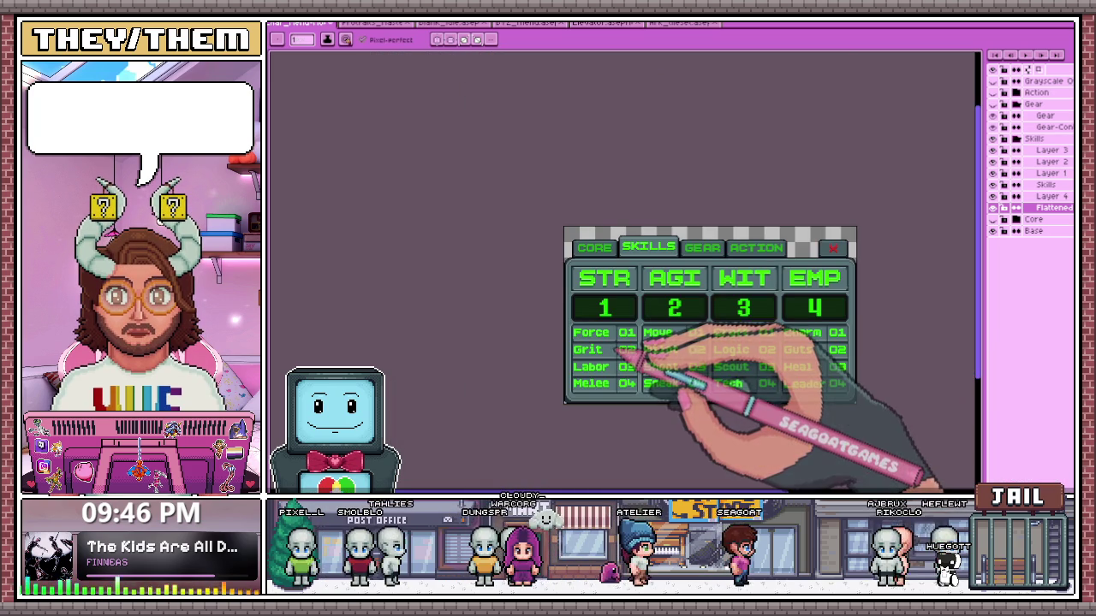
scroll(617, 348, up, 4)
scroll(631, 318, up, 1)
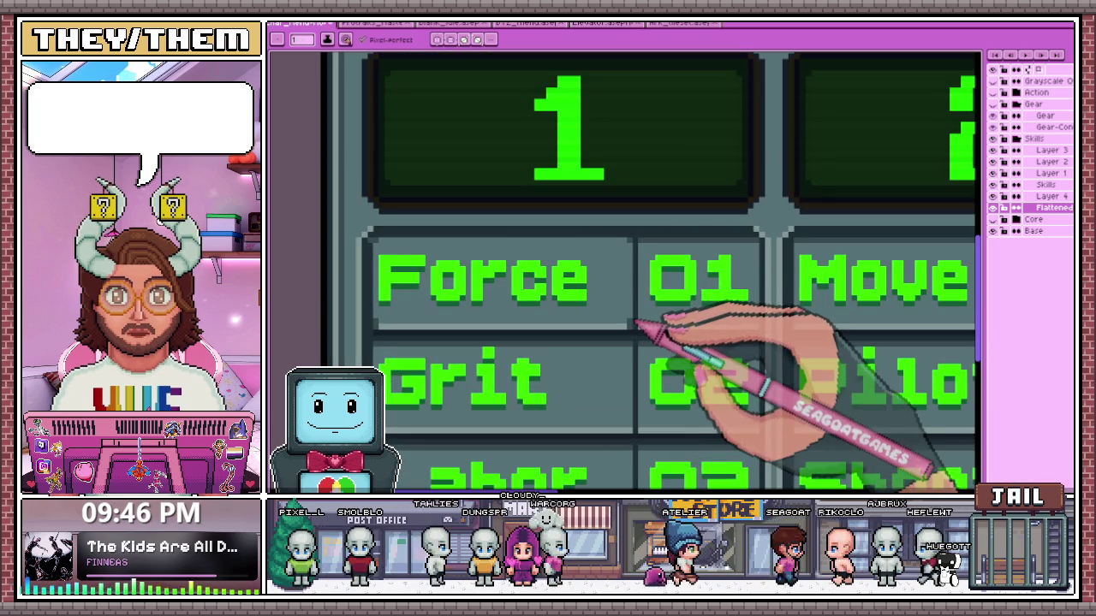
scroll(610, 253, down, 2)
scroll(526, 282, down, 2)
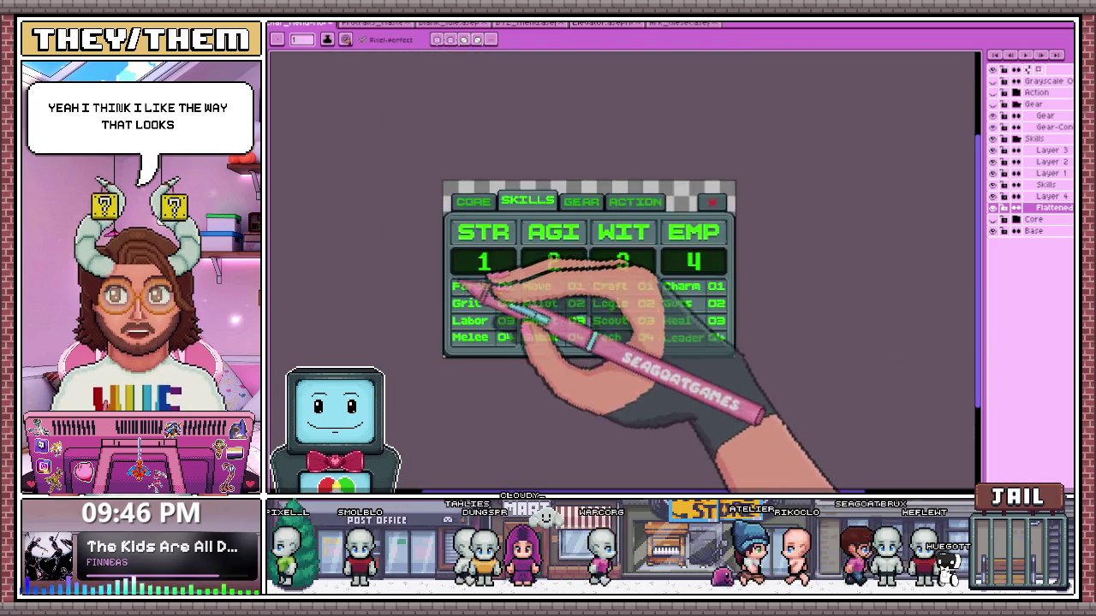
scroll(502, 306, up, 3)
scroll(521, 306, up, 2)
scroll(465, 310, down, 2)
scroll(463, 343, up, 2)
scroll(462, 377, down, 2)
scroll(464, 354, up, 1)
scroll(477, 416, up, 2)
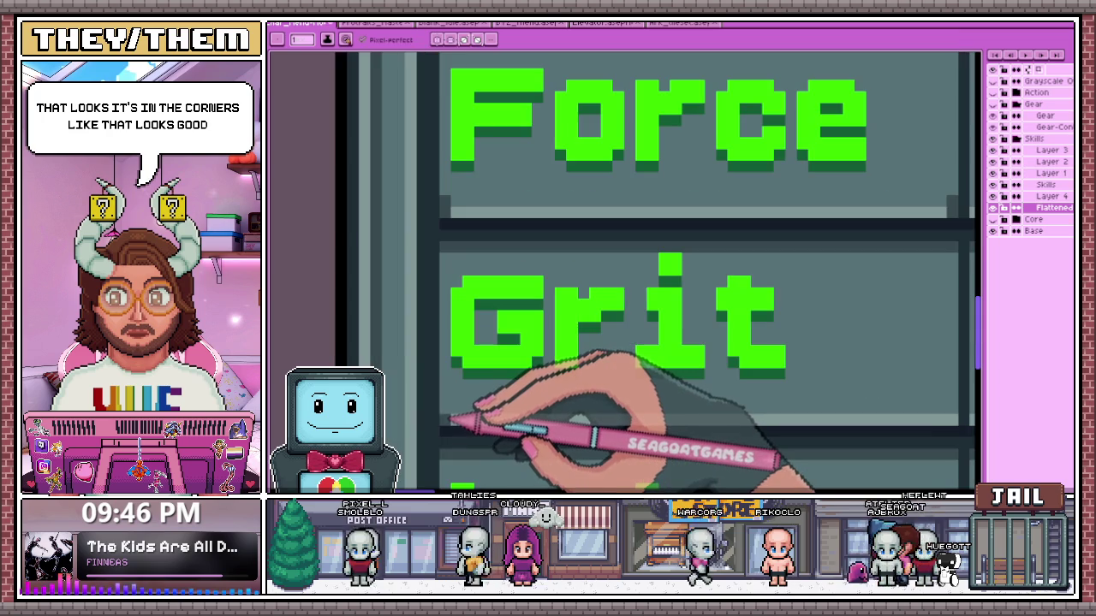
scroll(501, 318, down, 2)
scroll(704, 391, up, 2)
scroll(733, 410, up, 1)
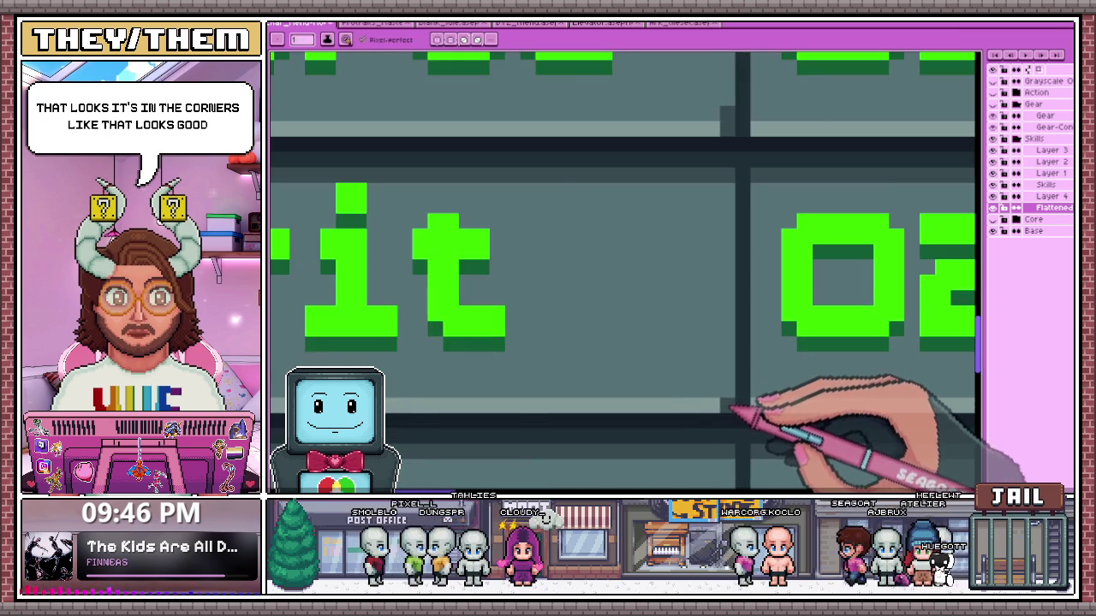
scroll(689, 335, down, 3)
scroll(672, 322, down, 2)
scroll(599, 310, up, 2)
scroll(616, 319, up, 1)
scroll(686, 323, up, 1)
scroll(673, 318, down, 2)
scroll(533, 305, up, 2)
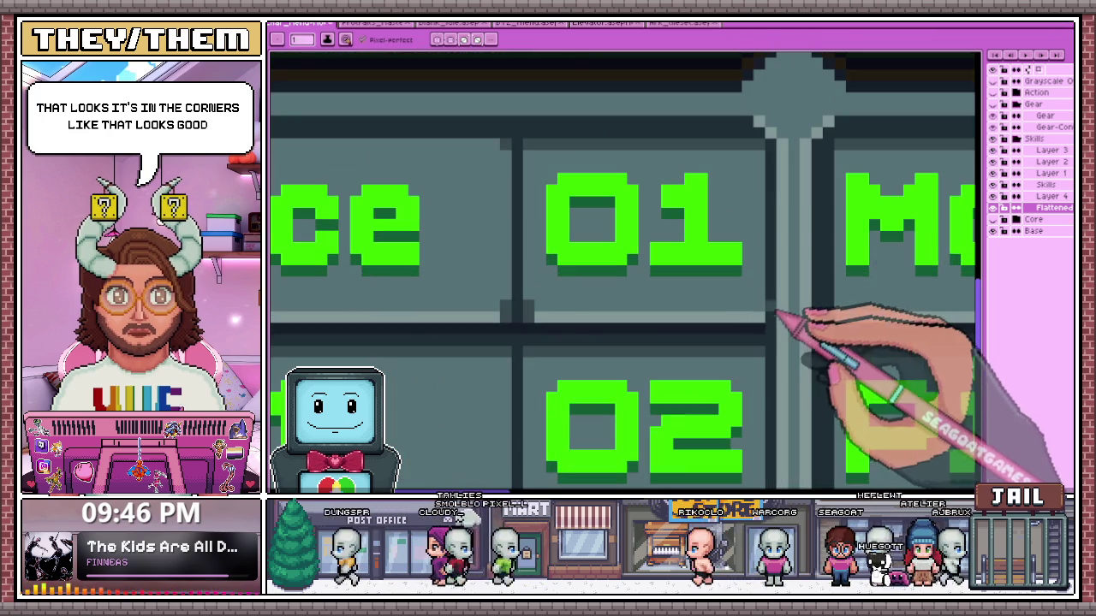
key(i)
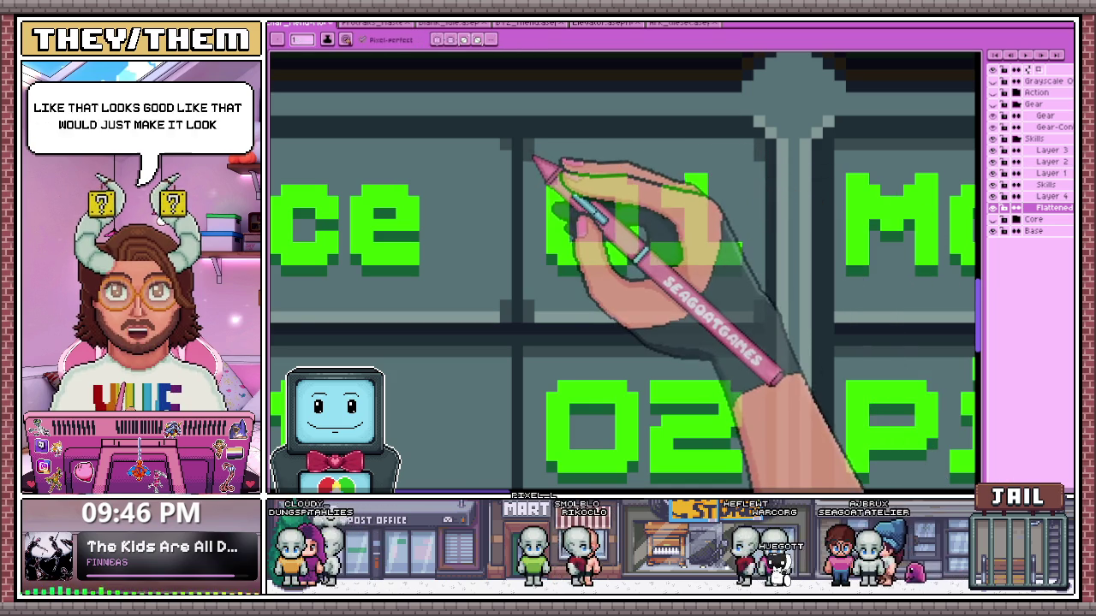
scroll(514, 162, down, 2)
scroll(523, 171, down, 1)
scroll(557, 235, down, 3)
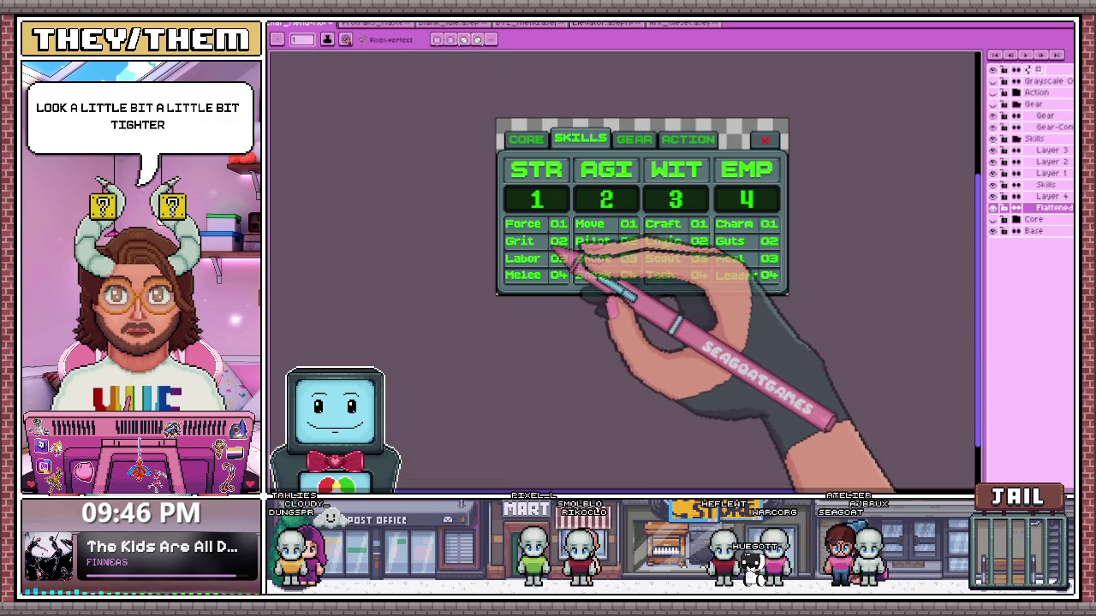
scroll(566, 219, up, 3)
scroll(566, 219, up, 2)
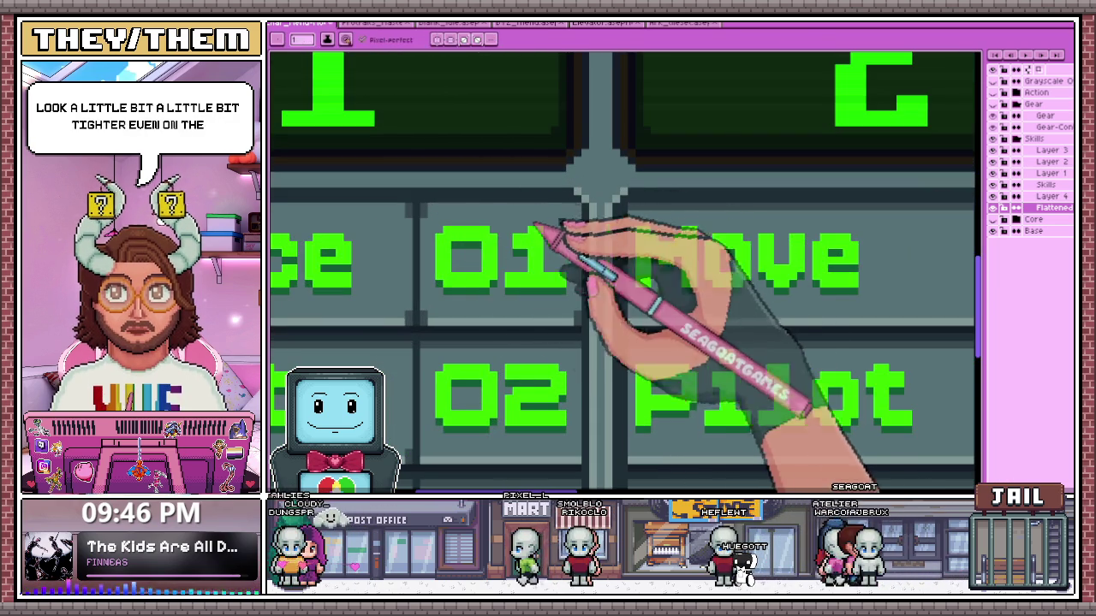
scroll(573, 221, down, 2)
scroll(575, 233, up, 1)
scroll(485, 215, up, 2)
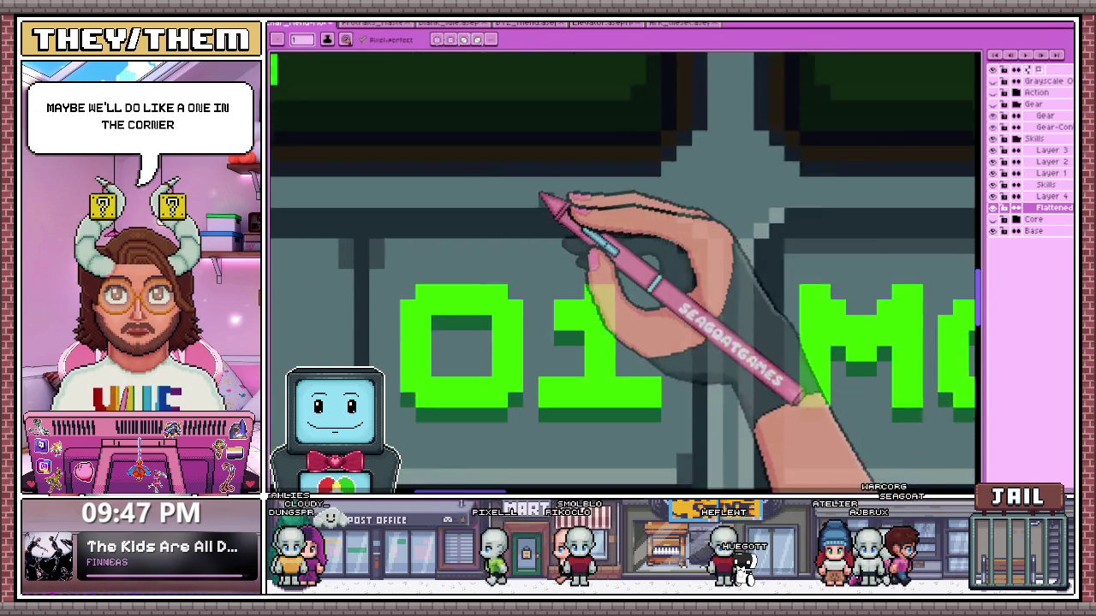
scroll(543, 203, up, 1)
scroll(685, 244, down, 2)
scroll(727, 359, down, 1)
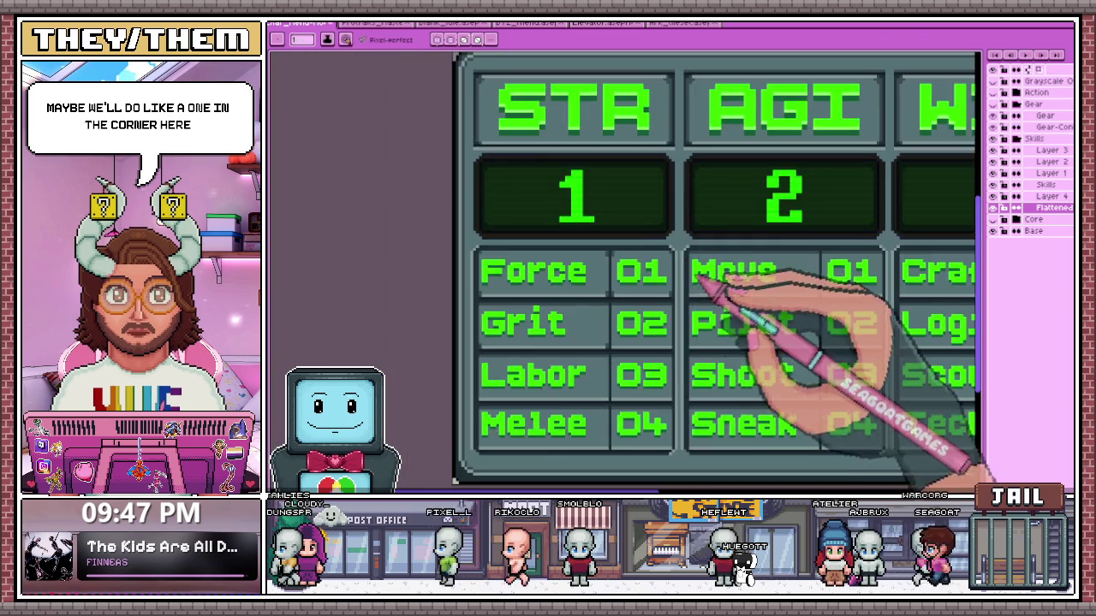
scroll(684, 251, up, 1)
scroll(680, 244, up, 2)
scroll(651, 238, up, 2)
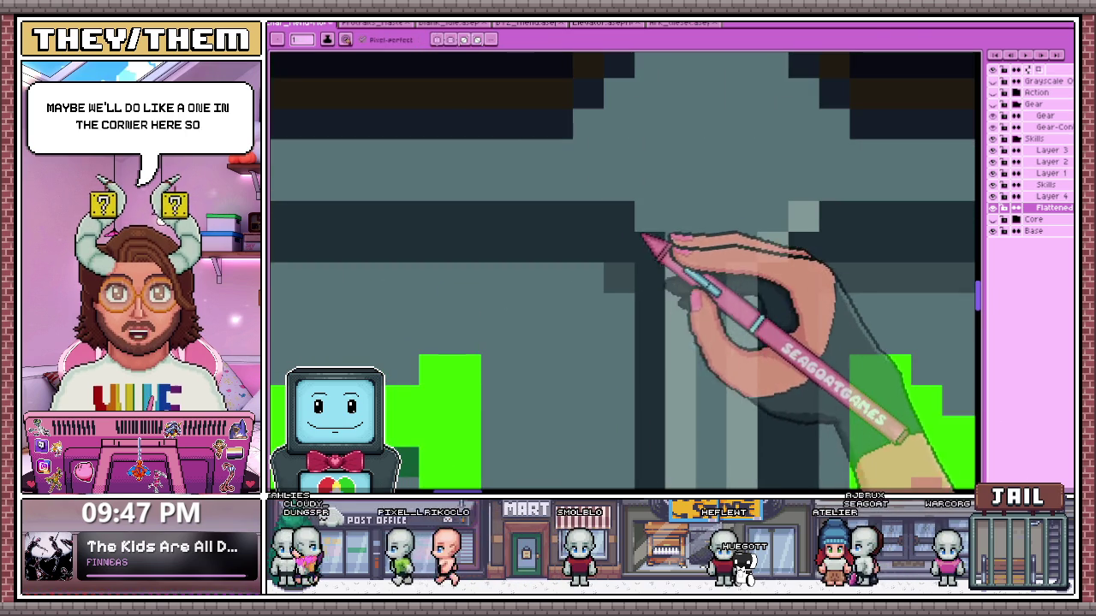
scroll(655, 215, down, 1)
scroll(674, 246, down, 1)
scroll(662, 228, down, 2)
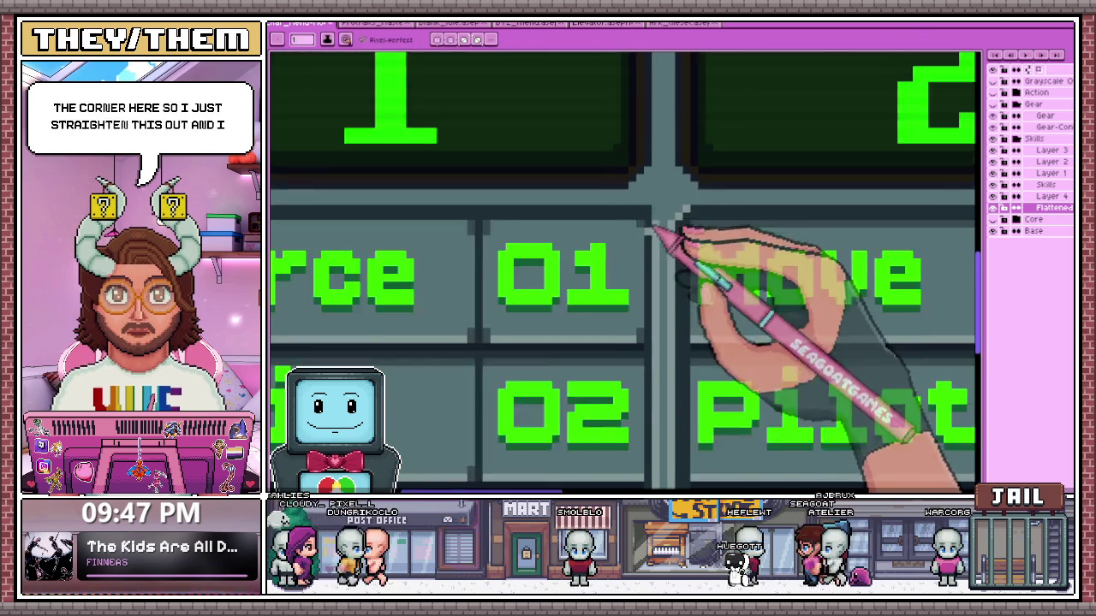
scroll(651, 245, down, 1)
scroll(654, 282, down, 2)
scroll(664, 257, up, 2)
scroll(725, 267, down, 2)
scroll(673, 247, up, 2)
scroll(651, 250, up, 1)
scroll(676, 256, up, 1)
key(i)
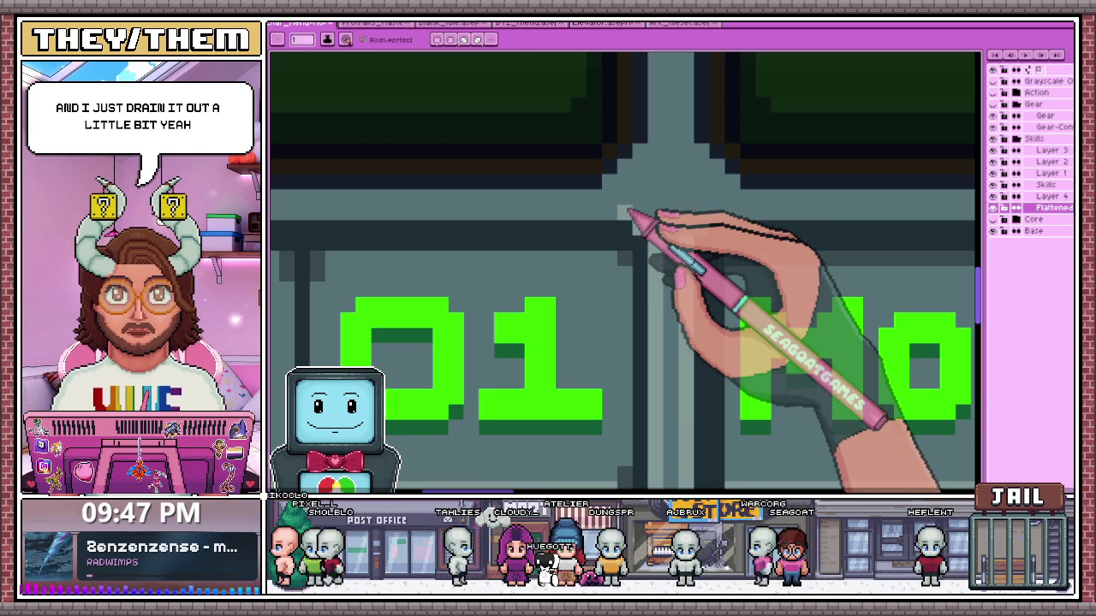
scroll(702, 230, down, 2)
scroll(656, 244, down, 1)
scroll(641, 288, down, 1)
scroll(587, 293, up, 3)
scroll(488, 245, down, 1)
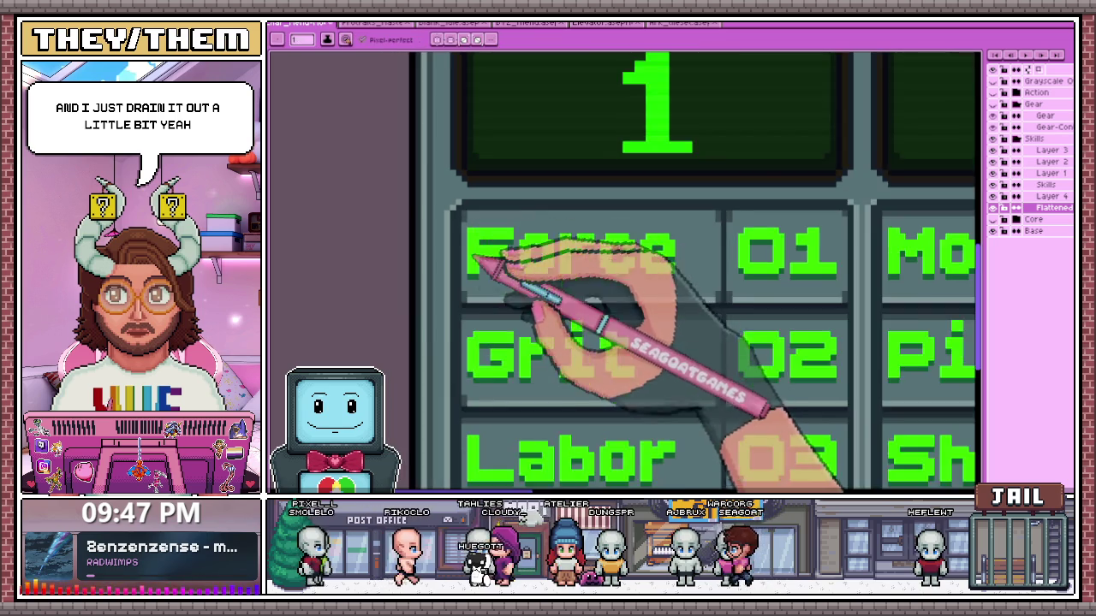
scroll(582, 244, down, 1)
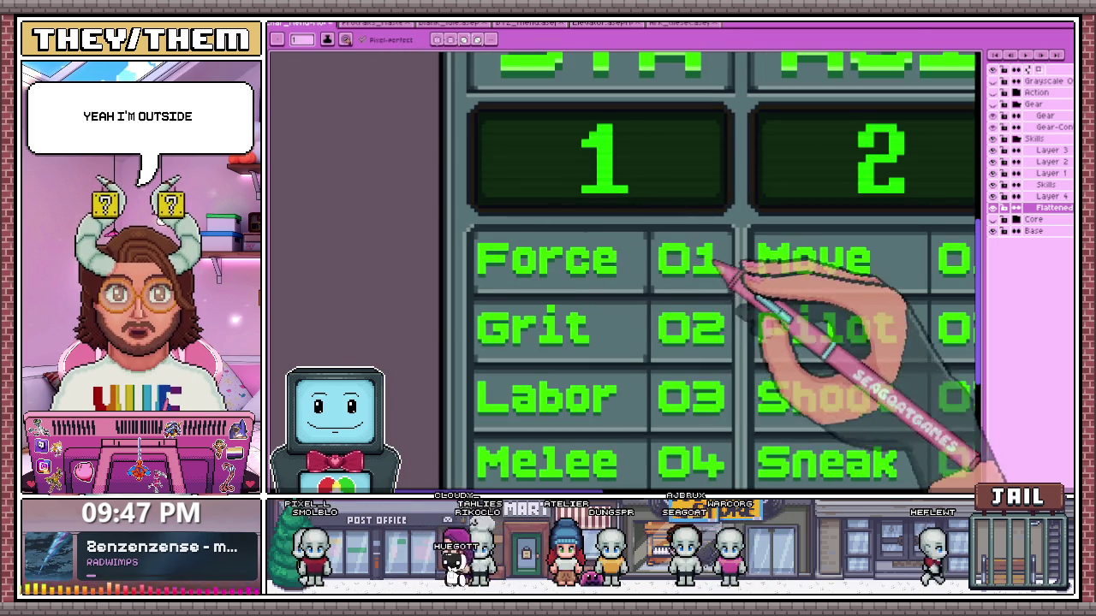
scroll(712, 250, up, 2)
scroll(658, 261, down, 1)
scroll(660, 317, up, 1)
scroll(660, 318, up, 2)
scroll(656, 299, down, 3)
scroll(501, 285, up, 1)
scroll(501, 285, up, 2)
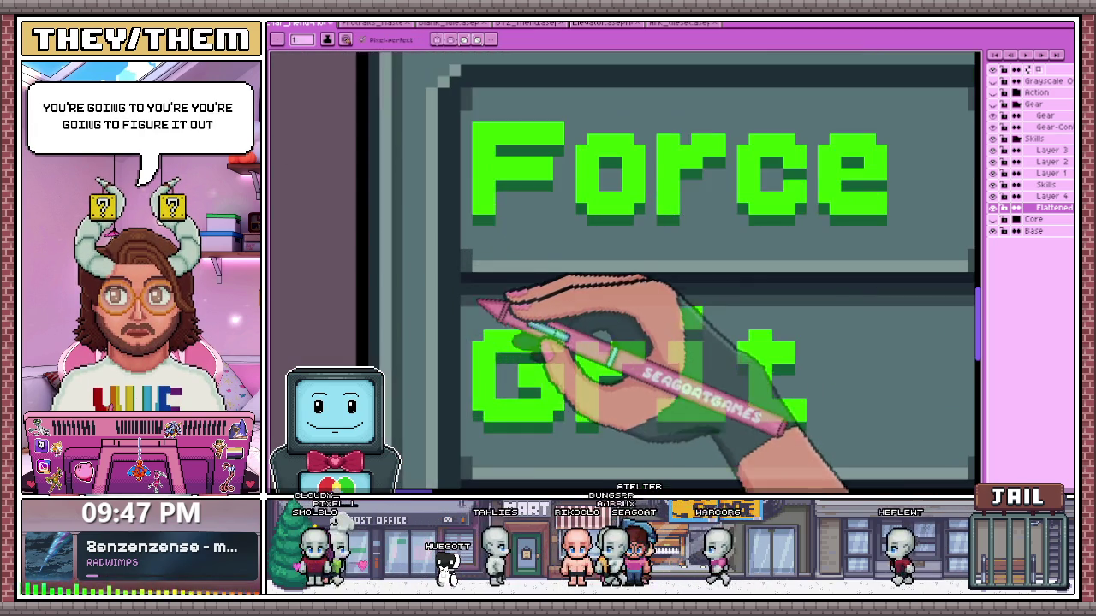
scroll(475, 315, up, 1)
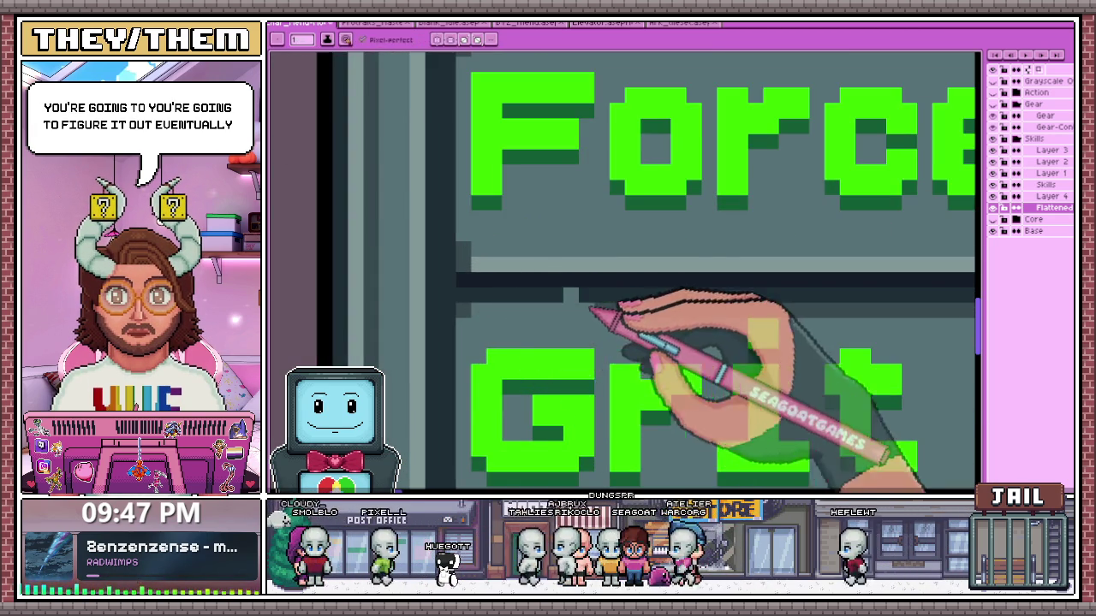
scroll(648, 306, down, 2)
scroll(770, 296, up, 1)
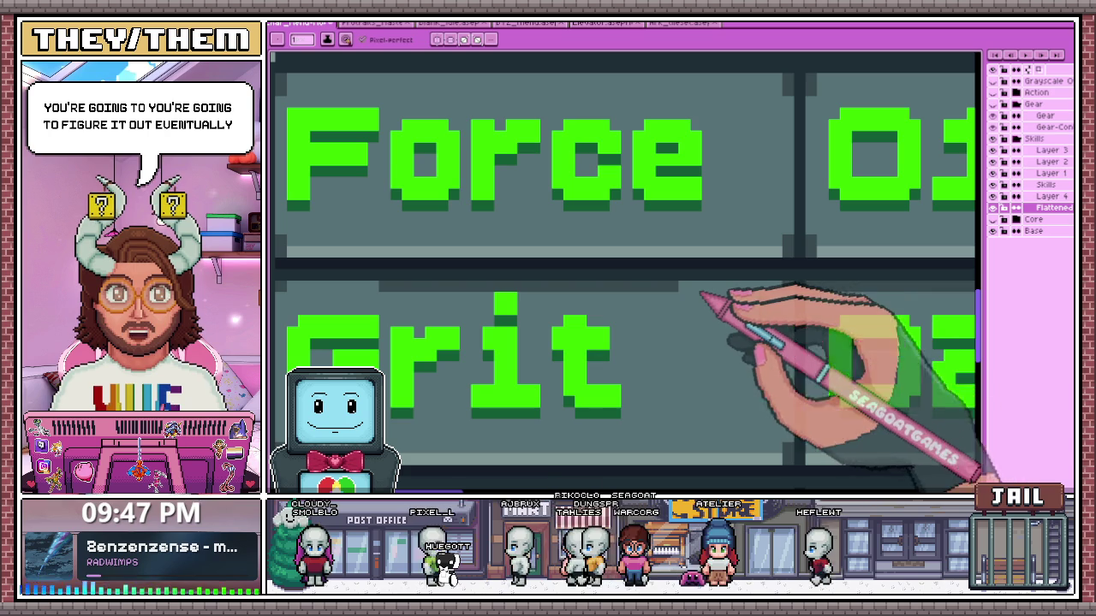
scroll(557, 295, down, 2)
scroll(561, 299, up, 2)
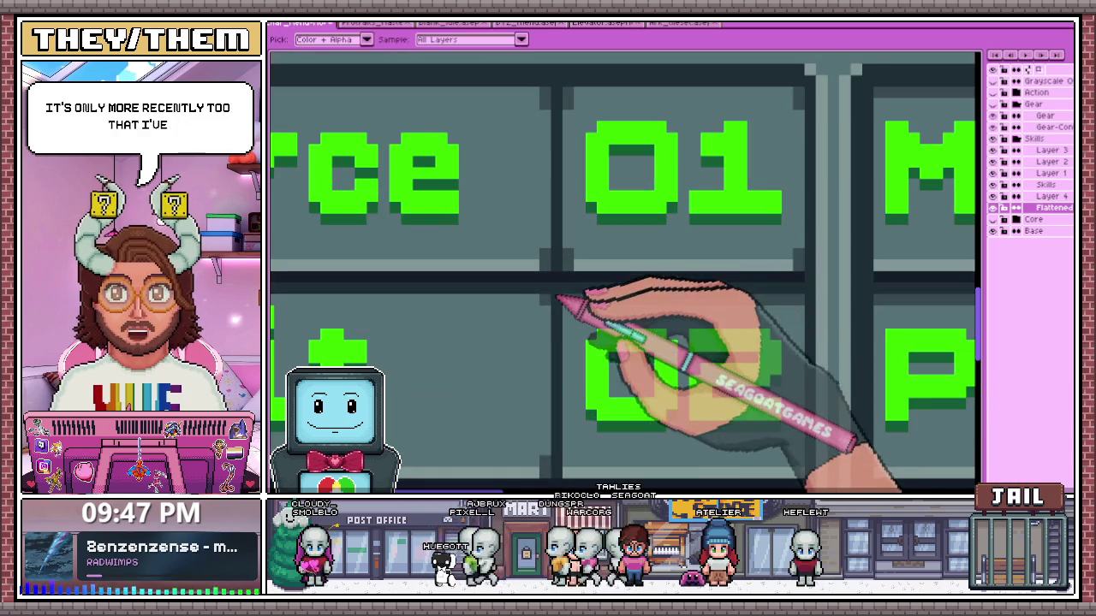
scroll(552, 315, down, 2)
scroll(575, 303, up, 2)
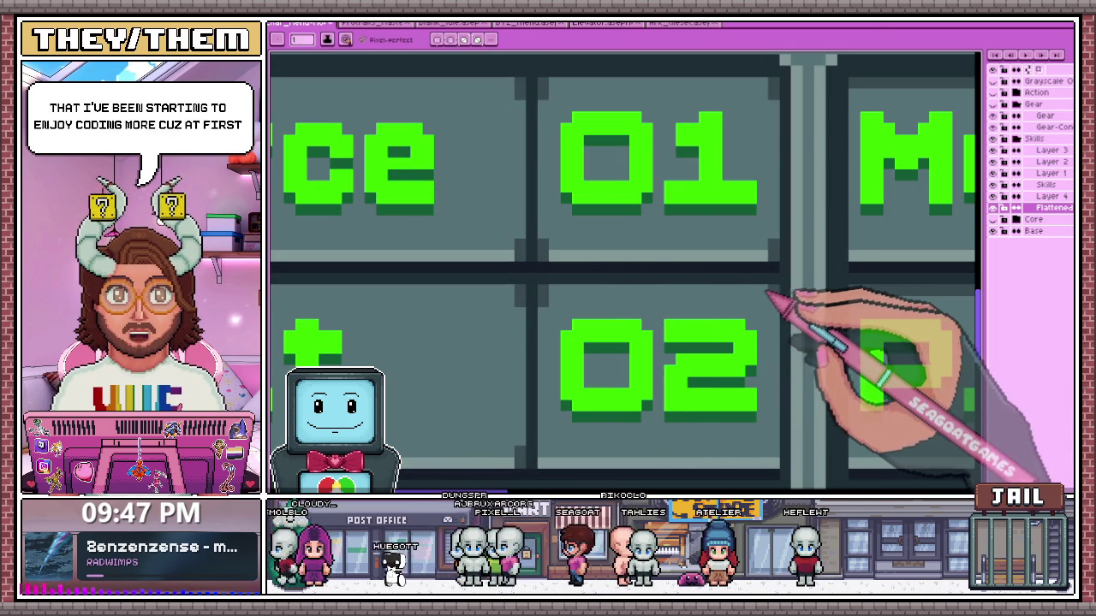
scroll(775, 306, down, 2)
scroll(640, 237, up, 1)
scroll(583, 355, up, 2)
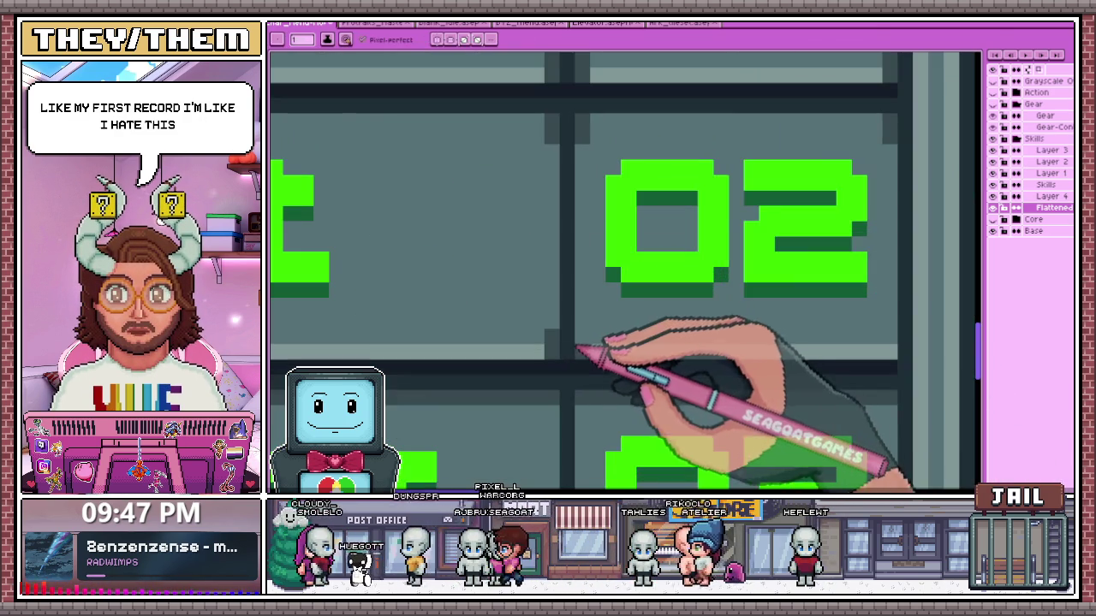
scroll(777, 318, down, 3)
scroll(679, 261, up, 2)
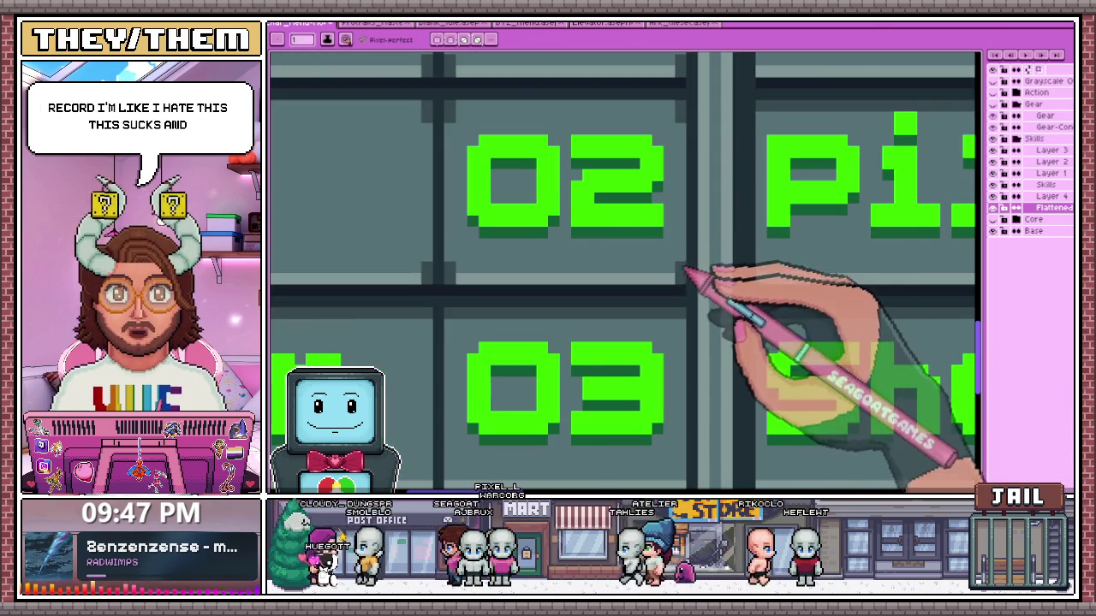
scroll(667, 291, down, 2)
scroll(480, 295, down, 1)
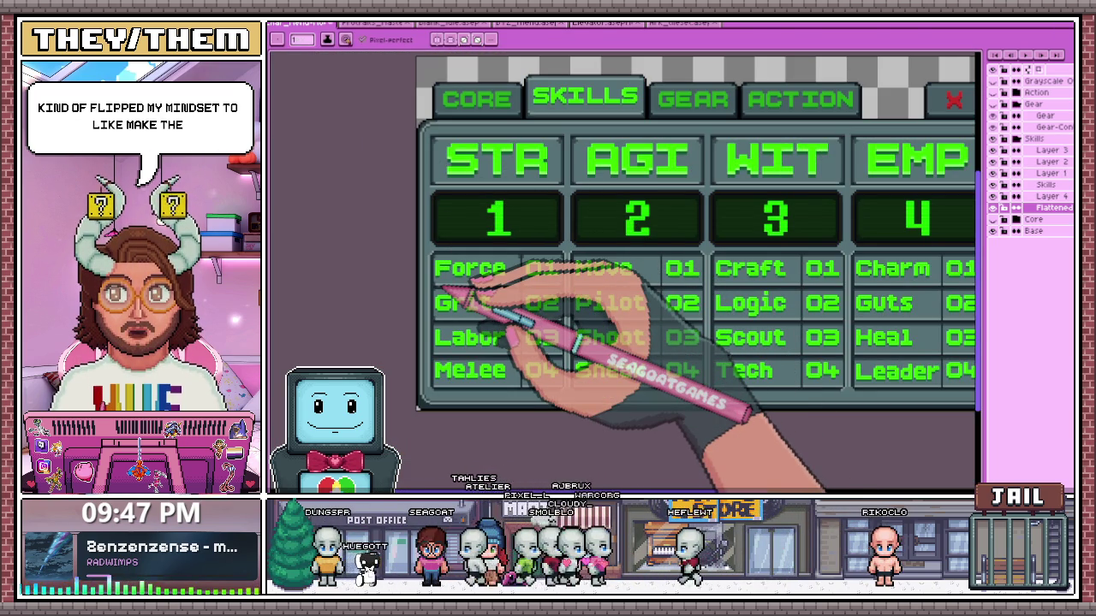
scroll(450, 308, up, 2)
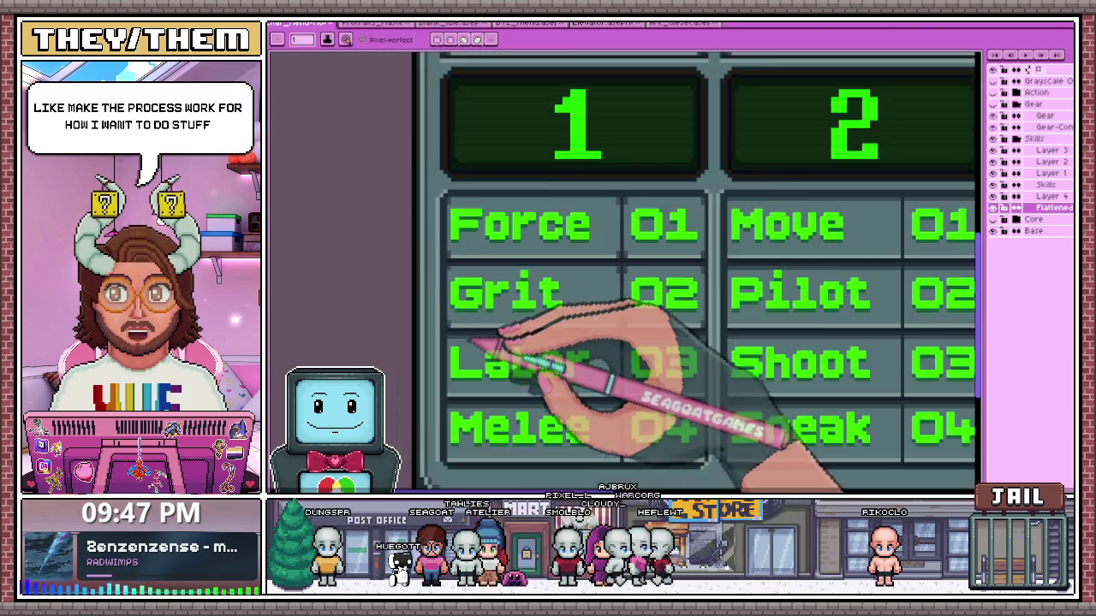
scroll(450, 339, up, 2)
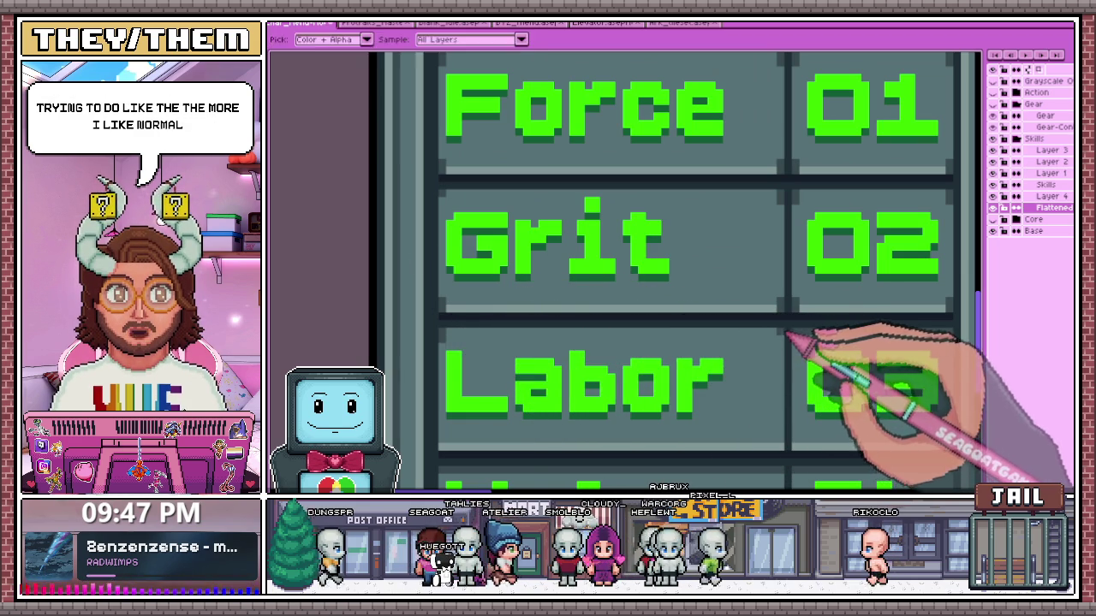
scroll(771, 334, down, 1)
scroll(753, 299, down, 2)
scroll(711, 296, up, 2)
scroll(711, 325, up, 1)
scroll(721, 331, down, 3)
scroll(558, 300, up, 2)
scroll(551, 313, up, 2)
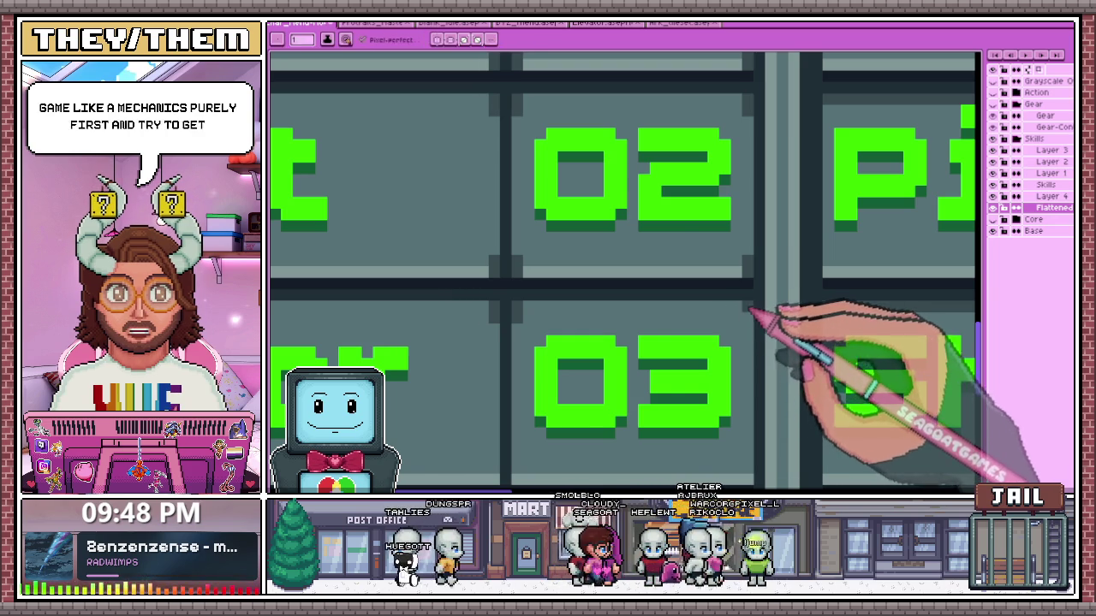
scroll(737, 300, down, 2)
scroll(596, 233, down, 2)
scroll(510, 351, up, 1)
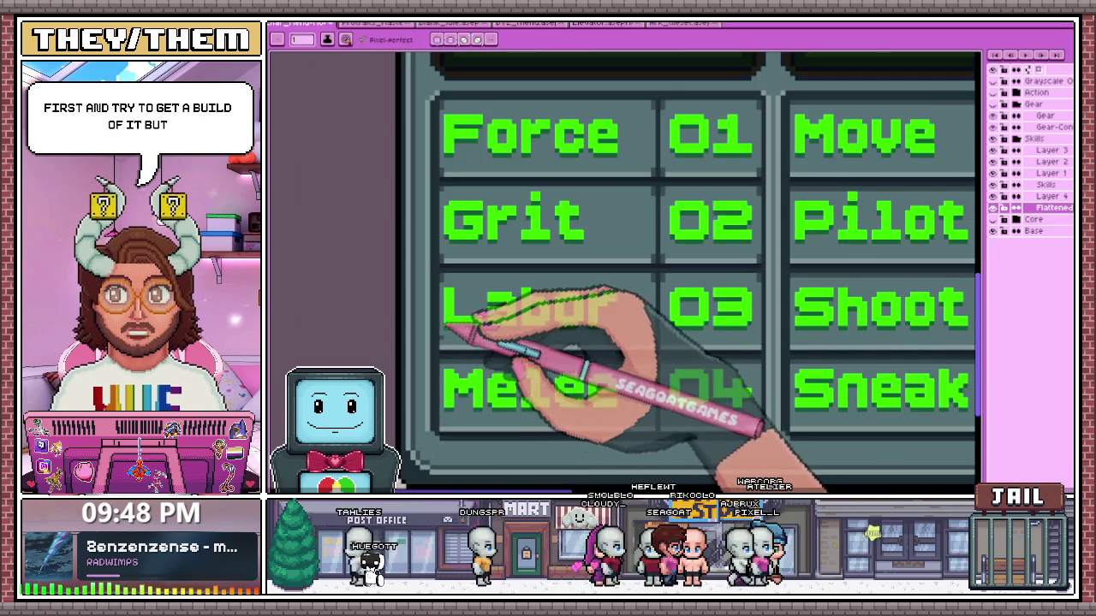
scroll(480, 351, up, 2)
scroll(722, 343, right, 2)
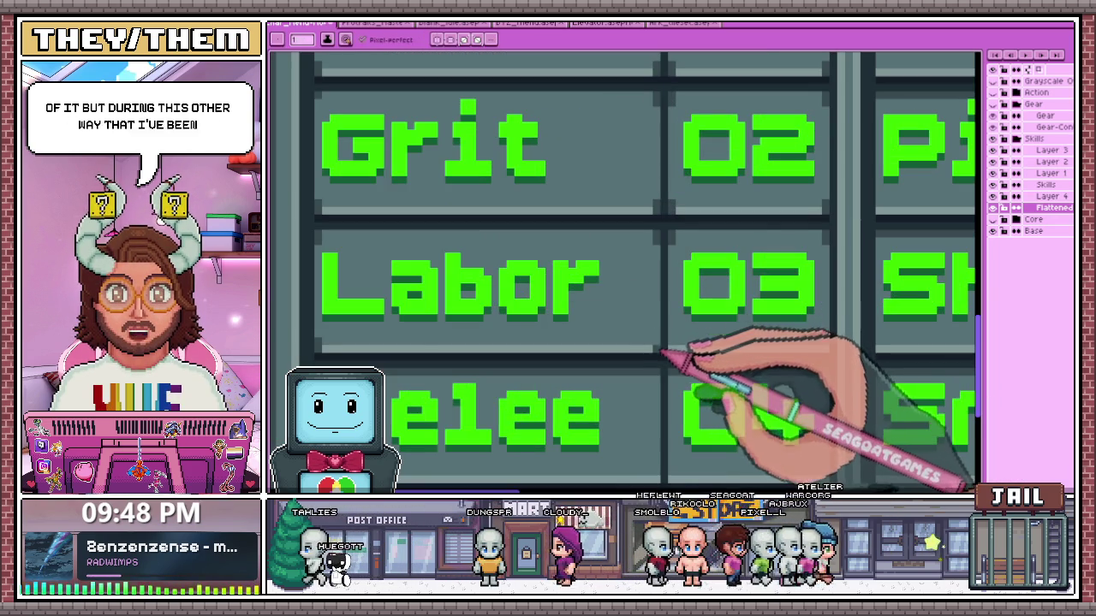
key(i)
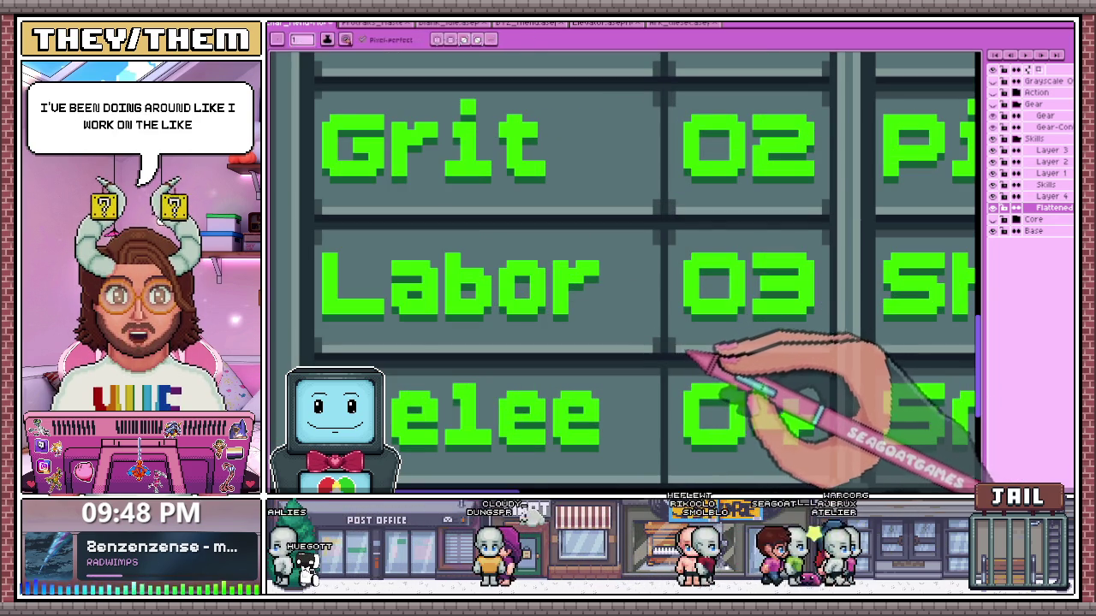
scroll(582, 249, down, 1)
key(b)
scroll(778, 349, up, 2)
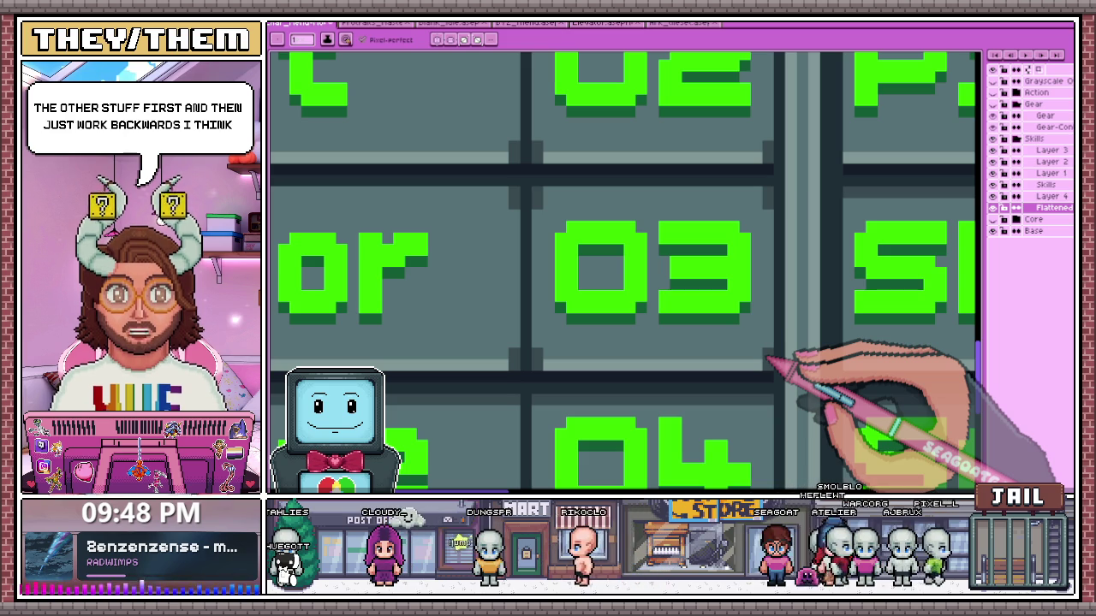
scroll(768, 359, down, 2)
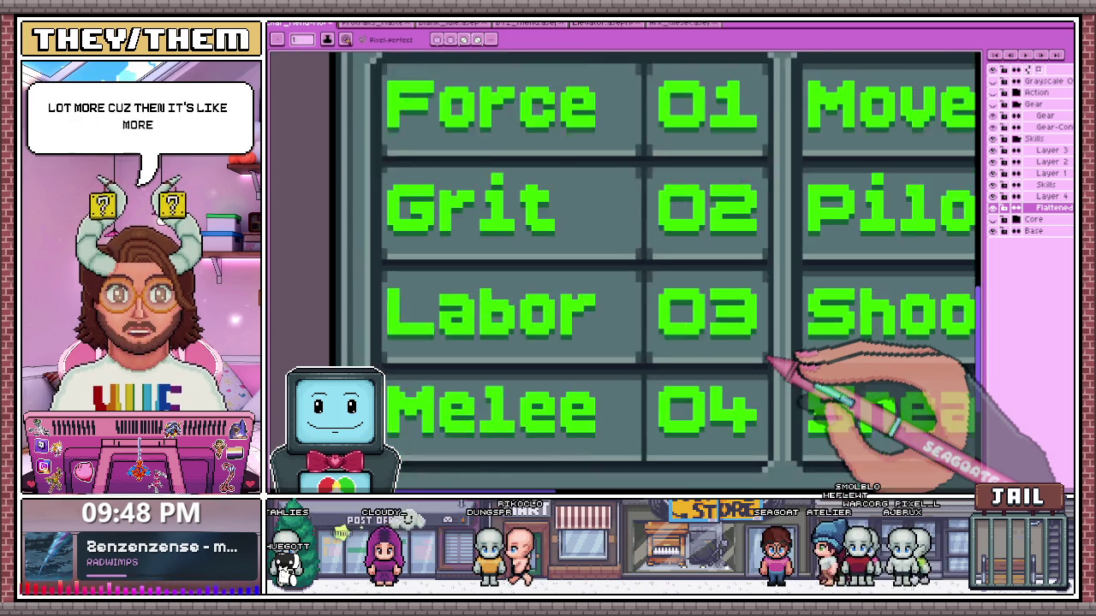
scroll(550, 232, down, 1)
scroll(526, 238, down, 2)
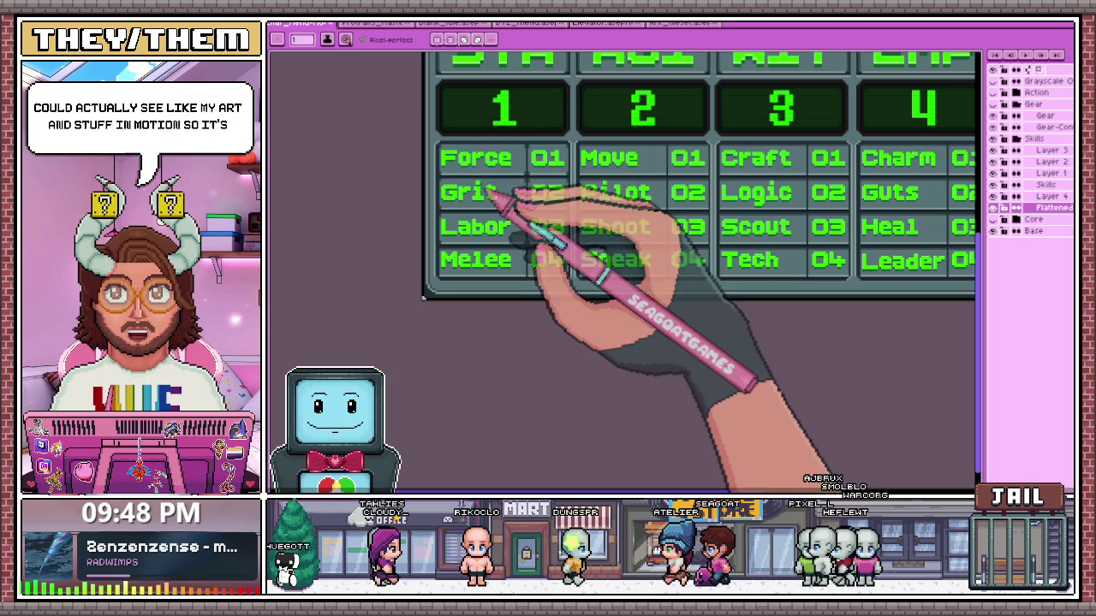
drag(448, 152, 435, 169)
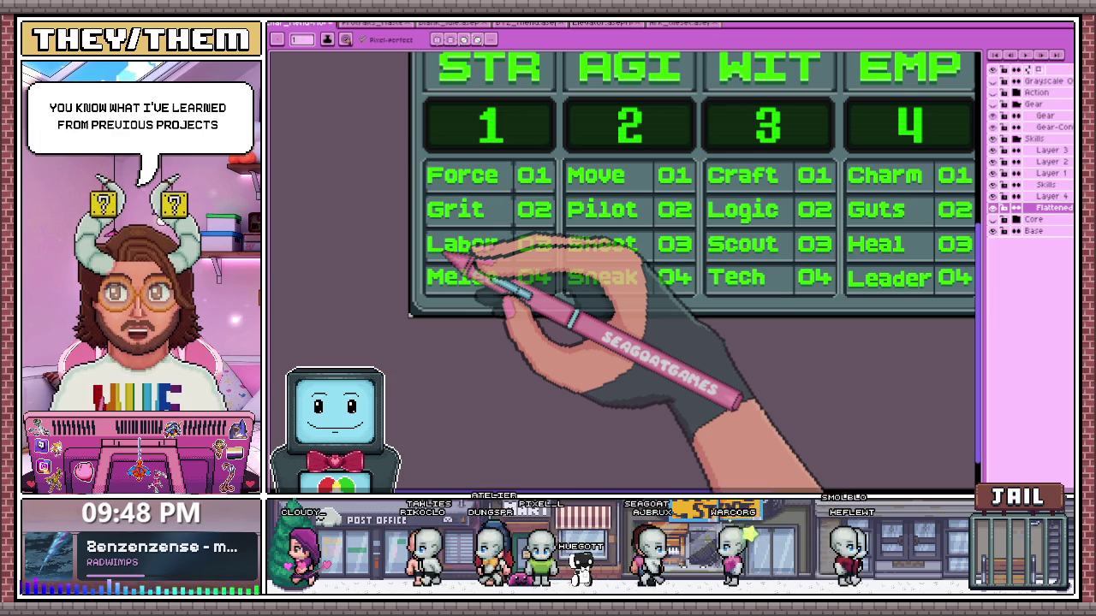
scroll(436, 241, up, 2)
scroll(438, 236, up, 2)
scroll(457, 354, down, 1)
scroll(477, 368, down, 1)
scroll(453, 367, down, 2)
scroll(648, 355, up, 2)
scroll(604, 286, down, 2)
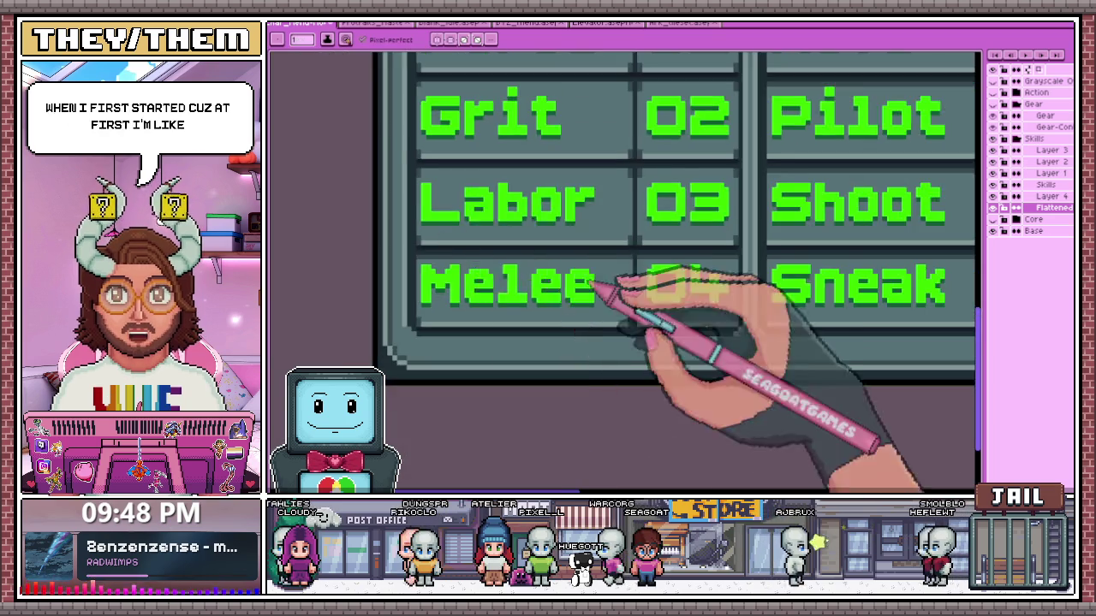
scroll(659, 336, up, 3)
scroll(641, 317, down, 1)
scroll(616, 298, down, 2)
scroll(693, 325, up, 2)
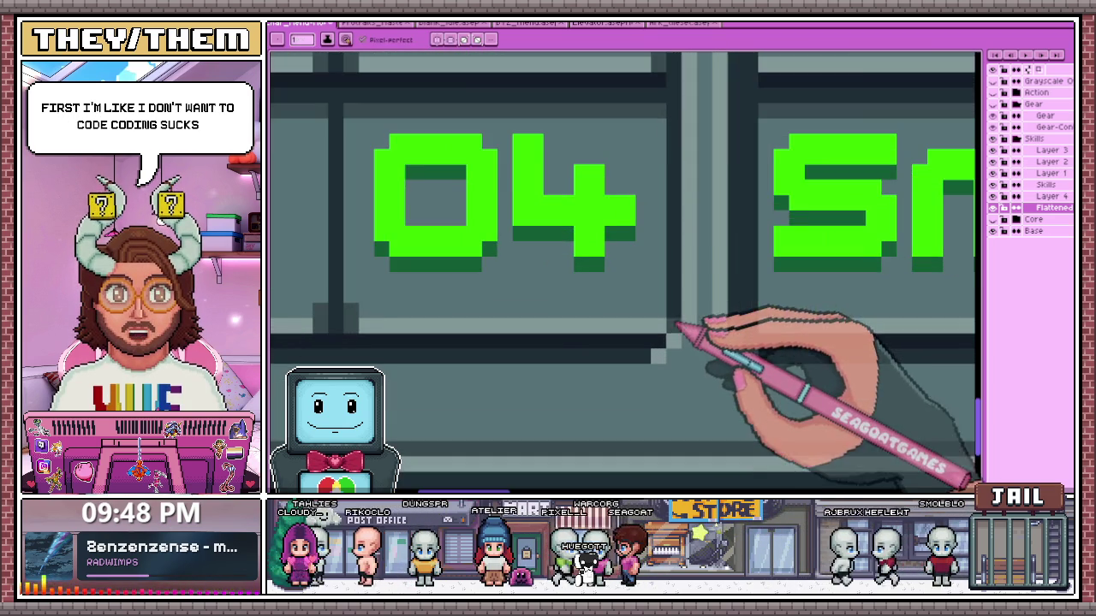
scroll(666, 319, up, 1)
scroll(664, 304, down, 1)
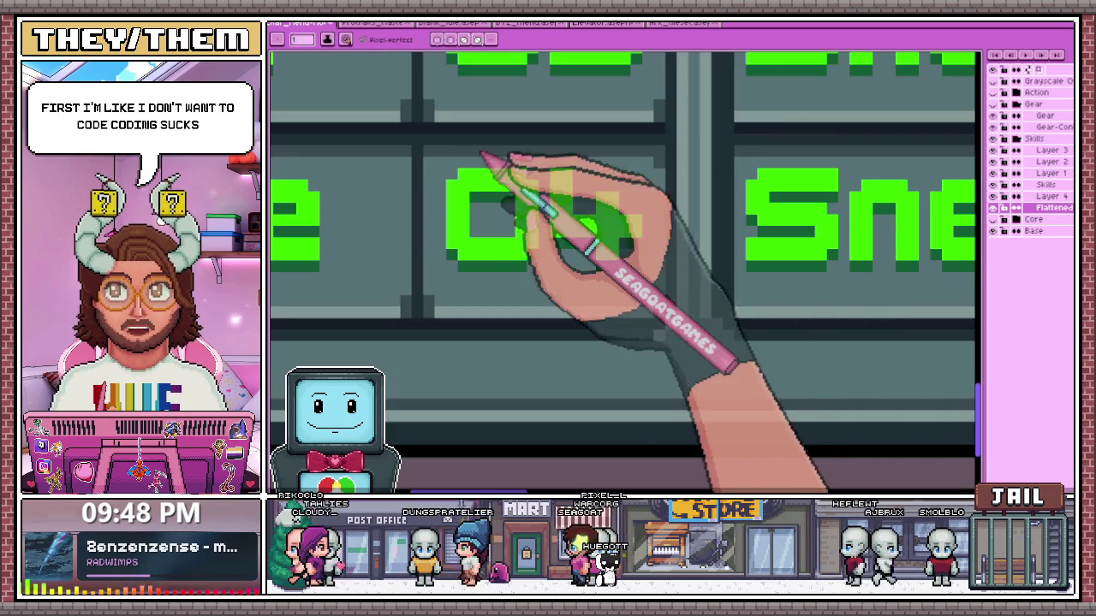
key(i)
click(437, 177)
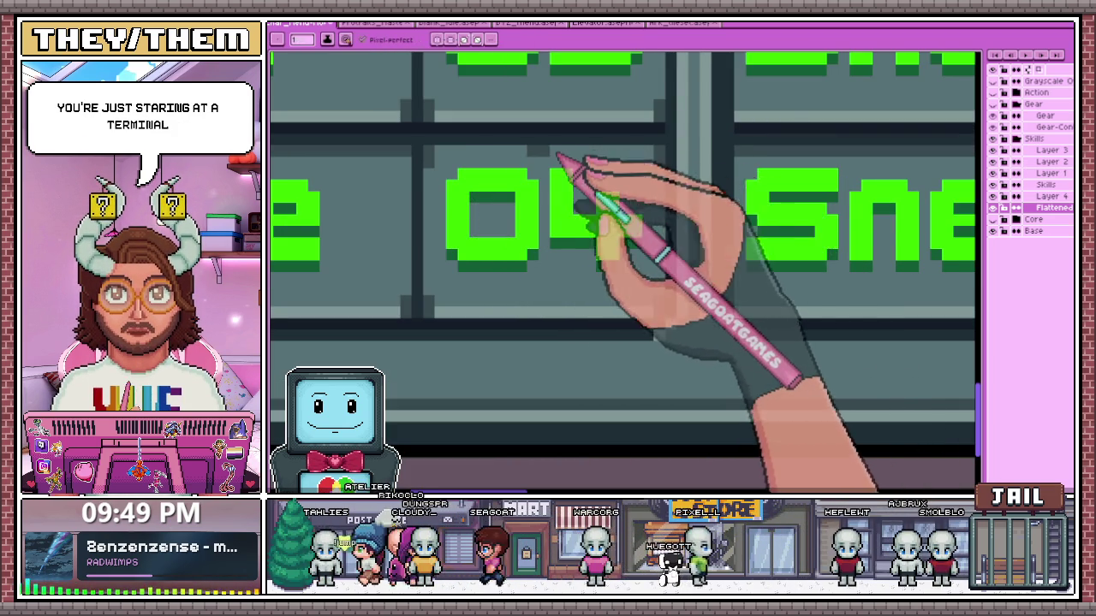
scroll(480, 161, down, 2)
scroll(462, 163, up, 1)
scroll(510, 160, down, 1)
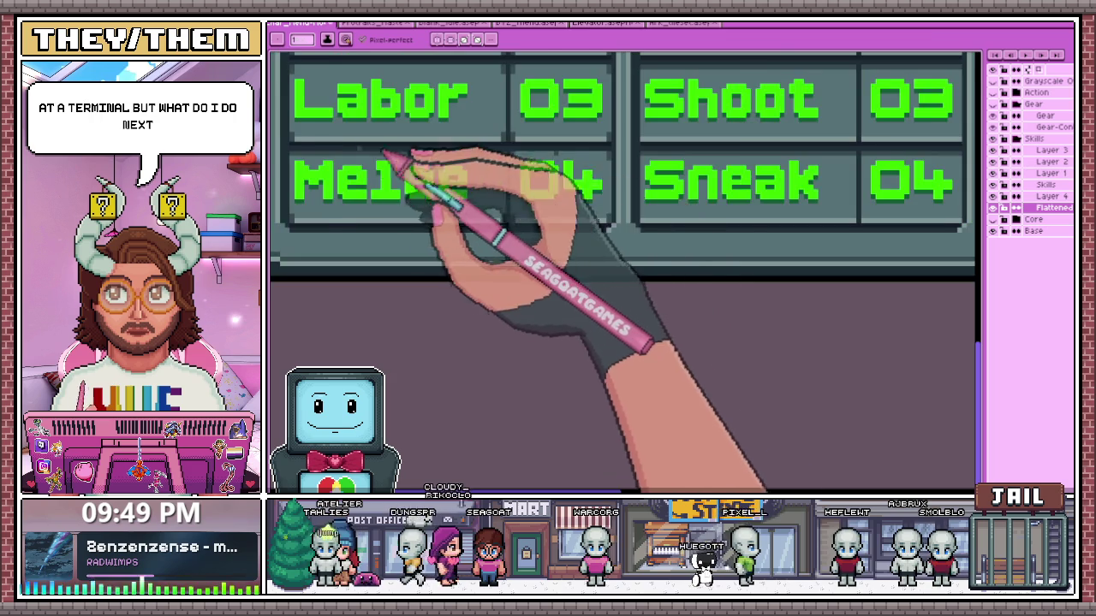
scroll(391, 159, up, 1)
scroll(330, 166, up, 1)
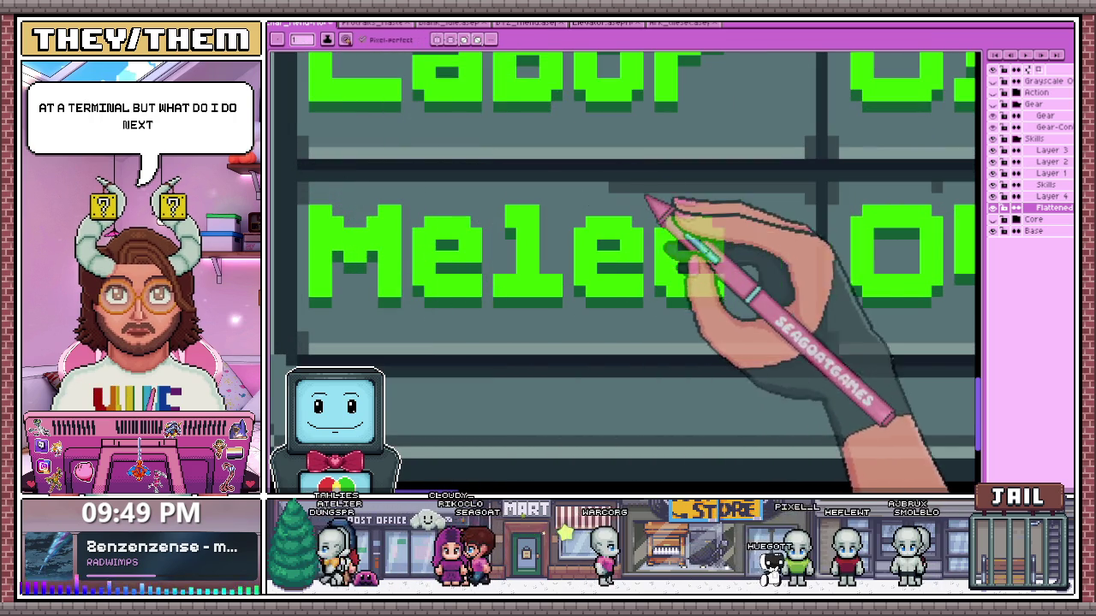
scroll(805, 205, down, 1)
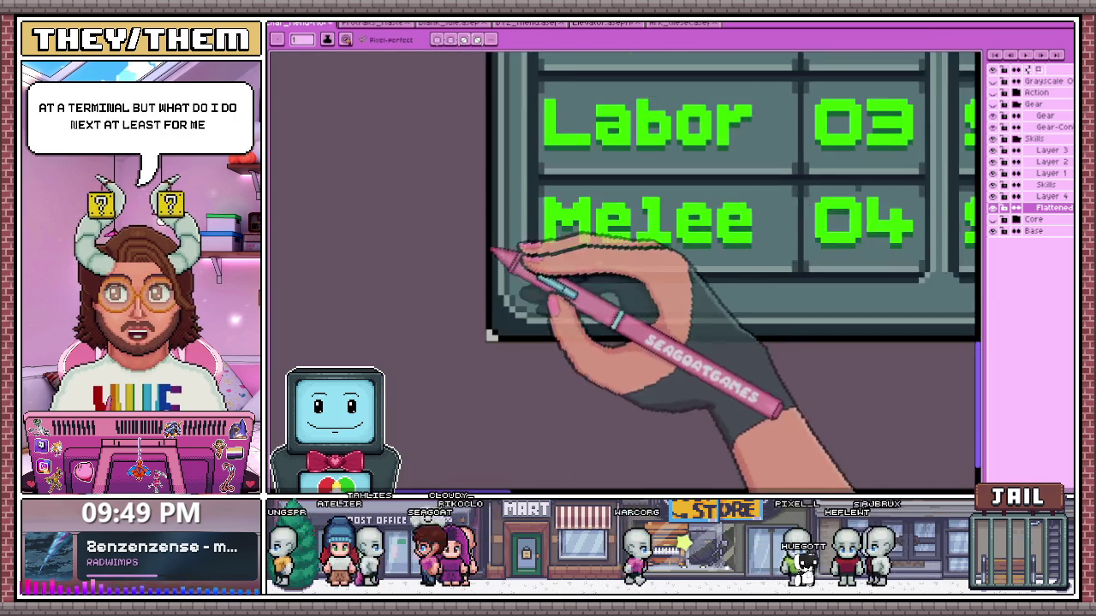
scroll(722, 232, down, 1)
scroll(673, 237, up, 1)
scroll(567, 277, down, 2)
scroll(610, 234, down, 2)
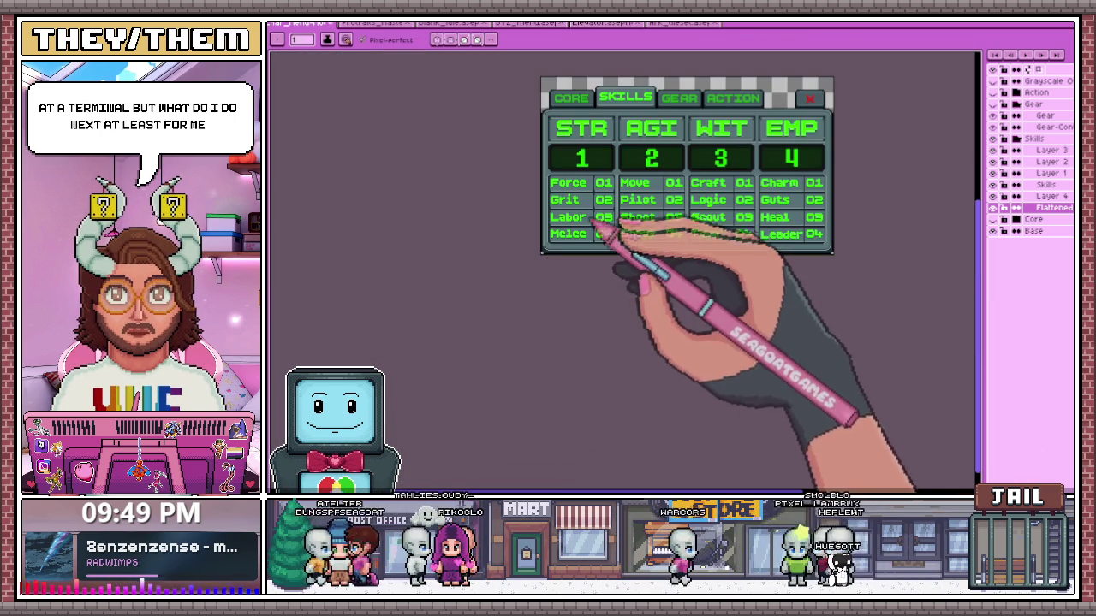
scroll(608, 248, up, 2)
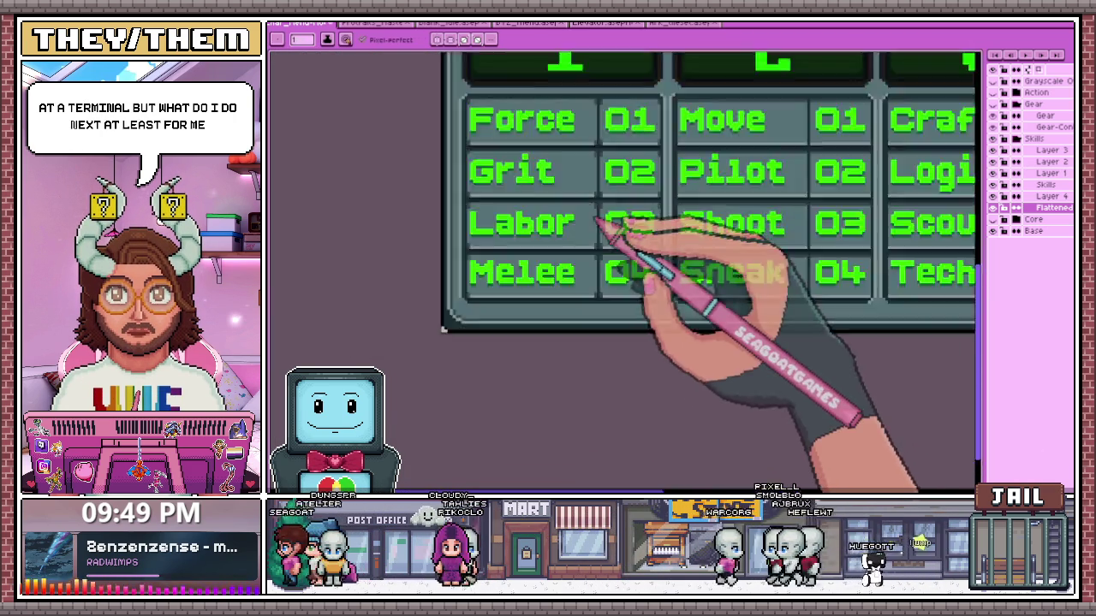
scroll(634, 197, up, 1)
scroll(630, 183, down, 1)
scroll(597, 171, up, 2)
key(b)
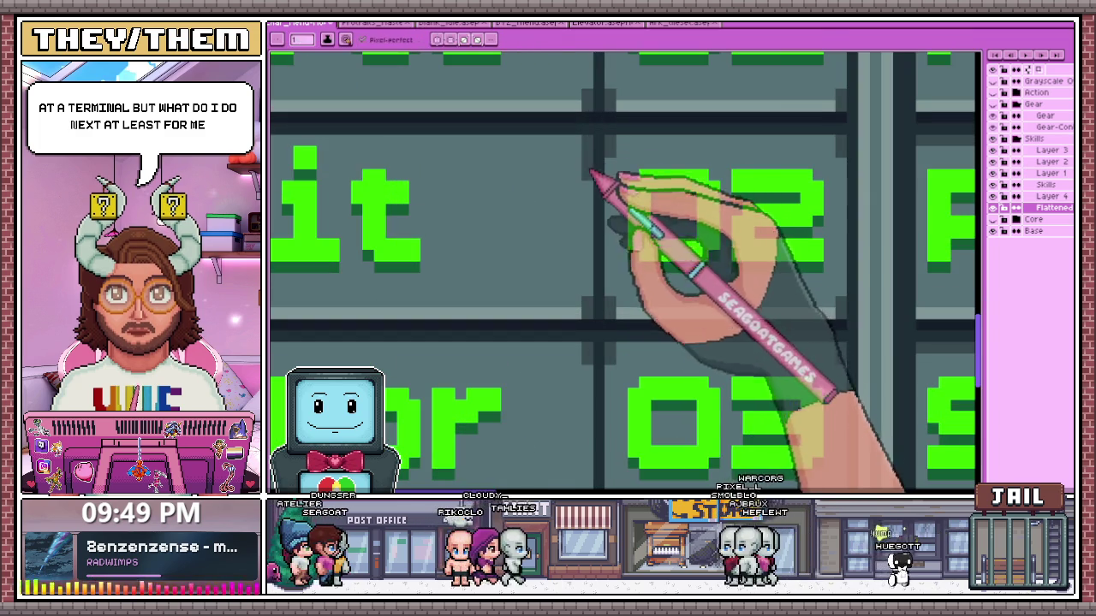
scroll(614, 203, down, 1)
scroll(574, 274, down, 3)
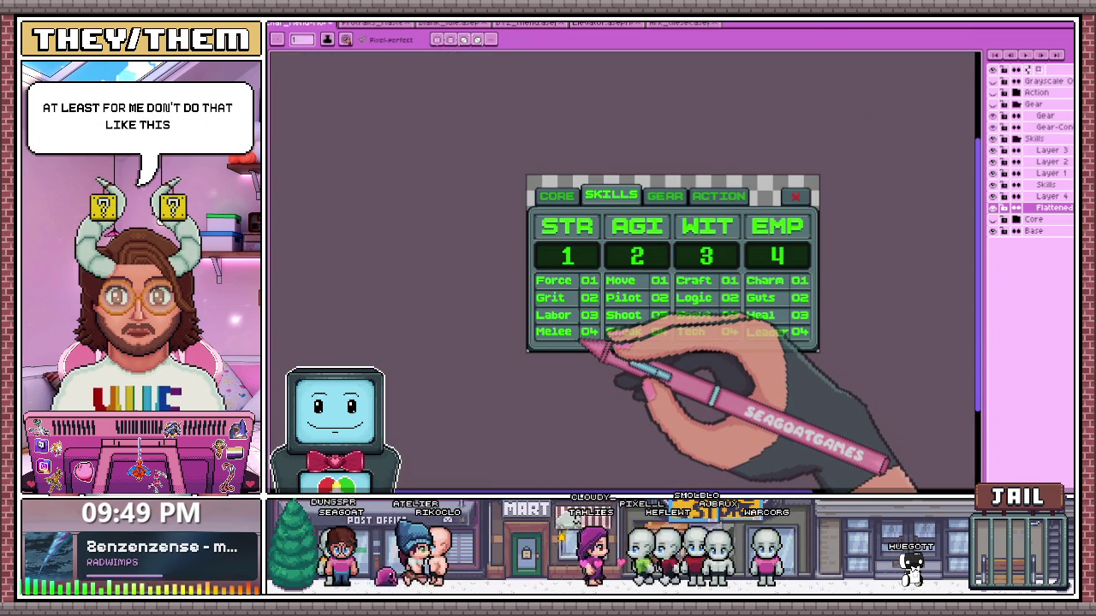
scroll(600, 292, up, 2)
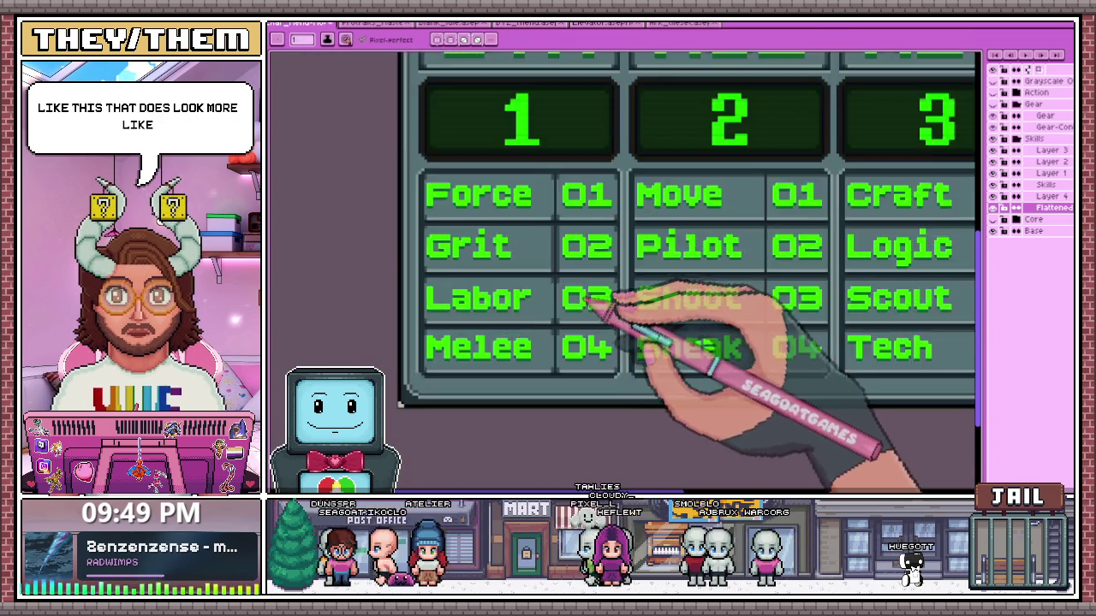
scroll(616, 317, up, 2)
scroll(552, 333, up, 1)
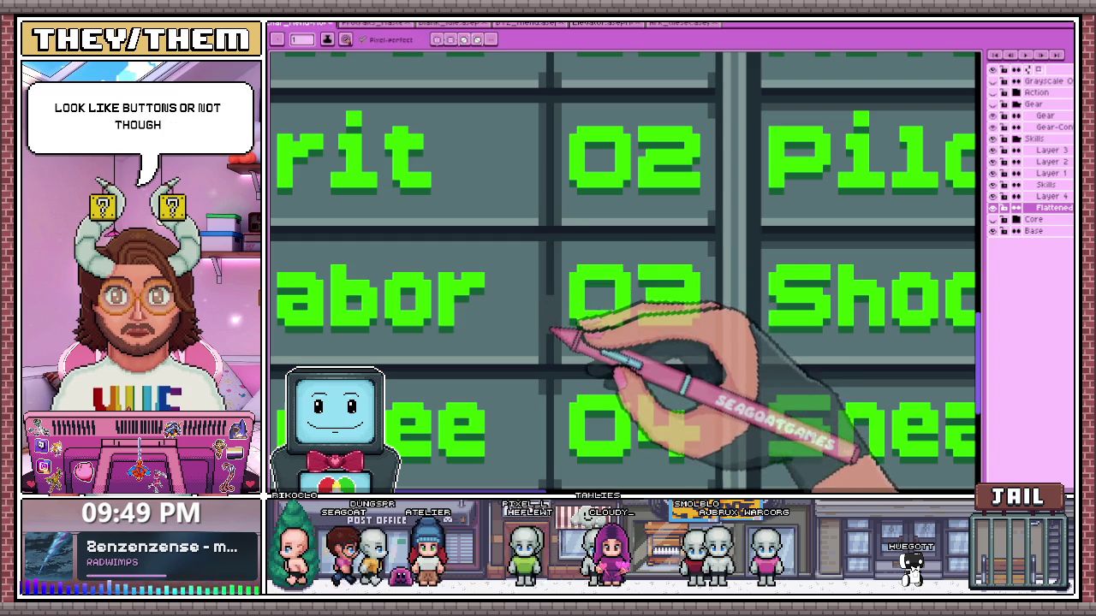
scroll(557, 323, down, 2)
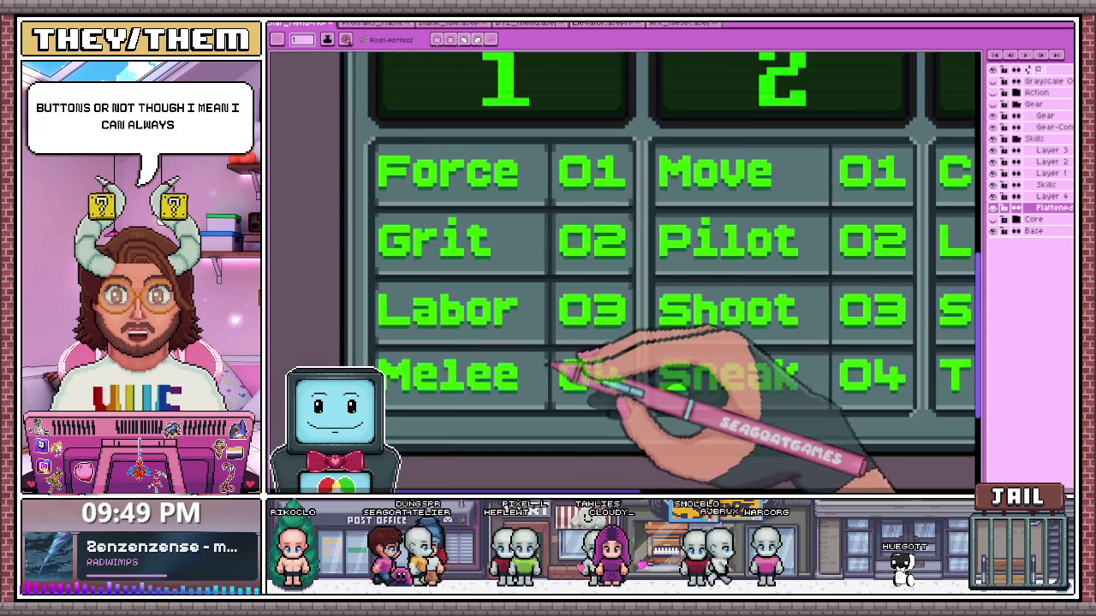
scroll(570, 371, up, 1)
scroll(567, 366, up, 1)
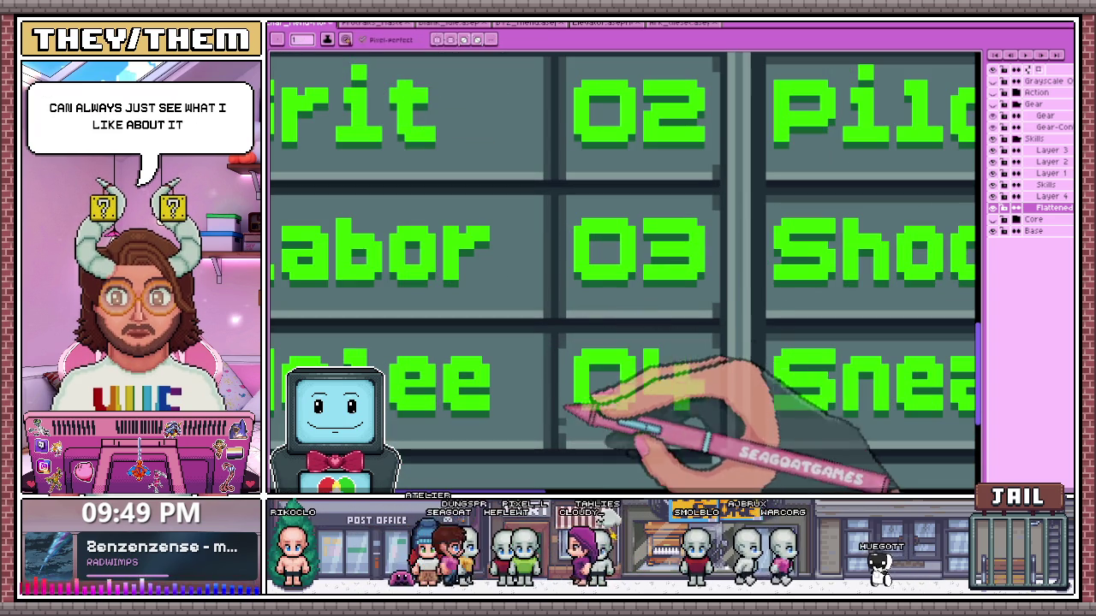
scroll(579, 379, down, 3)
scroll(582, 282, down, 1)
scroll(757, 308, down, 2)
scroll(856, 325, up, 3)
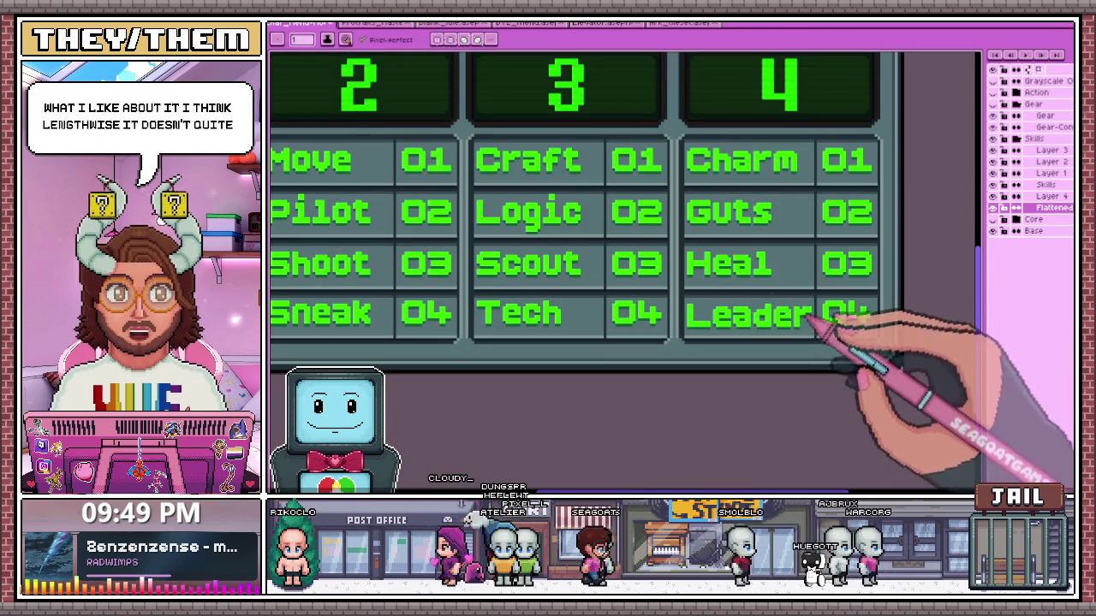
scroll(848, 315, up, 1)
scroll(736, 316, down, 4)
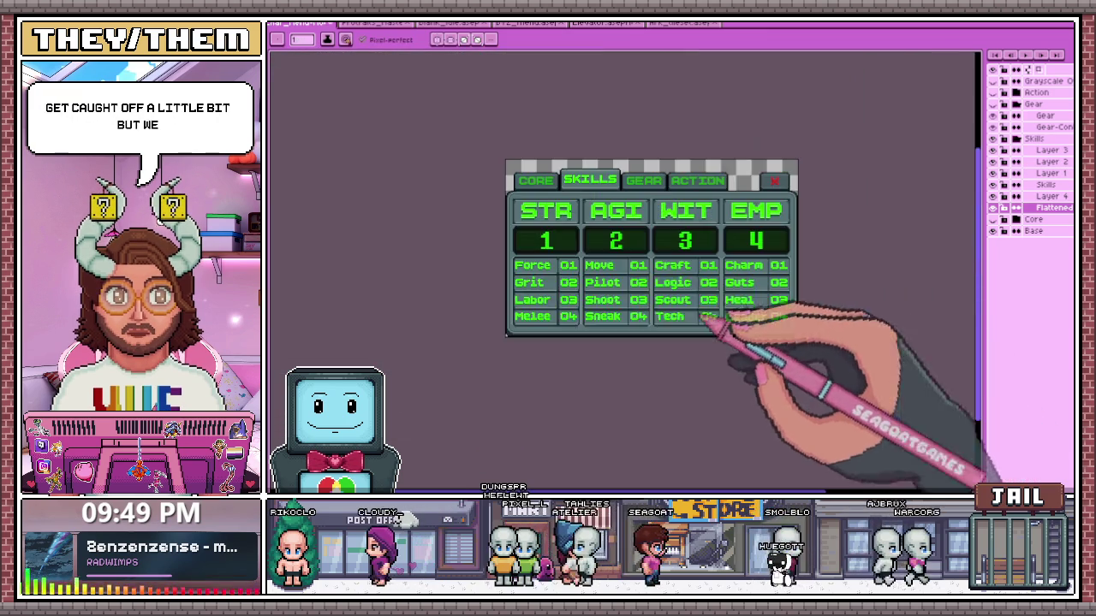
scroll(561, 240, up, 3)
scroll(560, 154, up, 2)
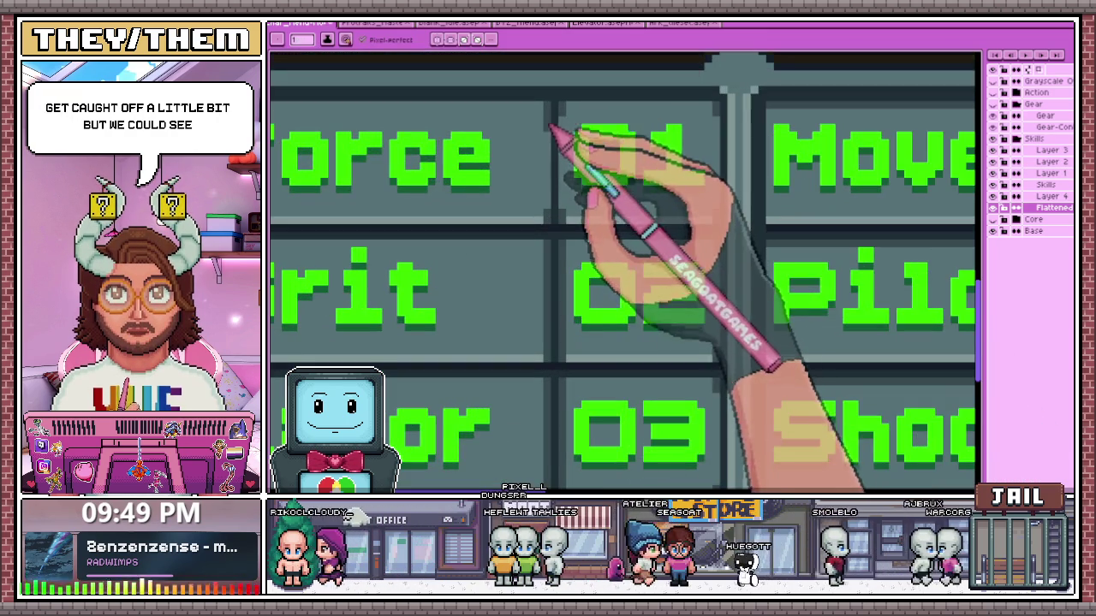
scroll(567, 124, down, 3)
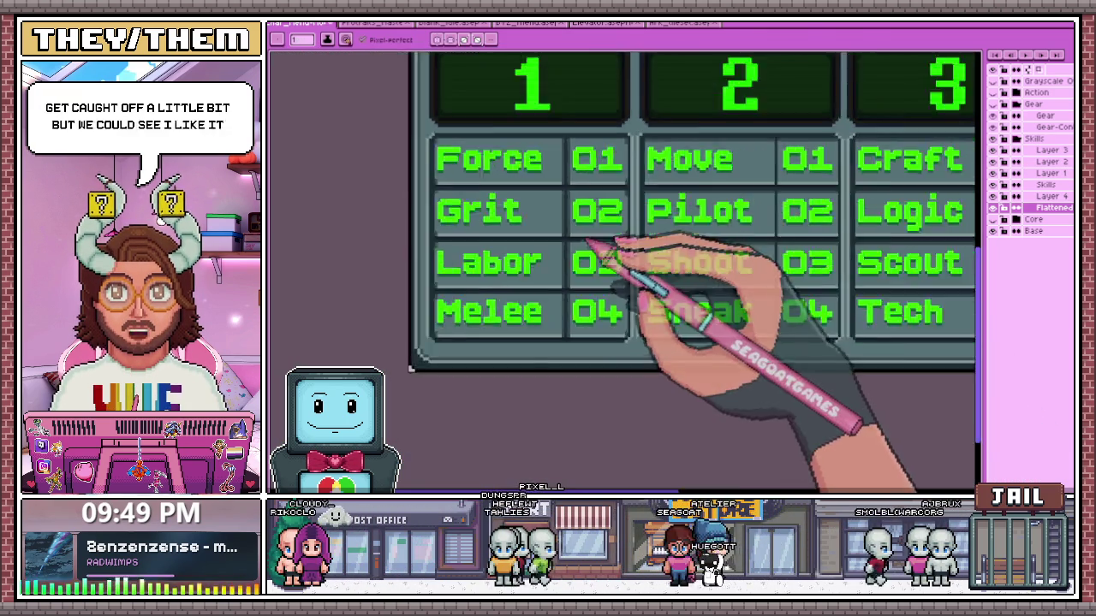
scroll(591, 242, down, 3)
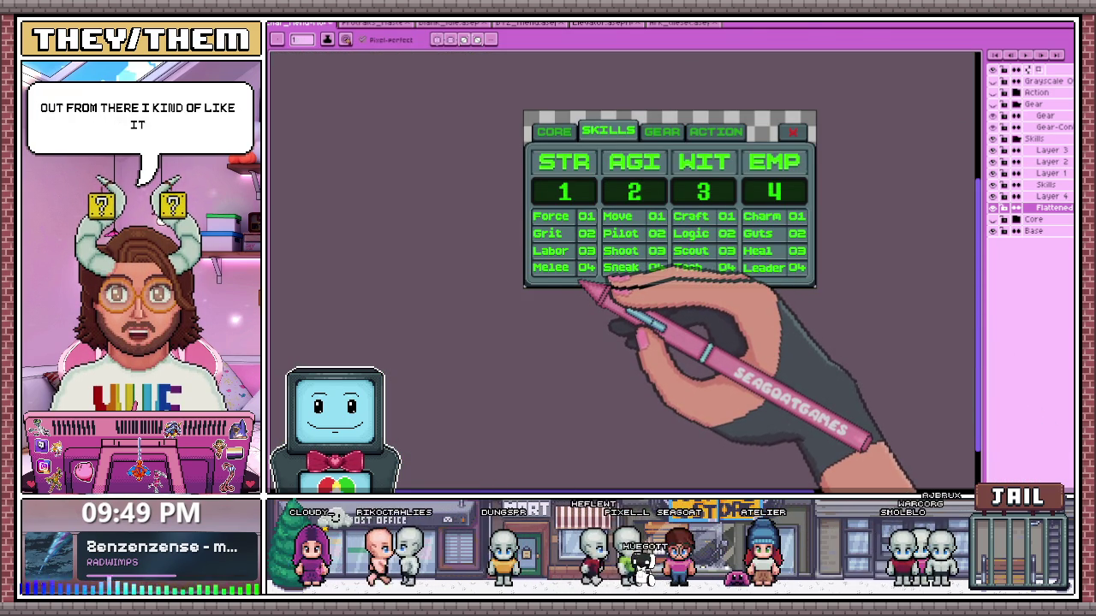
scroll(582, 282, up, 2)
scroll(624, 265, up, 3)
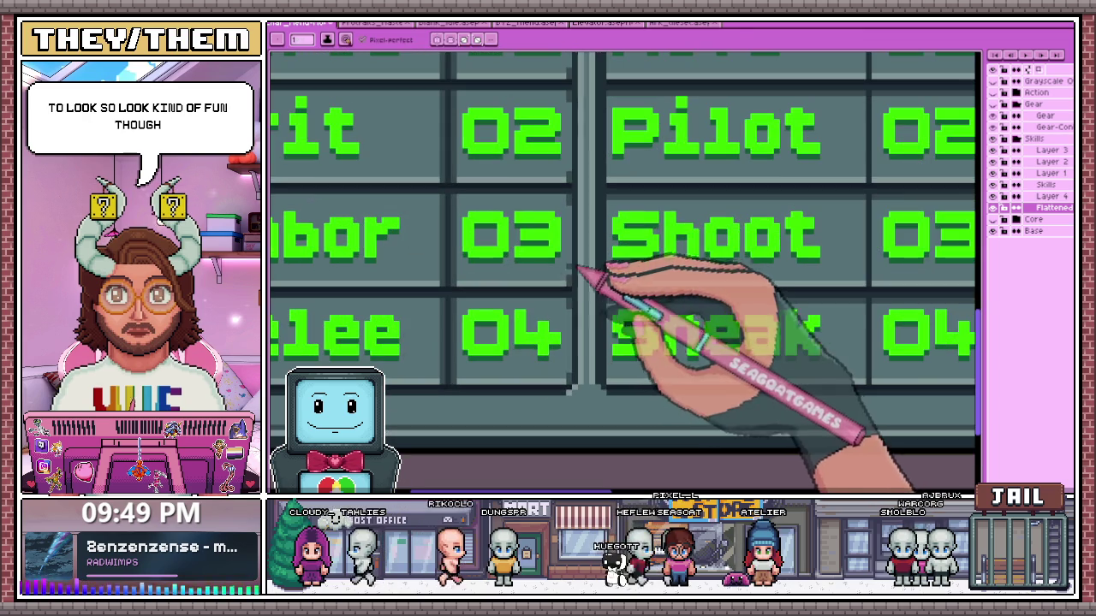
scroll(572, 212, up, 1)
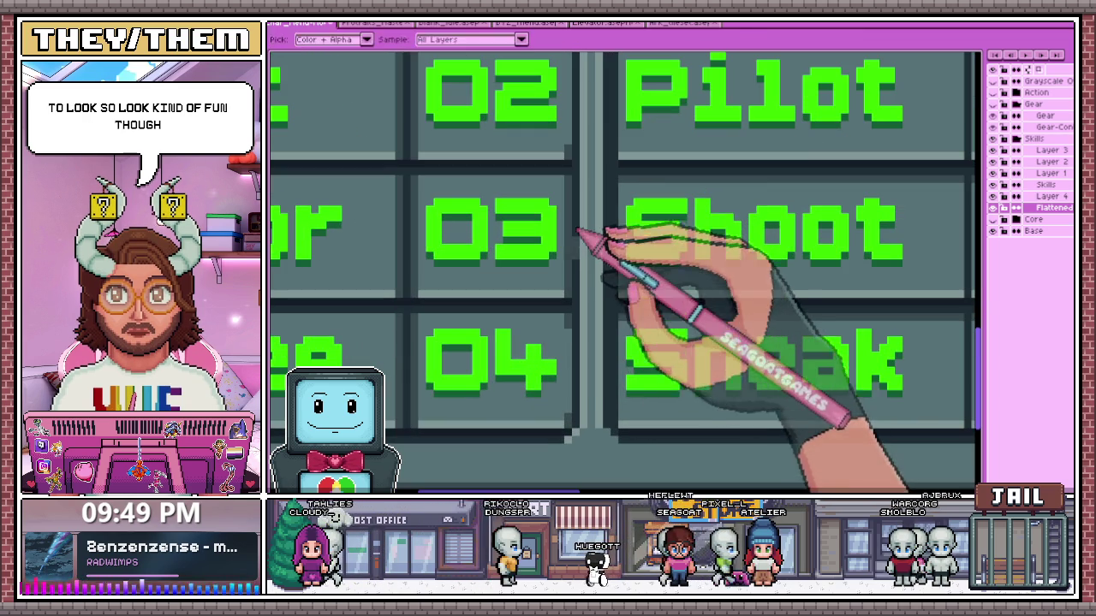
key(alt)
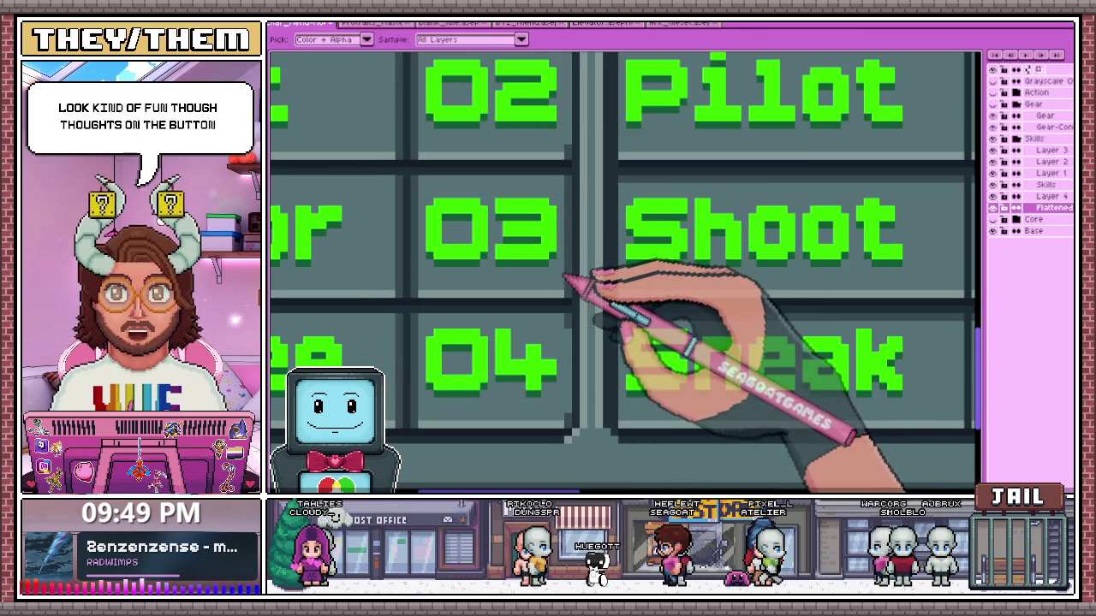
key(alt)
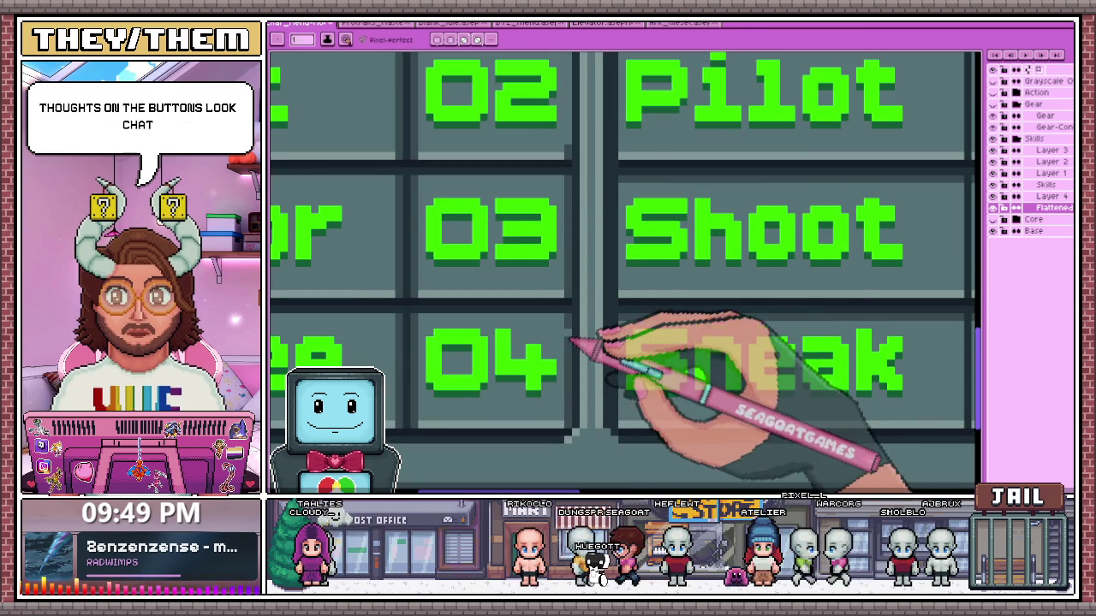
scroll(548, 308, down, 2)
scroll(505, 317, up, 2)
scroll(479, 334, down, 3)
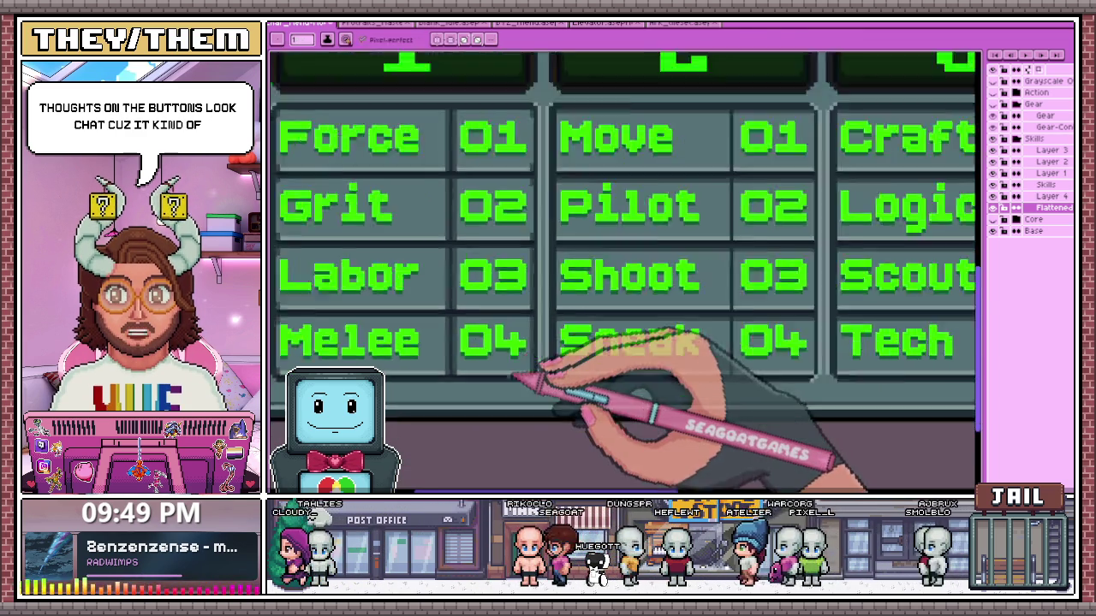
scroll(518, 375, down, 3)
scroll(524, 389, up, 2)
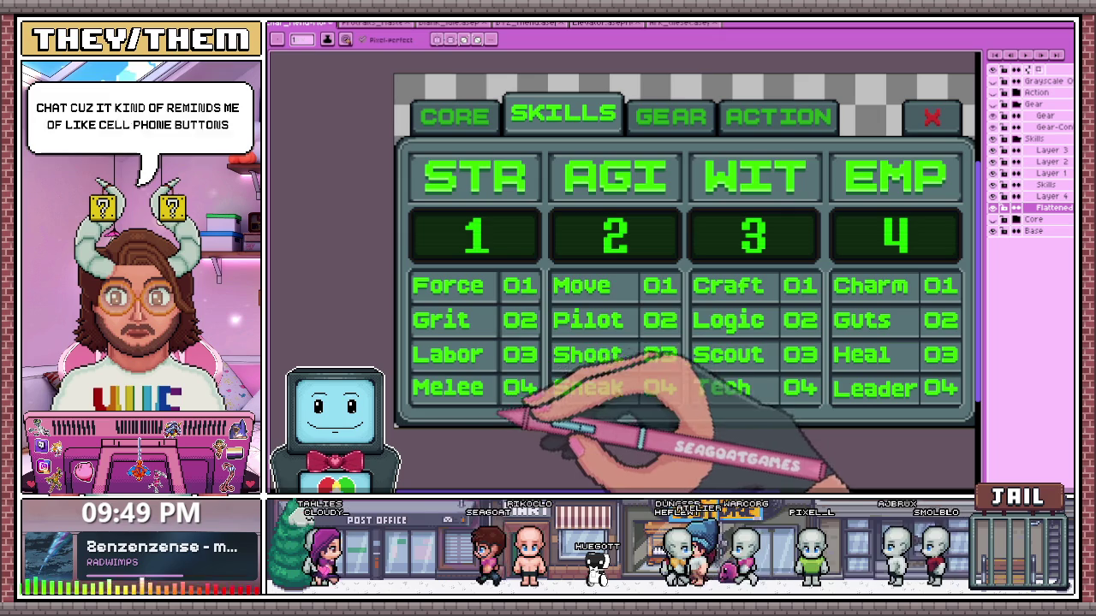
Zoom in and out around the skill grid to inspect the labels and numbers
scroll(527, 351, down, 2)
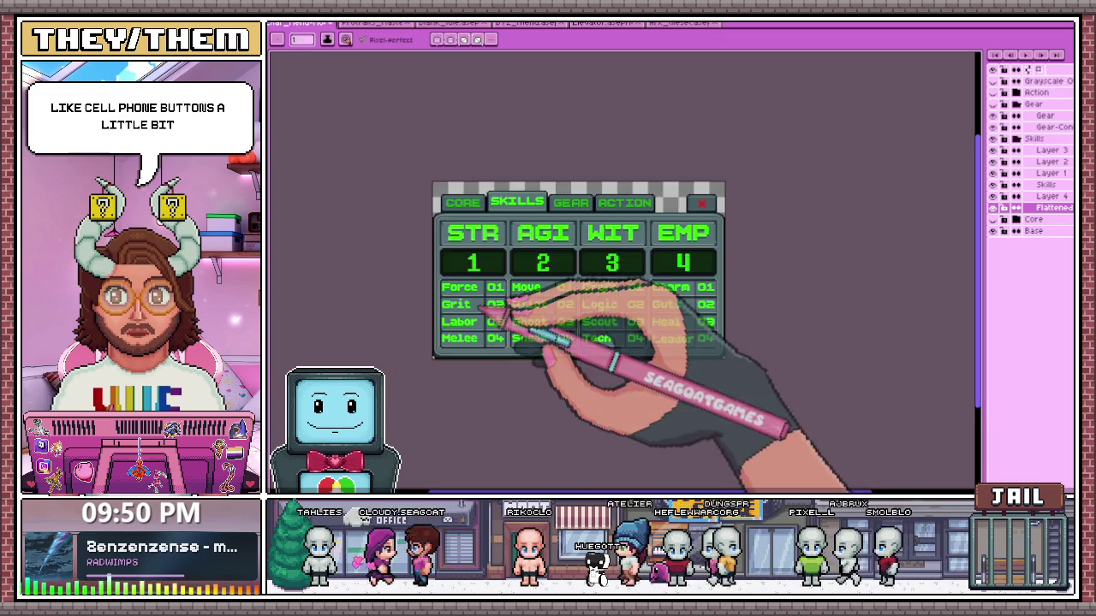
scroll(524, 338, up, 3)
scroll(524, 315, down, 1)
scroll(535, 322, up, 1)
scroll(526, 306, up, 2)
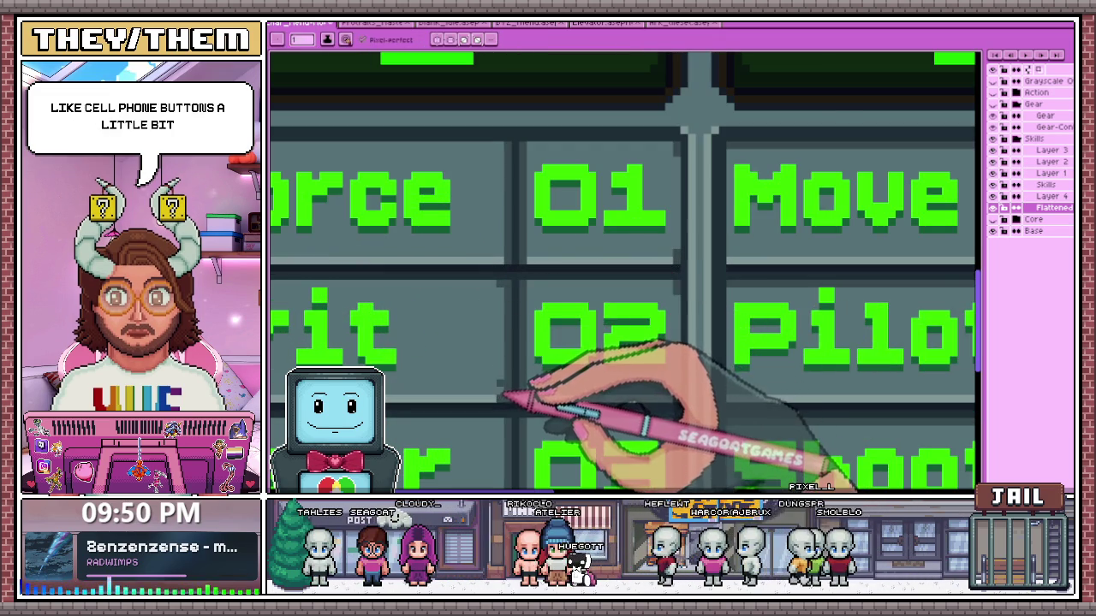
scroll(503, 396, down, 2)
scroll(548, 366, up, 2)
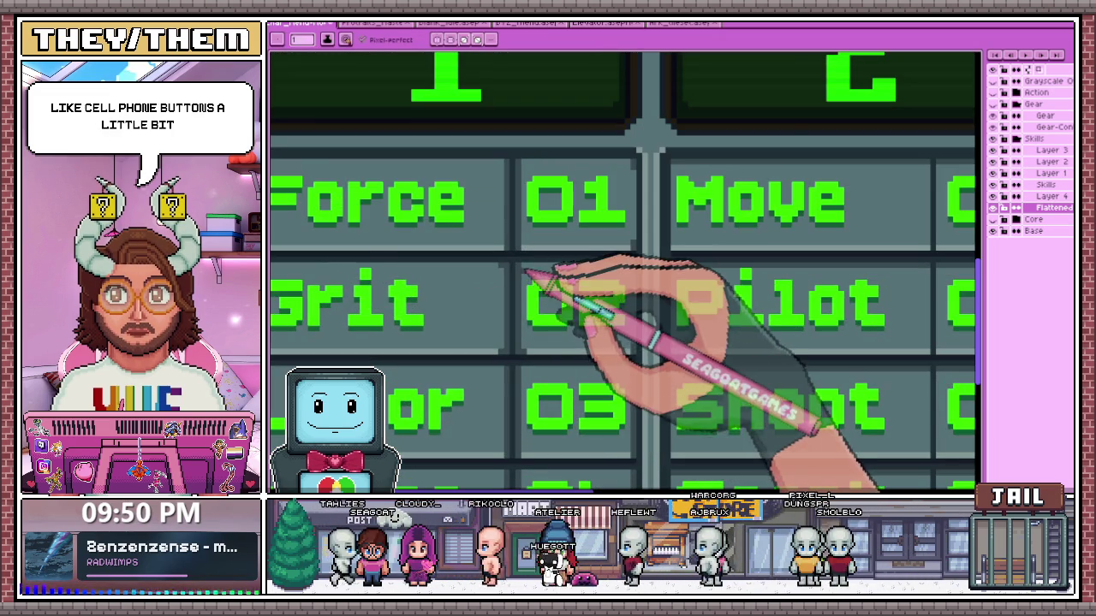
scroll(531, 274, down, 1)
scroll(557, 274, down, 1)
scroll(543, 313, down, 1)
scroll(563, 314, down, 1)
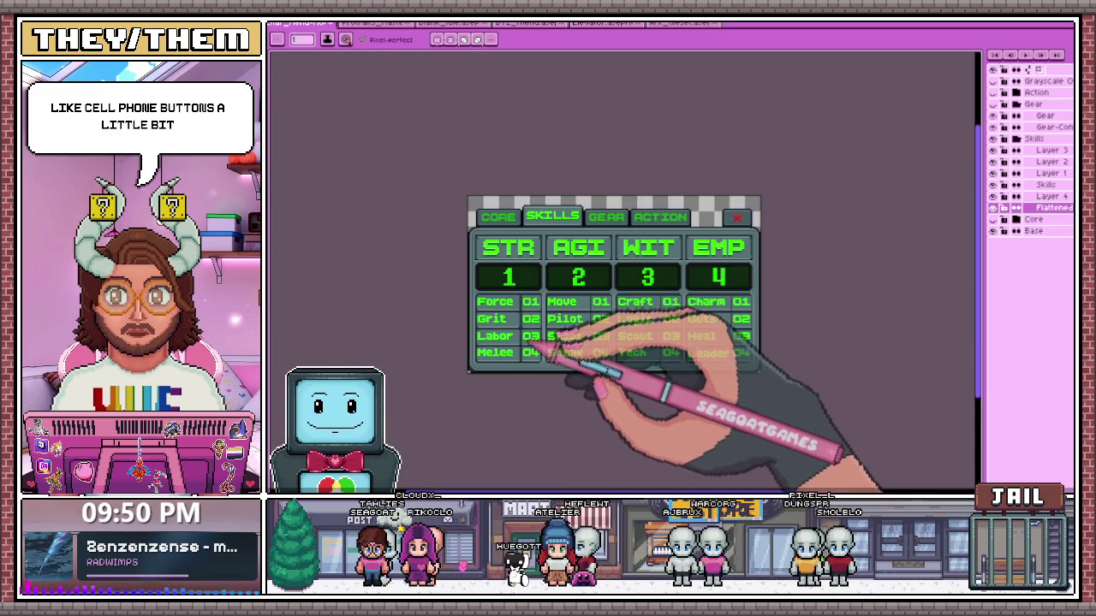
scroll(524, 347, up, 3)
scroll(543, 380, up, 1)
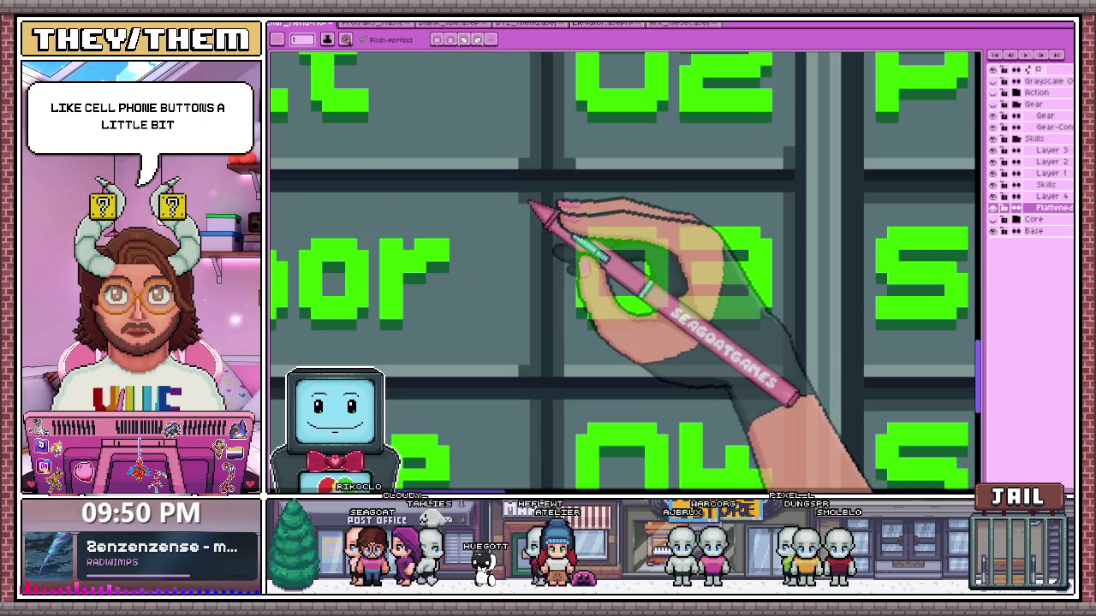
scroll(580, 360, down, 1)
scroll(582, 325, down, 1)
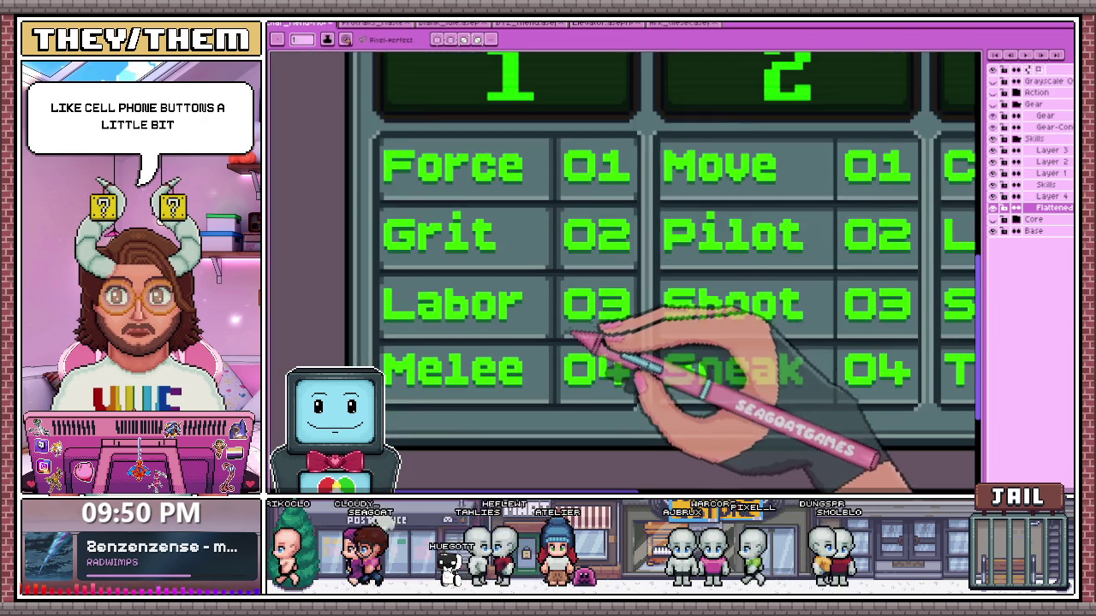
scroll(599, 350, down, 1)
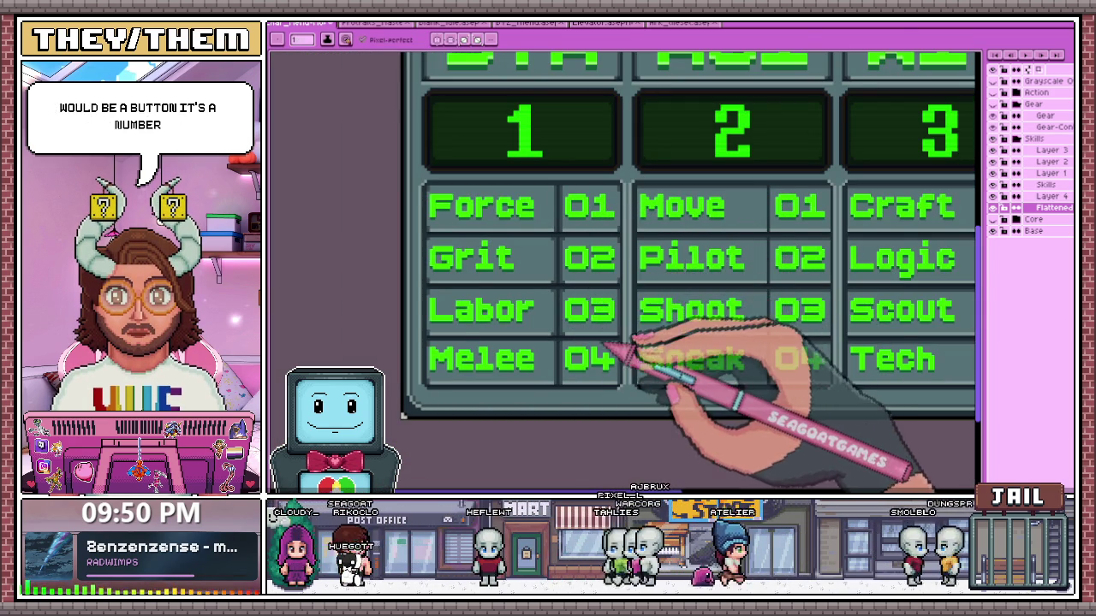
scroll(621, 358, down, 2)
scroll(614, 359, up, 2)
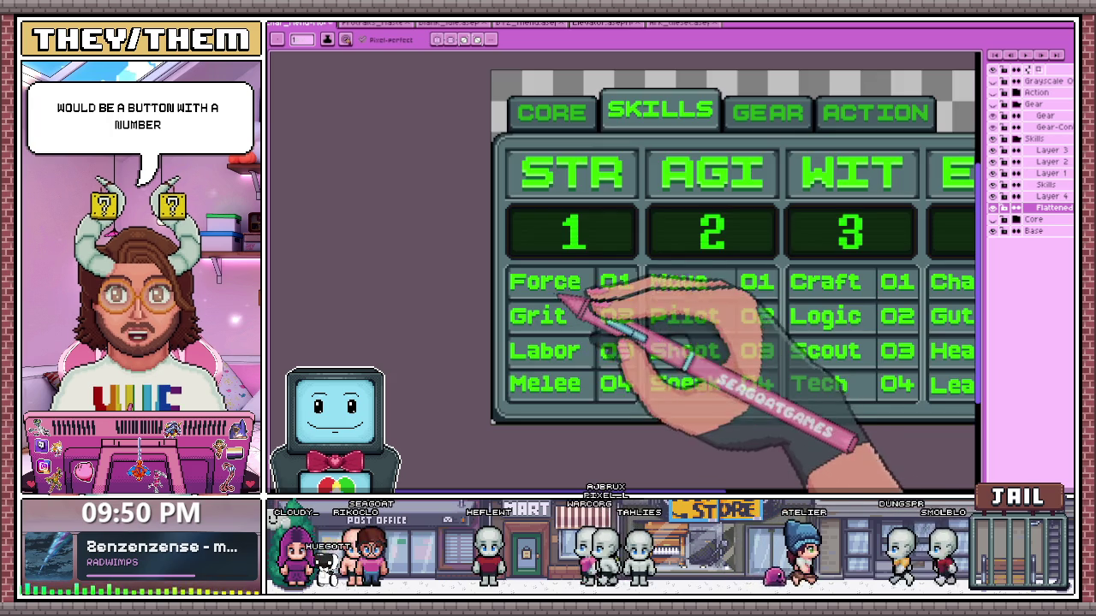
scroll(600, 398, up, 2)
scroll(642, 404, up, 1)
scroll(641, 408, down, 2)
scroll(659, 405, up, 2)
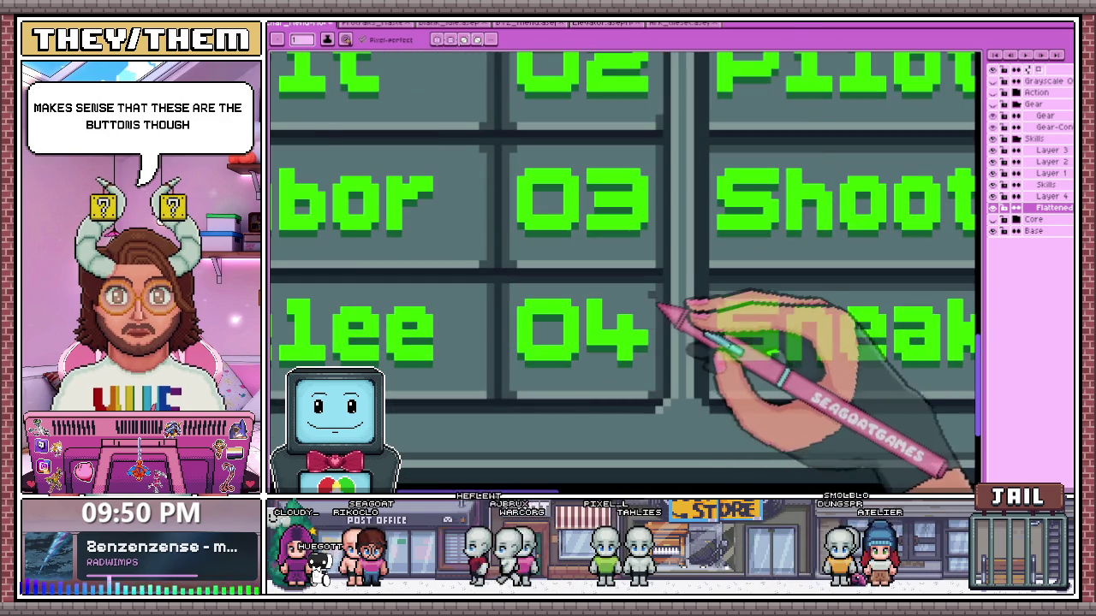
scroll(530, 295, down, 2)
scroll(553, 359, up, 1)
scroll(535, 282, down, 1)
scroll(527, 256, up, 1)
scroll(529, 231, down, 1)
scroll(522, 222, up, 1)
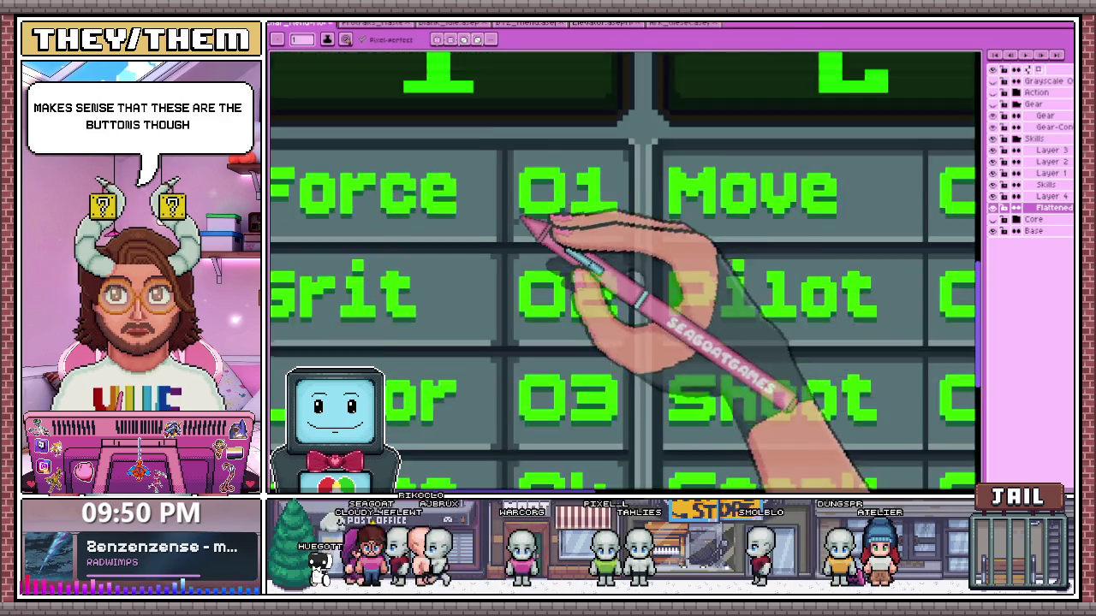
scroll(524, 236, up, 1)
scroll(525, 246, down, 1)
scroll(526, 244, up, 1)
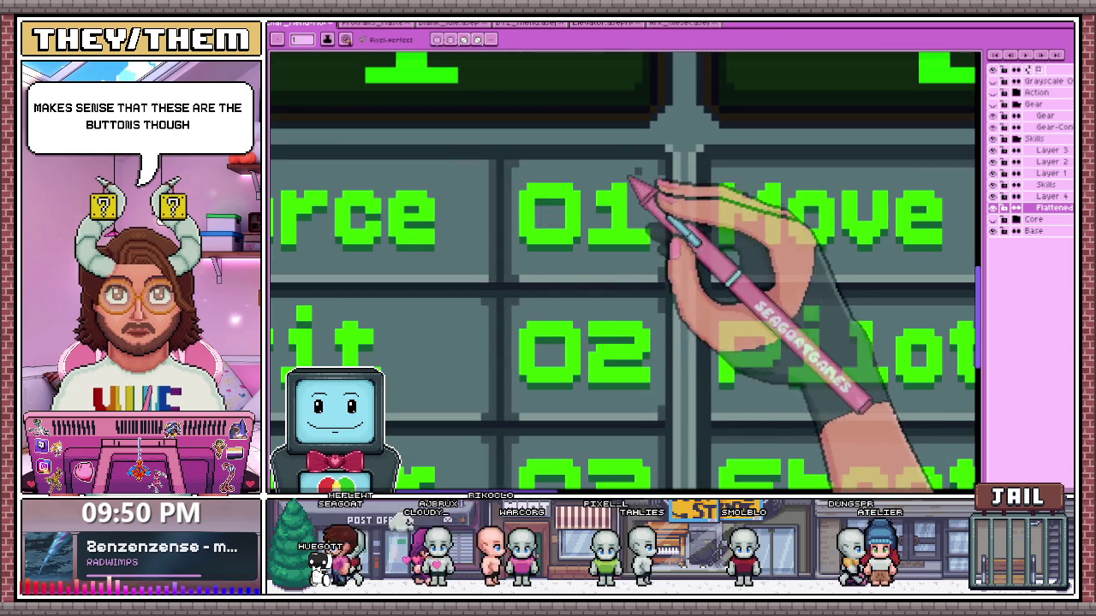
scroll(658, 295, down, 1)
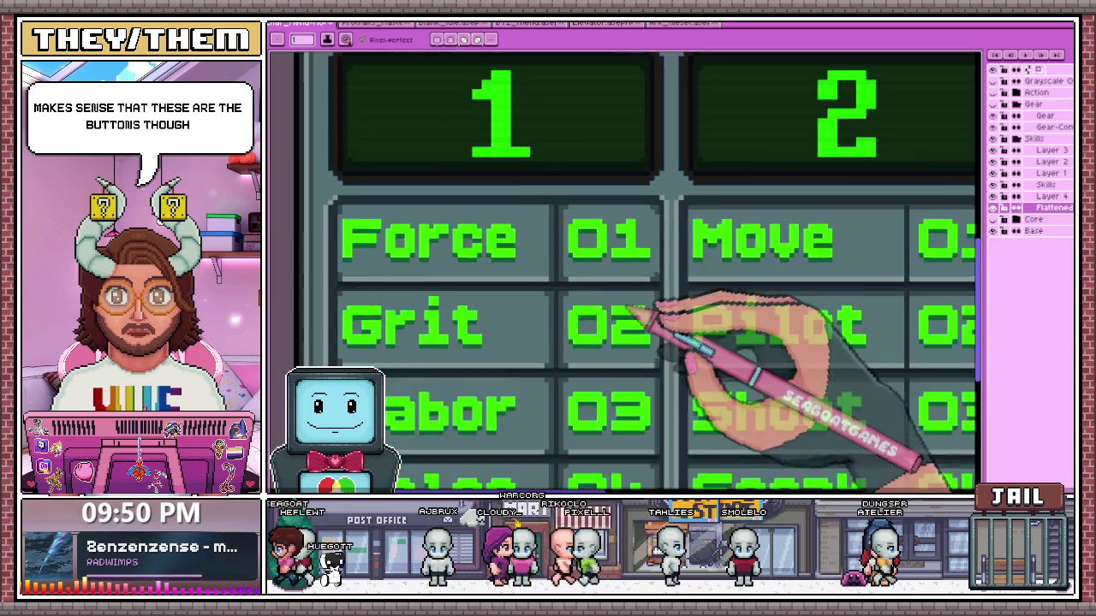
scroll(658, 322, down, 1)
scroll(633, 332, down, 1)
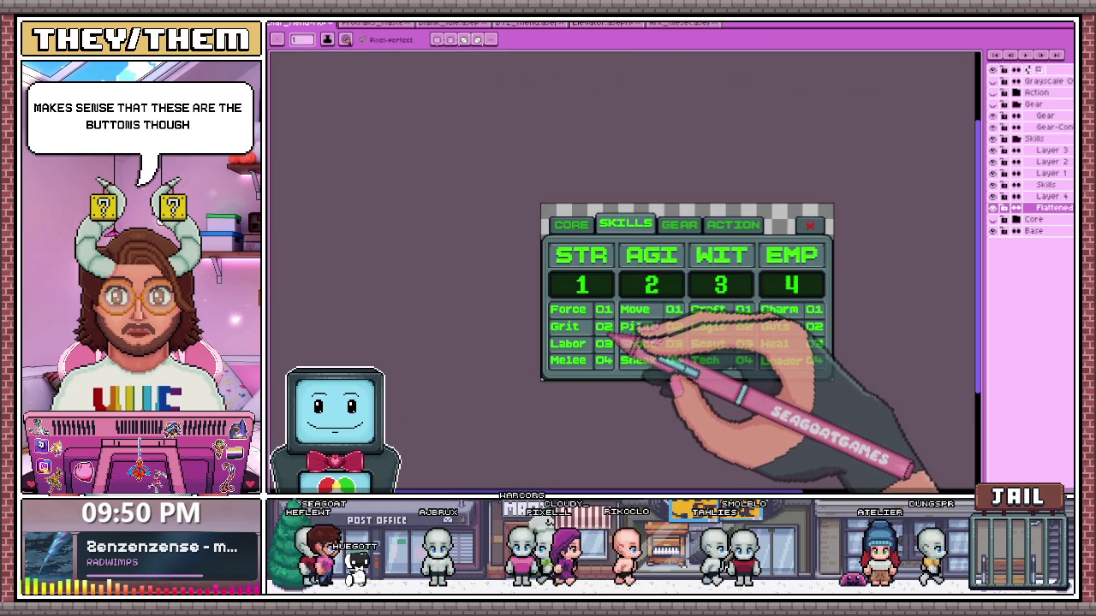
scroll(609, 355, up, 2)
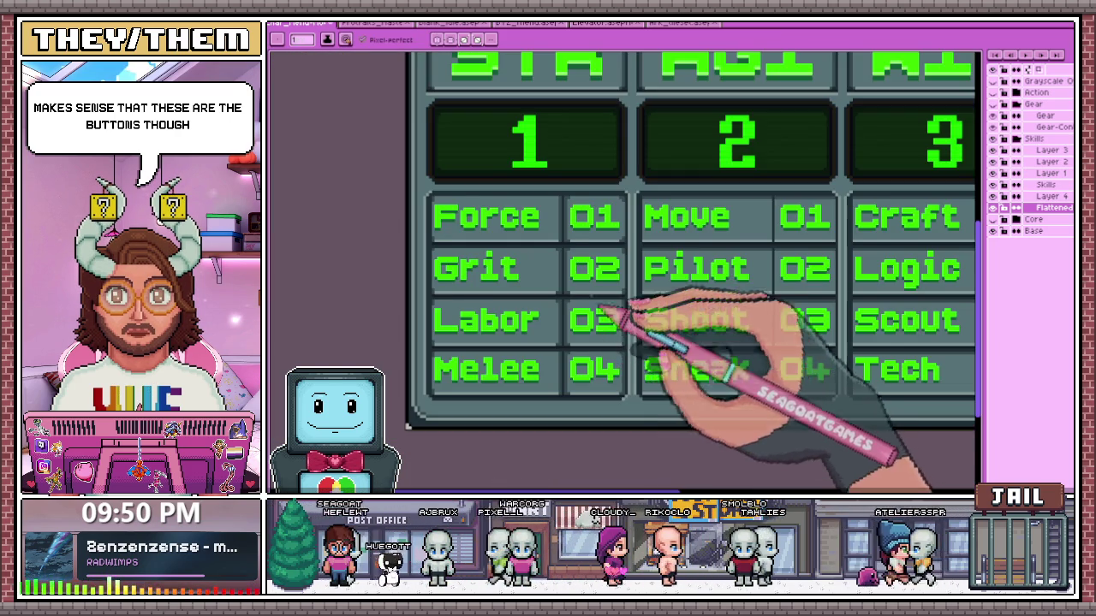
scroll(616, 312, up, 2)
scroll(612, 312, down, 1)
scroll(606, 310, down, 2)
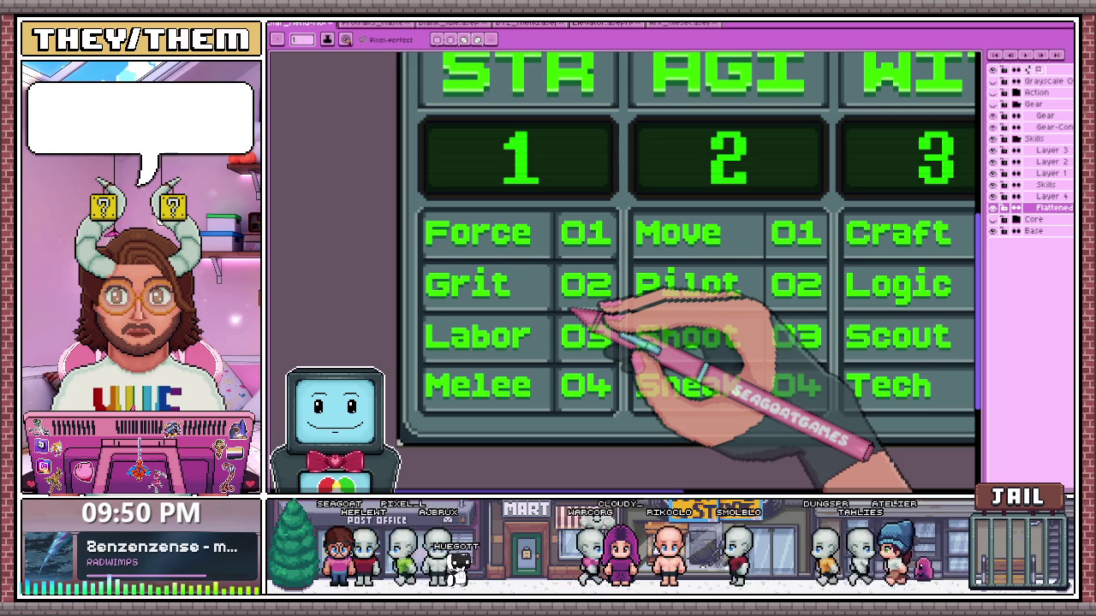
scroll(599, 359, up, 2)
scroll(591, 360, down, 2)
scroll(582, 343, up, 1)
scroll(599, 376, up, 1)
scroll(565, 382, up, 1)
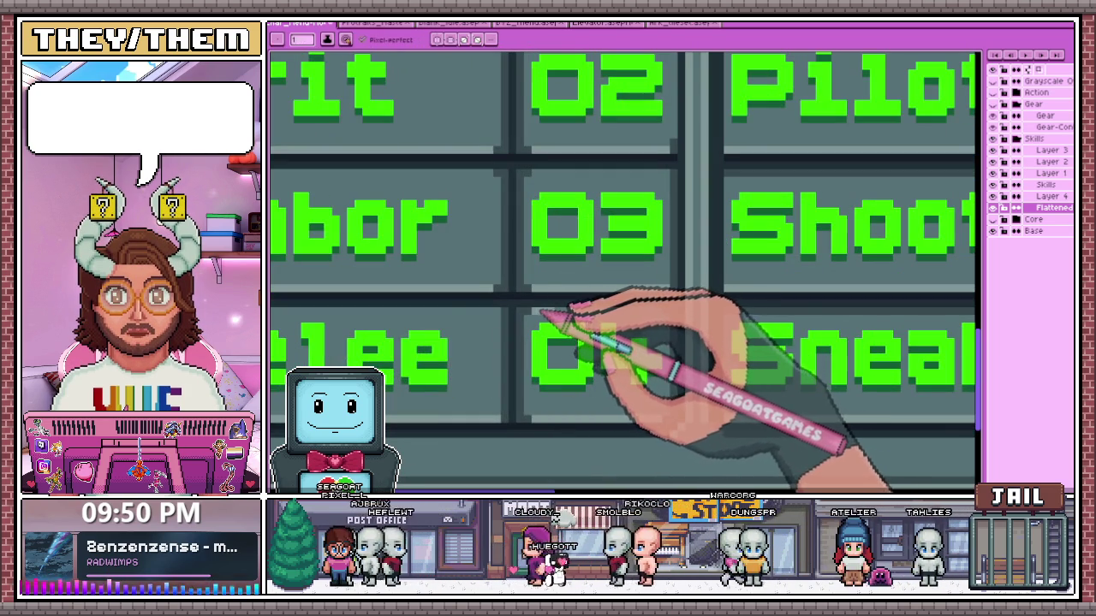
scroll(676, 319, down, 1)
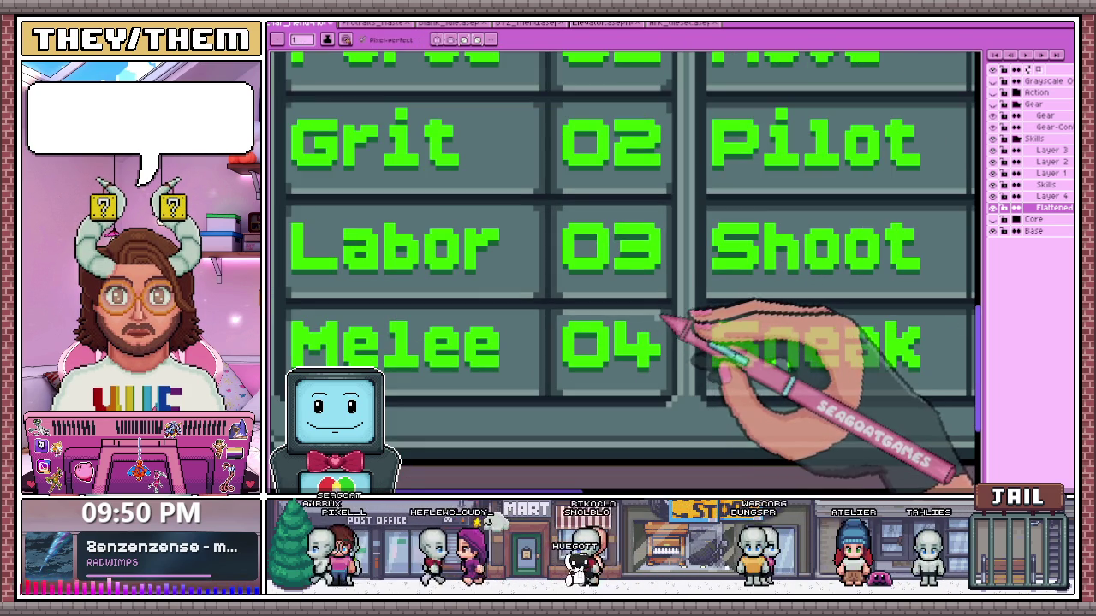
scroll(689, 321, down, 2)
scroll(641, 379, down, 2)
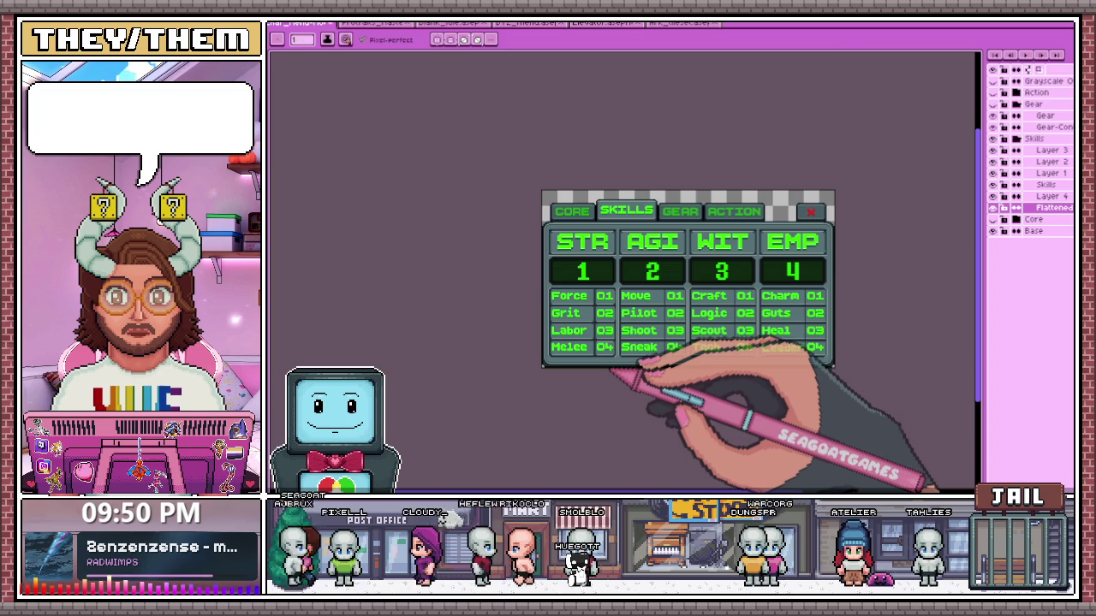
scroll(615, 369, up, 3)
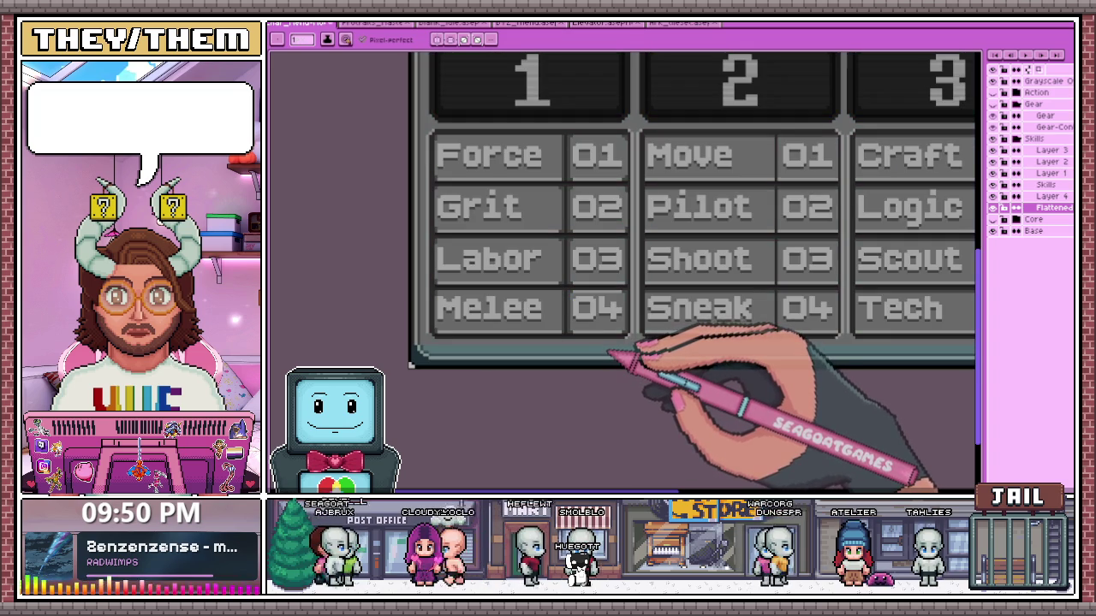
scroll(611, 355, down, 4)
scroll(631, 355, up, 2)
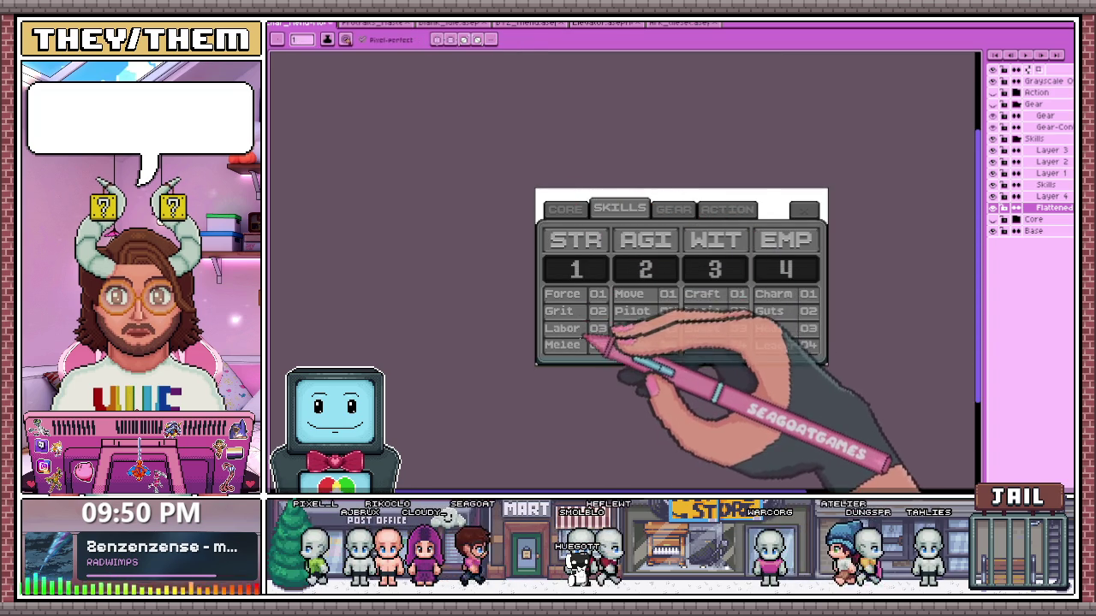
Undo the white background fill and hide the Grayscale layer to restore colour
scroll(601, 359, up, 3)
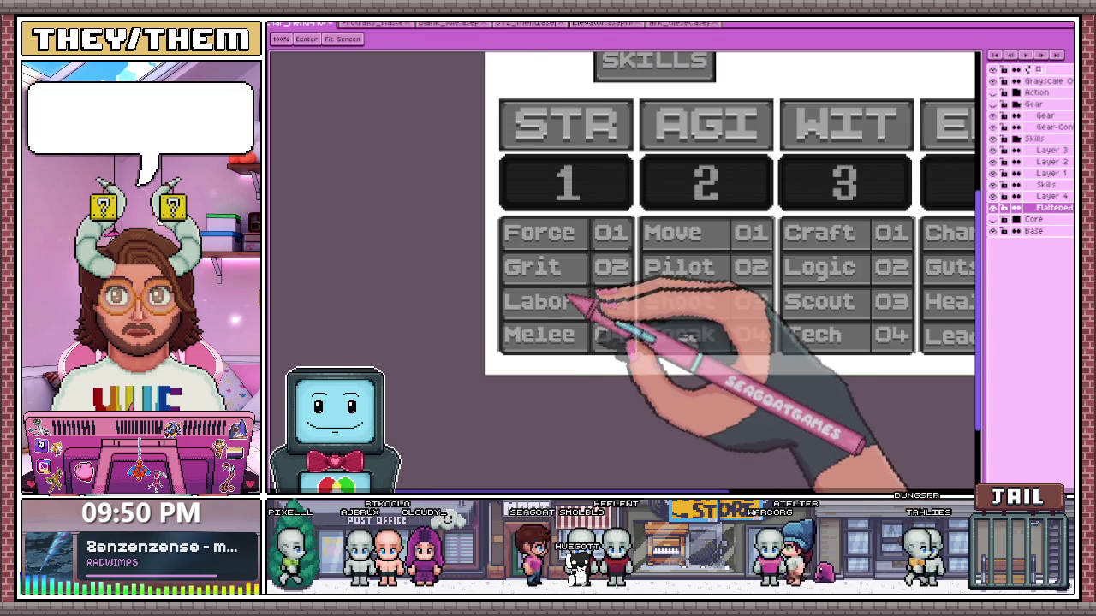
key(ctrl+z)
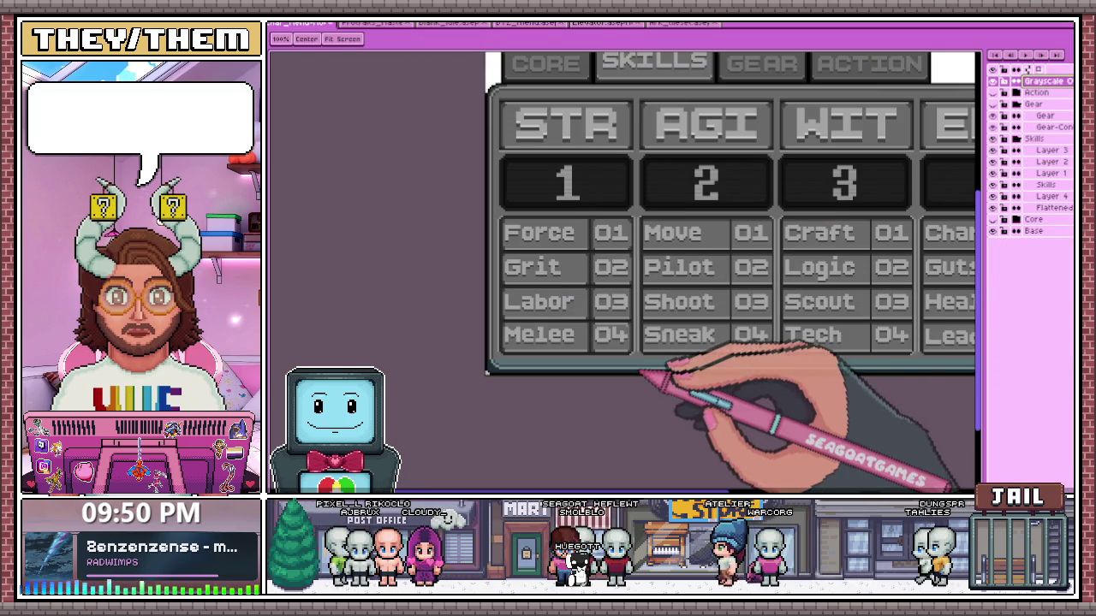
key(w)
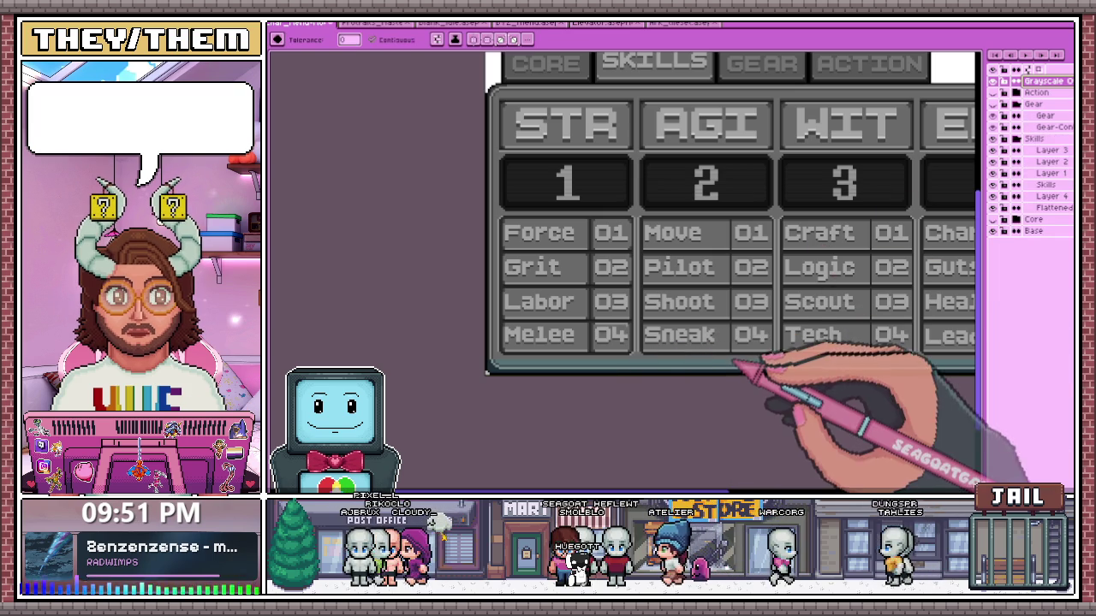
scroll(732, 370, down, 3)
scroll(599, 384, up, 4)
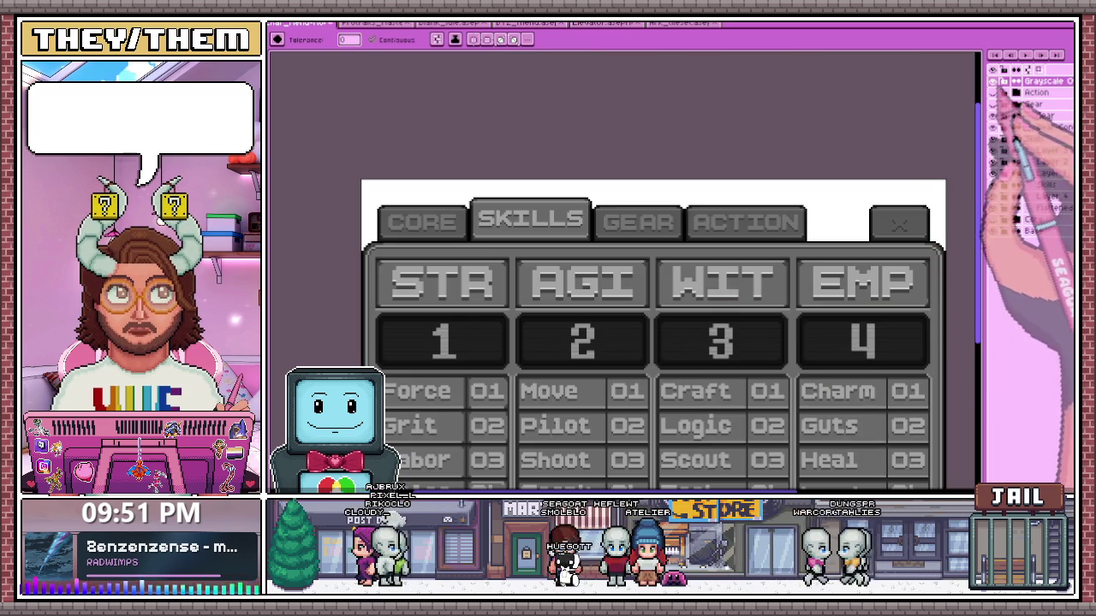
click(993, 80)
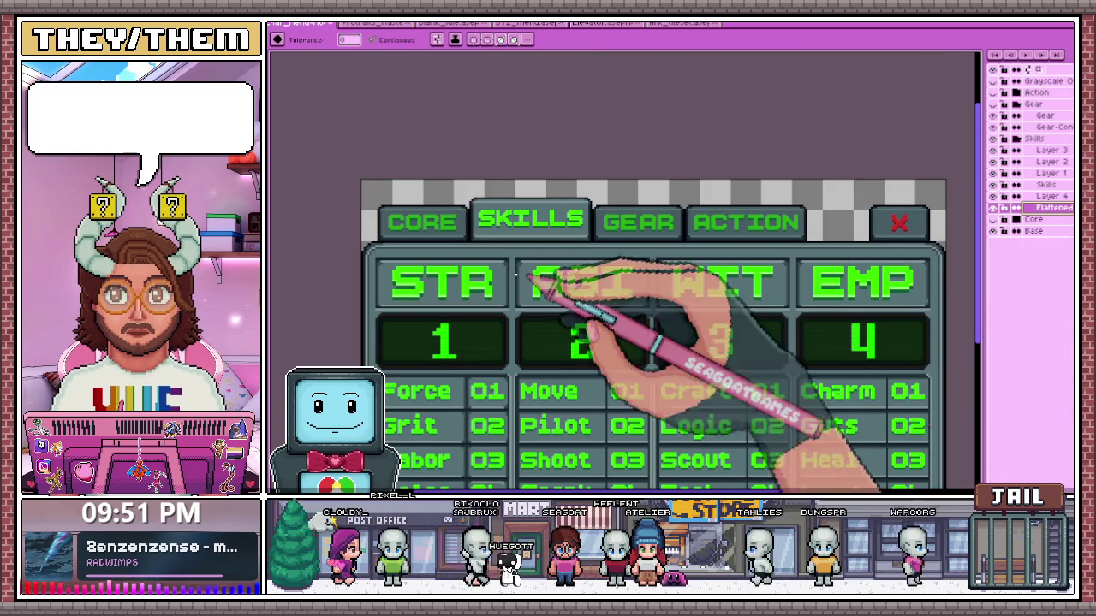
scroll(548, 410, down, 2)
scroll(526, 391, up, 5)
scroll(518, 341, up, 3)
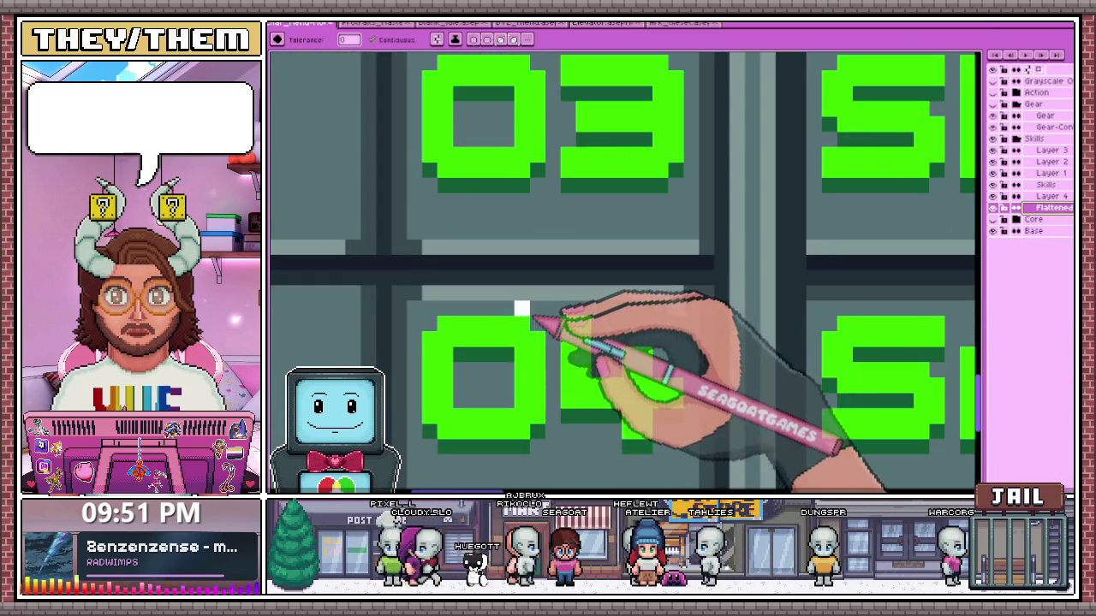
scroll(544, 325, down, 2)
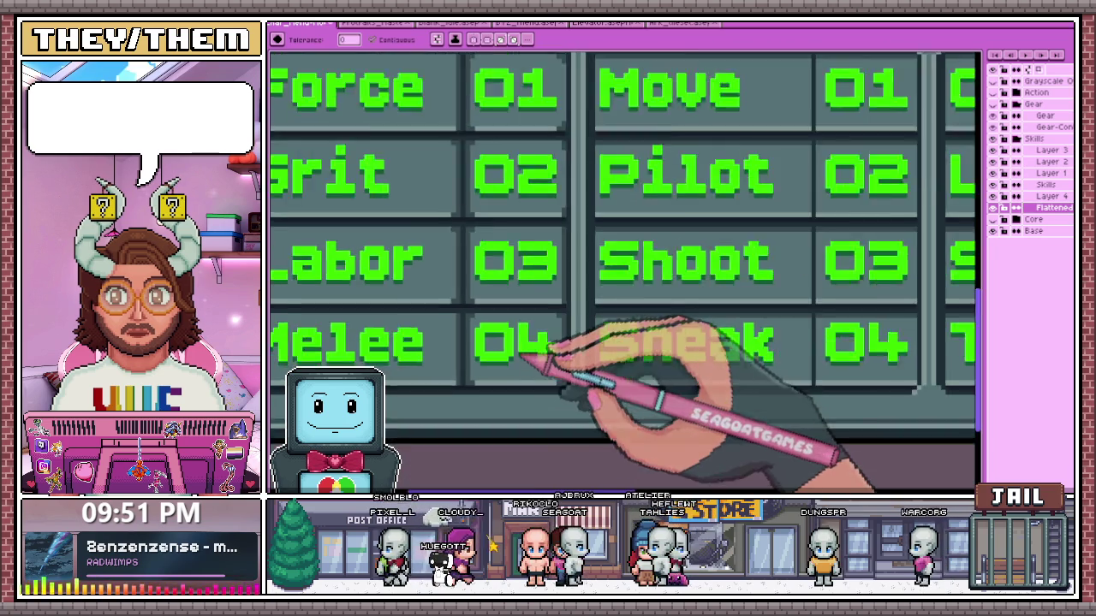
scroll(532, 364, down, 2)
scroll(504, 308, up, 3)
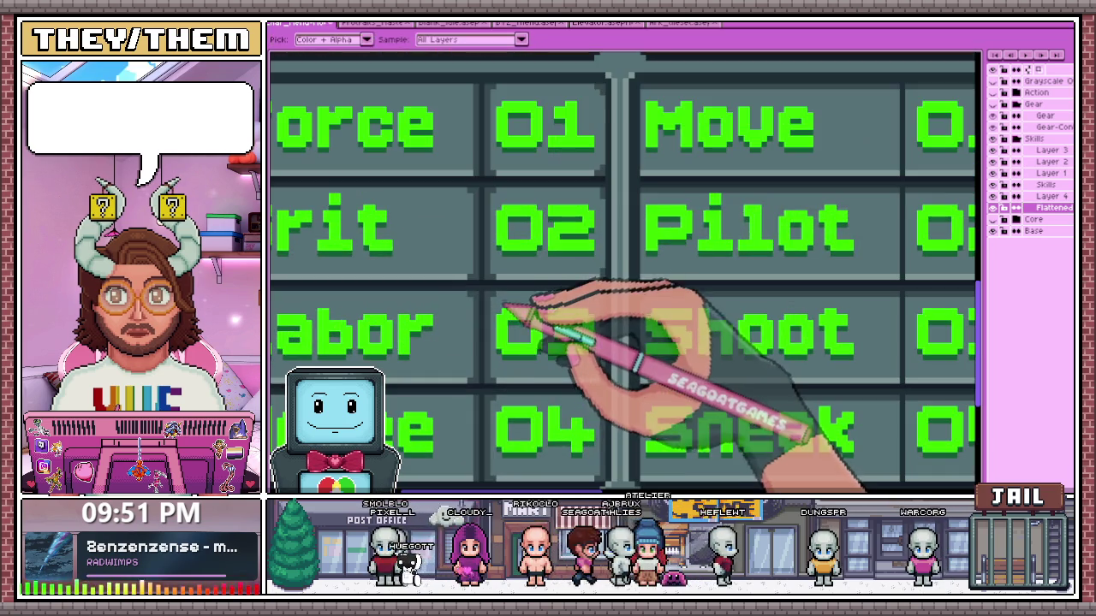
scroll(500, 298, down, 1)
scroll(525, 360, down, 1)
scroll(525, 386, down, 1)
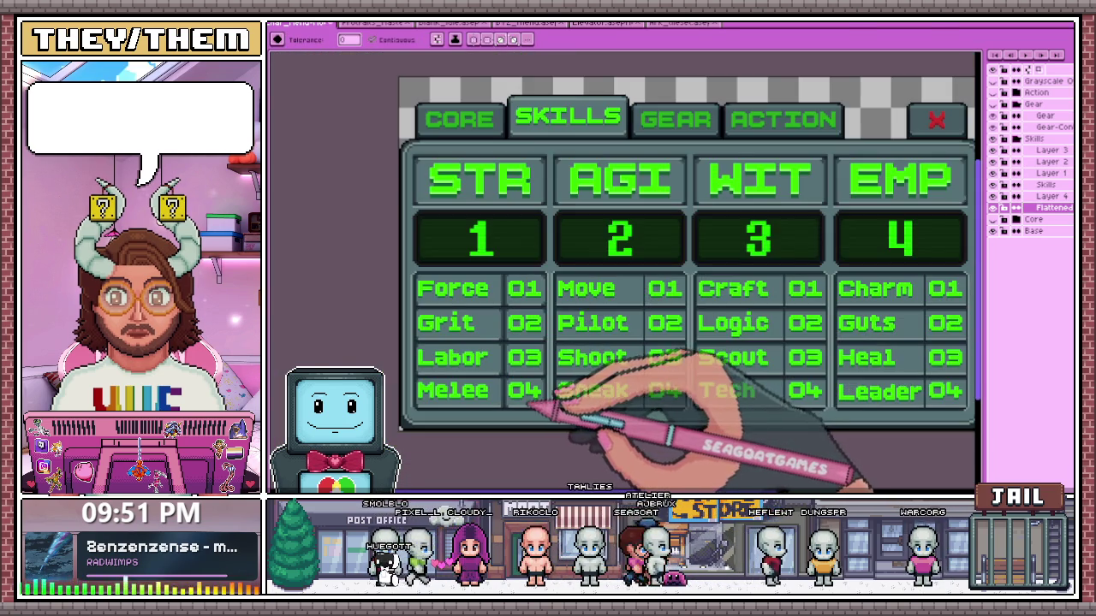
scroll(531, 394, up, 2)
scroll(543, 376, up, 1)
scroll(525, 354, down, 1)
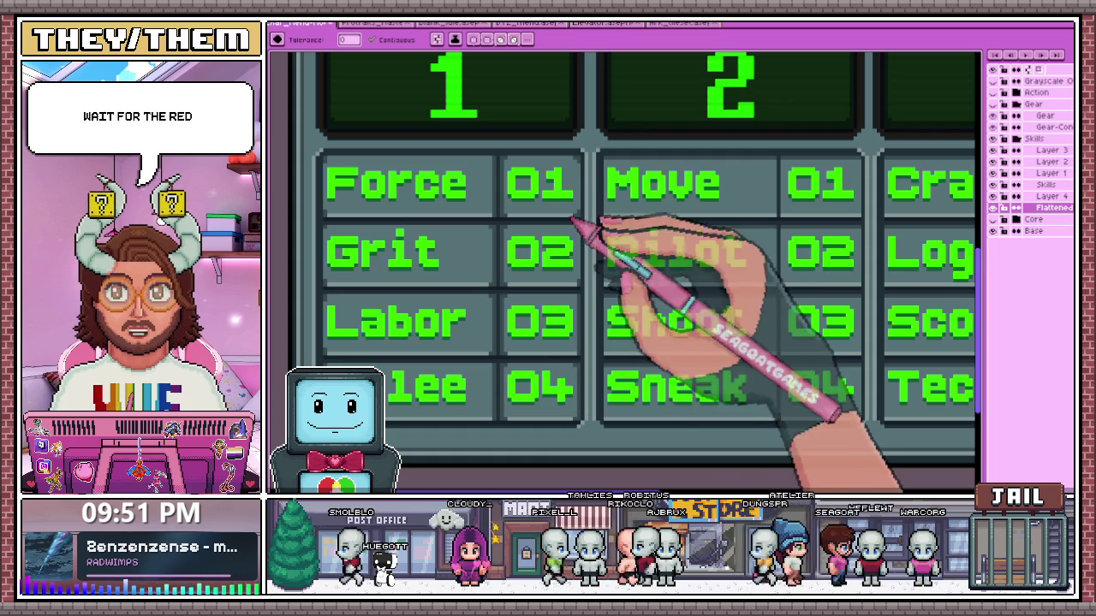
scroll(578, 180, up, 1)
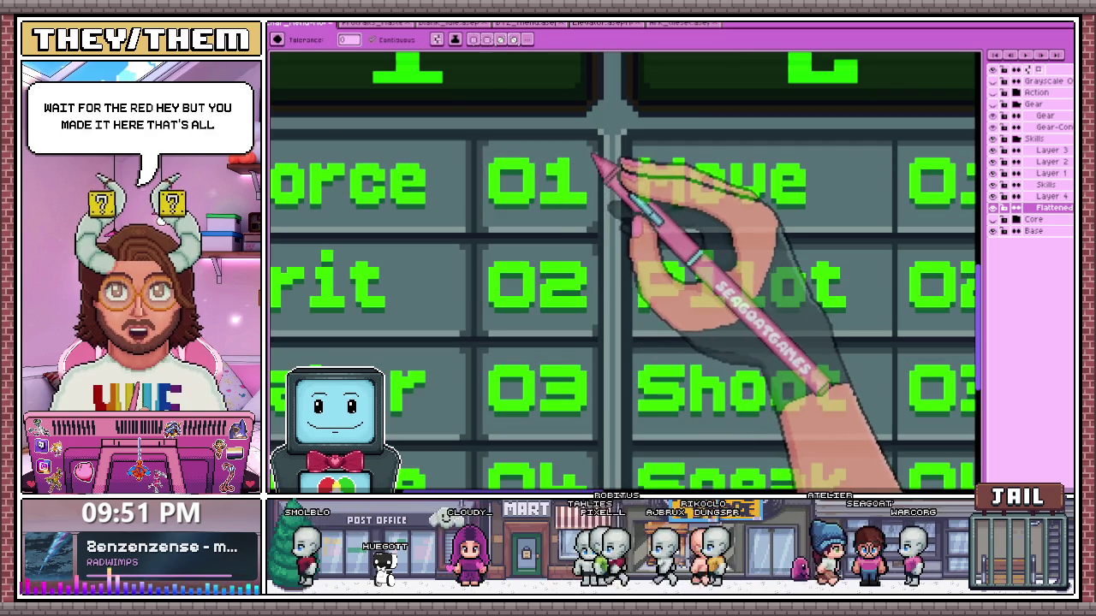
scroll(599, 250, up, 1)
scroll(607, 171, up, 1)
key(b)
scroll(591, 291, down, 2)
scroll(574, 183, down, 1)
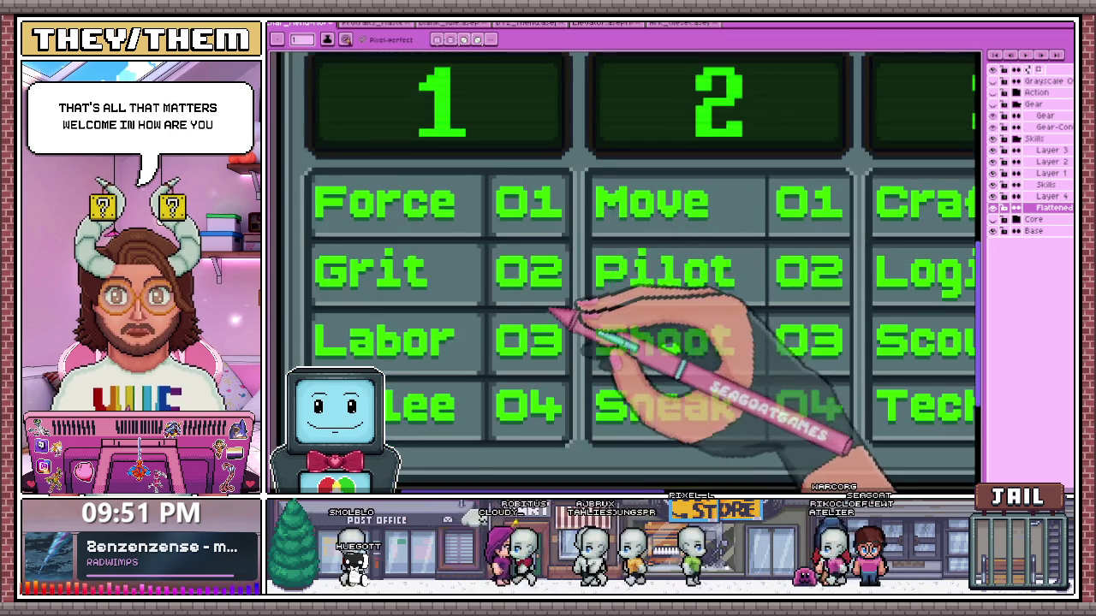
scroll(557, 311, up, 2)
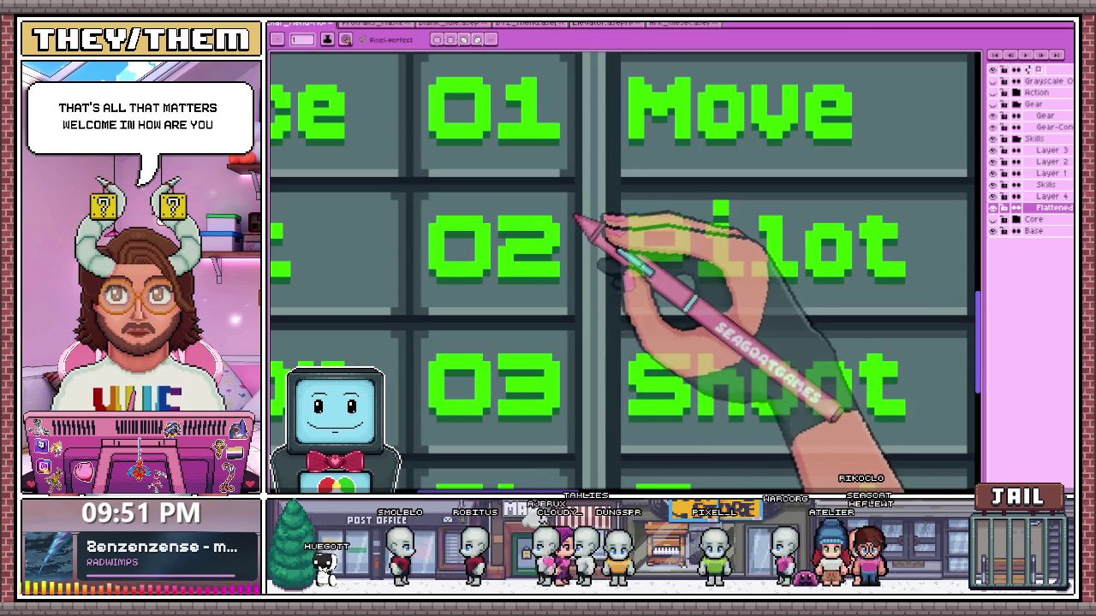
scroll(575, 221, up, 1)
scroll(579, 206, down, 1)
scroll(587, 228, down, 2)
scroll(574, 255, down, 1)
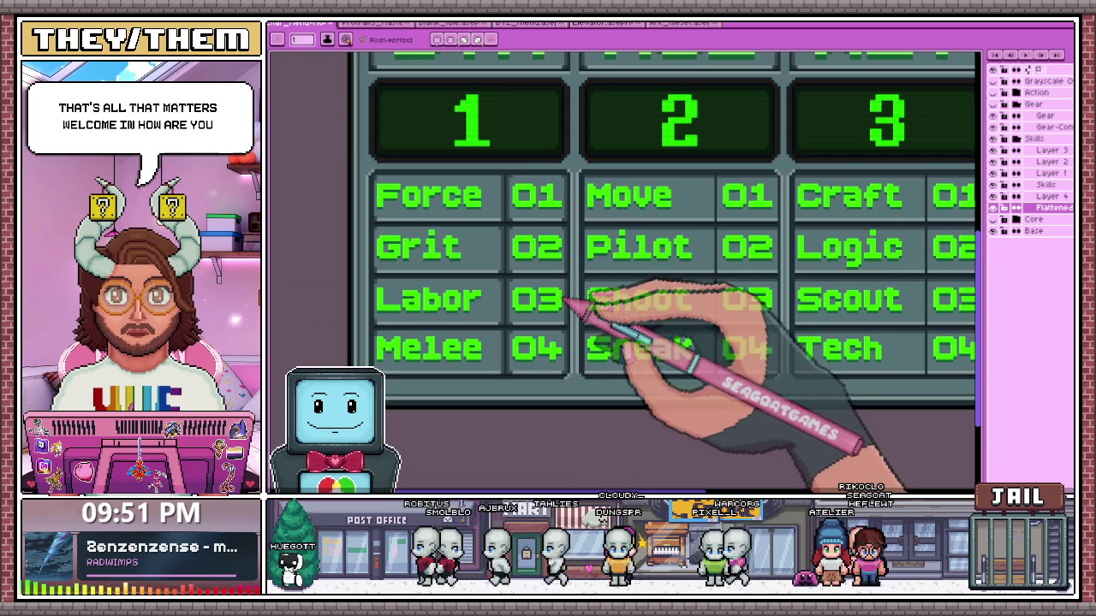
scroll(567, 291, up, 1)
scroll(575, 289, up, 1)
scroll(567, 293, down, 1)
scroll(574, 325, up, 2)
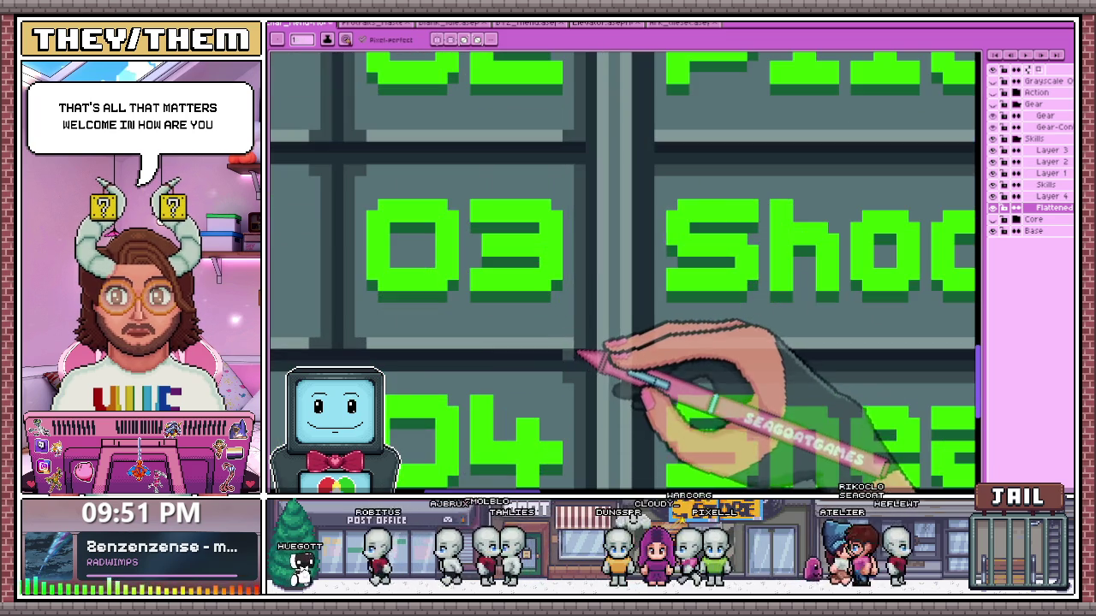
scroll(575, 178, down, 2)
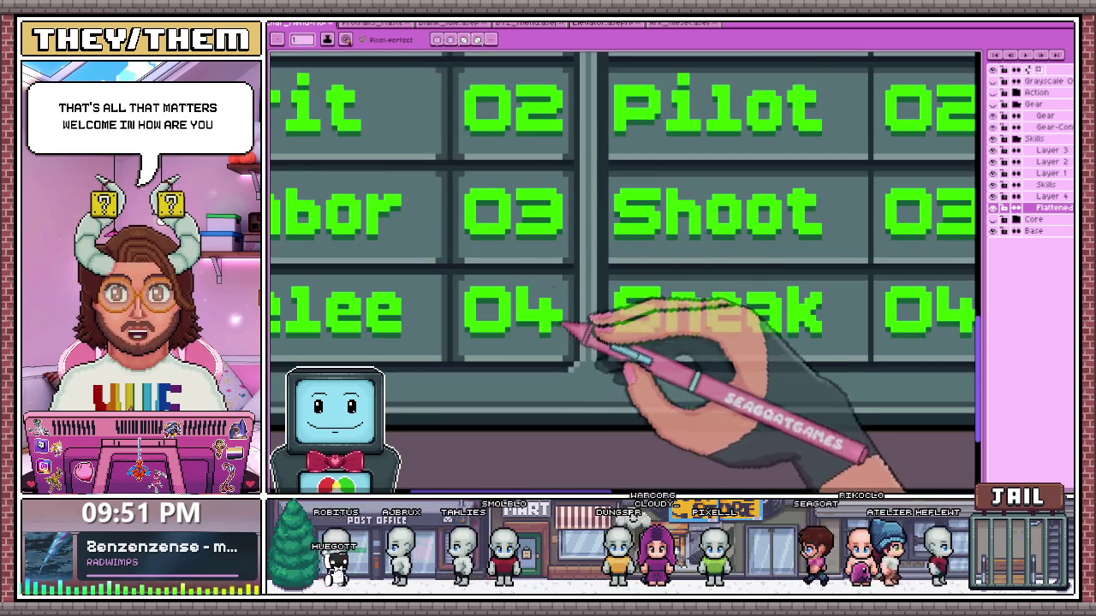
scroll(456, 262, down, 2)
scroll(514, 288, up, 1)
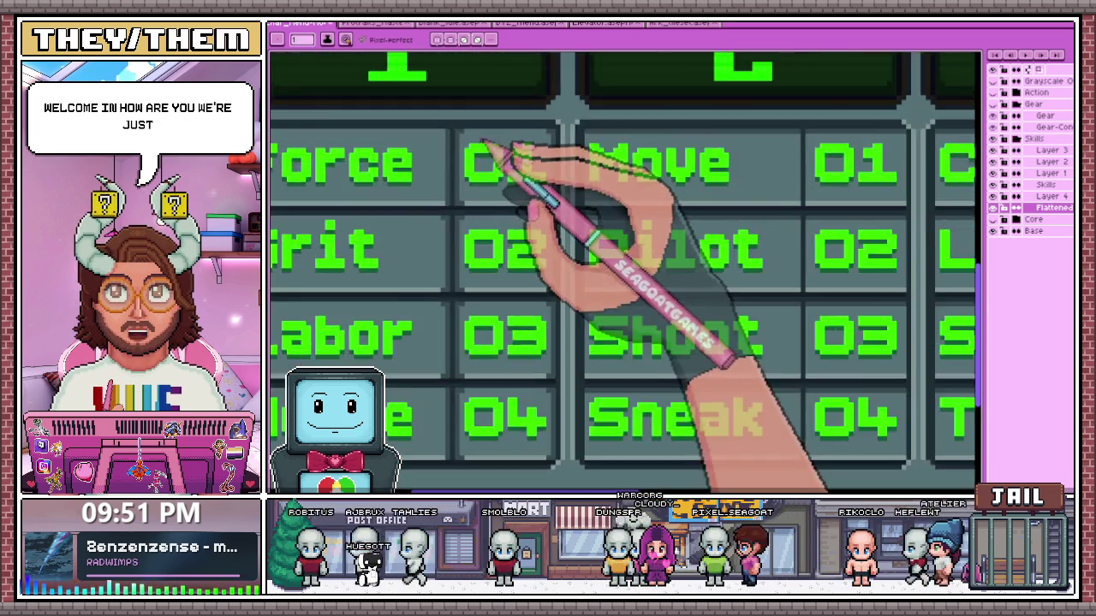
scroll(502, 151, down, 2)
scroll(532, 161, up, 2)
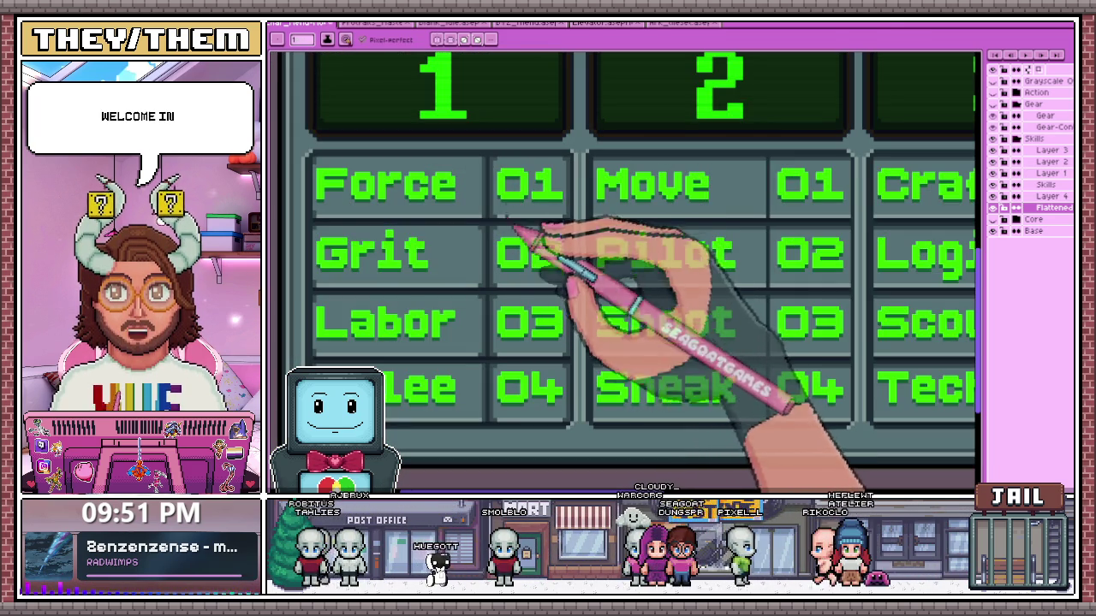
scroll(471, 342, down, 2)
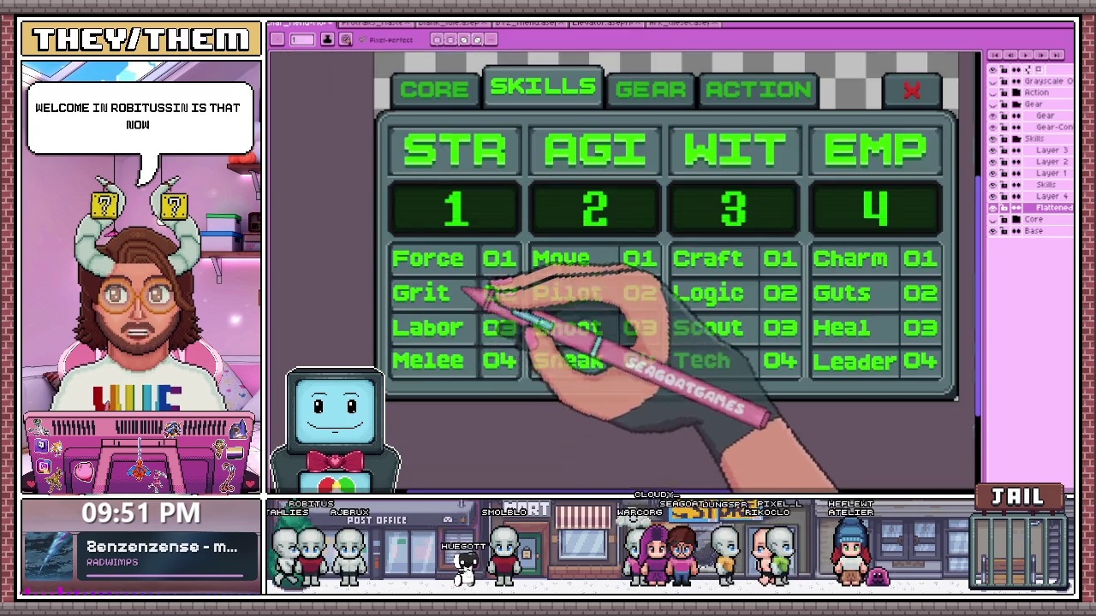
scroll(477, 286, up, 3)
scroll(489, 314, down, 1)
scroll(495, 315, down, 4)
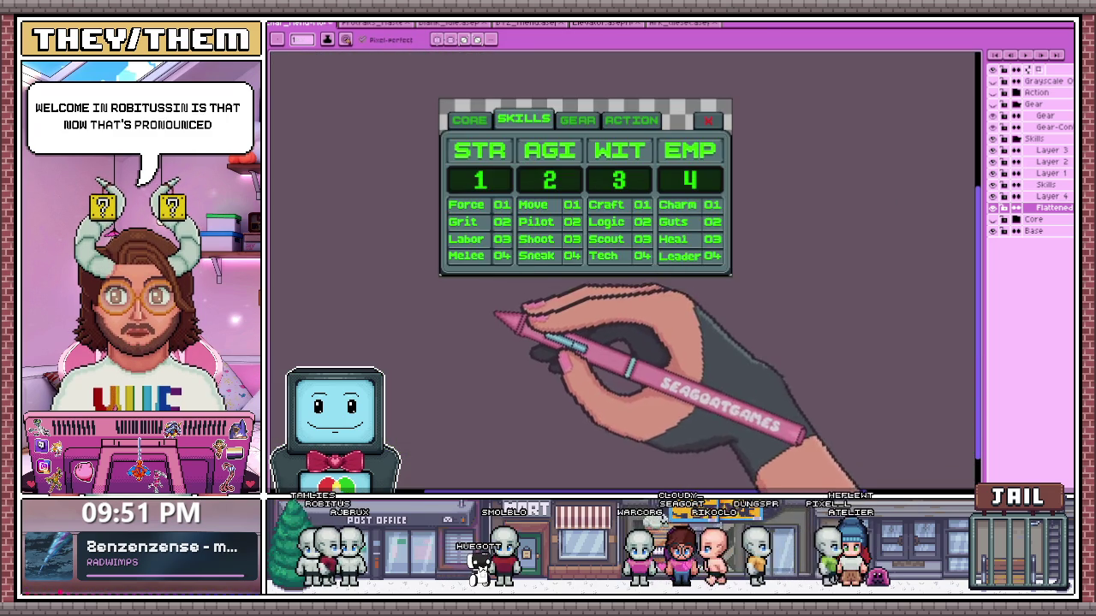
scroll(497, 265, up, 2)
scroll(386, 215, up, 1)
scroll(385, 235, up, 1)
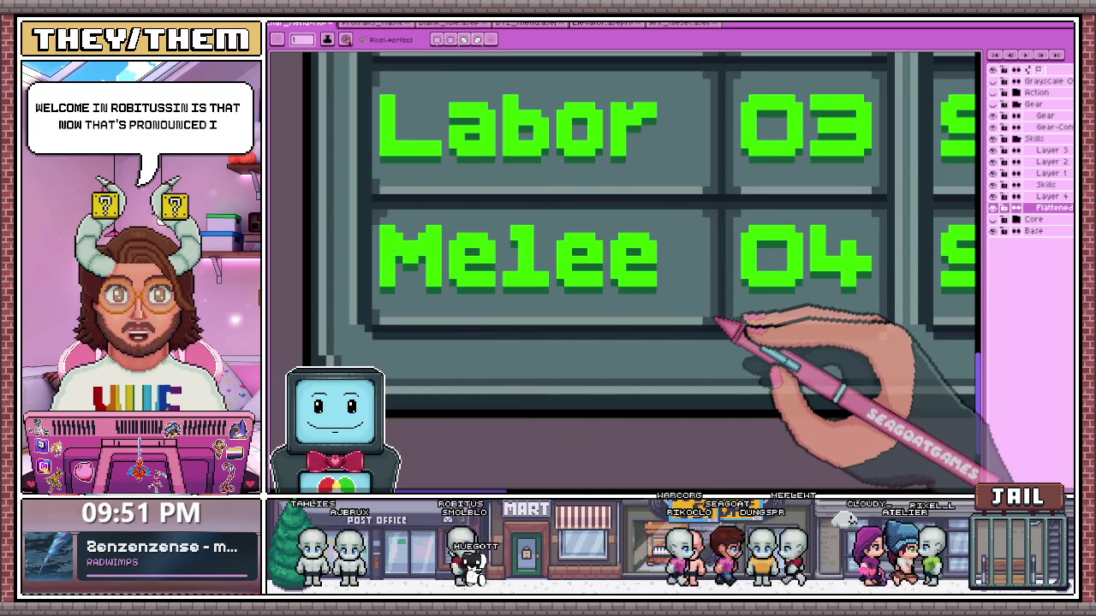
scroll(567, 289, down, 1)
scroll(535, 267, down, 1)
scroll(567, 196, down, 2)
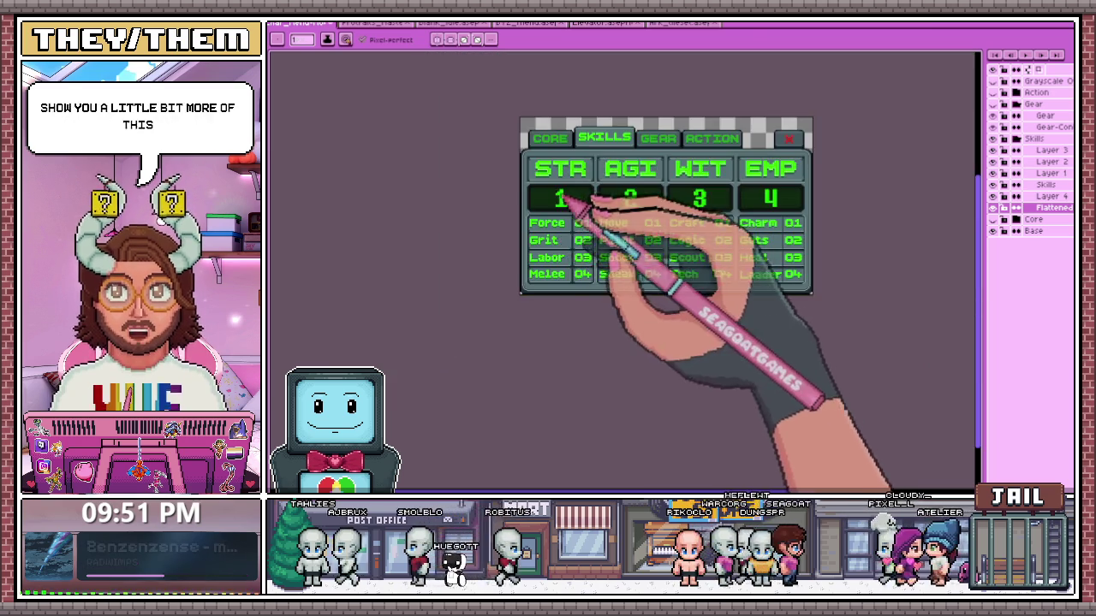
scroll(465, 318, up, 3)
scroll(441, 389, up, 1)
scroll(472, 232, down, 2)
scroll(534, 369, up, 2)
scroll(465, 343, up, 1)
scroll(458, 275, down, 1)
scroll(458, 275, down, 1)
scroll(453, 380, up, 1)
scroll(514, 386, up, 1)
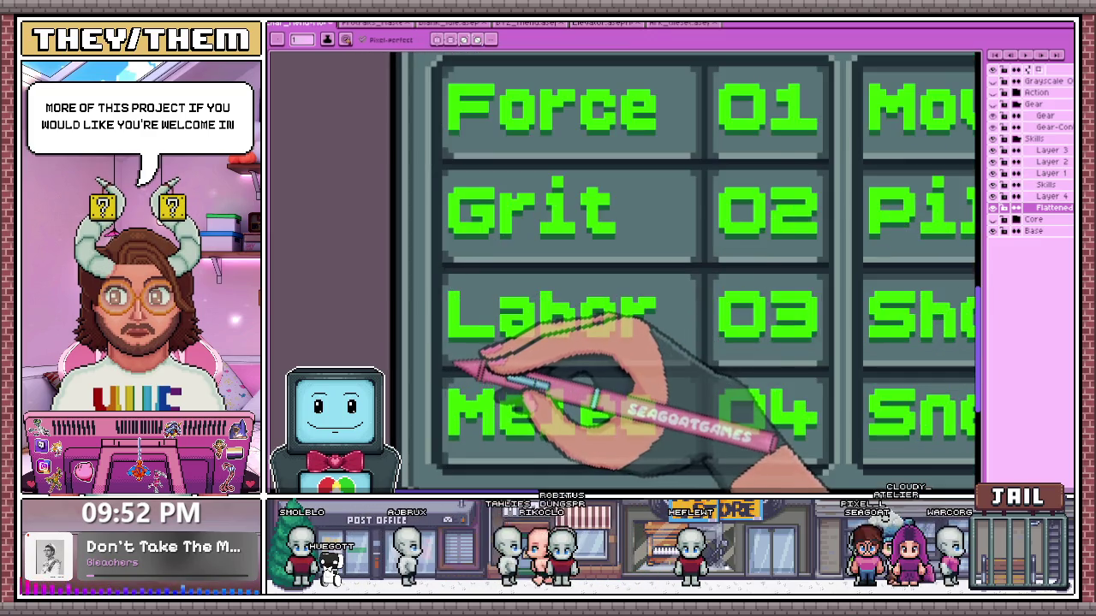
scroll(477, 421, down, 2)
scroll(466, 425, up, 1)
scroll(469, 426, down, 1)
scroll(526, 367, down, 2)
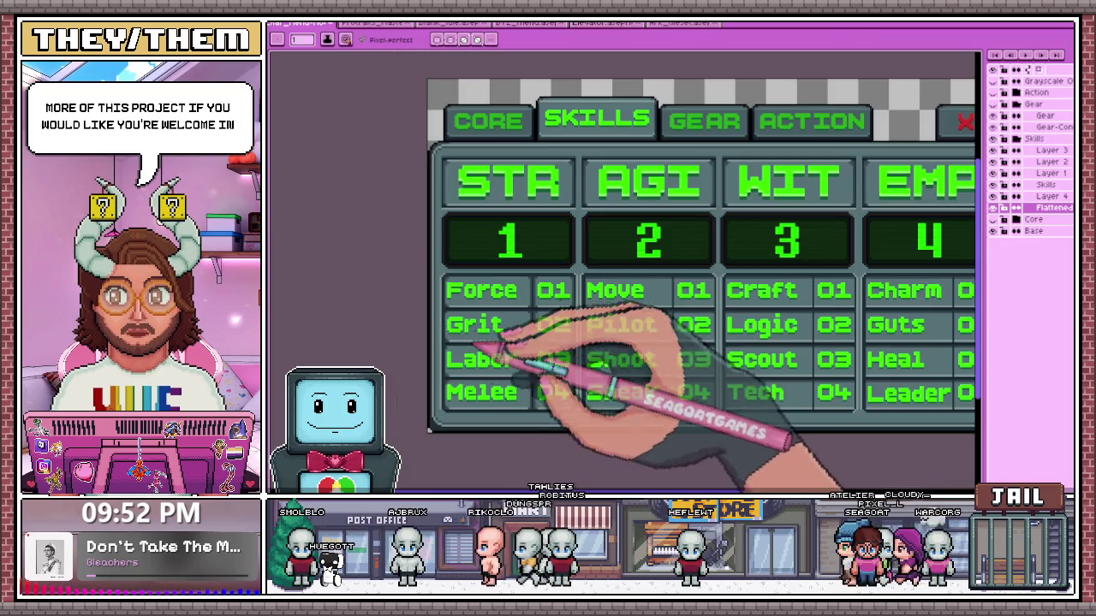
scroll(535, 389, down, 2)
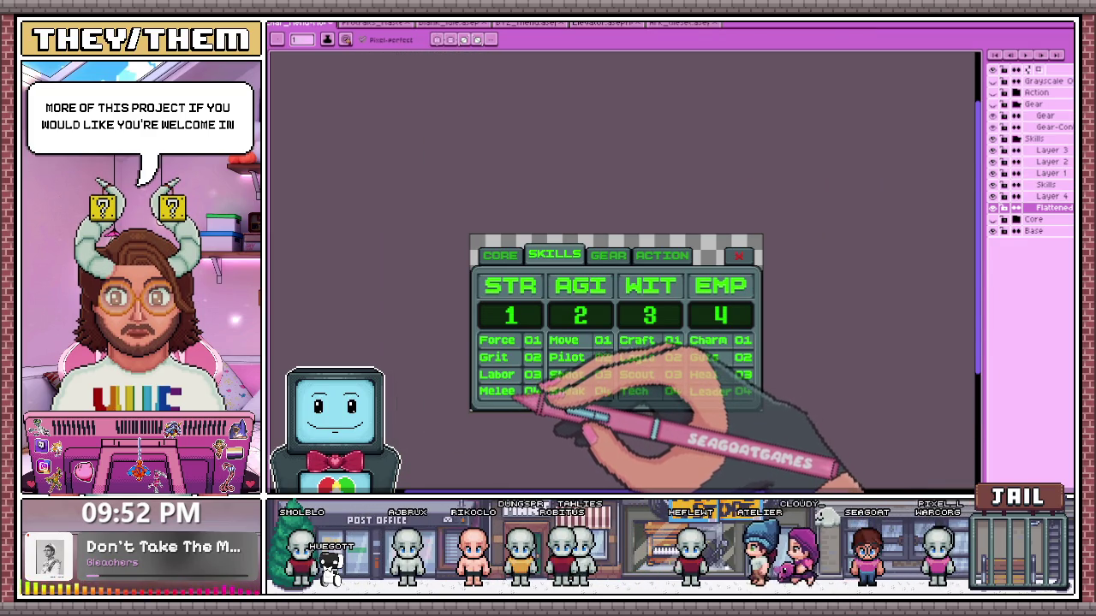
scroll(518, 401, up, 2)
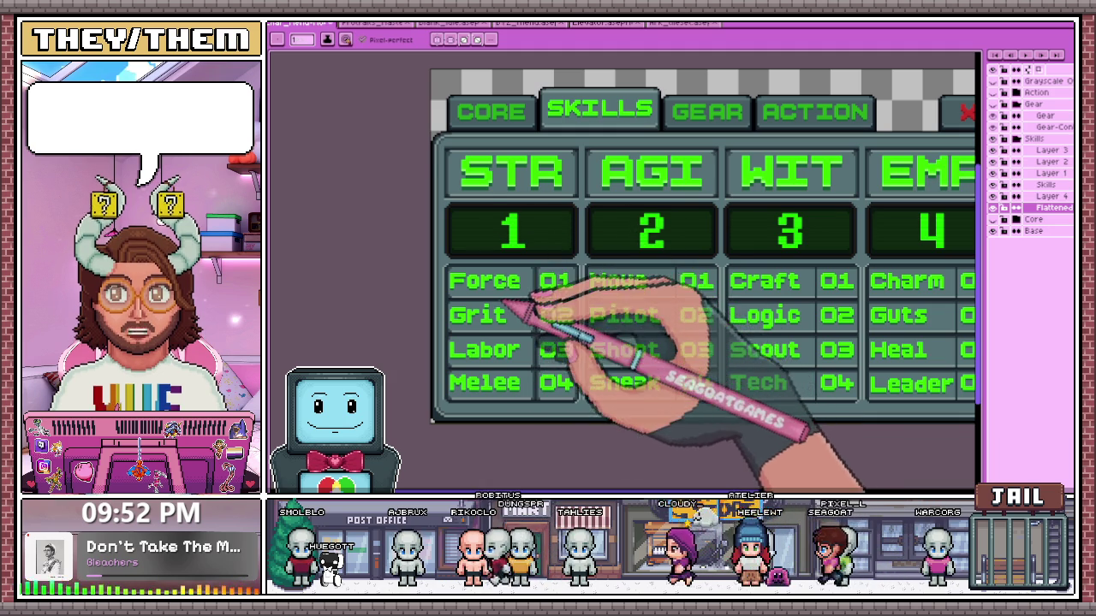
scroll(506, 300, down, 2)
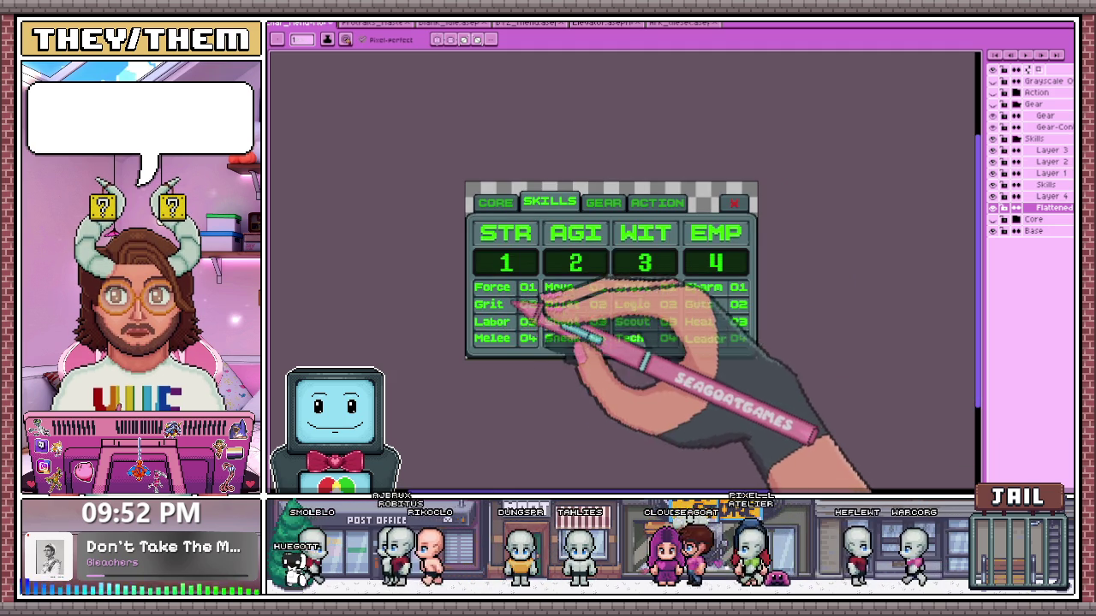
scroll(562, 294, up, 3)
scroll(521, 313, down, 3)
scroll(550, 293, up, 2)
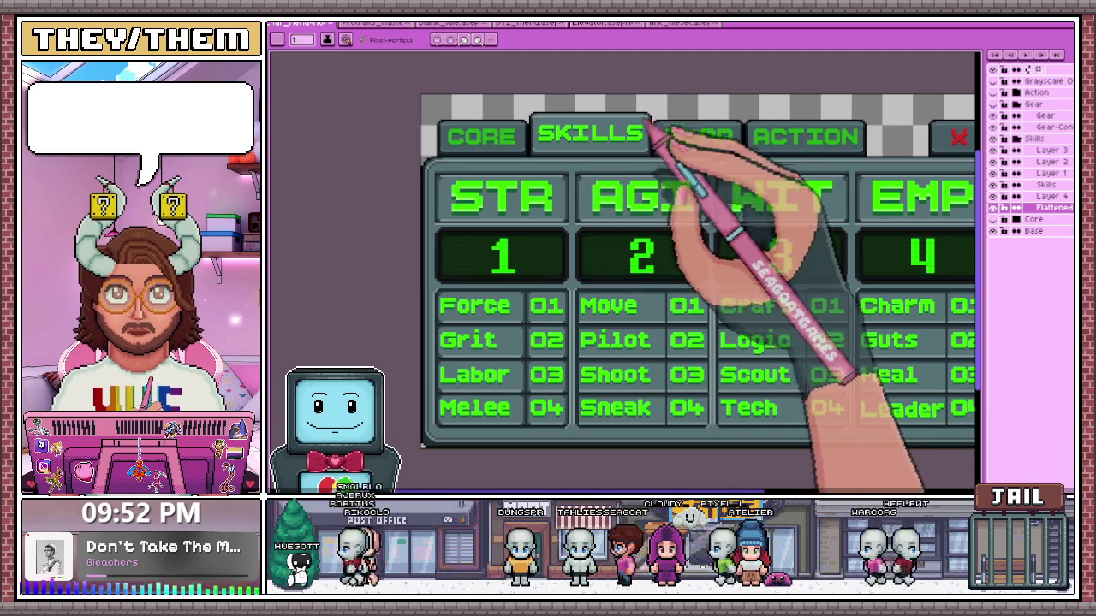
click(685, 23)
On the Broadcast title document, check the BROADCAST title layer and activate Bullet Holes
click(599, 23)
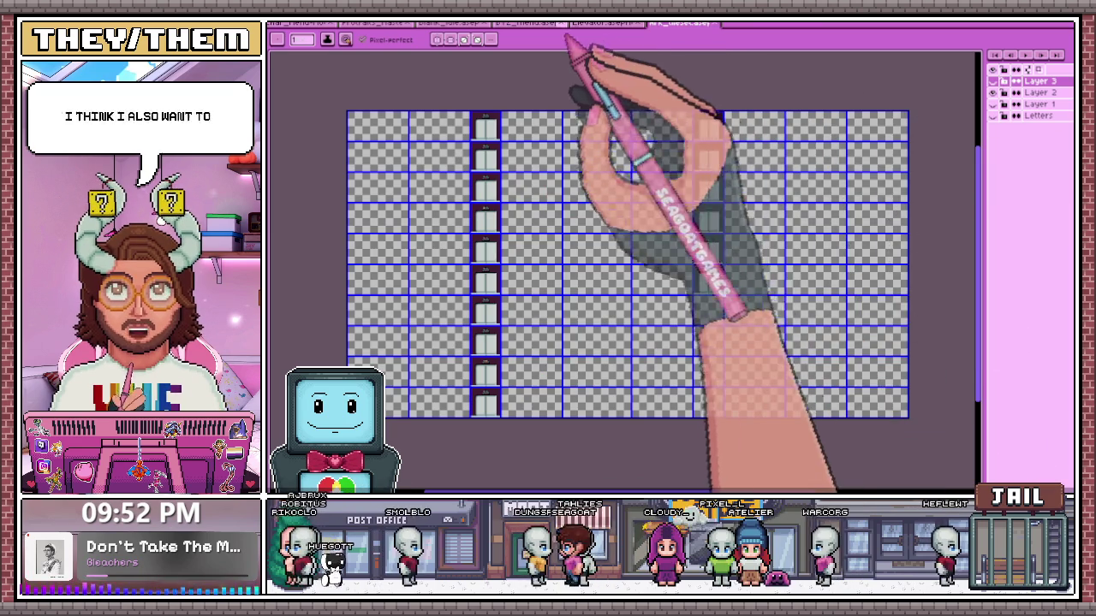
click(522, 23)
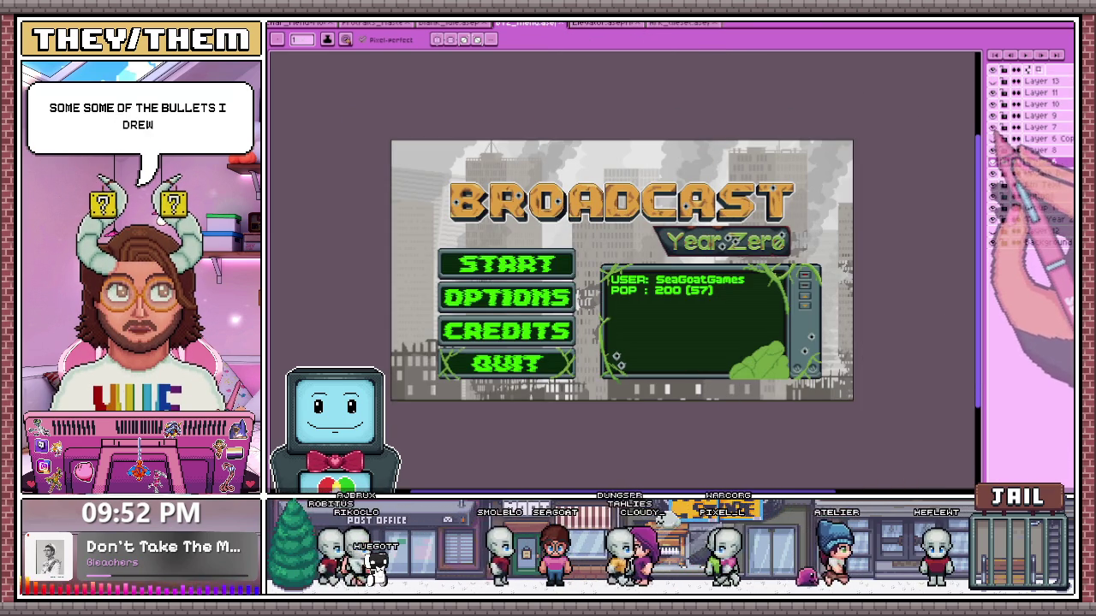
click(1040, 162)
click(993, 231)
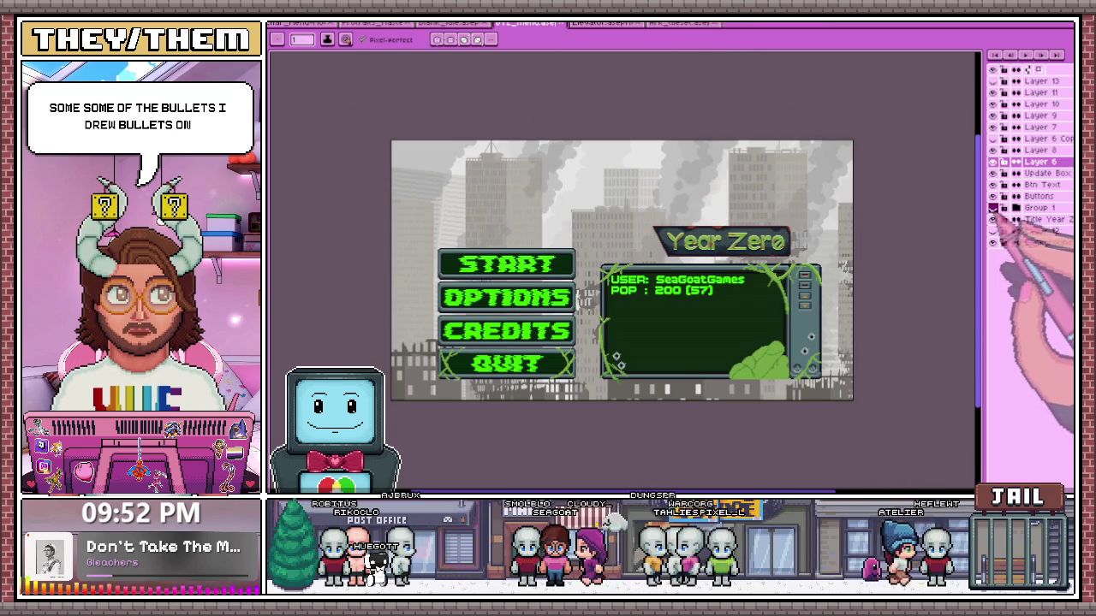
click(993, 231)
click(993, 231)
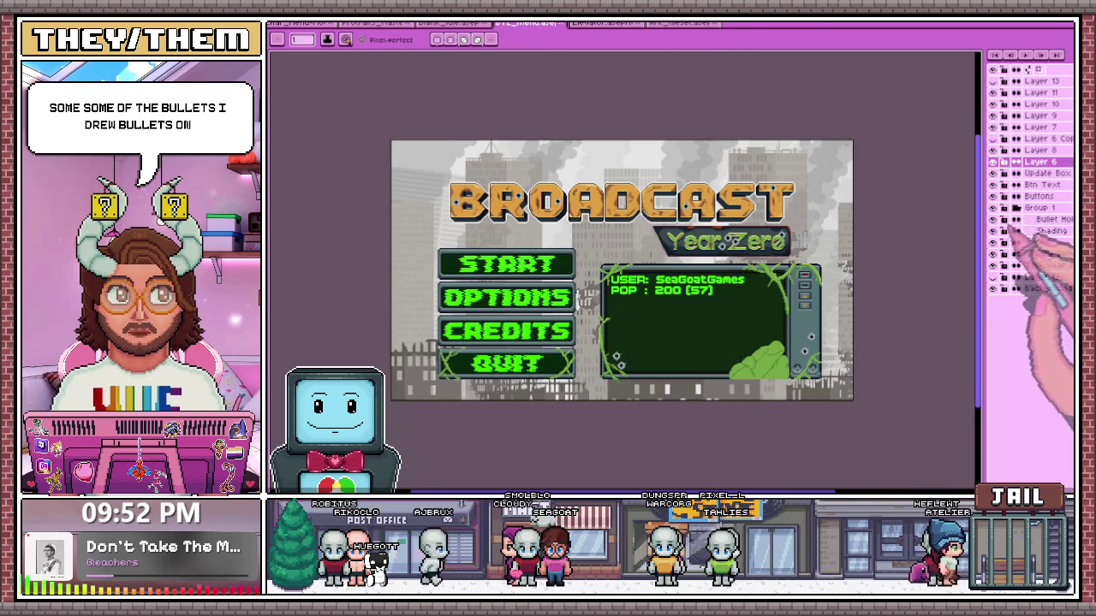
click(1046, 220)
Marquee-select the bullet hole on the 'o' of Zero, then return to the skills panel
key(m)
scroll(745, 261, up, 1)
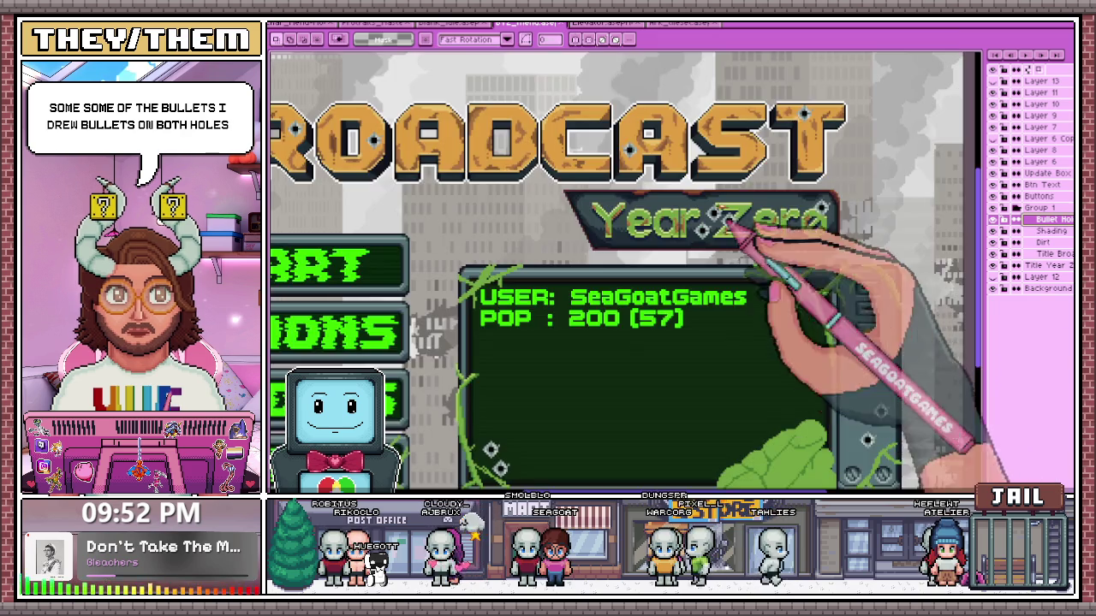
scroll(745, 261, up, 1)
drag(796, 177, 856, 244)
scroll(745, 261, down, 1)
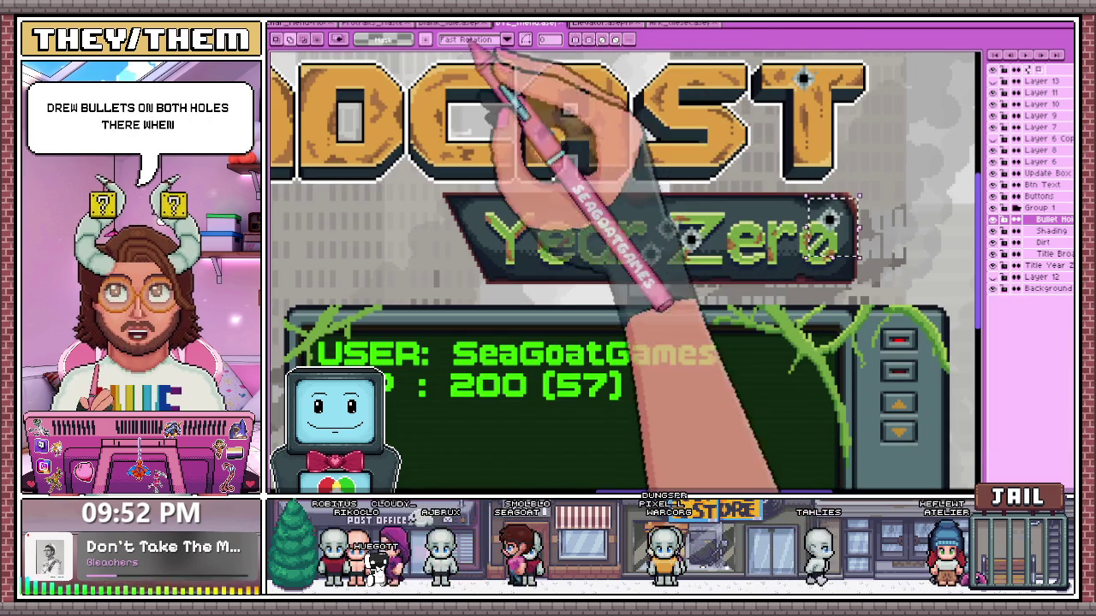
click(334, 23)
scroll(538, 269, down, 3)
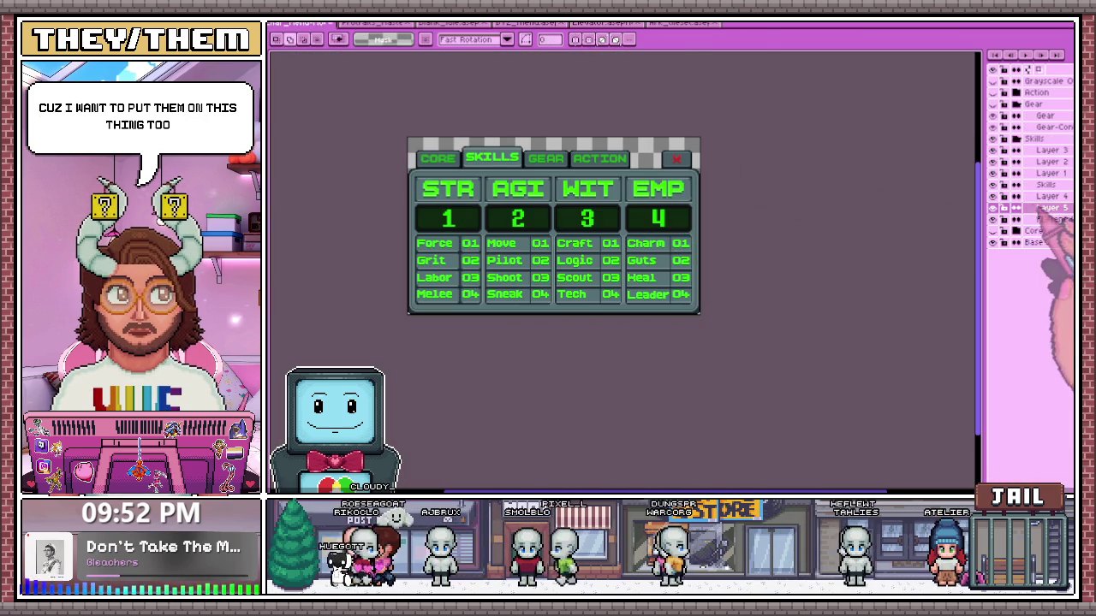
Paste the Year Zero bullet hole near the top of the EMP column and drop it
key(m)
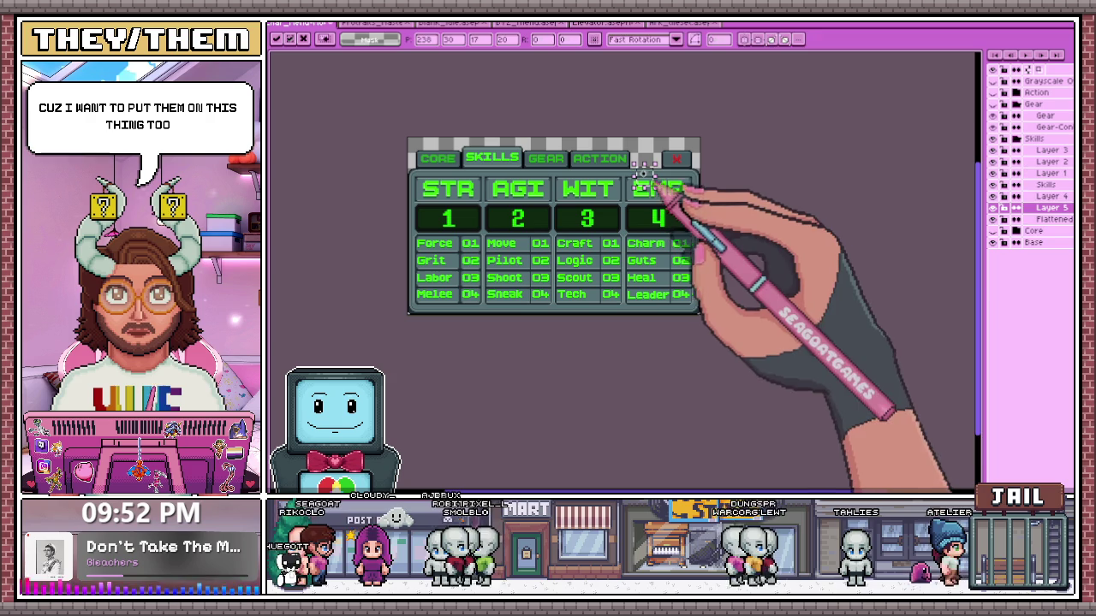
key(b)
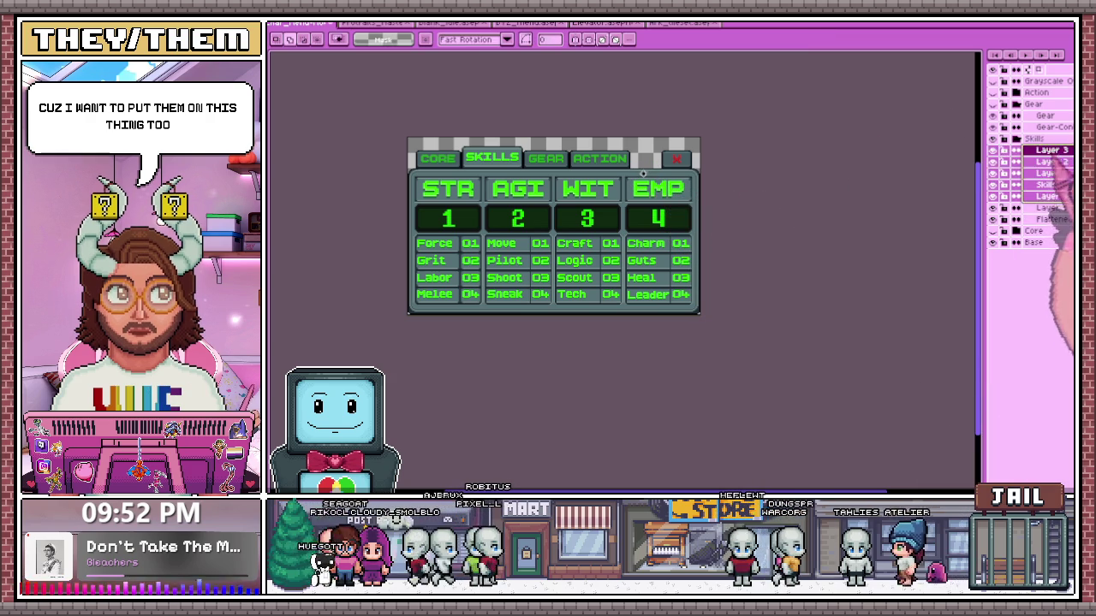
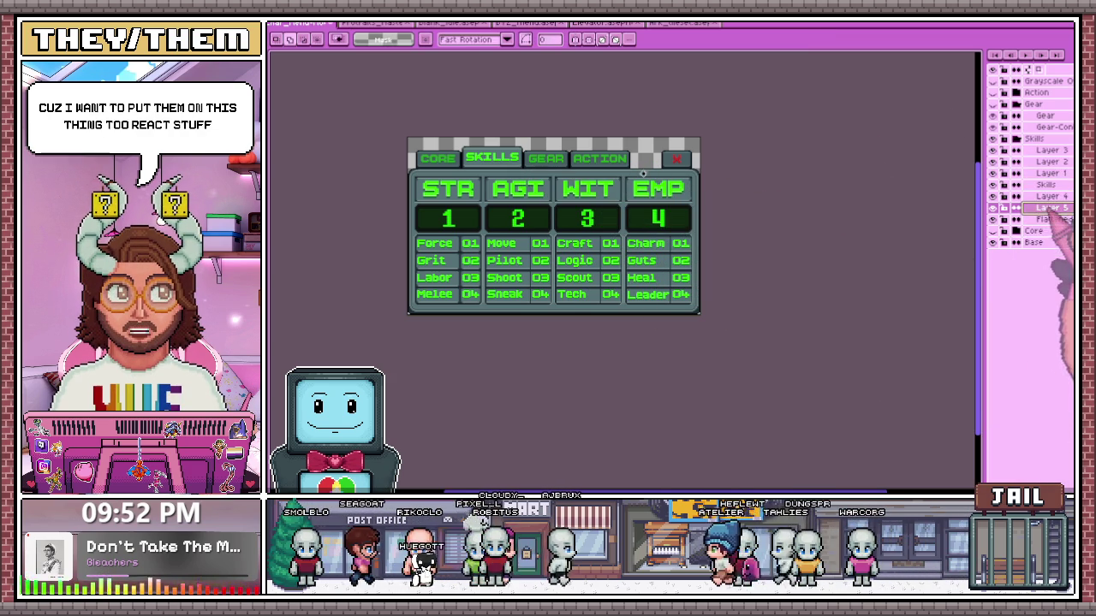
On Layer 5, start a transform of the content near EMP, then cancel it
click(1051, 208)
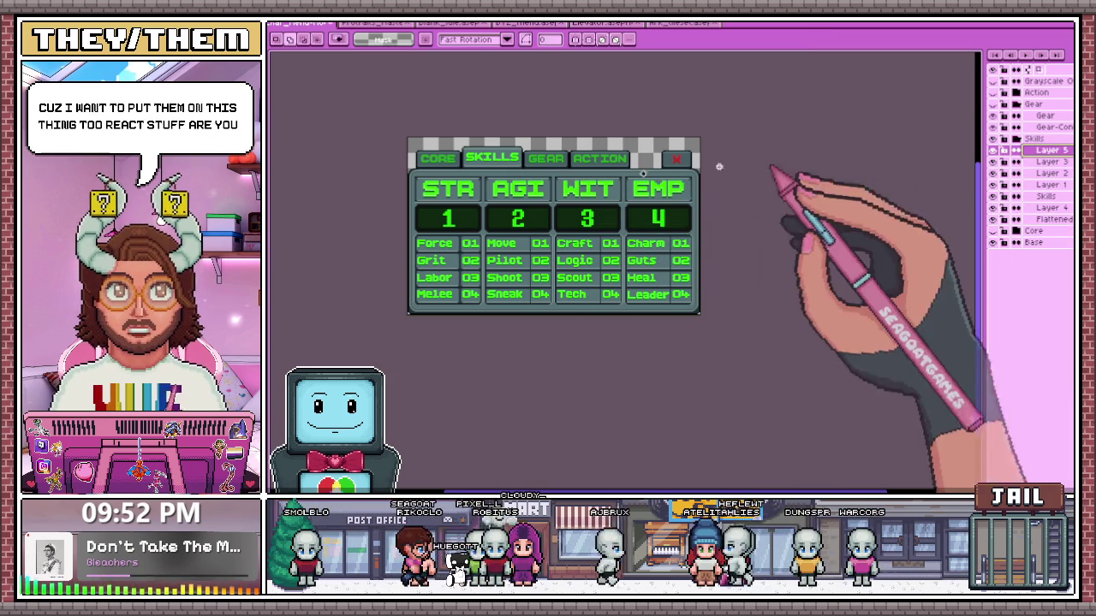
scroll(643, 173, up, 1)
scroll(600, 168, up, 1)
key(ctrl+t)
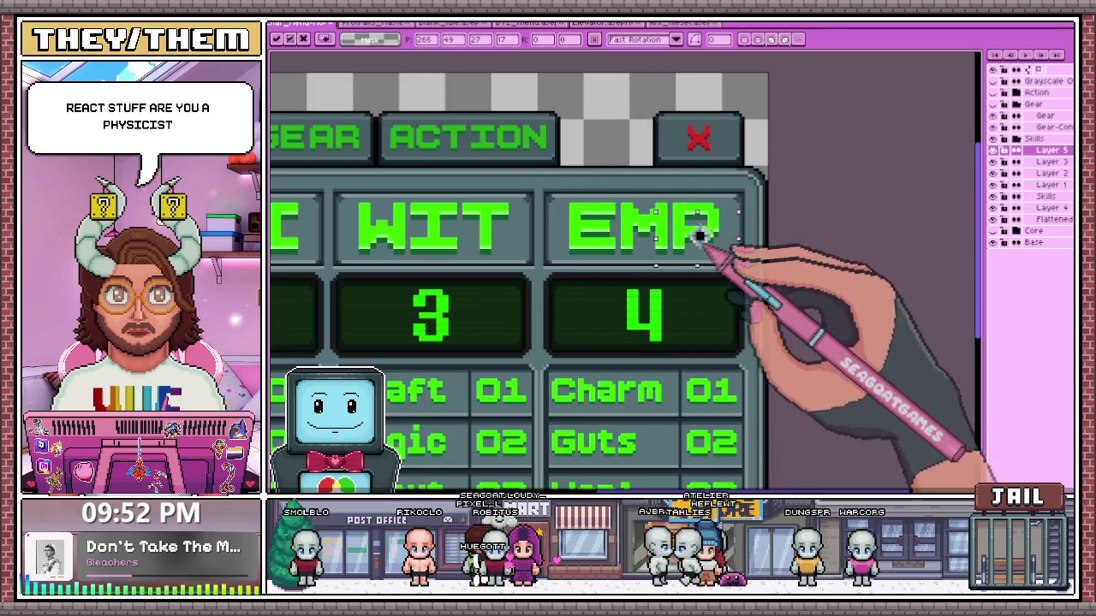
scroll(723, 249, up, 1)
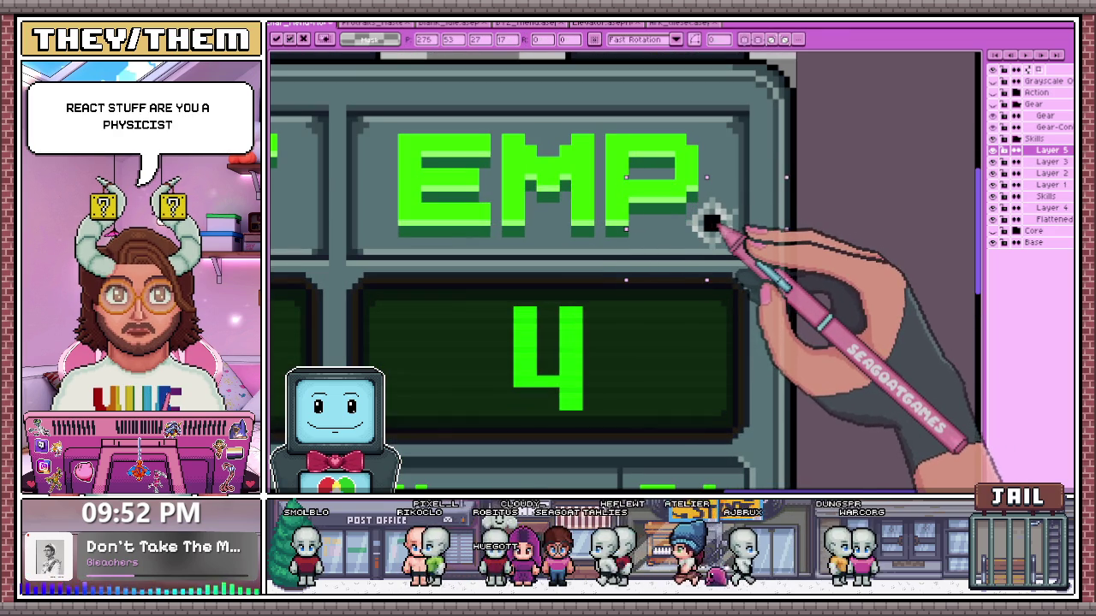
scroll(711, 221, down, 1)
scroll(728, 257, down, 4)
key(Return)
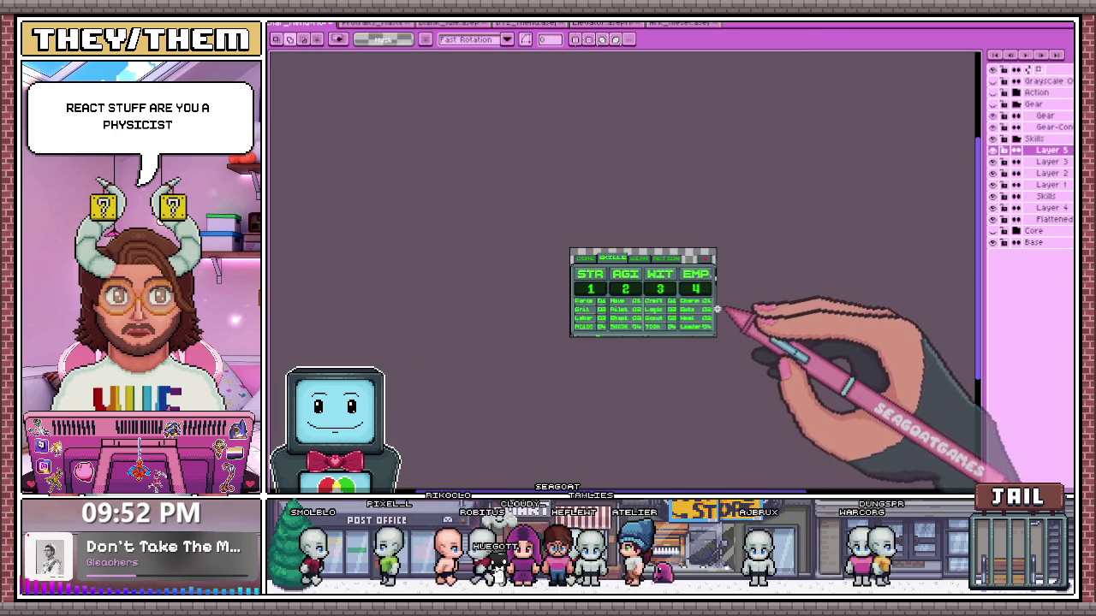
scroll(753, 308, up, 2)
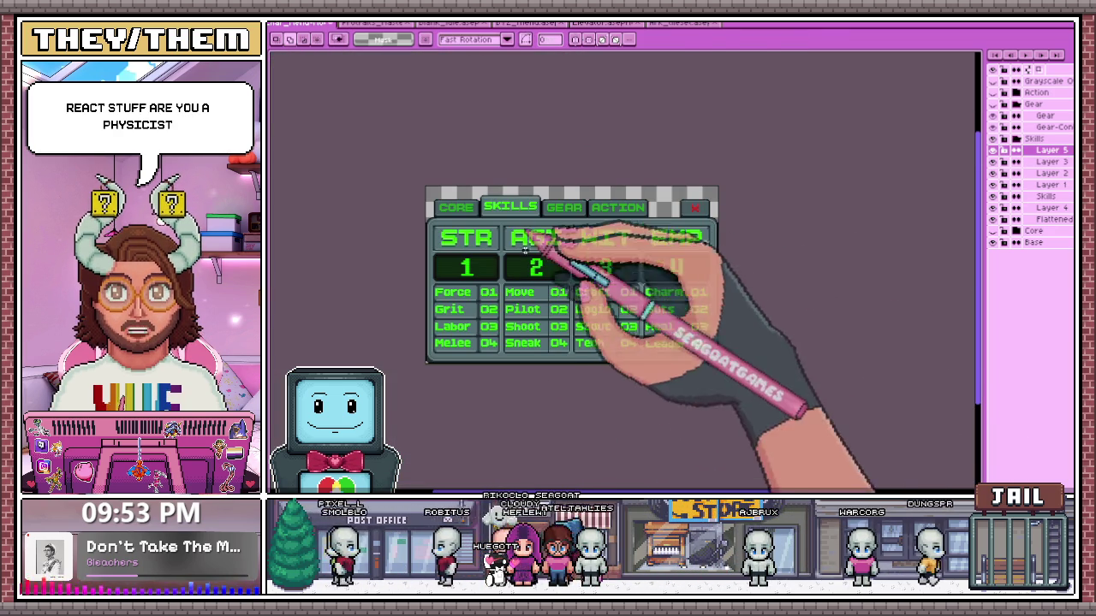
scroll(734, 296, up, 2)
Move a small area right of EMP leftward so it sits between the 3 and 4
mouse_move(716, 275)
mouse_down()
mouse_move(734, 295)
mouse_move(673, 263)
mouse_up()
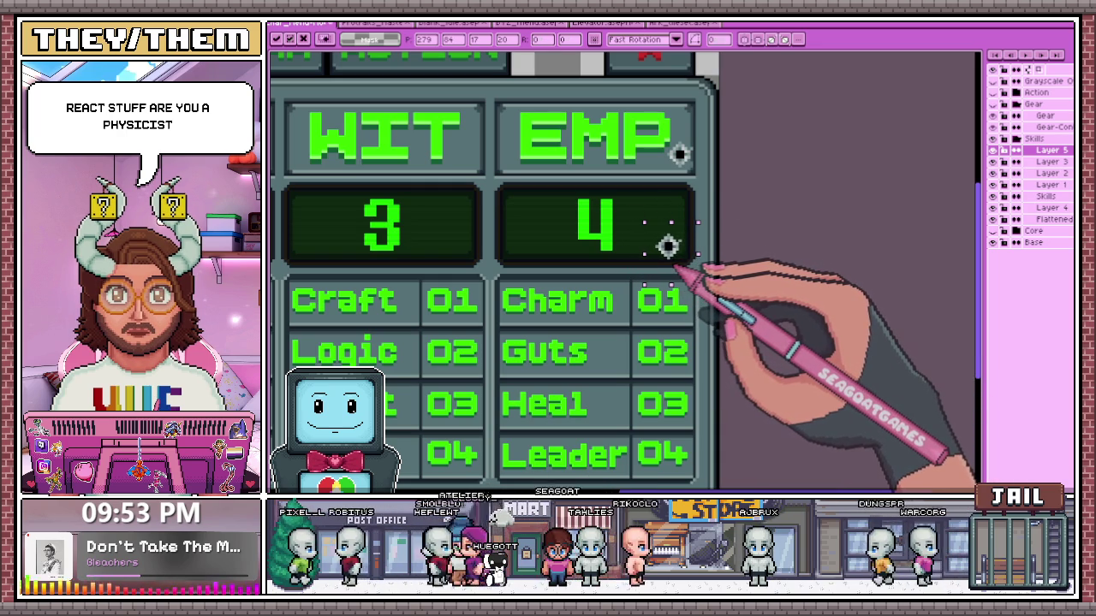
drag(653, 240, 468, 244)
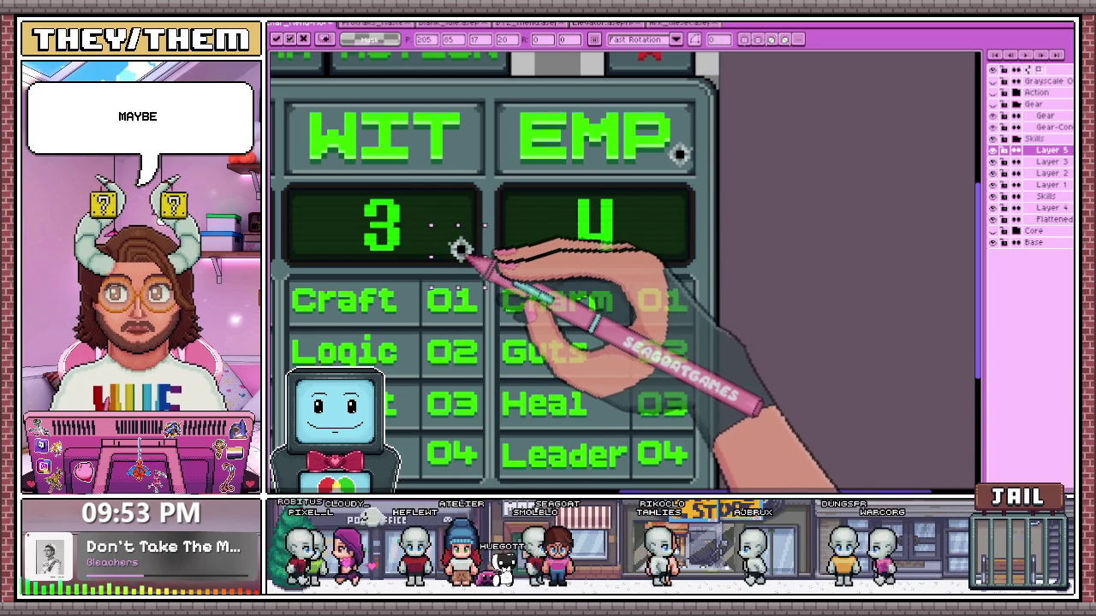
scroll(469, 247, down, 2)
scroll(494, 349, down, 2)
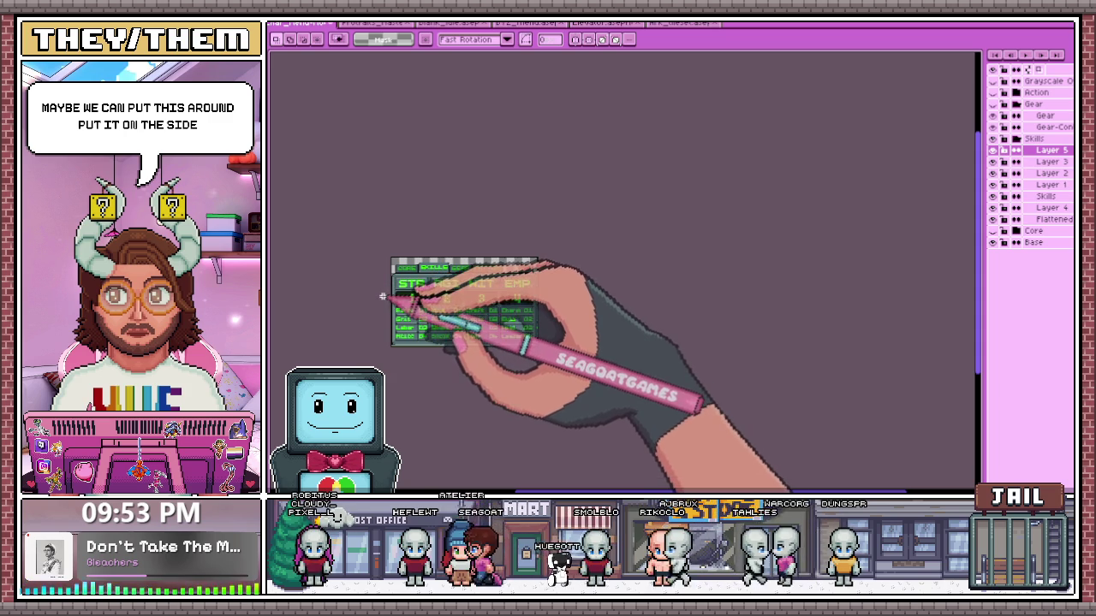
scroll(398, 308, up, 2)
scroll(513, 240, down, 2)
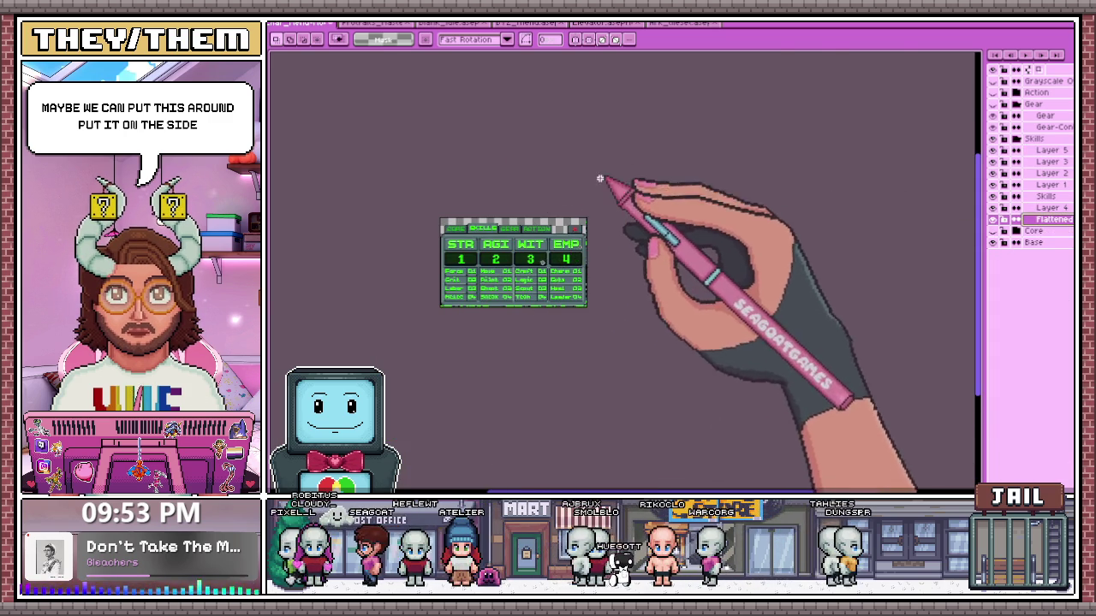
scroll(453, 293, up, 2)
scroll(479, 308, up, 2)
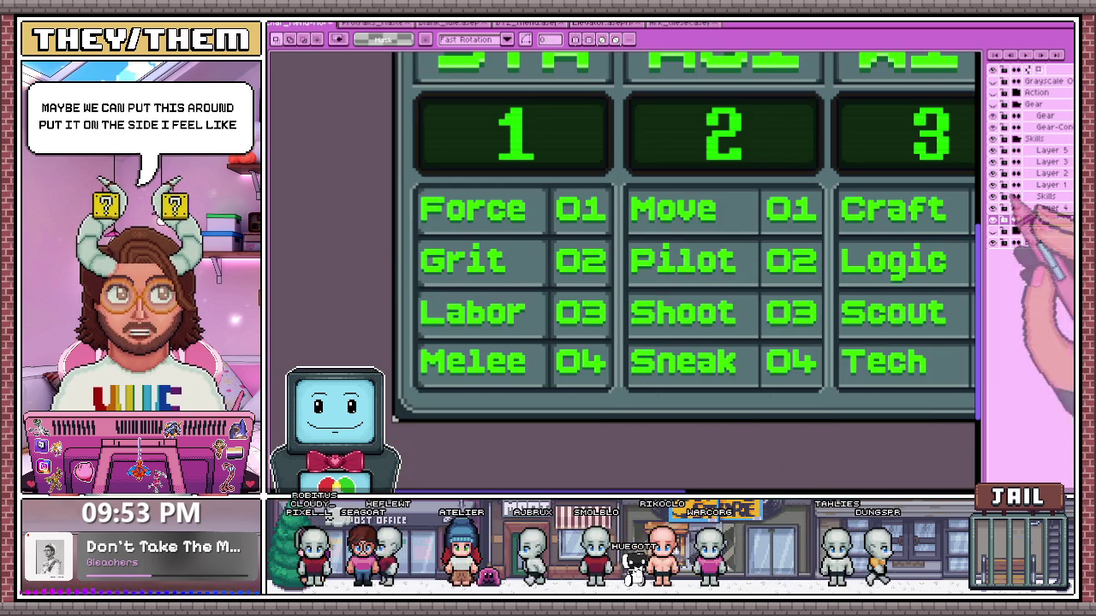
On Layer 4, select the Force label, then drop the selection
click(1048, 208)
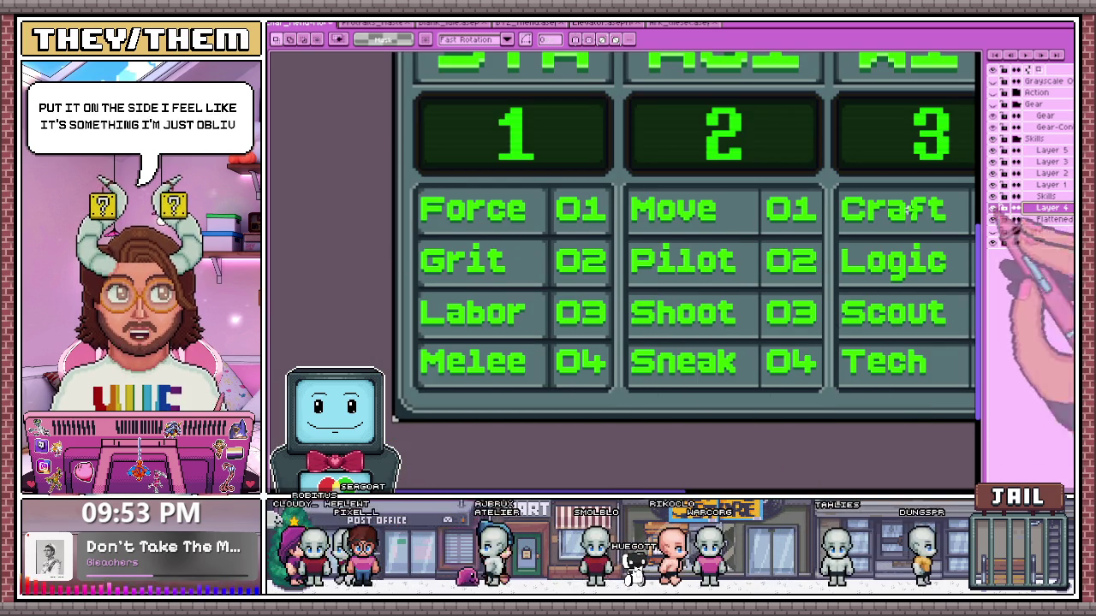
scroll(440, 208, up, 2)
scroll(437, 188, up, 1)
drag(433, 188, 684, 242)
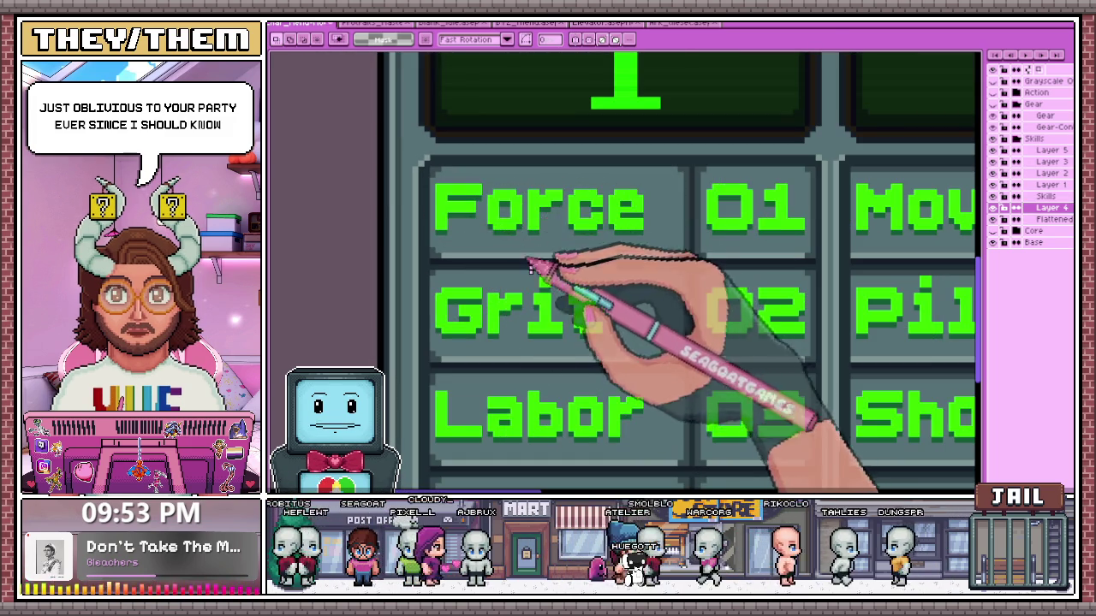
click(494, 273)
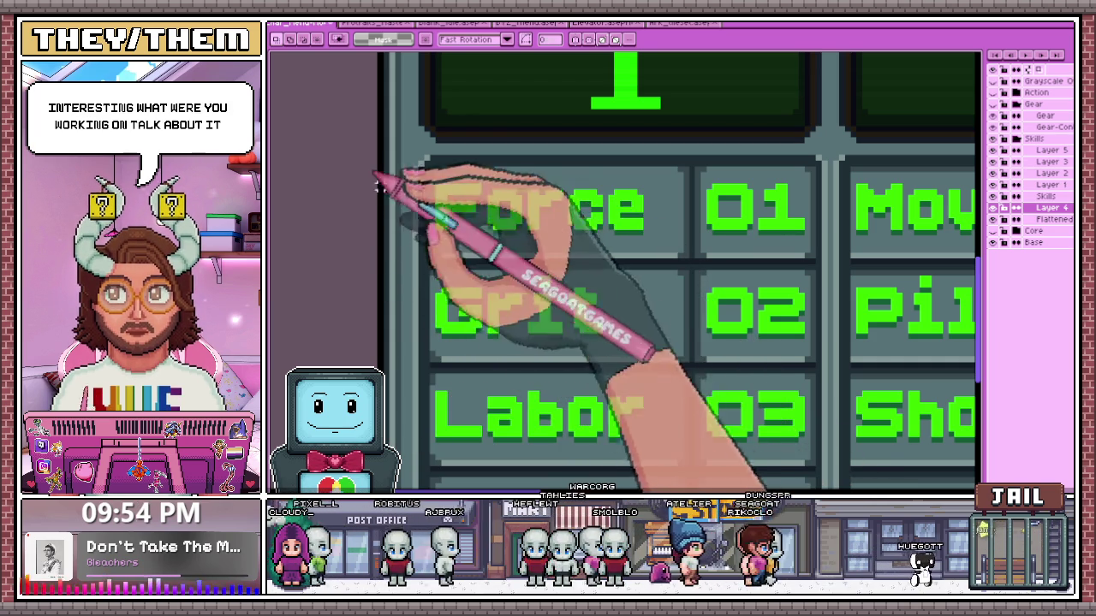
scroll(491, 272, down, 1)
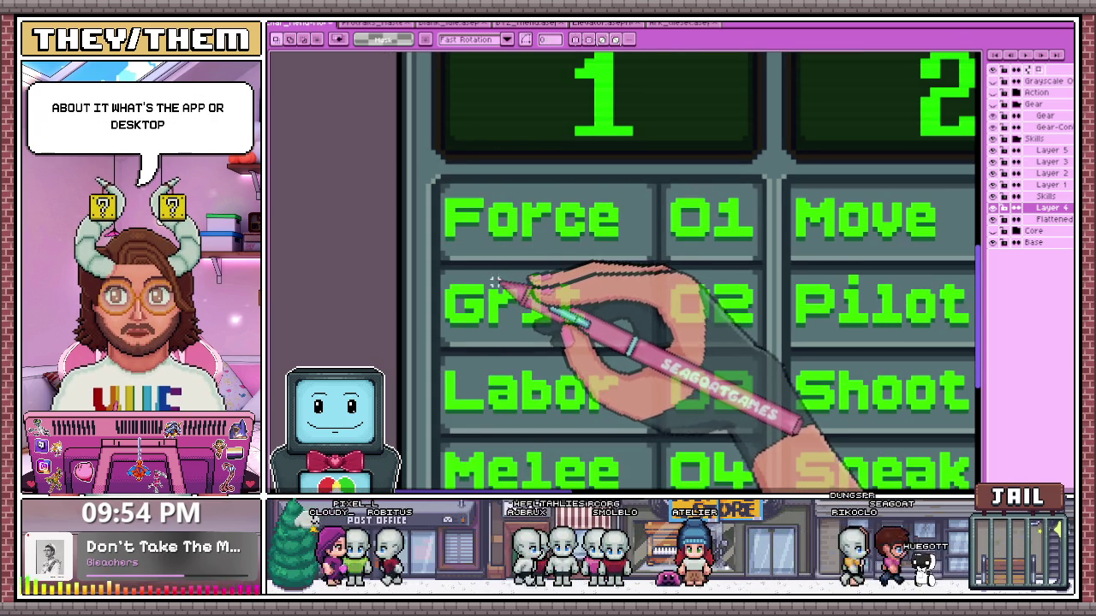
scroll(498, 292, down, 1)
scroll(502, 257, down, 1)
scroll(520, 251, up, 3)
scroll(440, 183, down, 3)
scroll(467, 228, up, 1)
scroll(428, 205, up, 3)
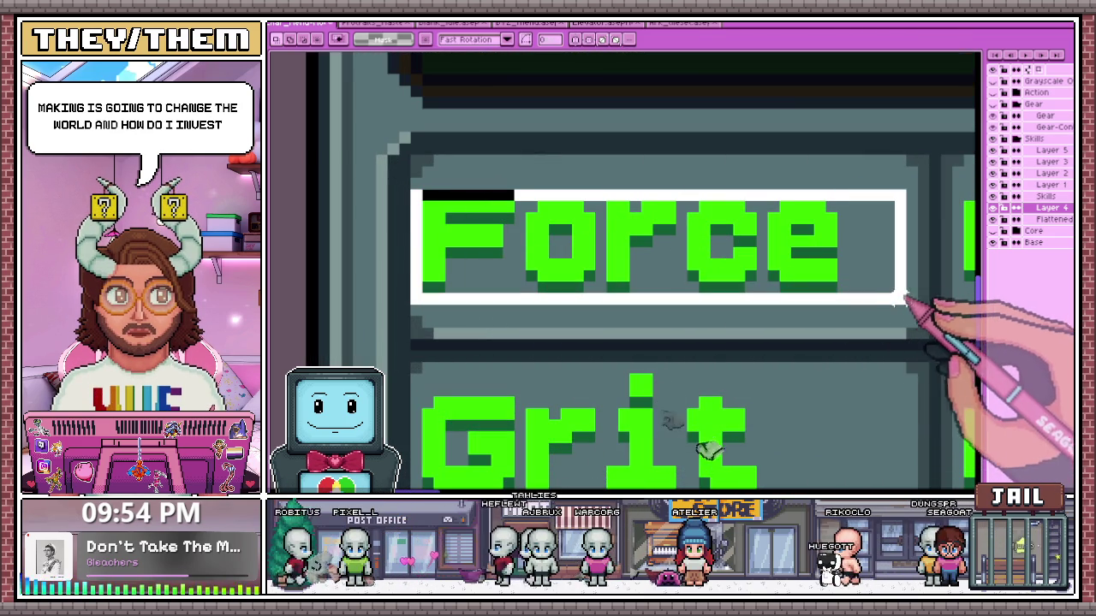
Reselect the Force label and zoom in and out to check its placement
drag(499, 278, 920, 306)
scroll(530, 276, down, 2)
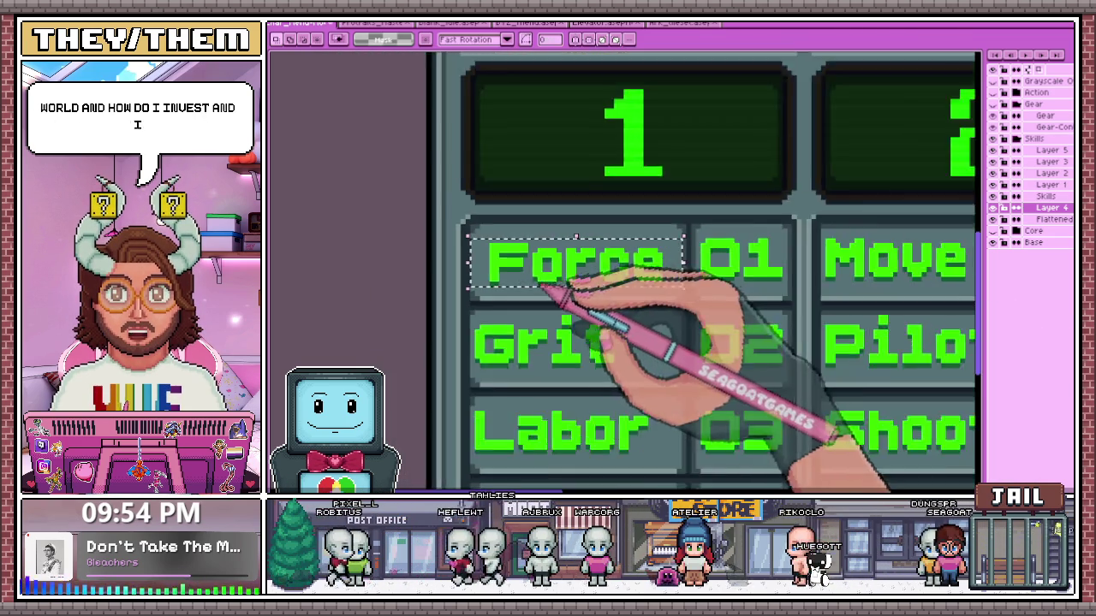
scroll(605, 286, up, 1)
scroll(567, 271, down, 2)
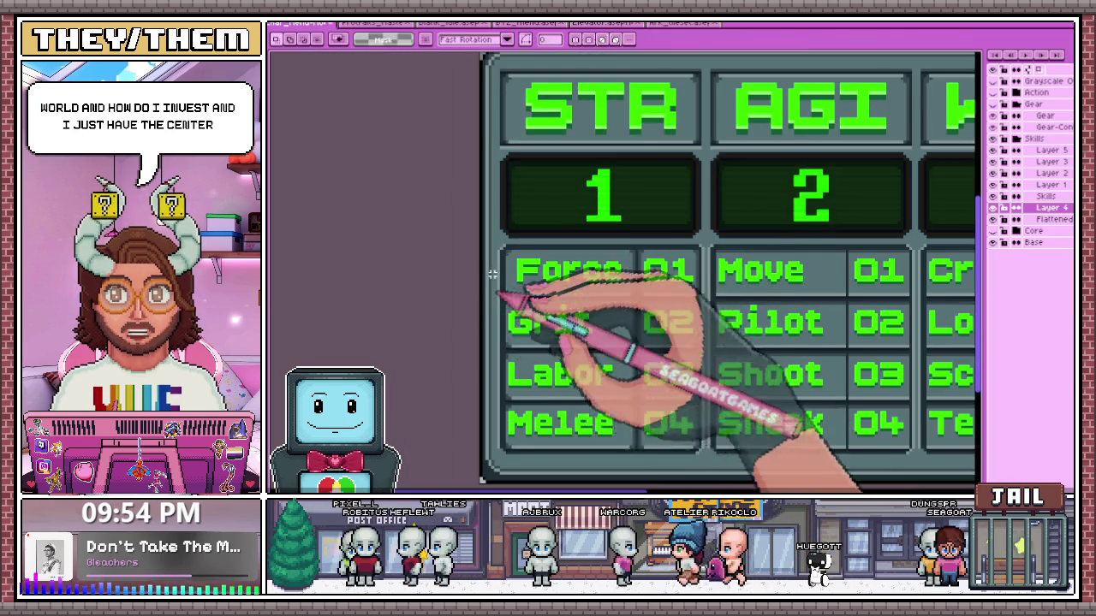
scroll(526, 308, down, 2)
scroll(507, 294, up, 3)
scroll(502, 209, up, 1)
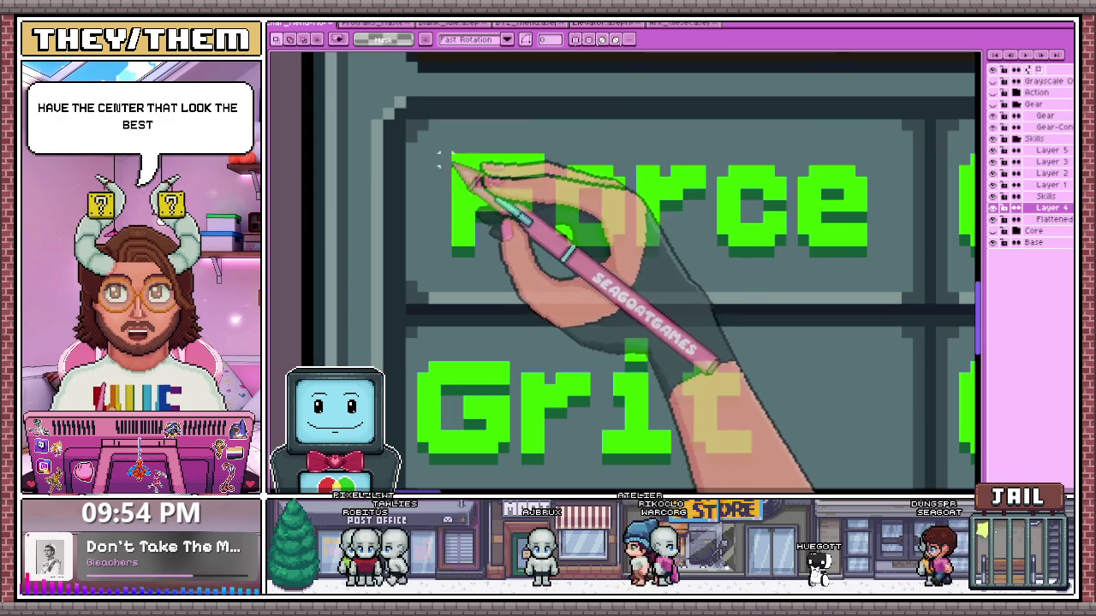
scroll(702, 256, down, 2)
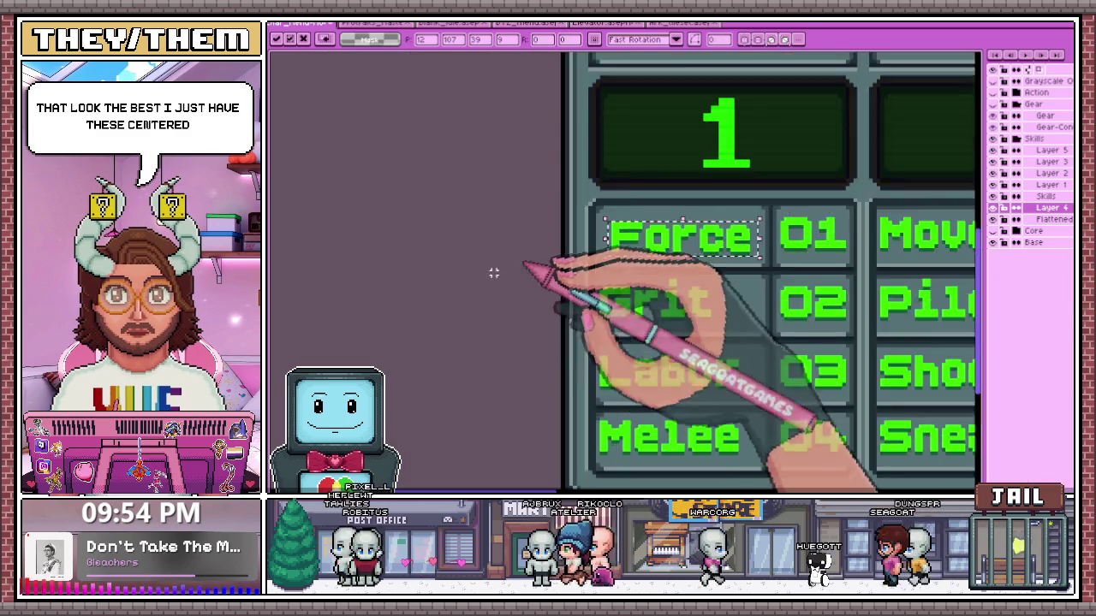
scroll(514, 283, down, 1)
scroll(522, 304, down, 2)
scroll(565, 315, up, 2)
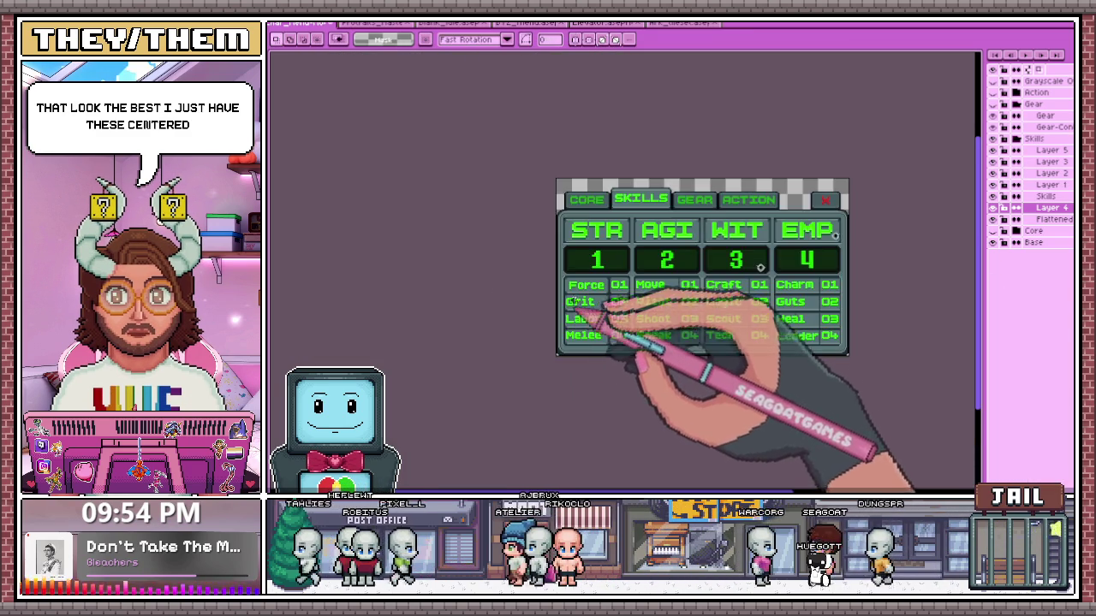
scroll(561, 291, up, 2)
scroll(513, 274, up, 2)
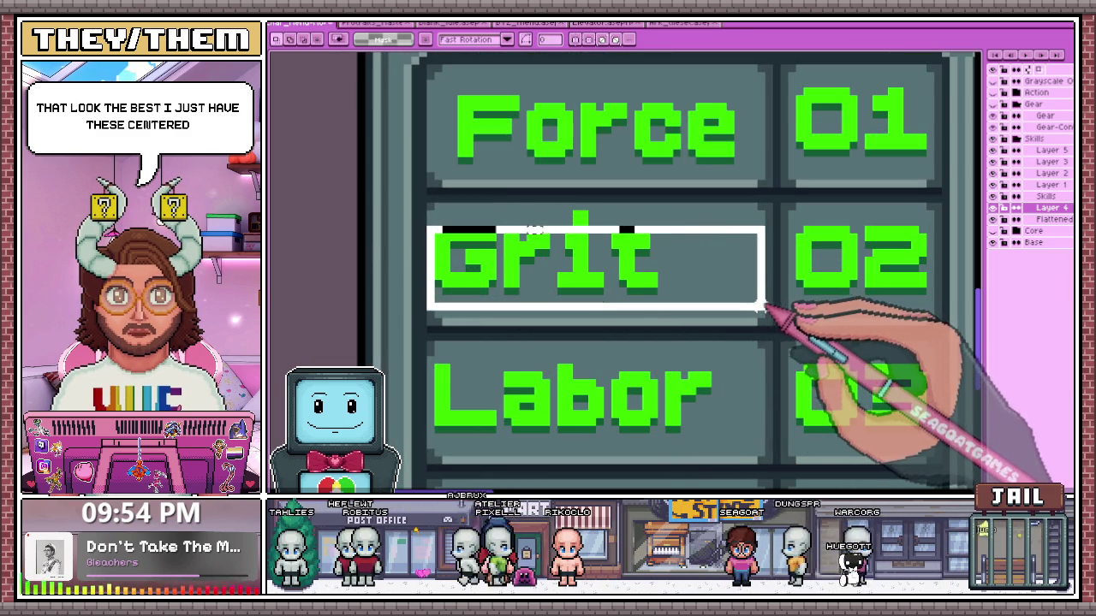
Box the Grit label's cell and shift Grit to a new position within it
drag(748, 294, 767, 313)
click(411, 295)
scroll(428, 257, up, 1)
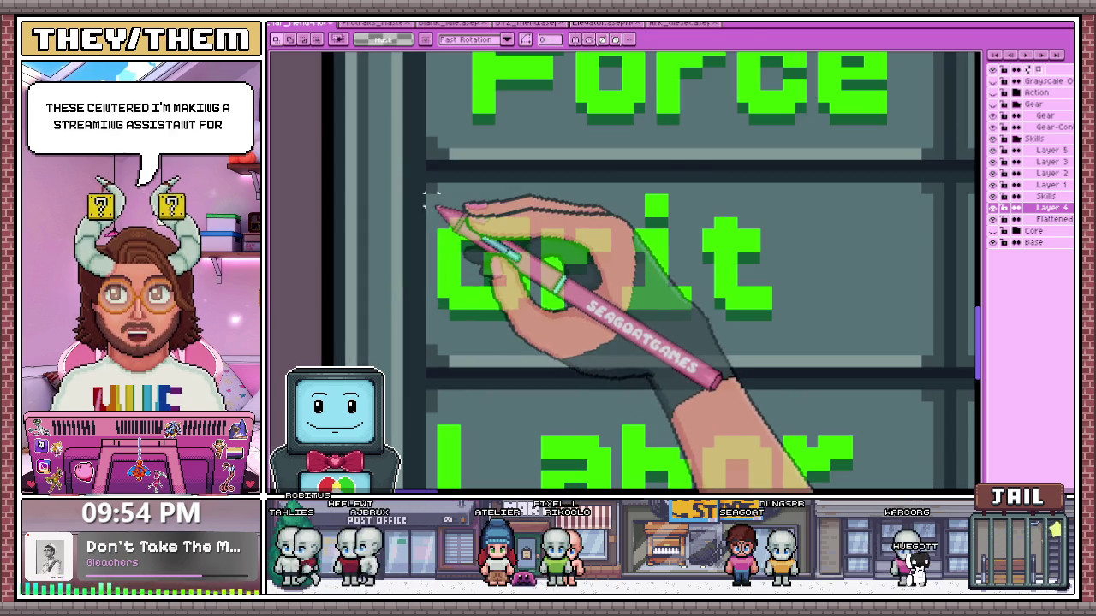
scroll(548, 248, down, 1)
drag(433, 213, 770, 318)
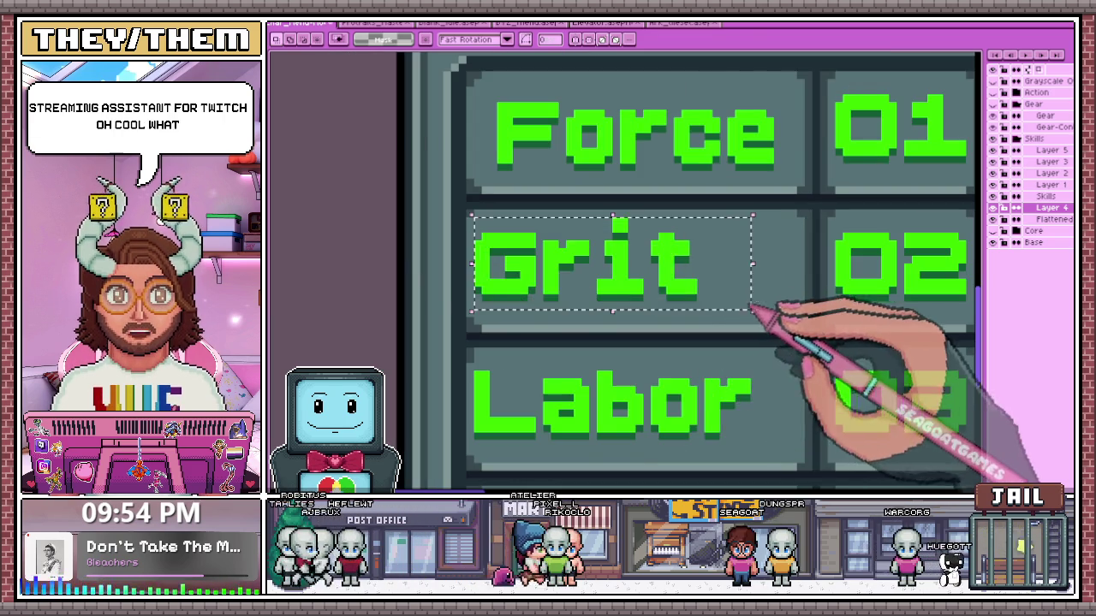
click(399, 251)
drag(467, 218, 807, 304)
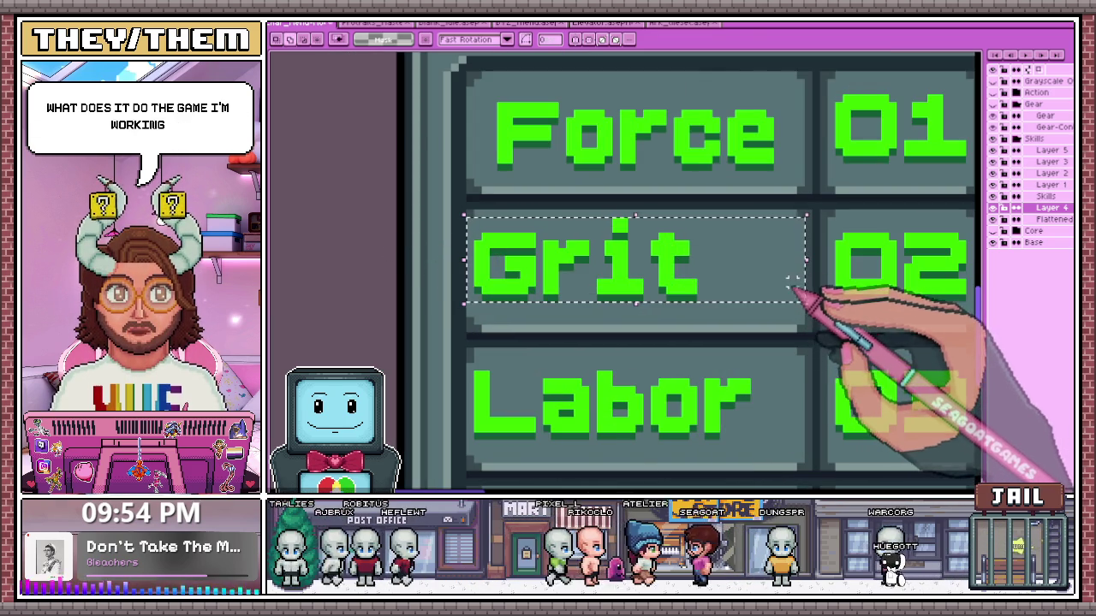
scroll(509, 302, down, 1)
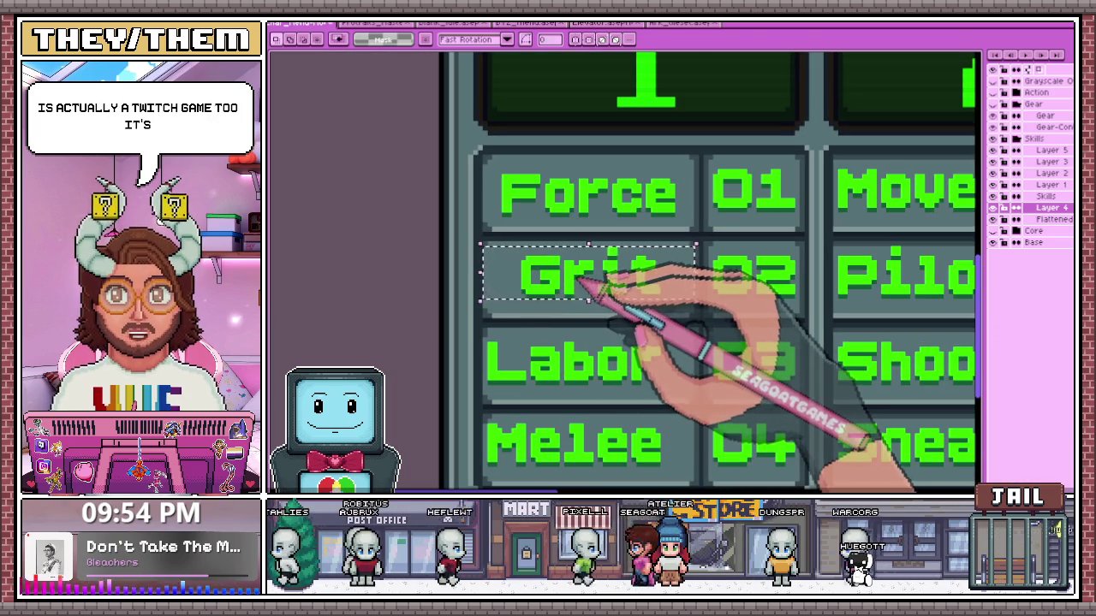
click(595, 293)
click(581, 286)
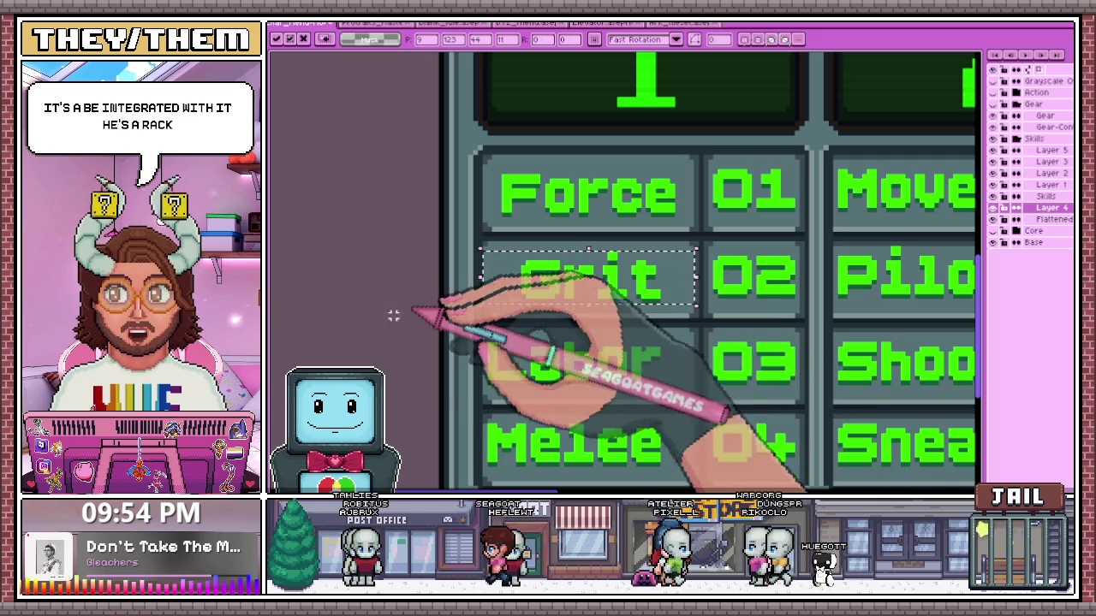
click(436, 273)
Zoom around the skills grid and check which layer holds the skill text
scroll(437, 273, down, 1)
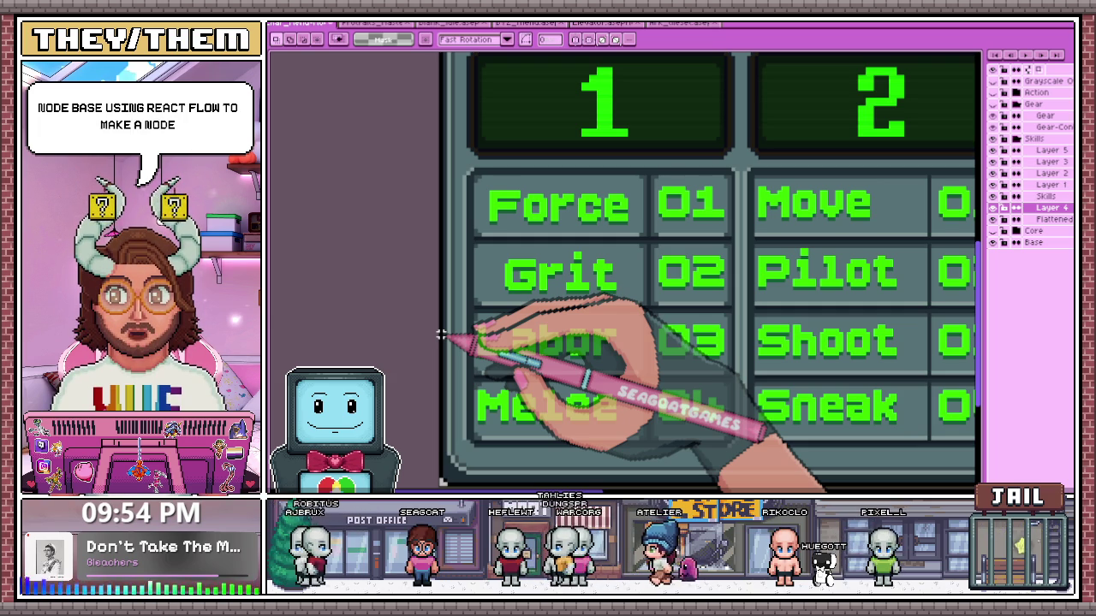
scroll(440, 333, down, 1)
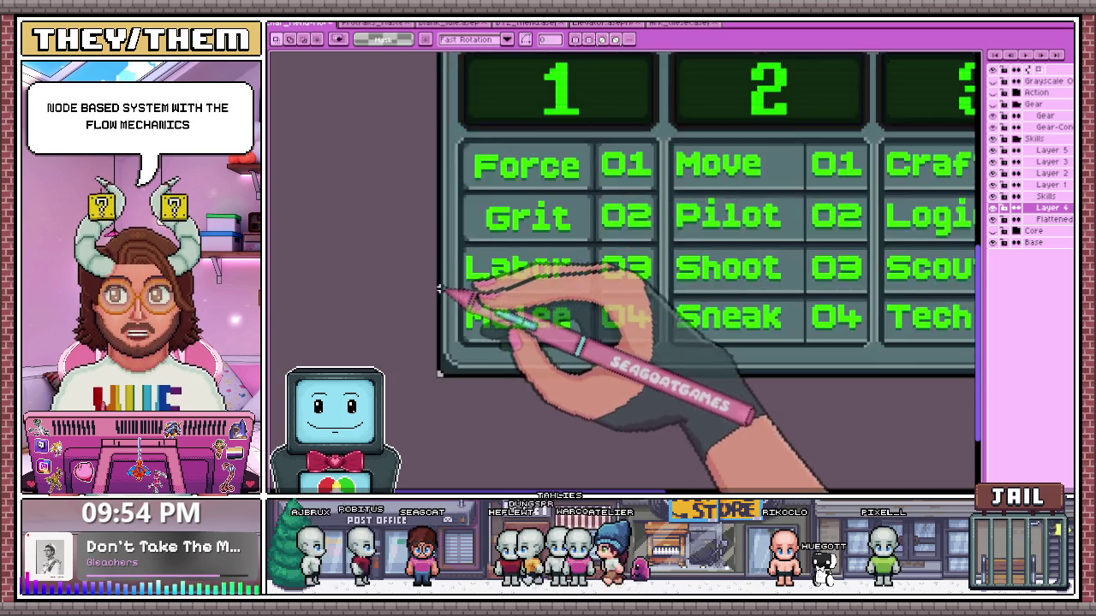
scroll(441, 333, up, 3)
scroll(441, 333, up, 2)
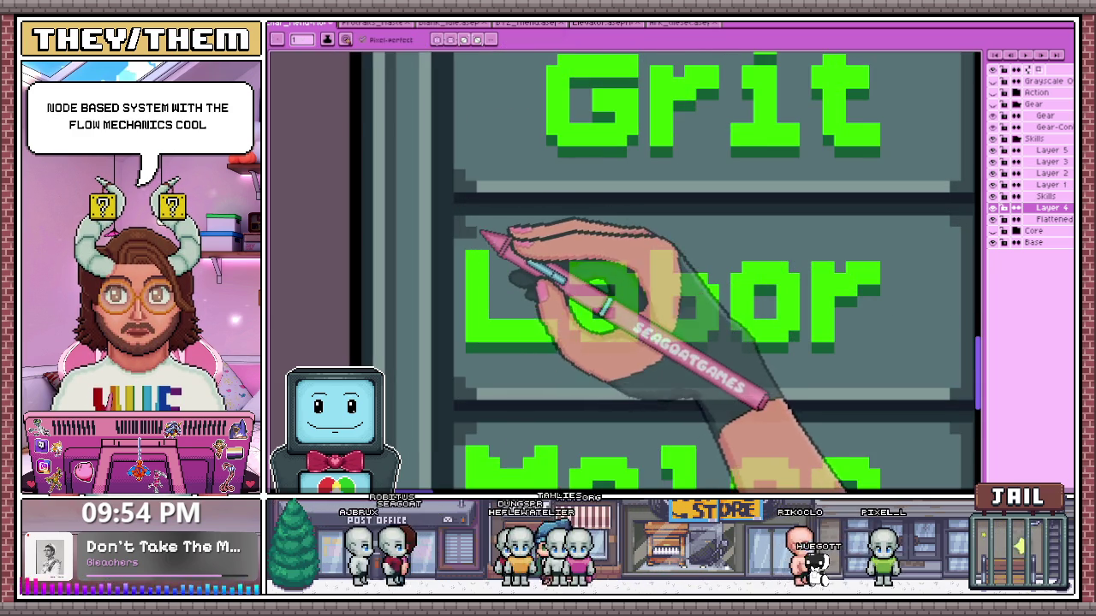
scroll(477, 232, down, 2)
scroll(753, 235, up, 1)
scroll(617, 232, down, 1)
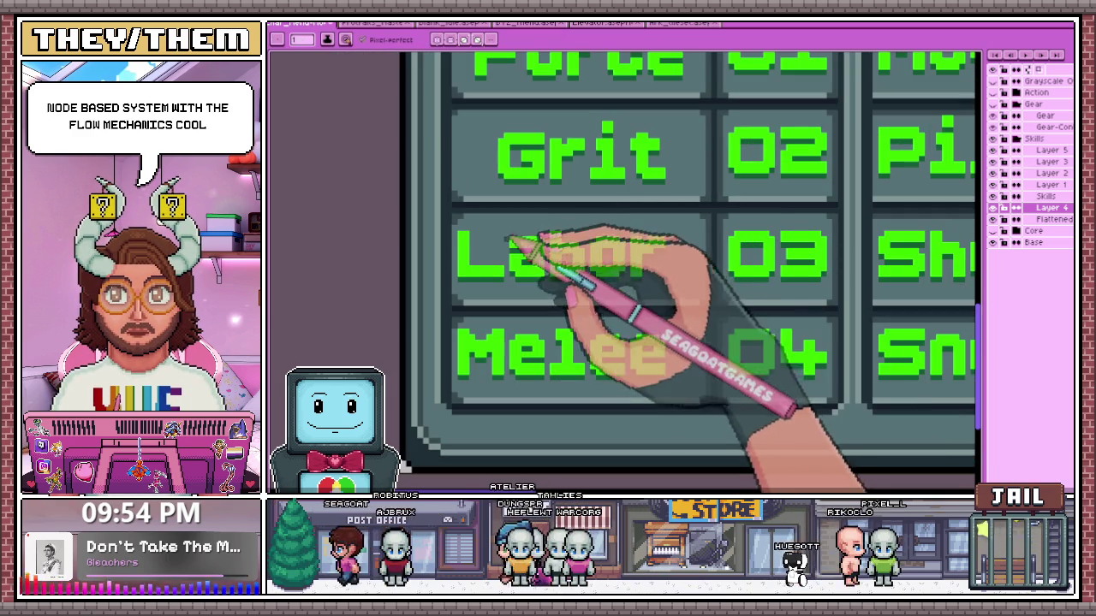
click(993, 219)
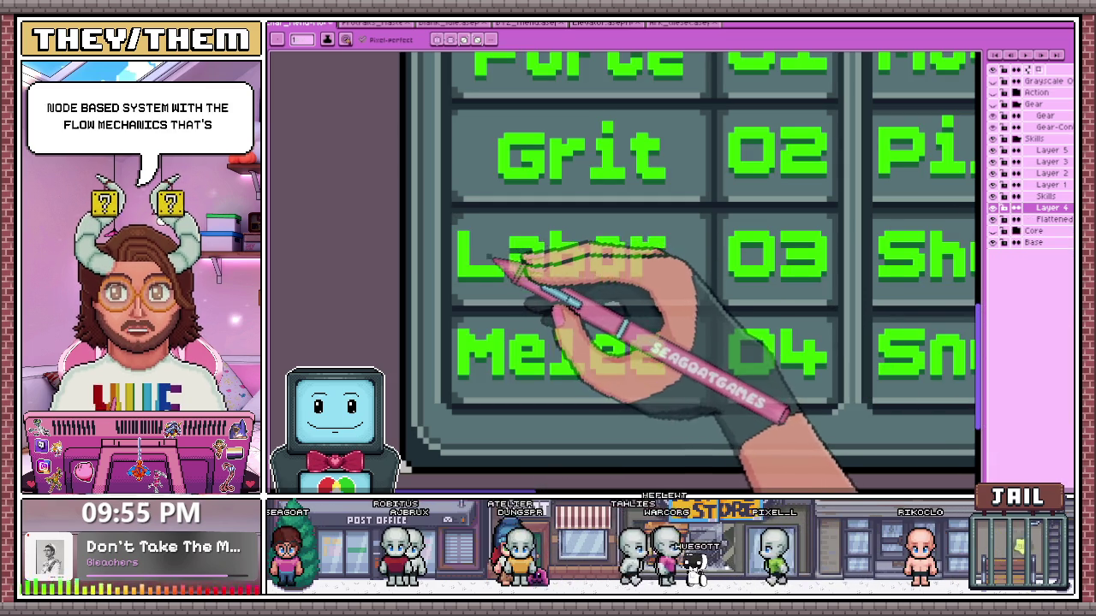
With the Rectangular Marquee (M), select the Labor label and transform it into position
key(m)
scroll(479, 249, up, 1)
scroll(453, 231, down, 1)
drag(469, 265, 692, 289)
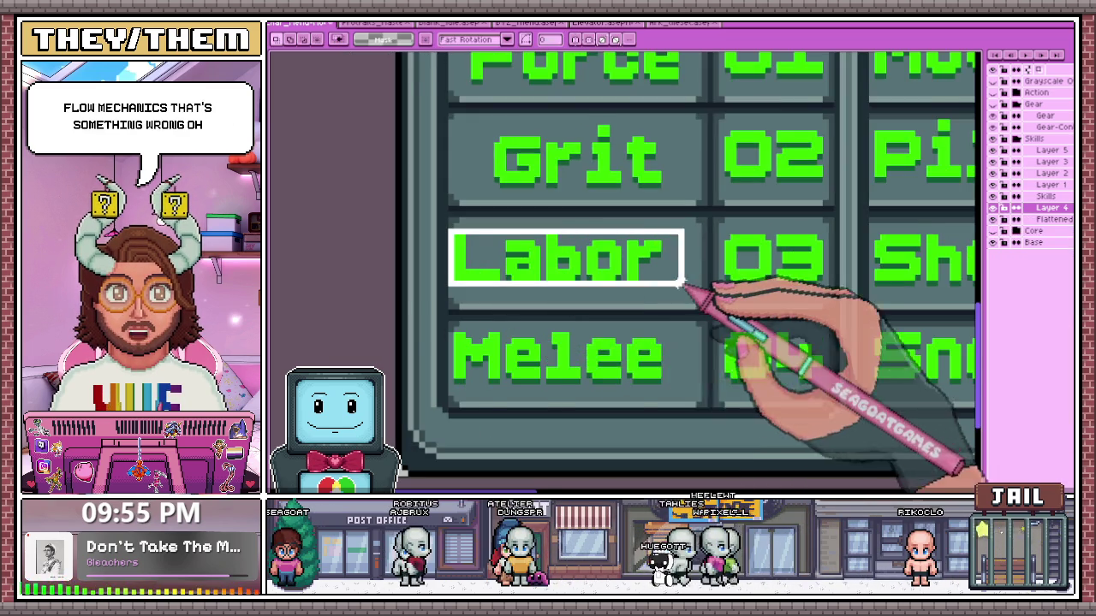
scroll(698, 291, up, 1)
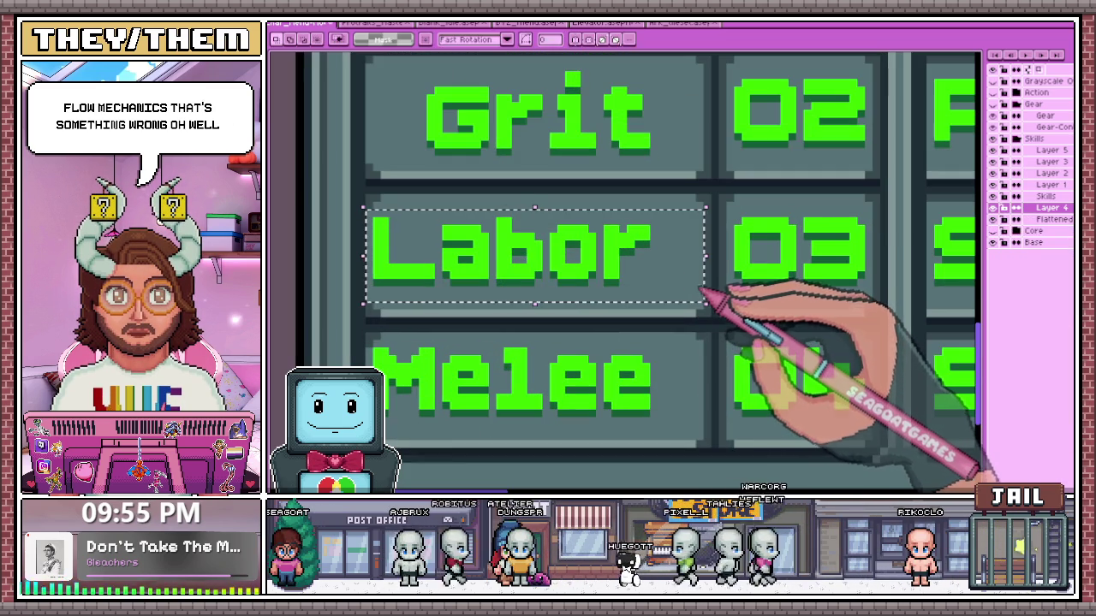
scroll(709, 294, down, 1)
scroll(540, 274, up, 1)
key(ctrl+t)
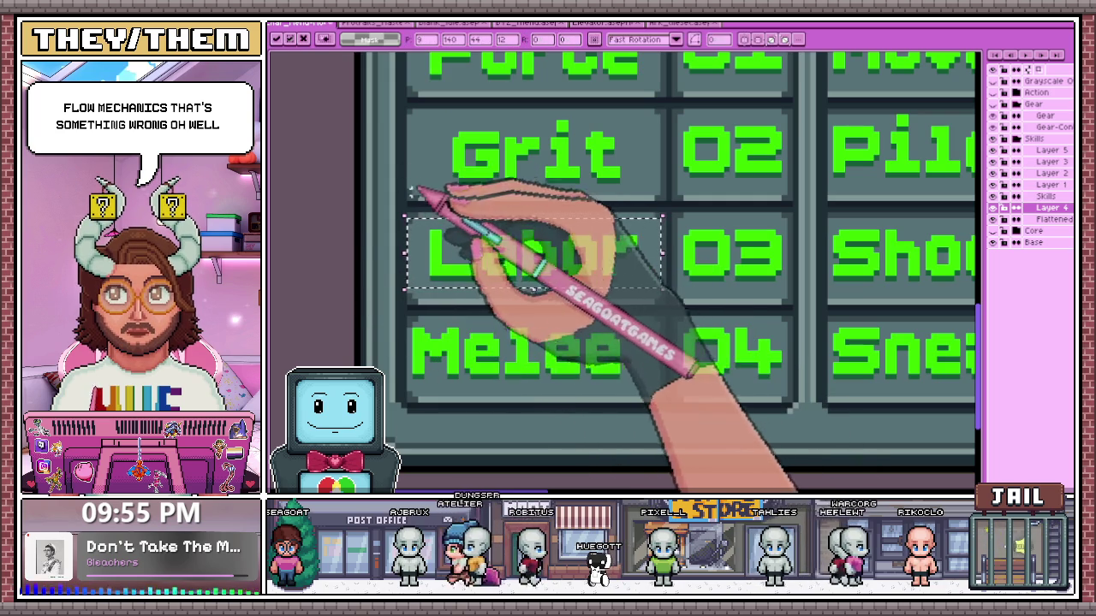
key(Return)
scroll(363, 238, down, 1)
scroll(368, 238, down, 1)
scroll(416, 167, up, 2)
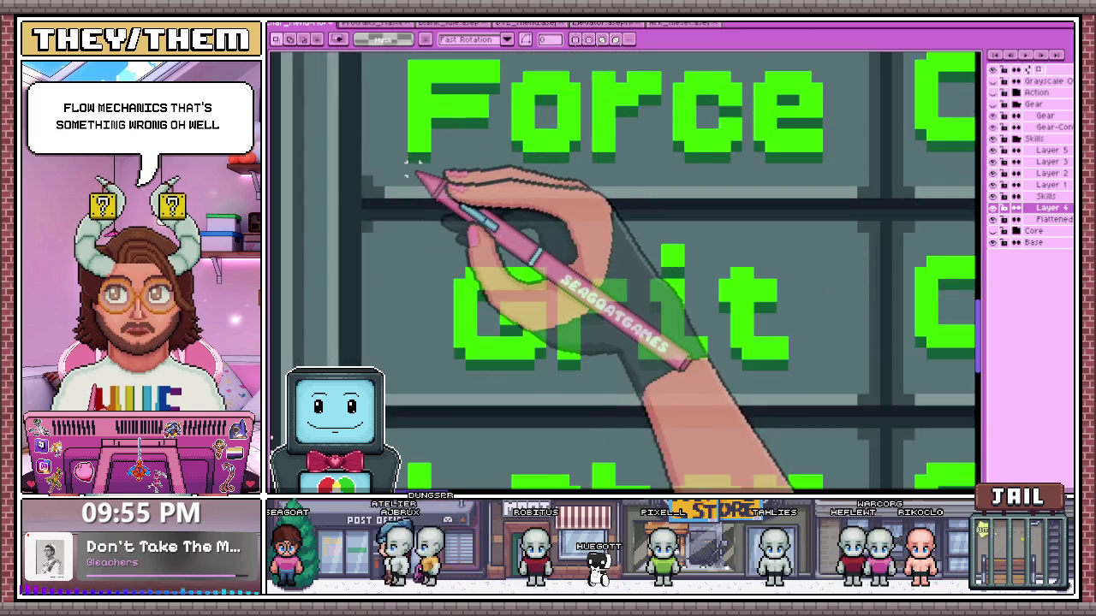
scroll(343, 334, down, 1)
scroll(451, 233, up, 3)
scroll(451, 257, down, 1)
scroll(418, 193, down, 1)
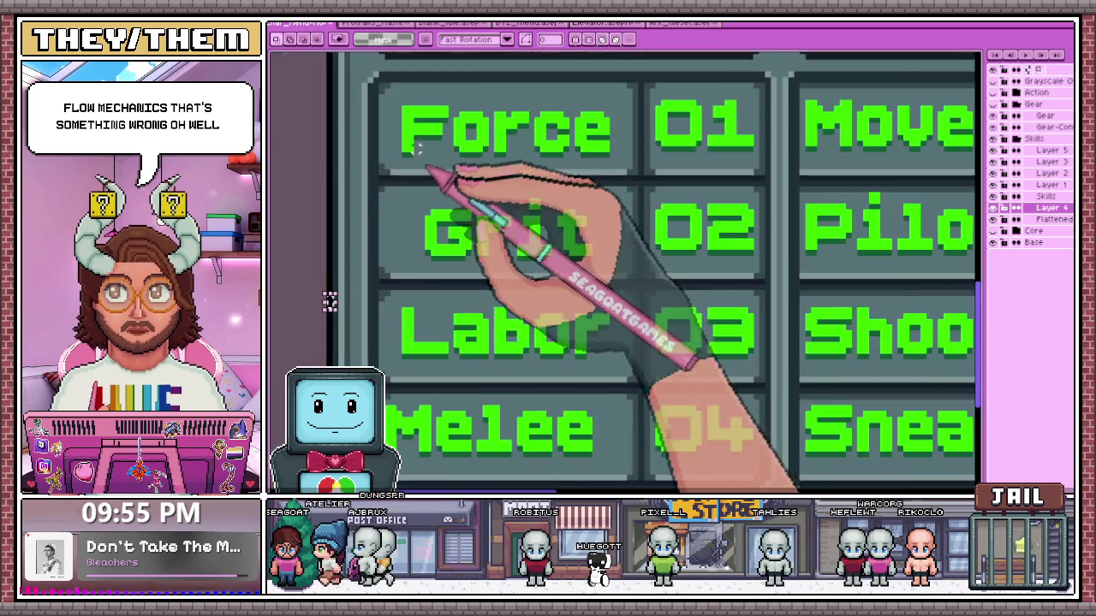
scroll(403, 98, up, 1)
Select the Force label and zoom to inspect its alignment
mouse_move(390, 75)
mouse_down()
mouse_move(728, 171)
mouse_move(805, 176)
mouse_up()
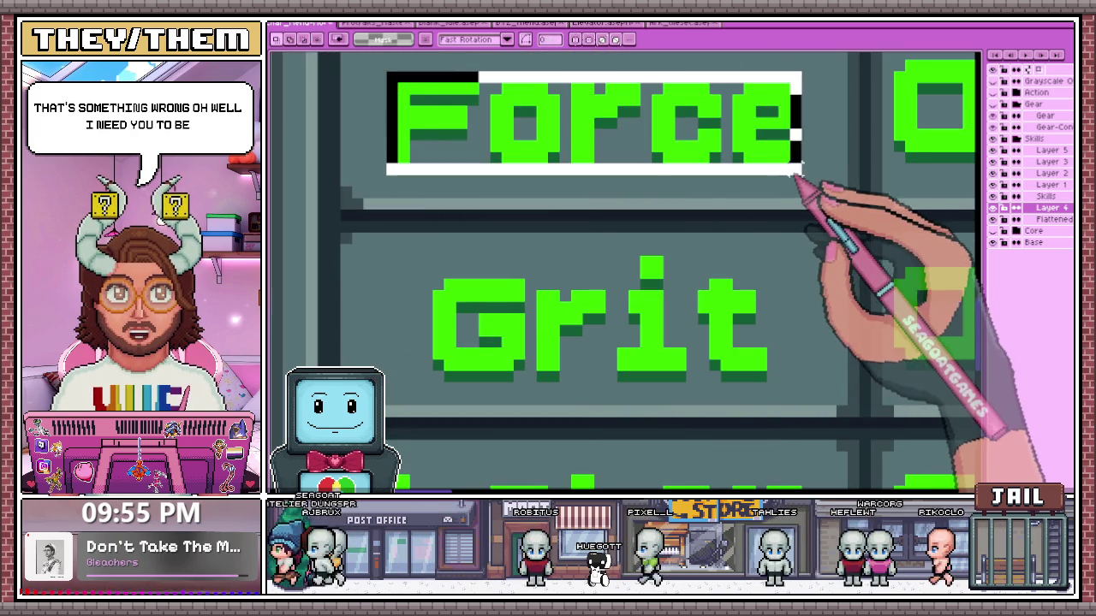
scroll(758, 178, down, 1)
scroll(599, 214, down, 1)
scroll(631, 252, up, 1)
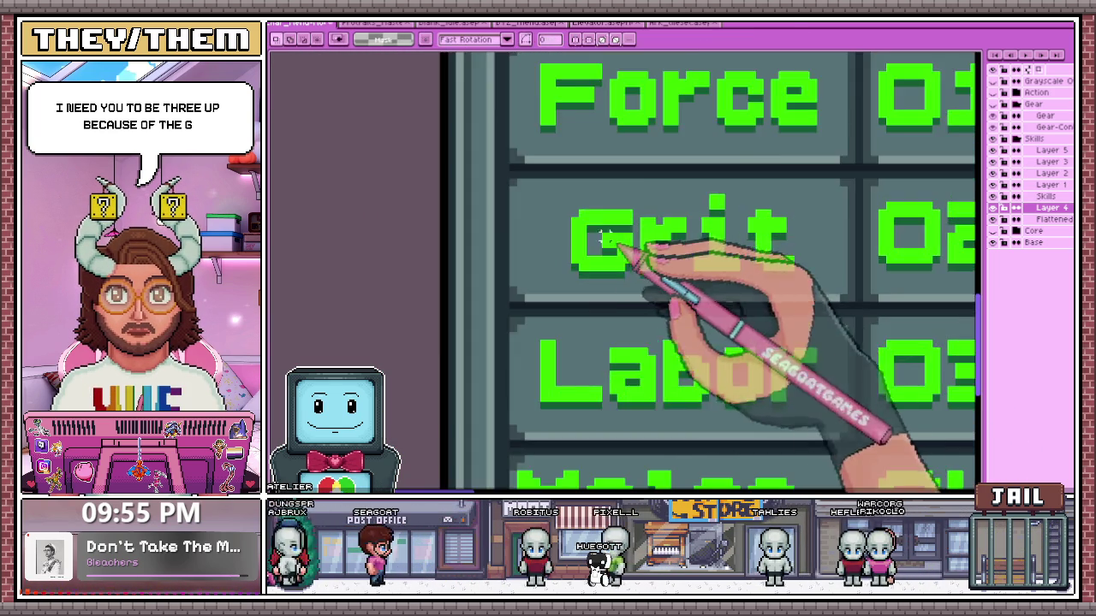
scroll(488, 245, down, 1)
scroll(557, 240, down, 1)
scroll(556, 231, up, 1)
scroll(526, 257, down, 1)
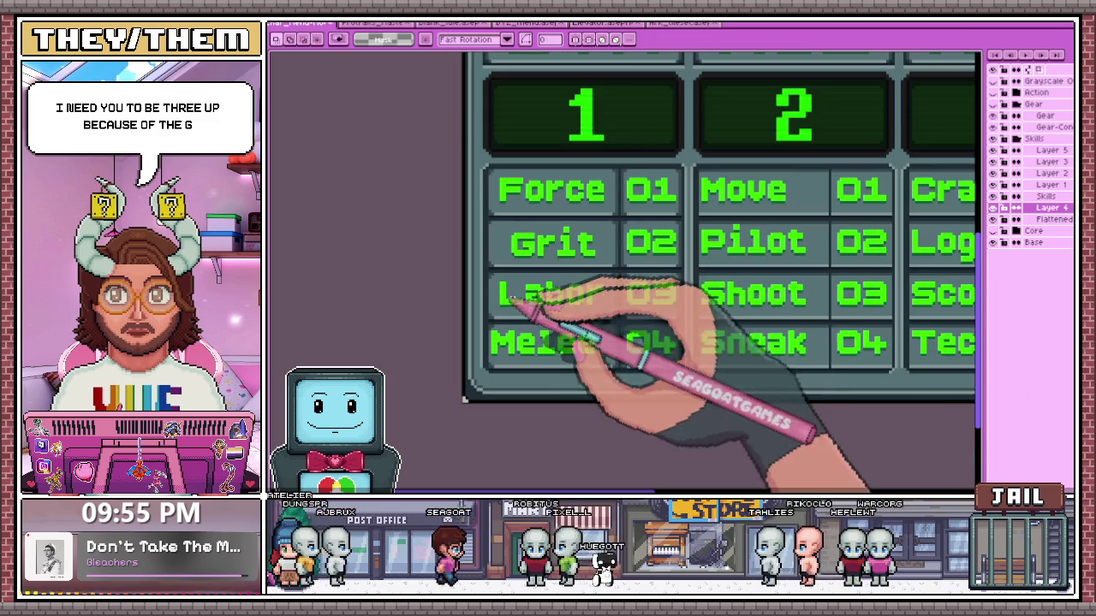
scroll(525, 228, up, 1)
scroll(525, 226, up, 1)
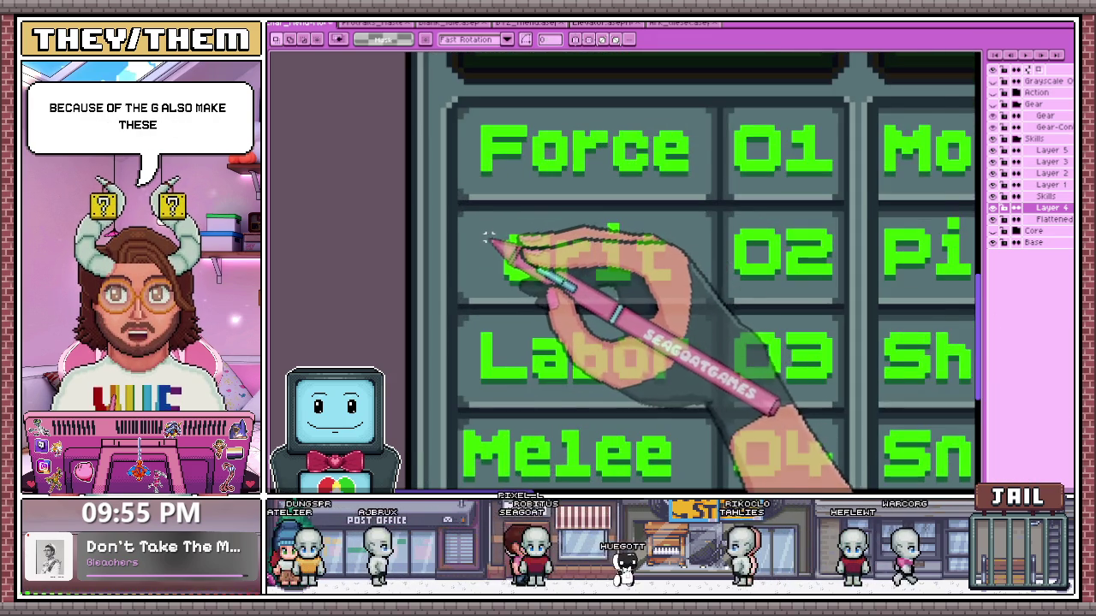
scroll(514, 243, up, 1)
Reselect the Grit label, move it, and commit its new position
drag(480, 236, 730, 298)
click(456, 225)
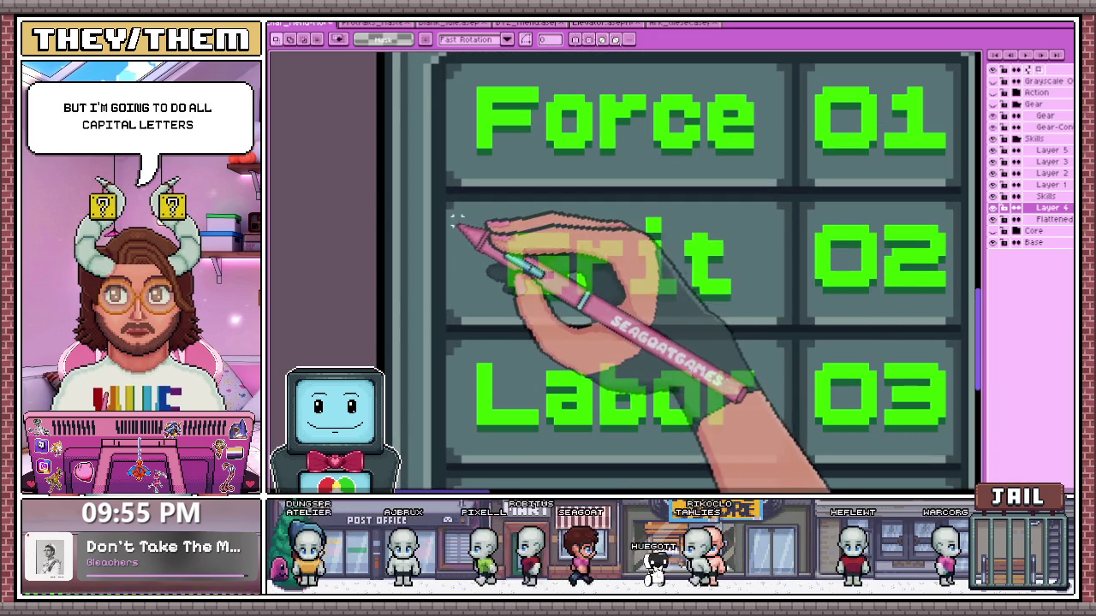
drag(567, 276, 766, 306)
click(724, 291)
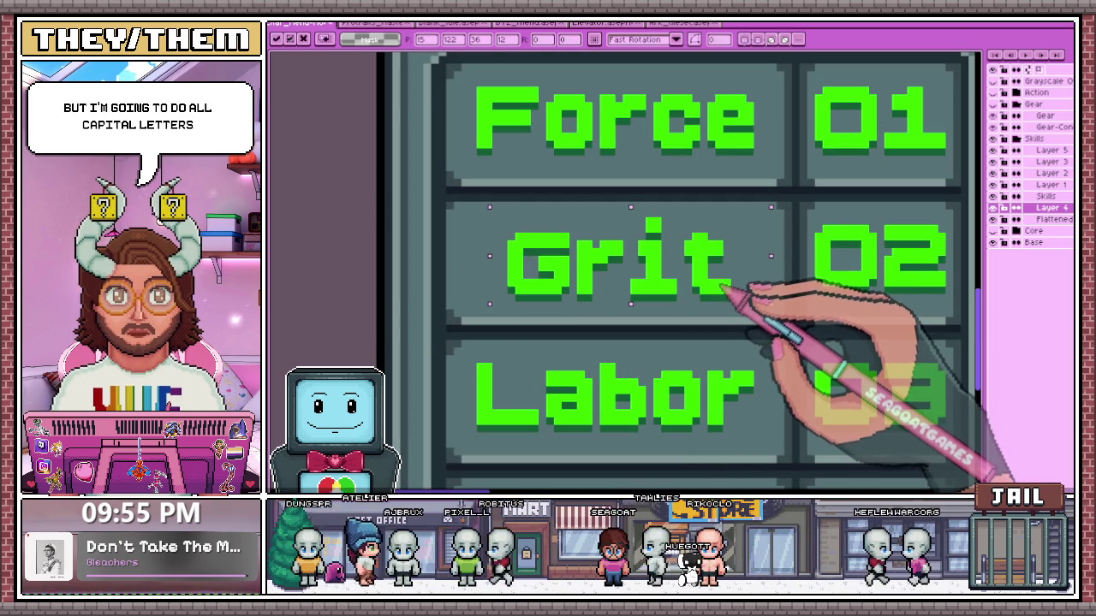
scroll(723, 287, down, 3)
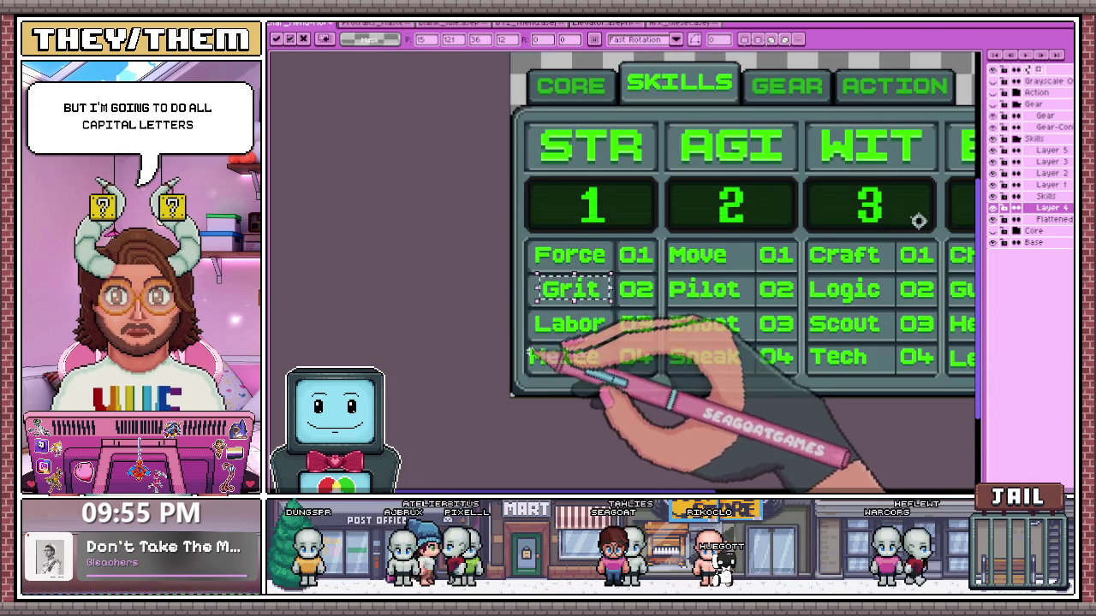
key(Return)
scroll(529, 315, up, 2)
scroll(529, 315, up, 1)
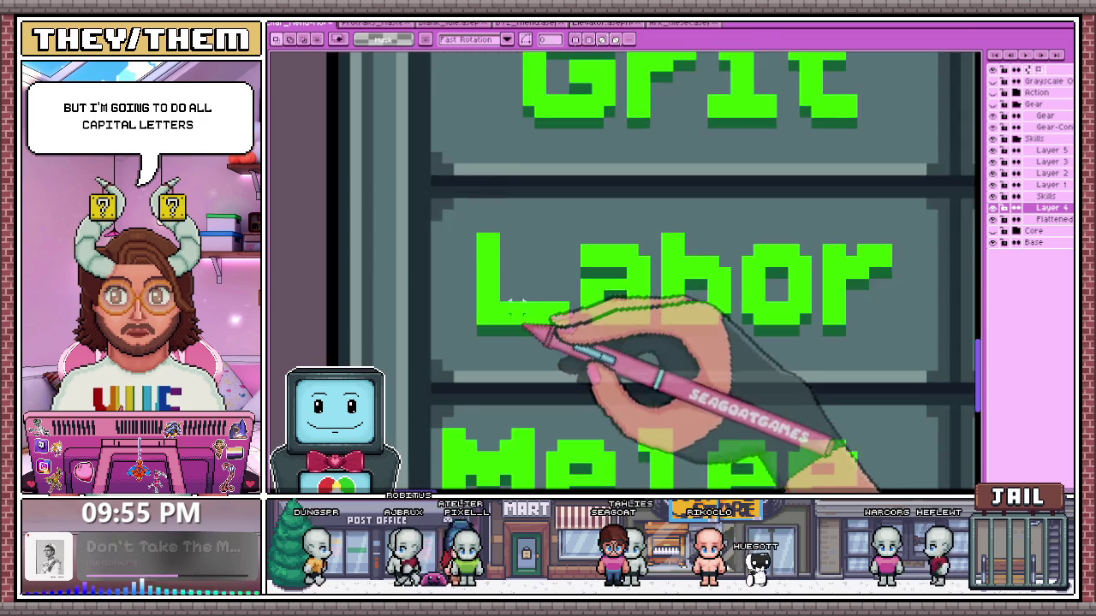
scroll(529, 308, down, 2)
scroll(527, 296, down, 1)
scroll(526, 288, down, 1)
scroll(514, 283, up, 2)
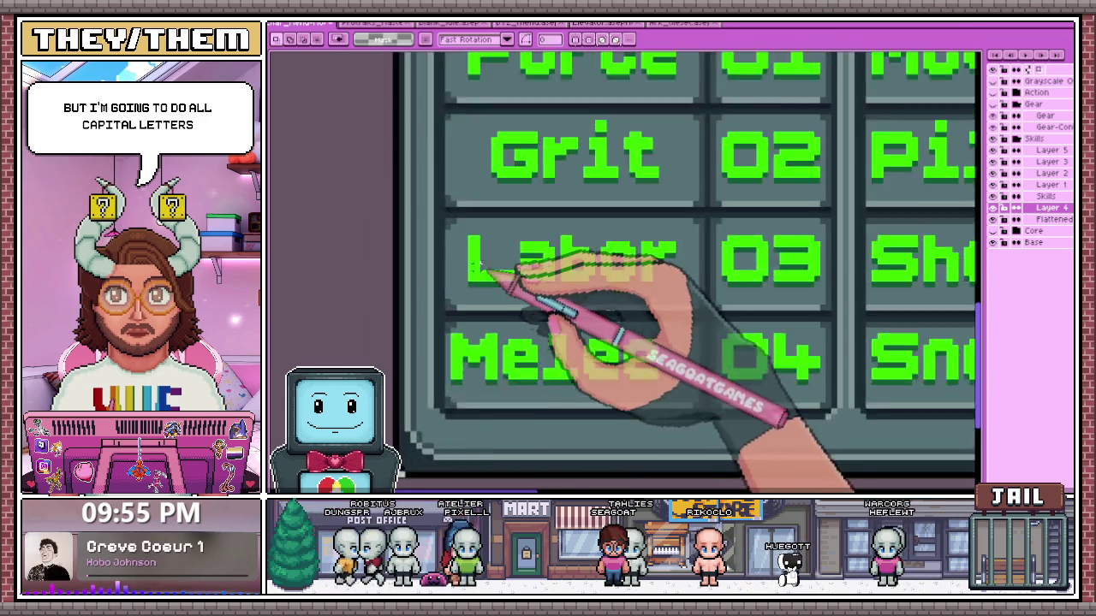
scroll(488, 257, up, 1)
Select the Labor label, then box the Melee label to shift it right
drag(733, 305, 736, 304)
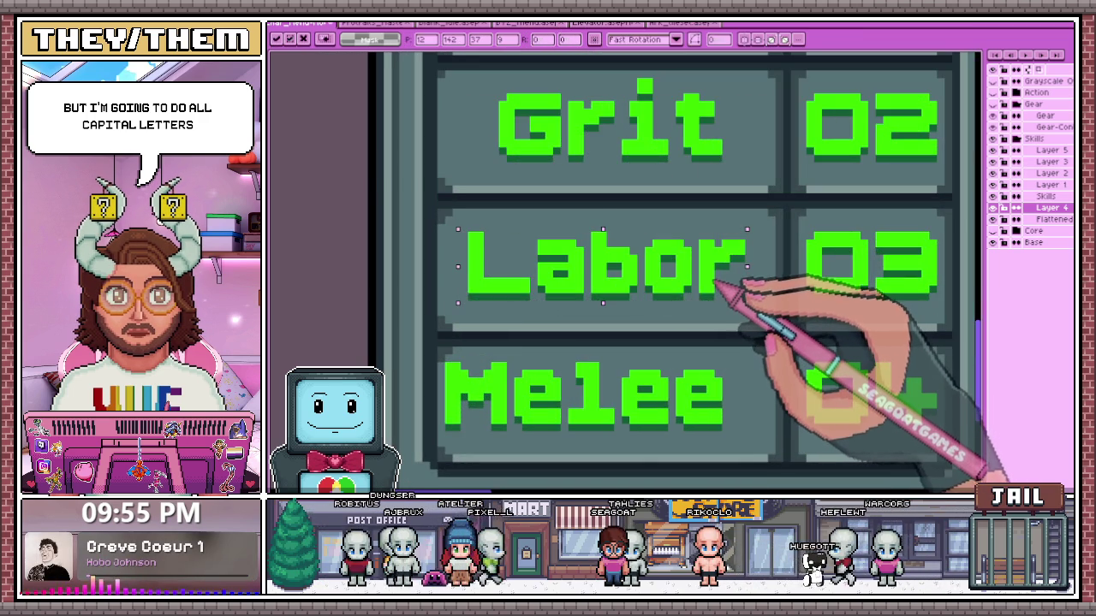
scroll(417, 331, up, 2)
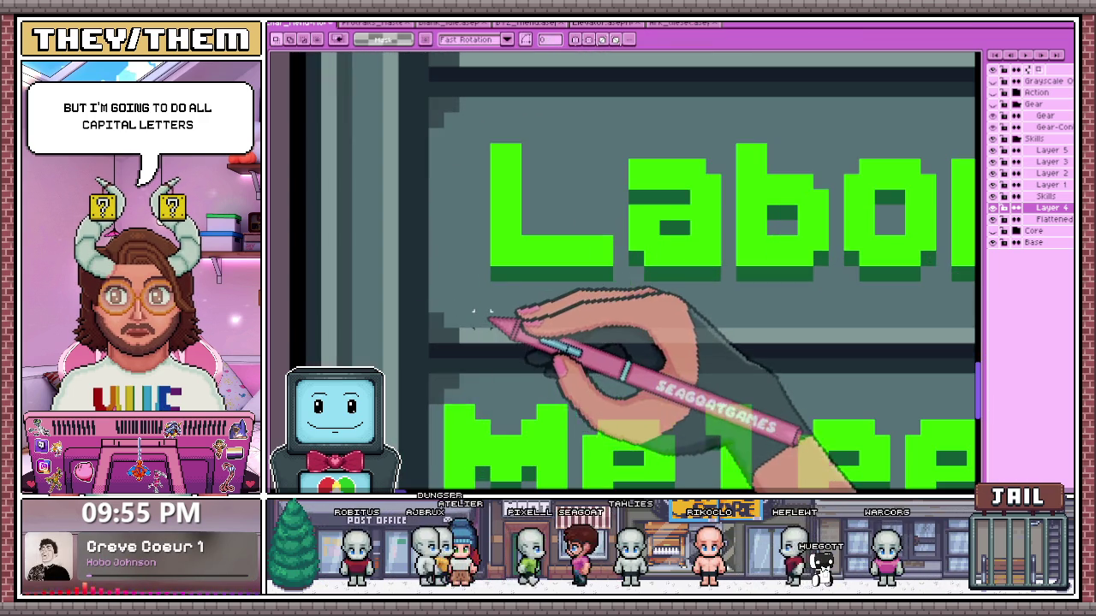
scroll(501, 317, down, 2)
scroll(489, 245, up, 2)
scroll(450, 263, down, 1)
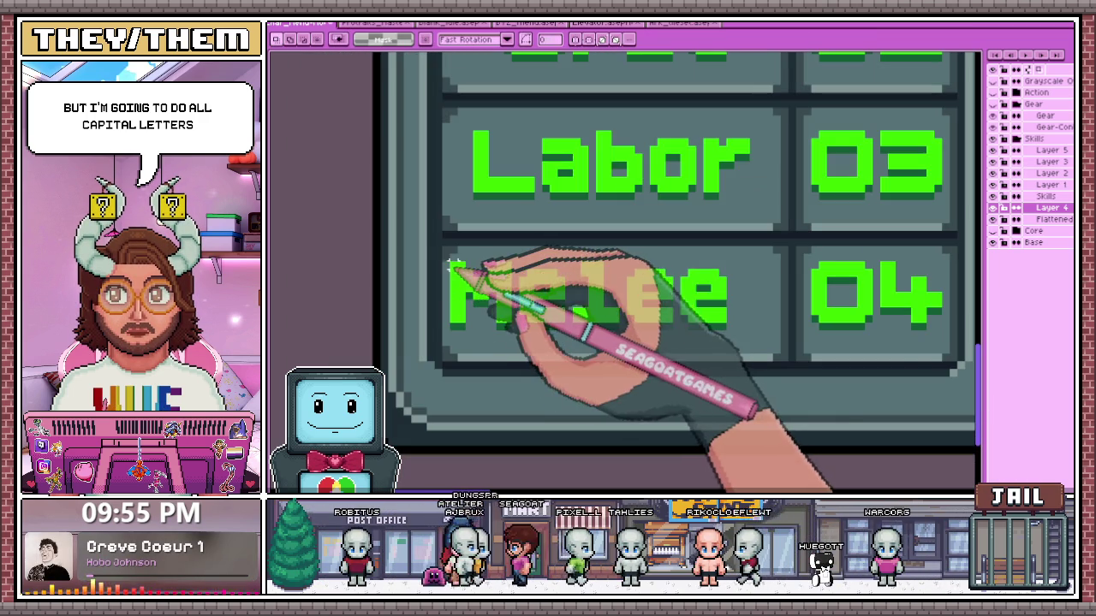
drag(446, 266, 748, 328)
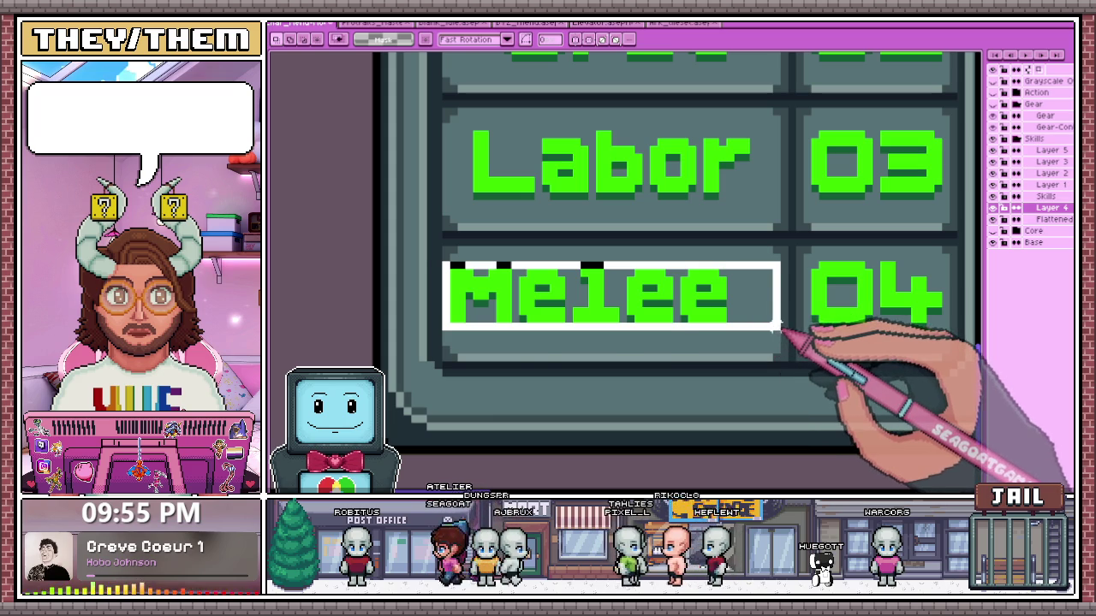
scroll(697, 314, down, 1)
scroll(514, 366, down, 1)
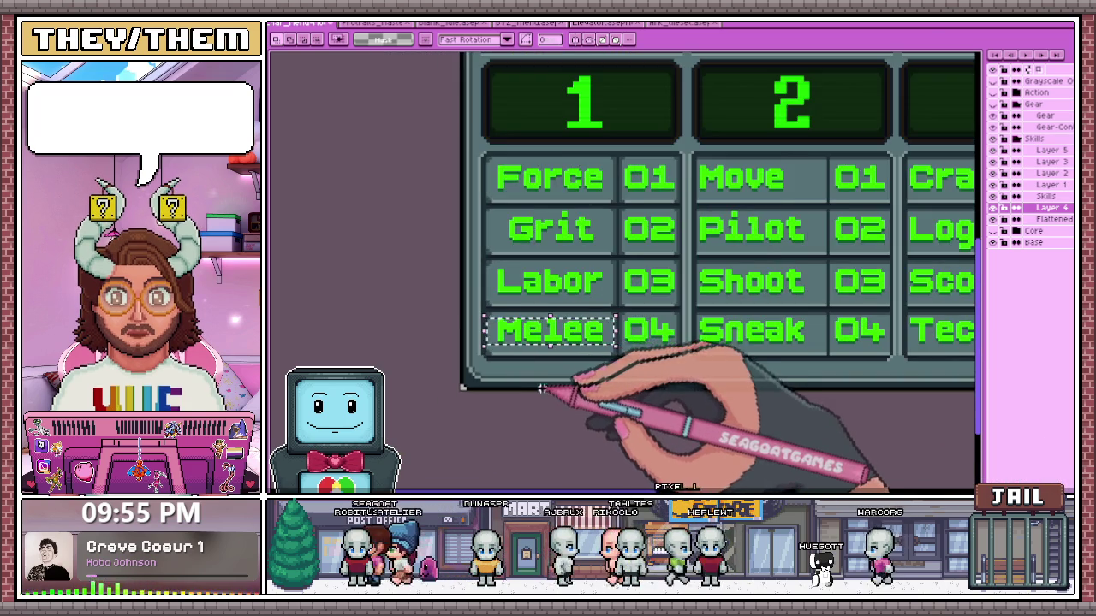
scroll(543, 386, down, 1)
scroll(536, 370, down, 1)
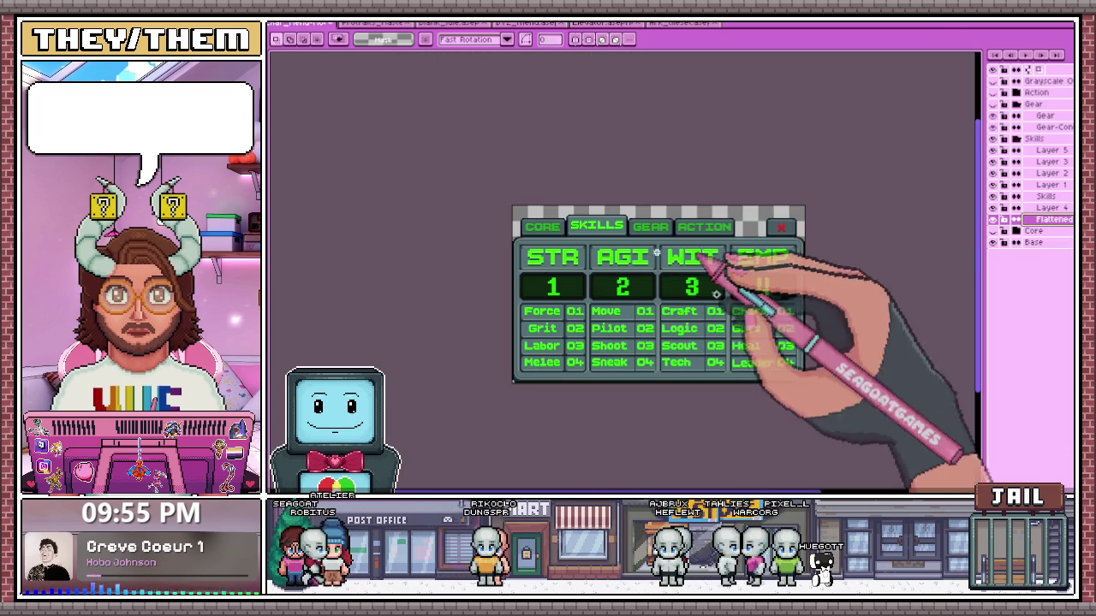
Zoom in and out on the skills card, then switch to the browser showing the Electron homepage
scroll(554, 292, up, 3)
scroll(539, 291, down, 1)
scroll(522, 290, up, 2)
scroll(512, 288, up, 2)
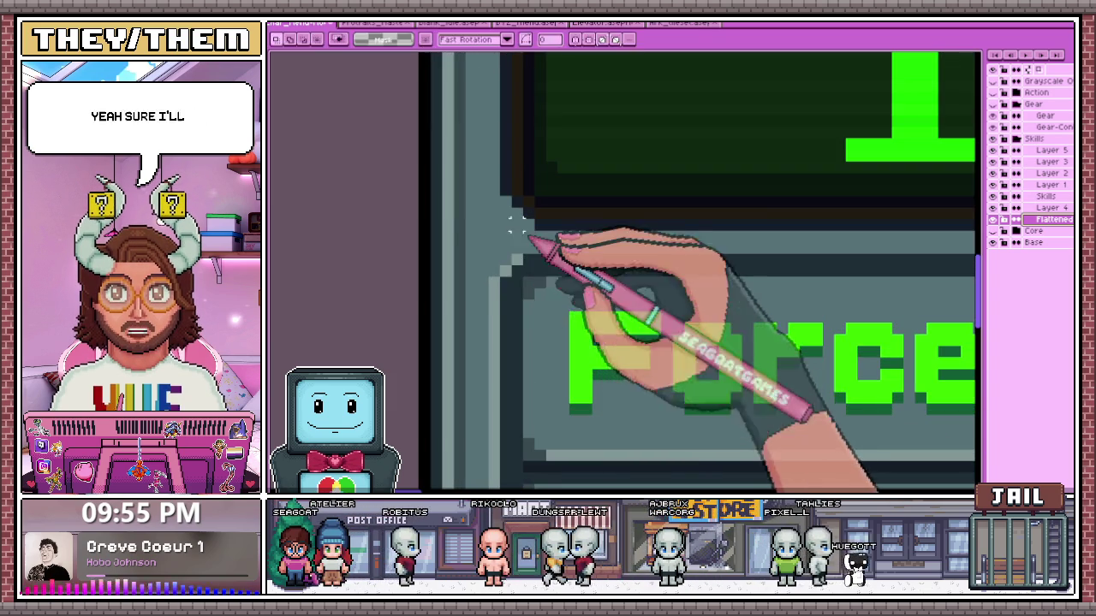
scroll(565, 300, down, 3)
scroll(651, 313, up, 1)
scroll(590, 286, down, 2)
scroll(530, 257, up, 2)
scroll(556, 259, up, 2)
scroll(556, 281, down, 3)
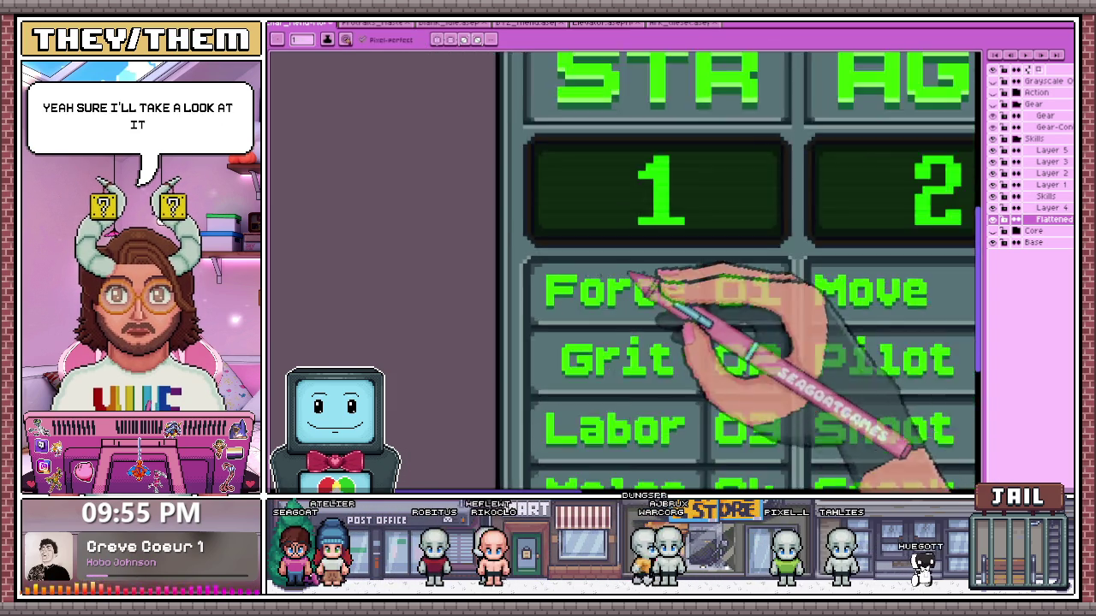
scroll(650, 278, up, 2)
scroll(694, 263, down, 2)
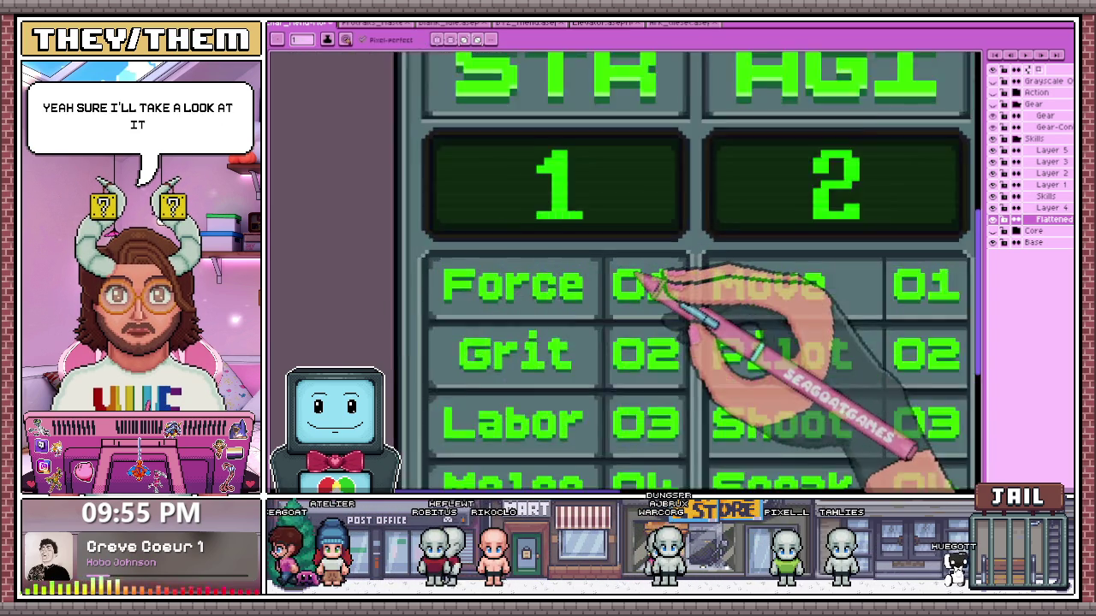
scroll(651, 266, up, 2)
scroll(741, 252, down, 1)
scroll(734, 288, down, 1)
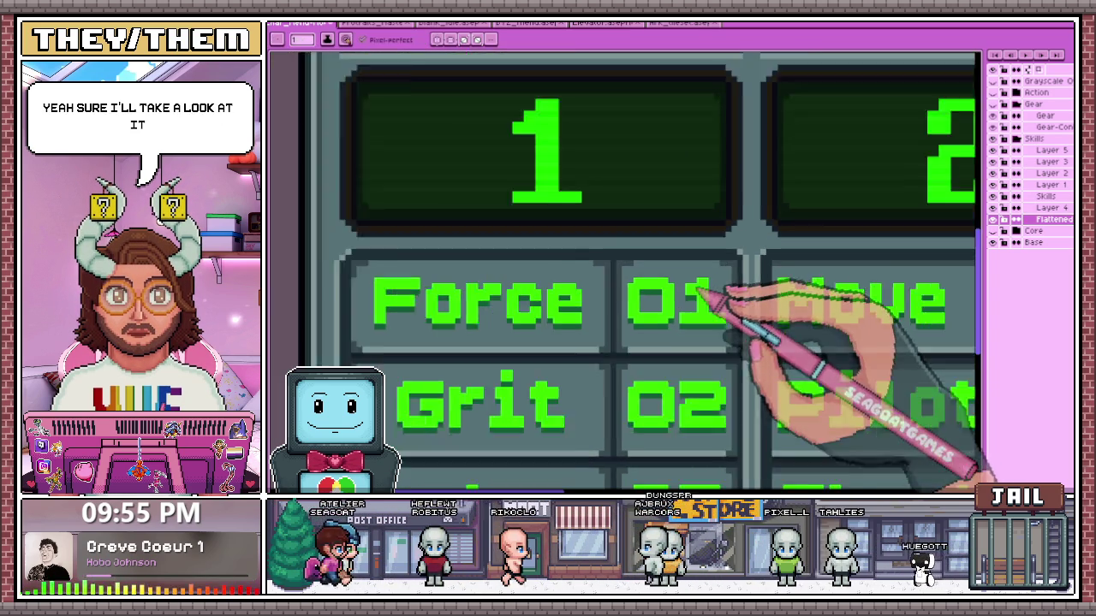
scroll(636, 289, down, 1)
scroll(531, 332, up, 1)
scroll(530, 332, up, 2)
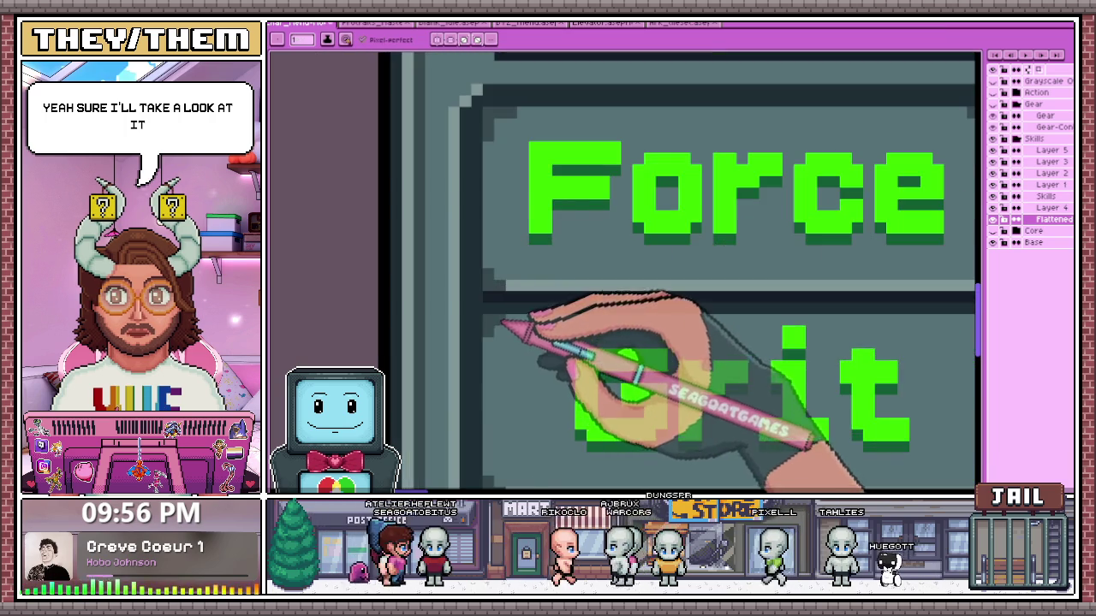
scroll(531, 308, down, 3)
scroll(642, 309, up, 2)
scroll(673, 257, down, 1)
scroll(531, 270, down, 1)
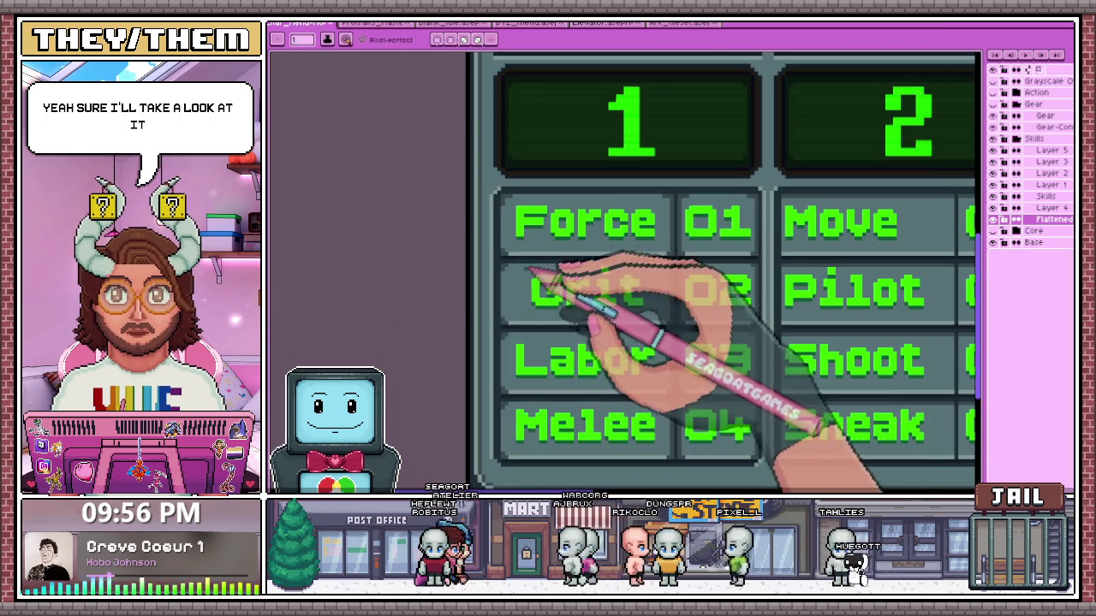
scroll(531, 273, up, 1)
scroll(531, 325, down, 2)
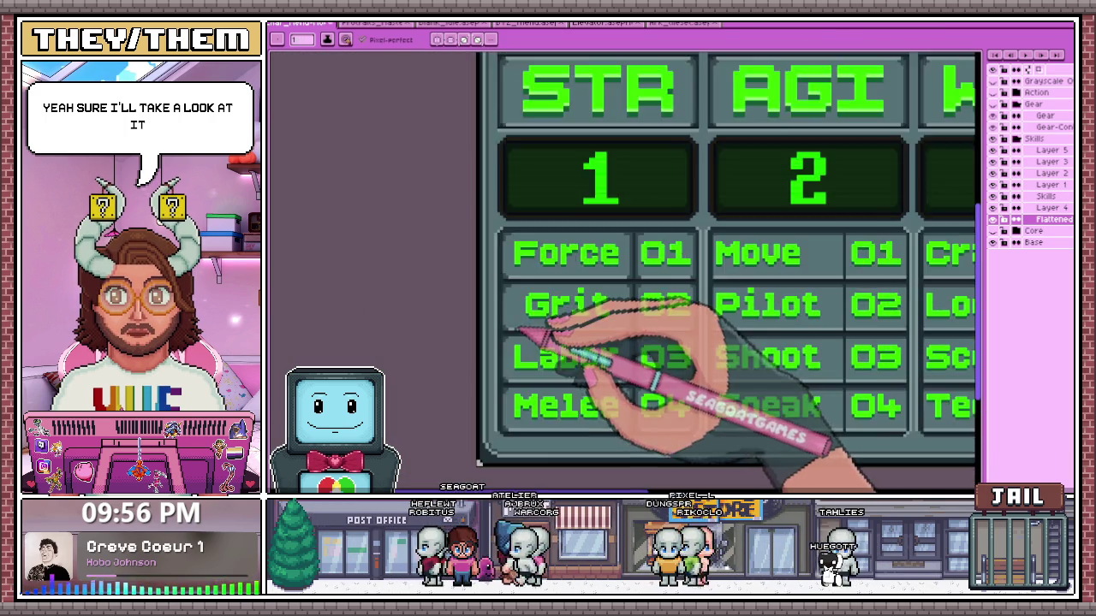
scroll(527, 329, down, 2)
scroll(526, 330, up, 1)
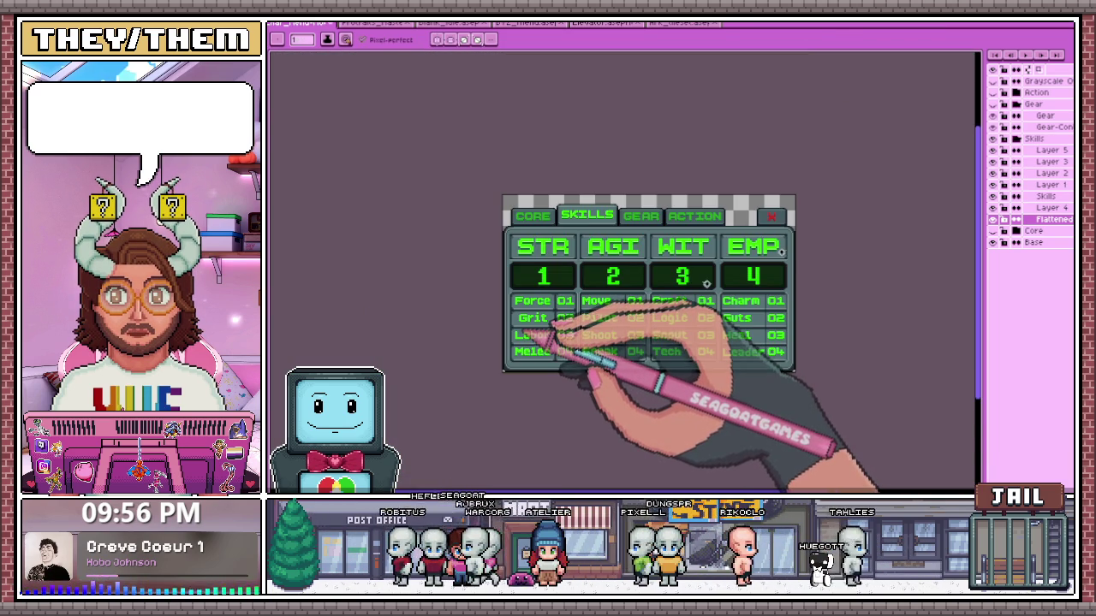
scroll(548, 317, up, 2)
scroll(523, 282, up, 1)
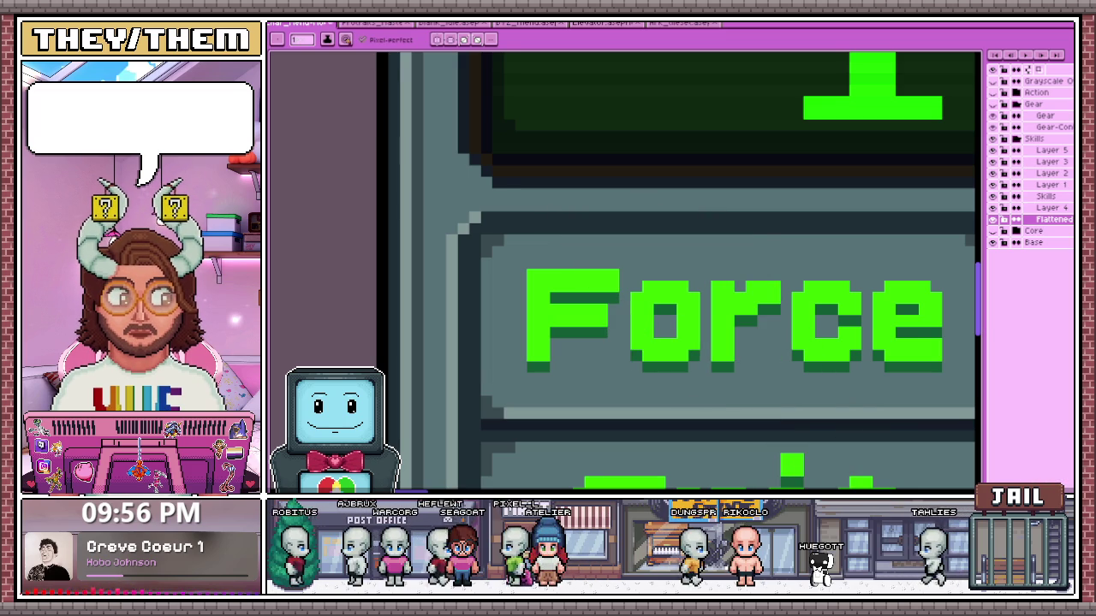
key(alt+Tab)
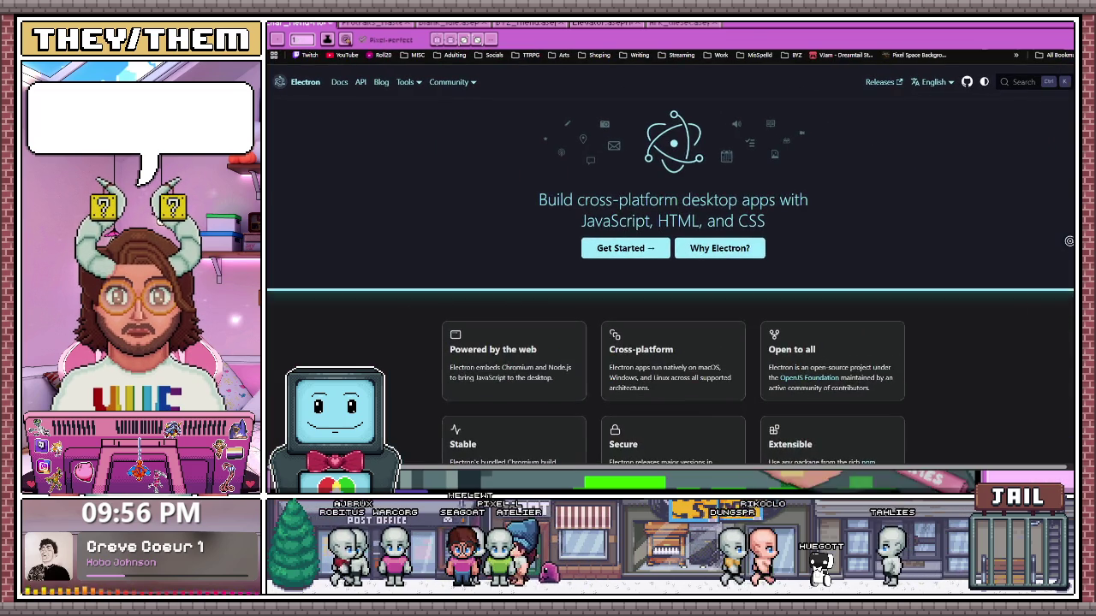
scroll(673, 282, up, 1)
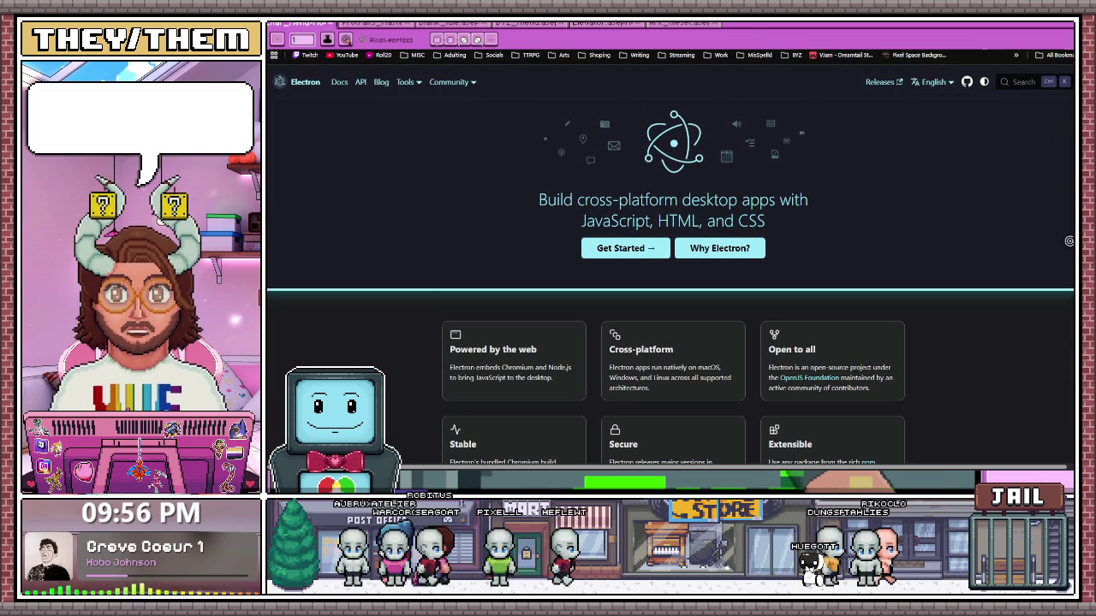
scroll(673, 283, down, 3)
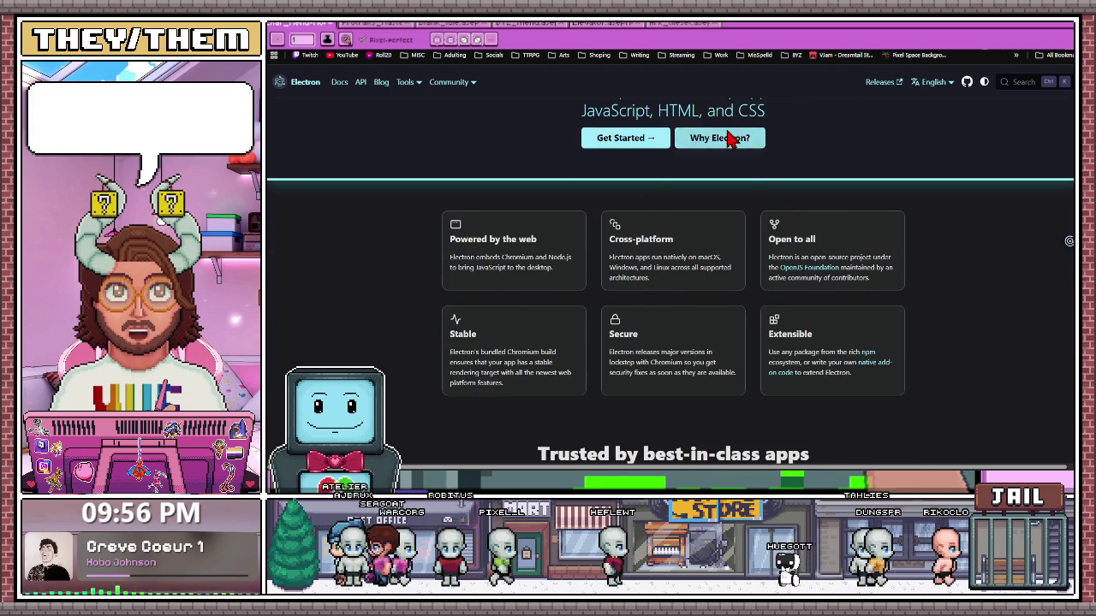
click(723, 138)
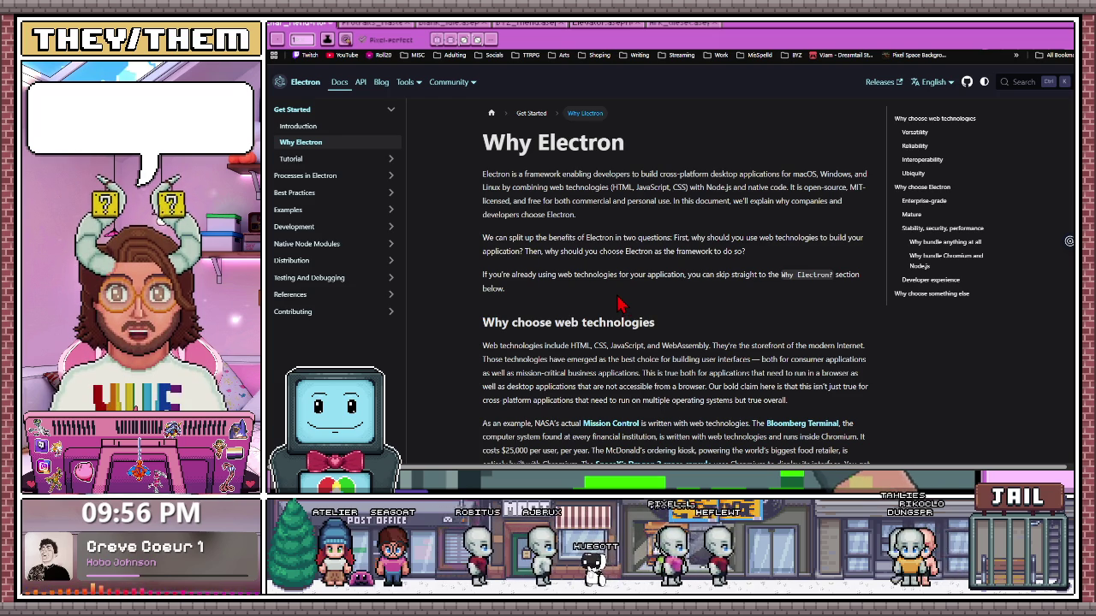
scroll(602, 317, down, 2)
scroll(599, 315, down, 1)
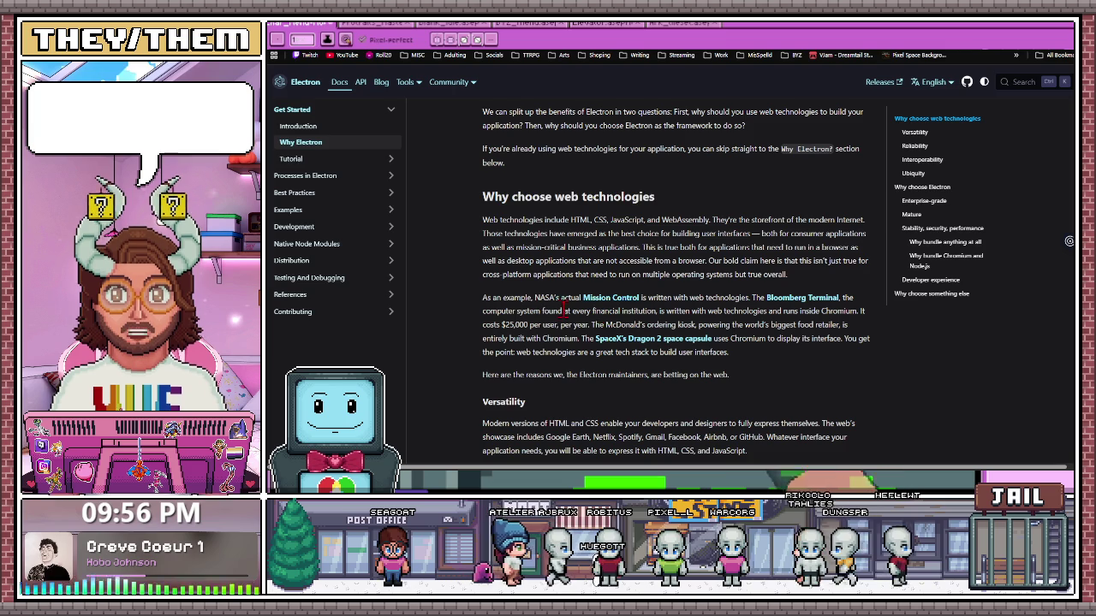
scroll(565, 326, down, 1)
scroll(555, 325, down, 4)
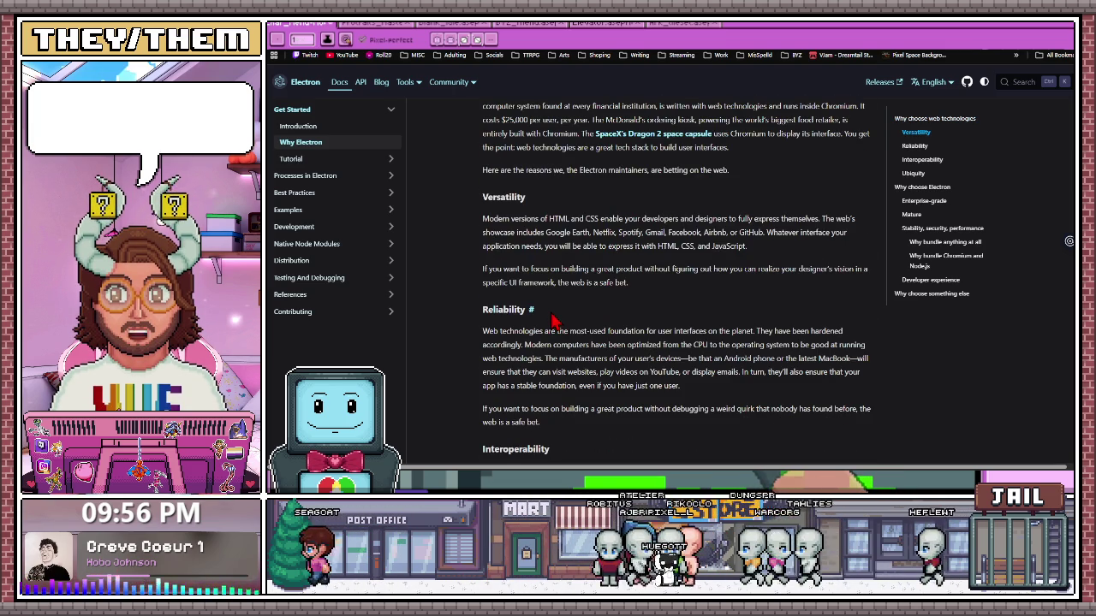
scroll(552, 321, down, 2)
scroll(552, 321, down, 1)
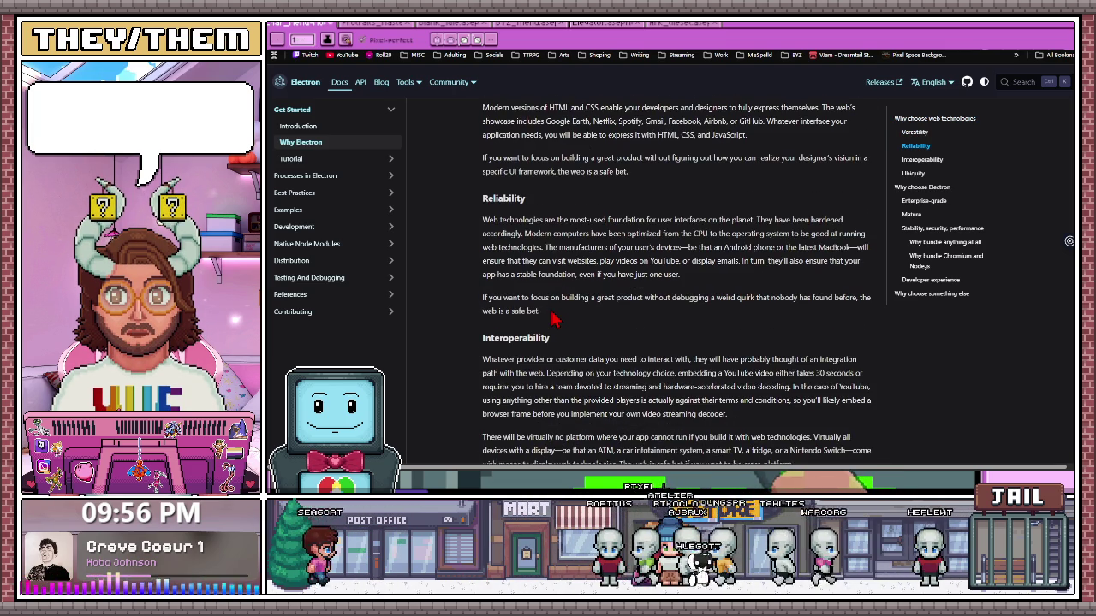
scroll(552, 319, down, 2)
scroll(552, 313, down, 2)
scroll(552, 315, down, 1)
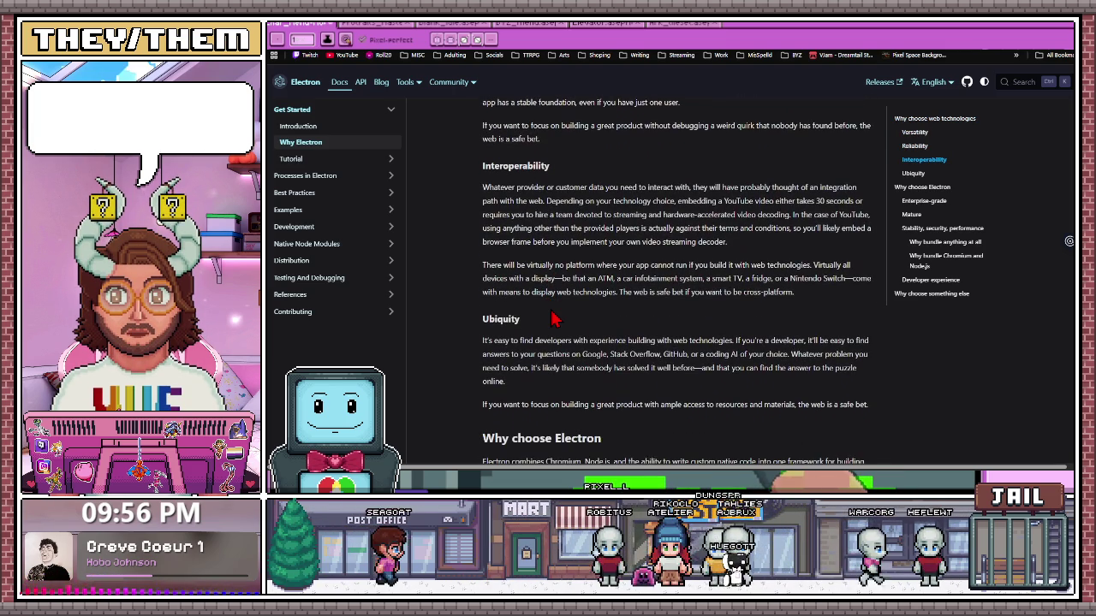
scroll(552, 318, down, 3)
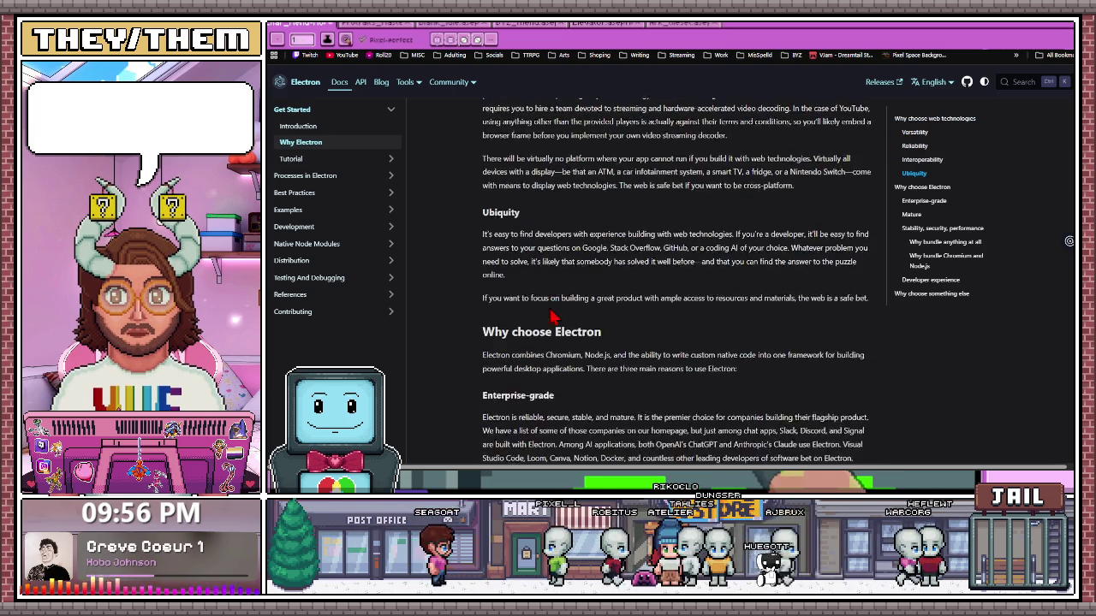
scroll(552, 319, down, 1)
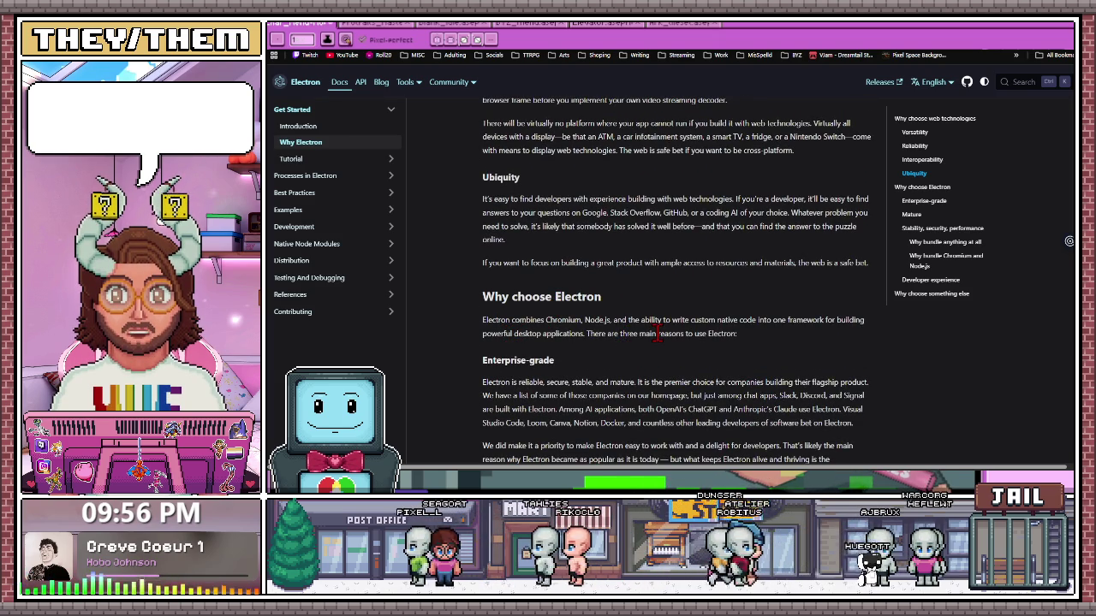
scroll(656, 334, down, 3)
scroll(656, 334, down, 2)
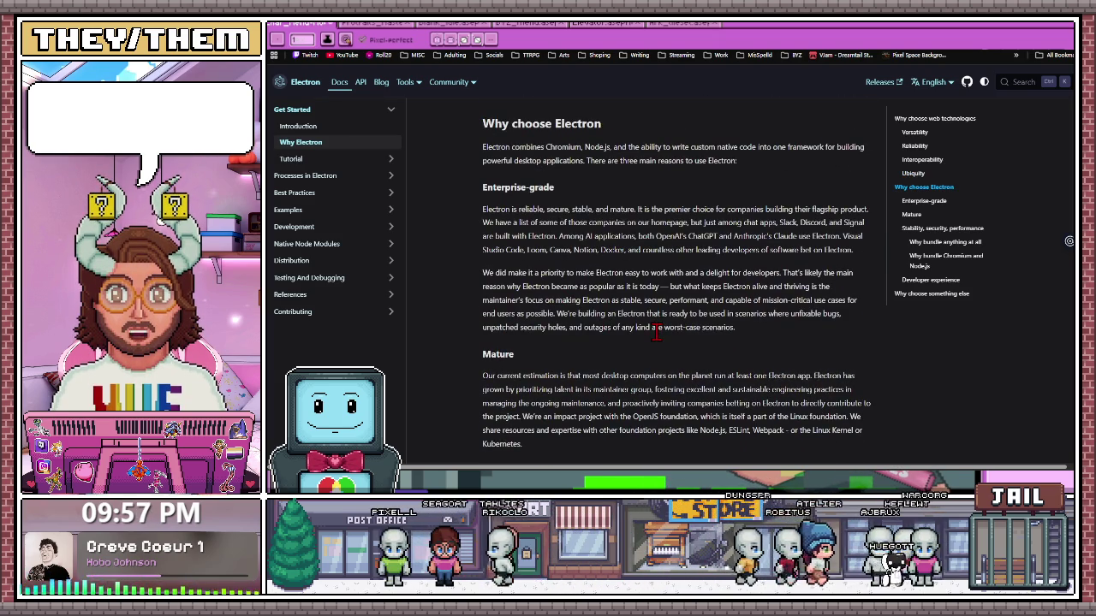
scroll(658, 337, down, 1)
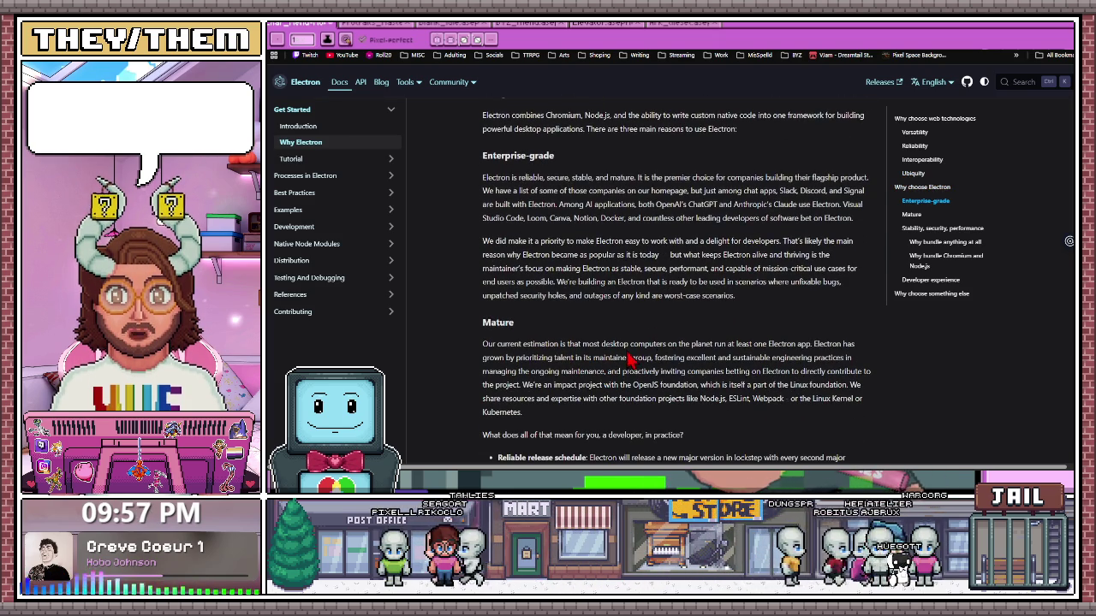
scroll(623, 360, down, 2)
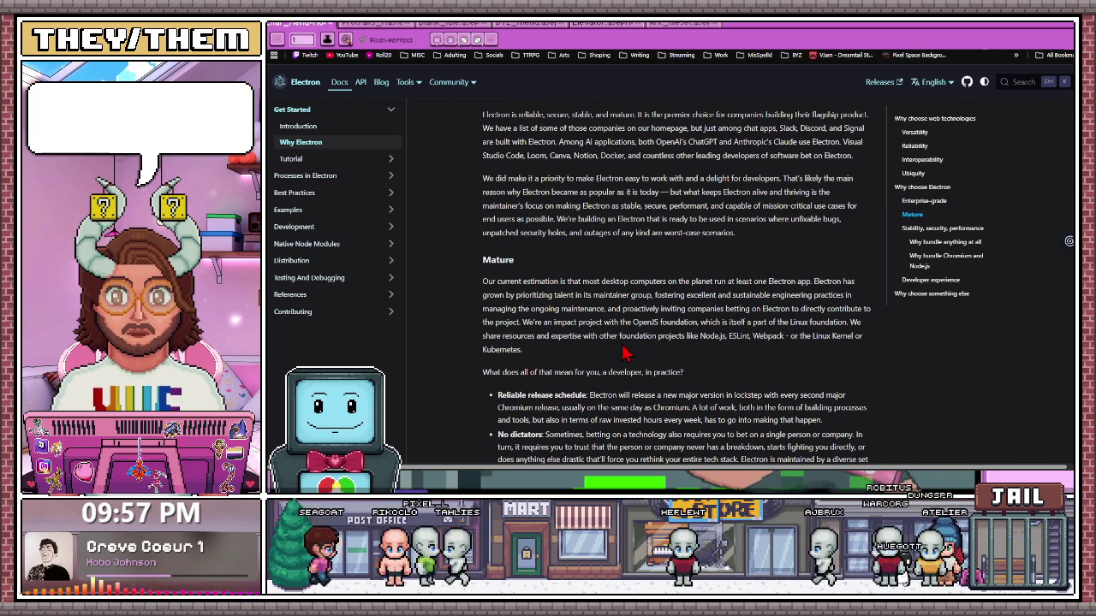
scroll(623, 351, down, 3)
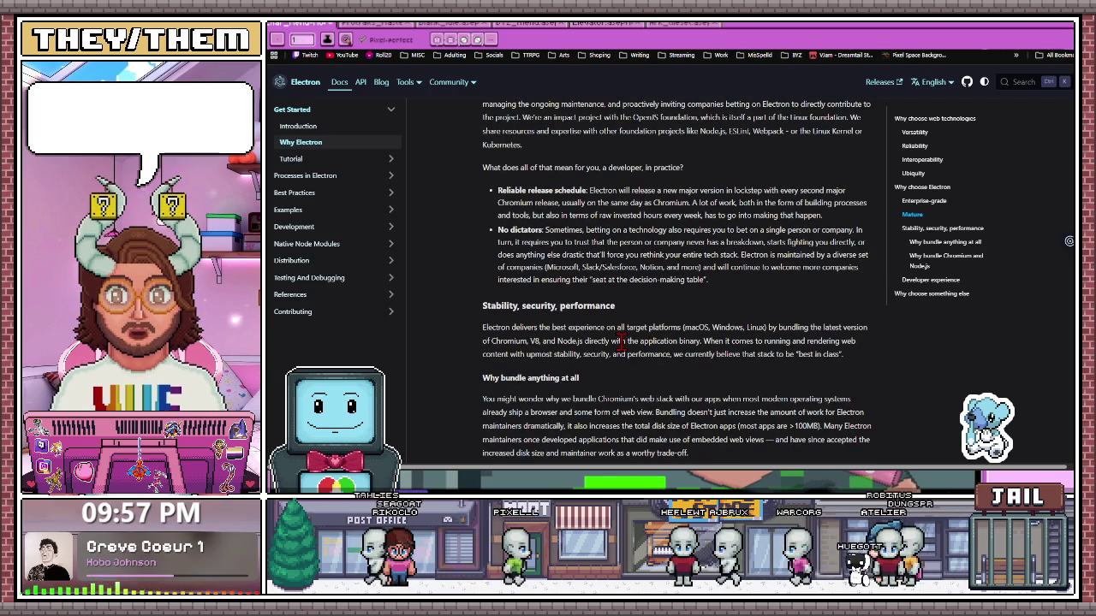
scroll(622, 343, down, 1)
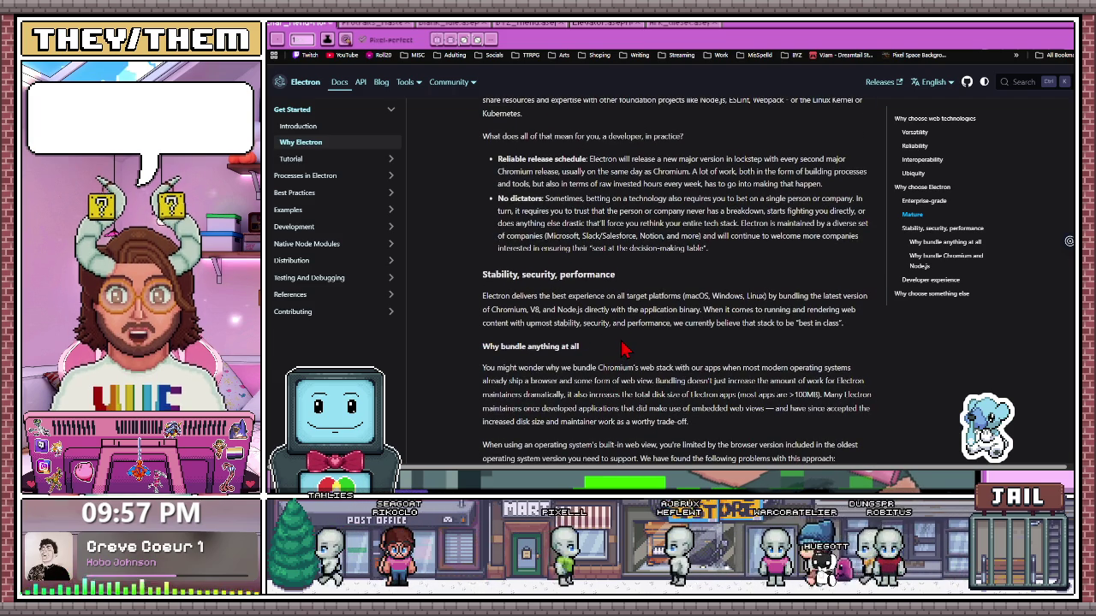
scroll(623, 347, down, 3)
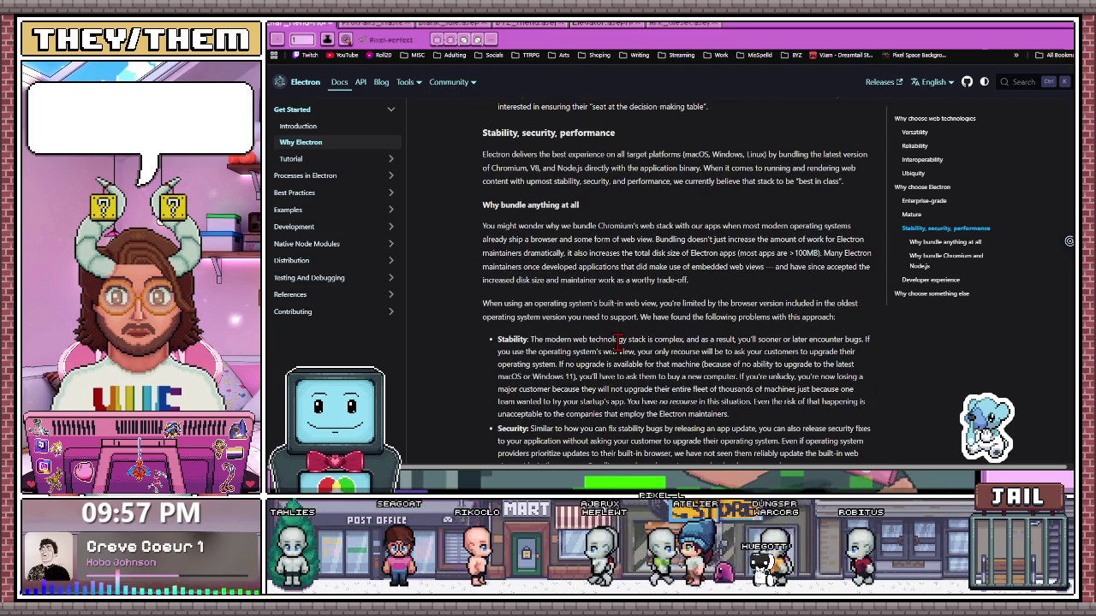
scroll(621, 341, down, 2)
scroll(621, 340, down, 4)
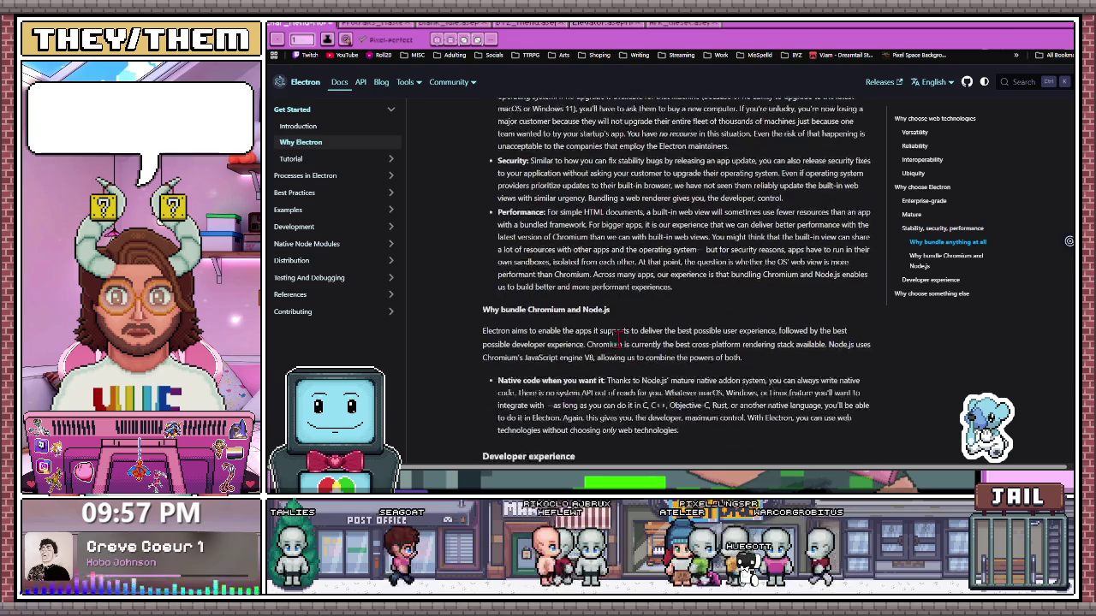
click(310, 92)
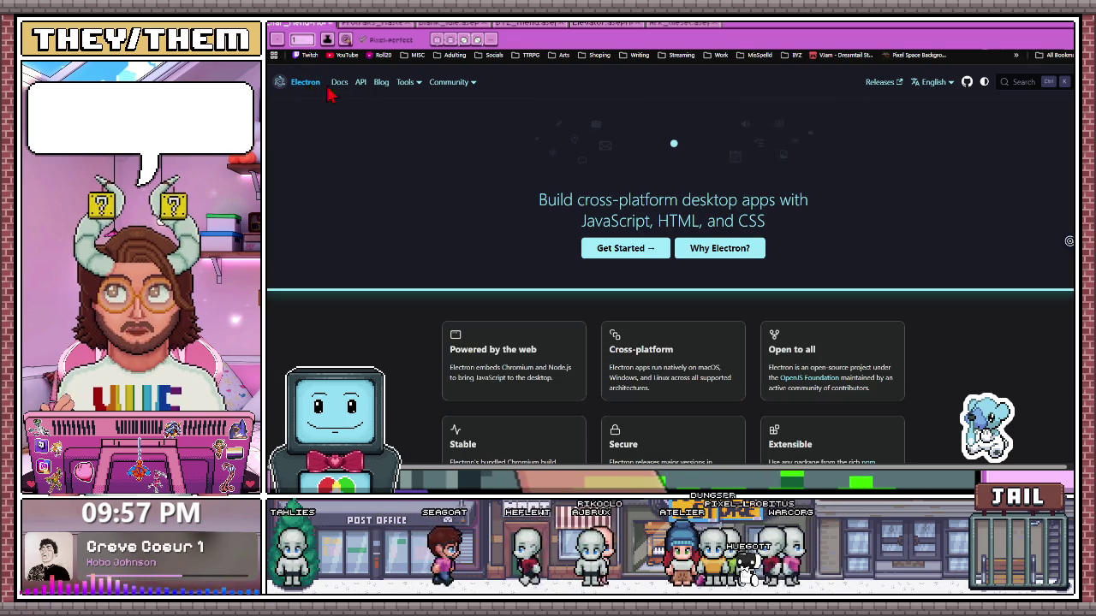
scroll(377, 264, down, 3)
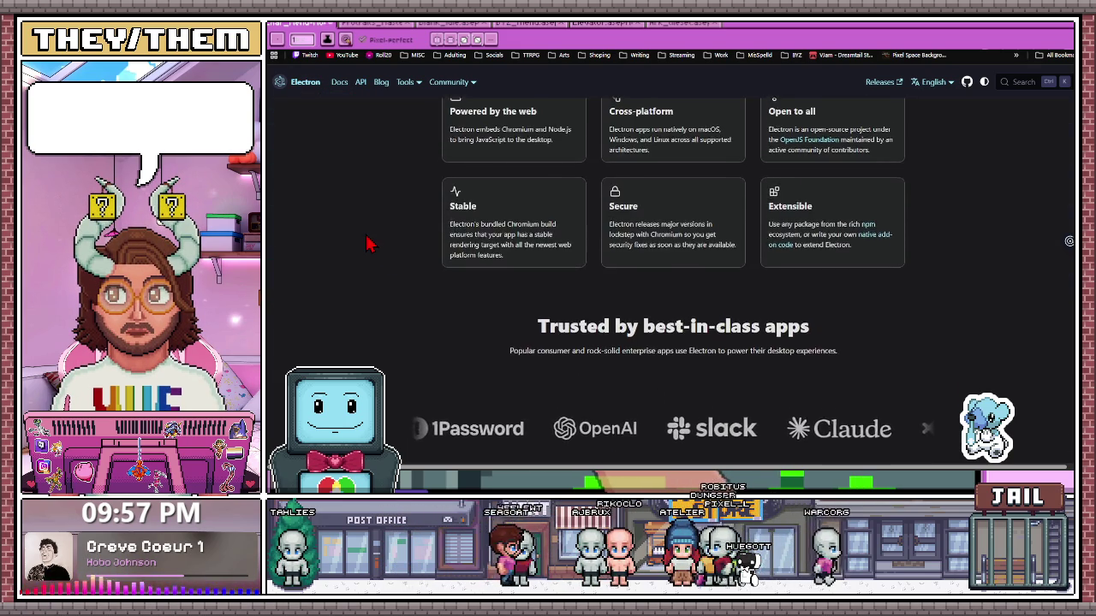
scroll(368, 243, down, 2)
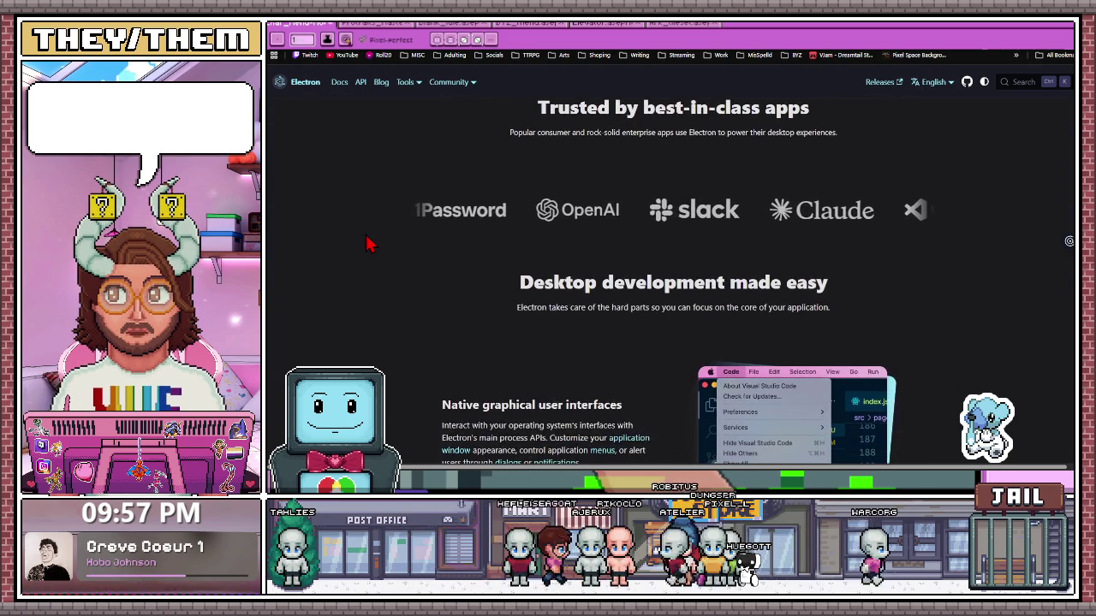
scroll(368, 242, down, 2)
scroll(369, 242, down, 2)
scroll(368, 244, down, 2)
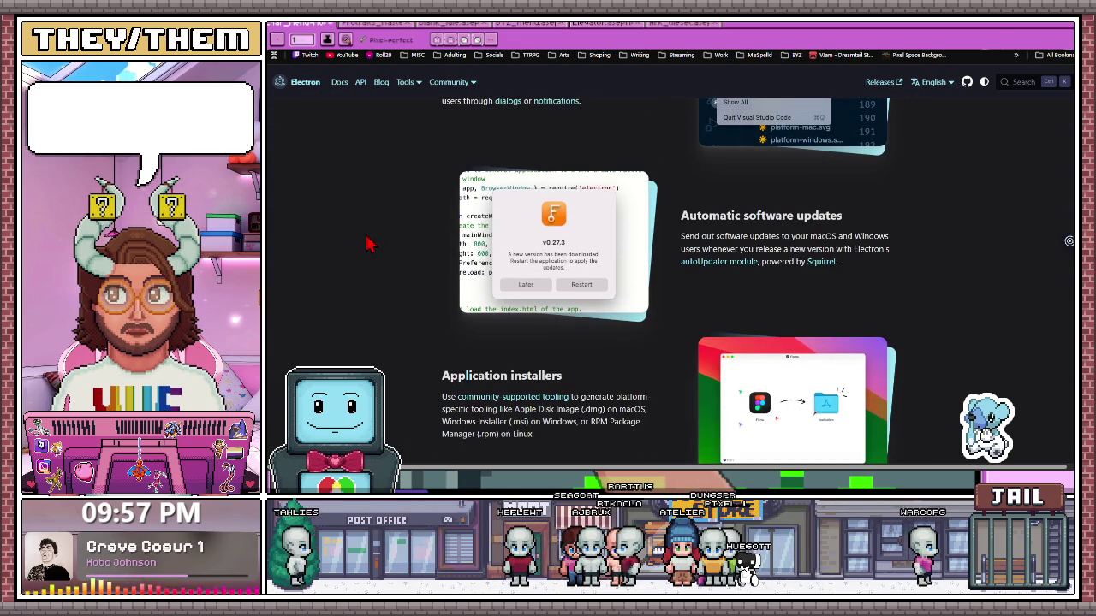
scroll(368, 244, up, 1)
scroll(368, 244, up, 1)
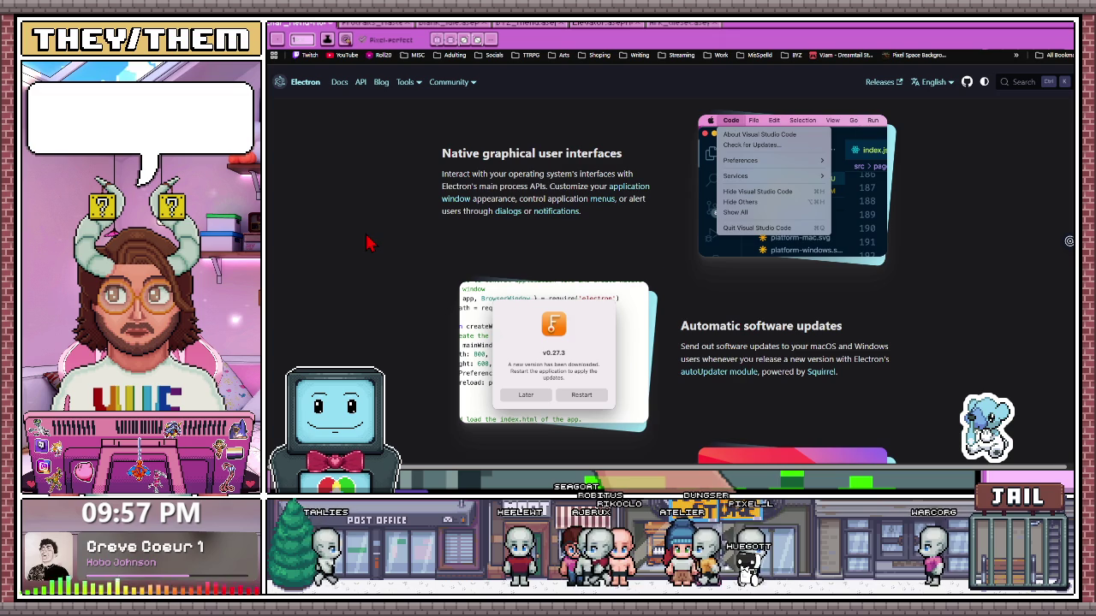
scroll(368, 244, down, 5)
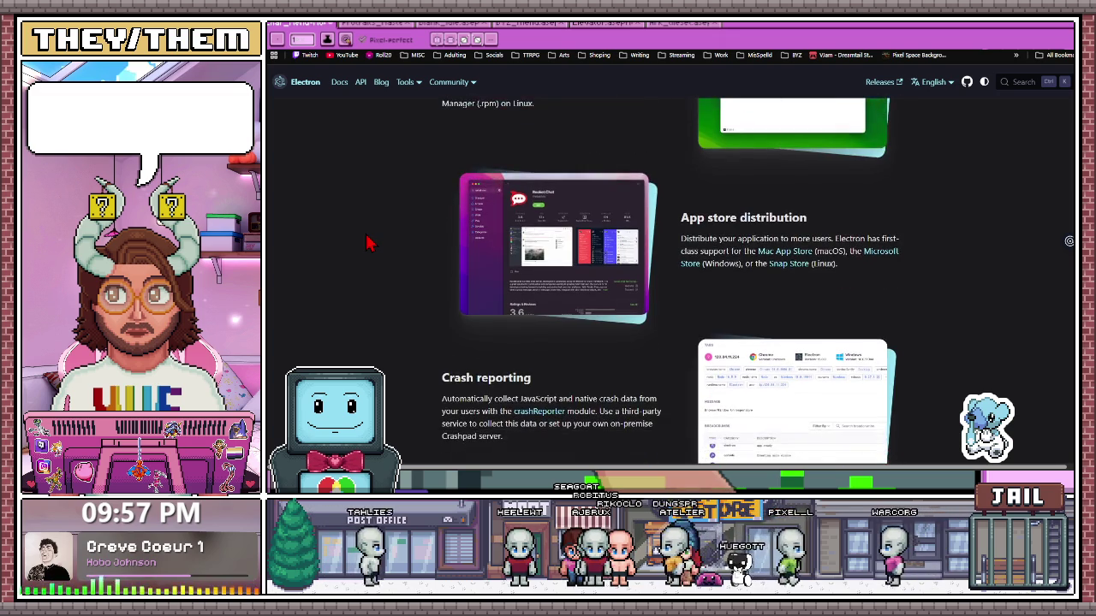
scroll(368, 244, down, 1)
scroll(368, 244, down, 1)
scroll(368, 244, up, 1)
scroll(368, 244, up, 1)
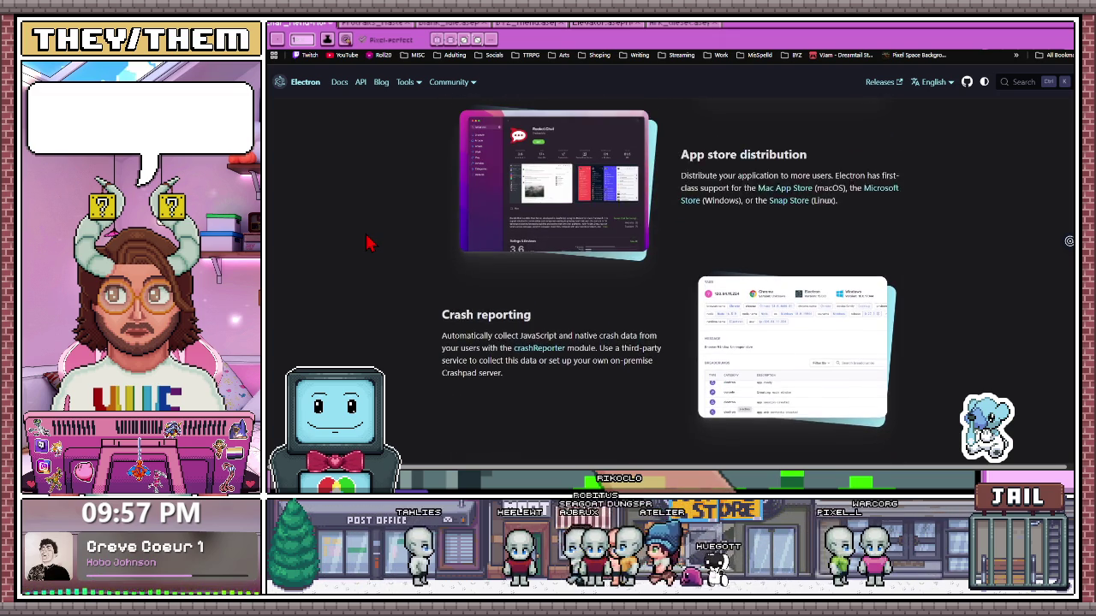
scroll(368, 244, up, 1)
scroll(368, 244, up, 2)
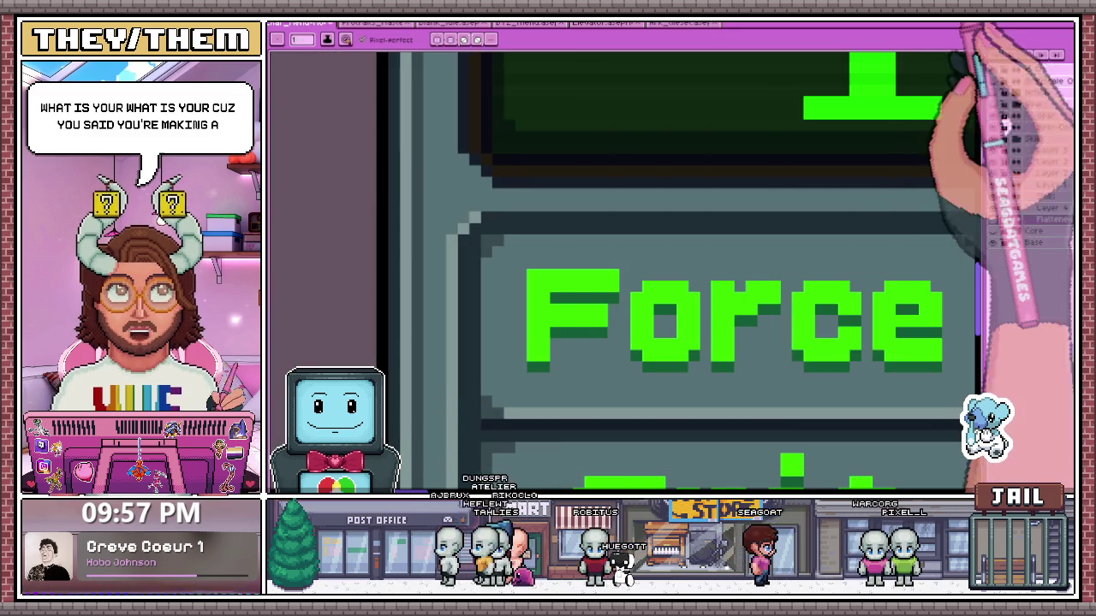
scroll(334, 128, down, 1)
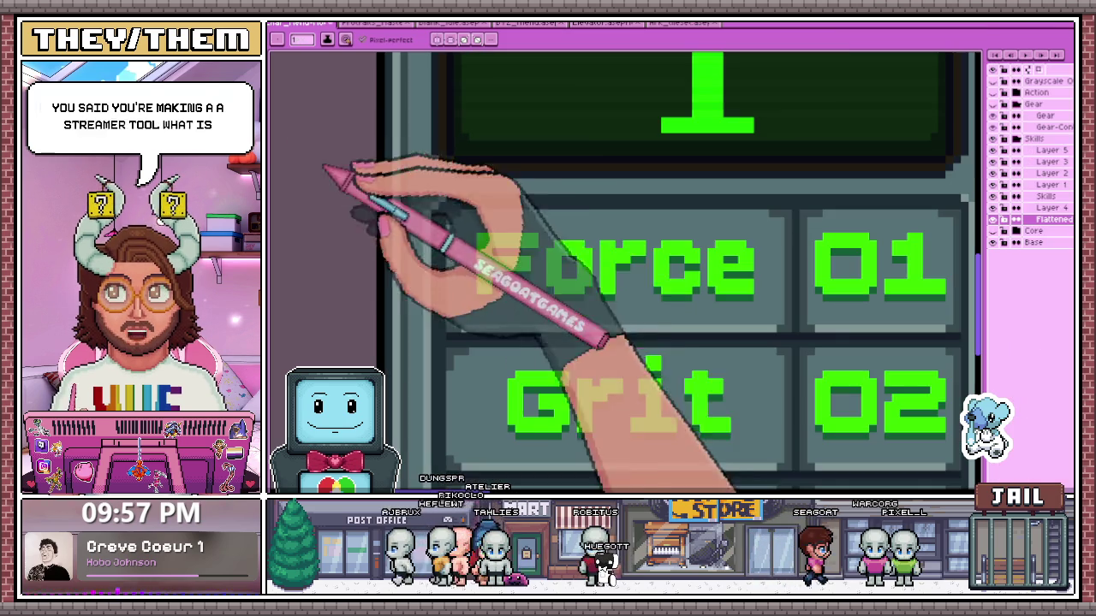
scroll(760, 240, down, 1)
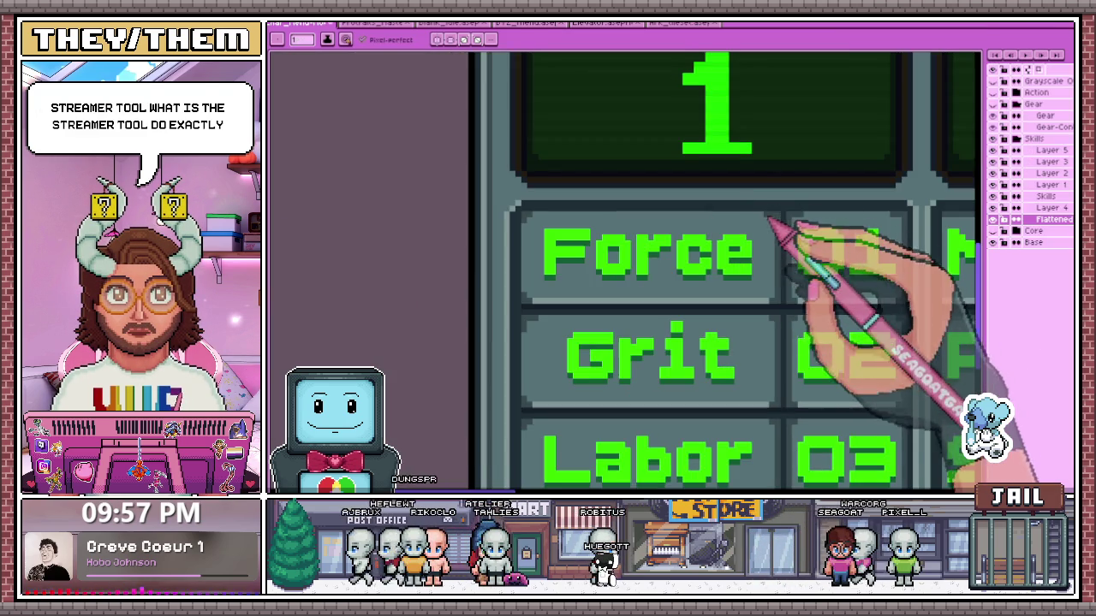
scroll(781, 221, up, 2)
scroll(758, 219, down, 1)
scroll(757, 218, down, 1)
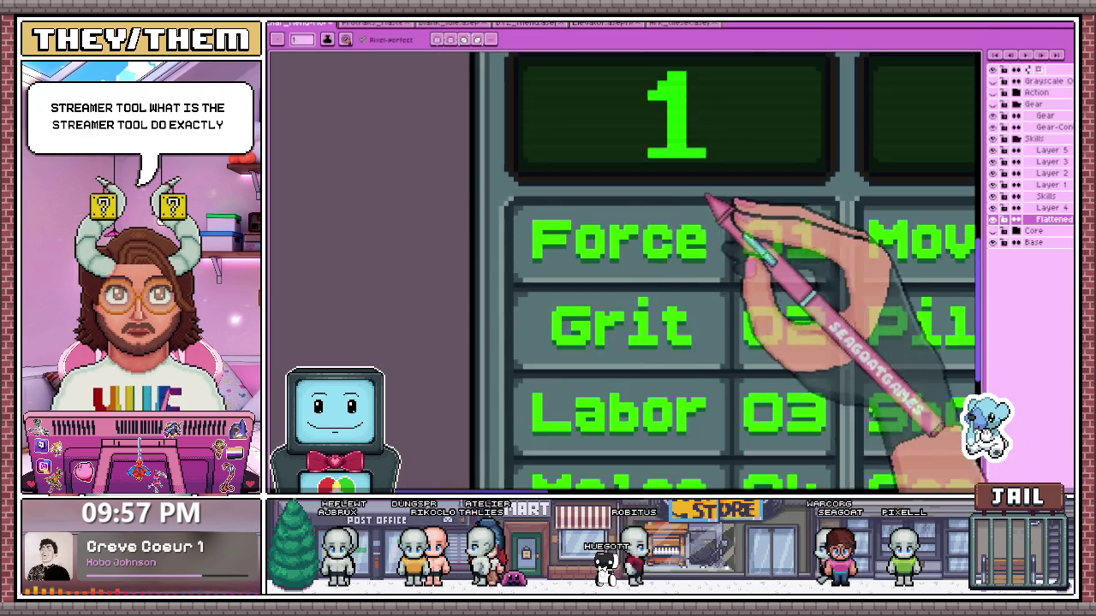
scroll(697, 208, down, 1)
scroll(583, 282, up, 2)
scroll(565, 248, down, 1)
scroll(588, 343, down, 1)
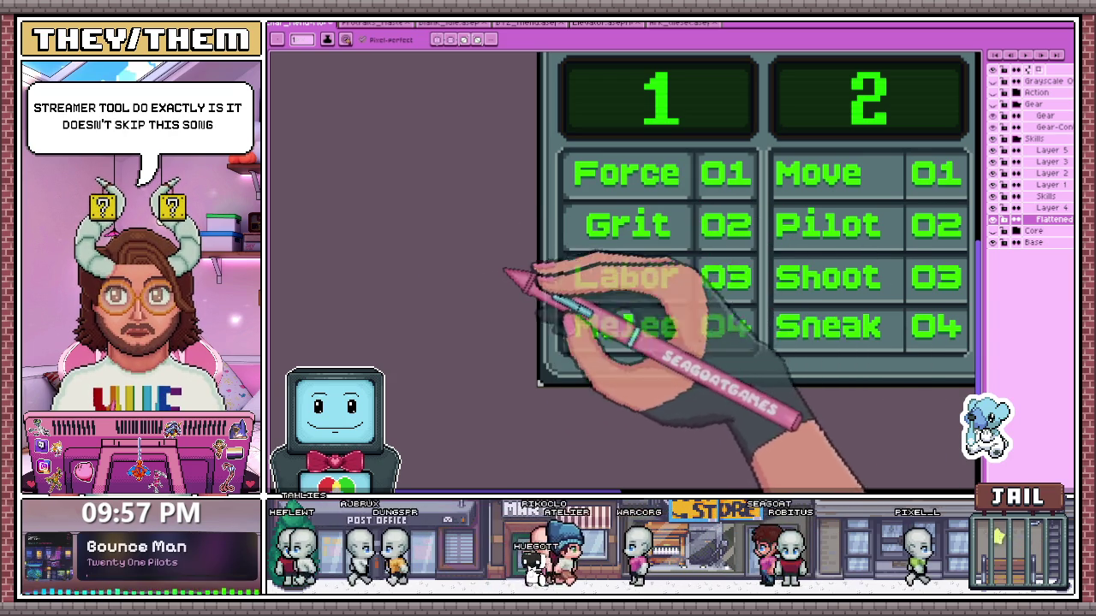
scroll(631, 288, down, 3)
scroll(660, 257, up, 3)
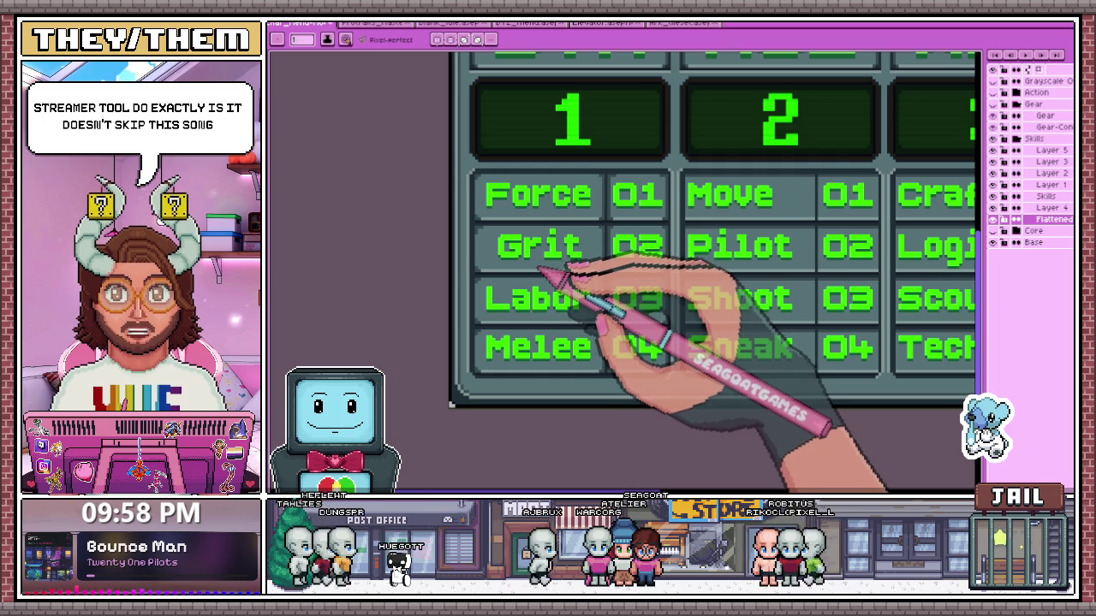
scroll(484, 171, up, 1)
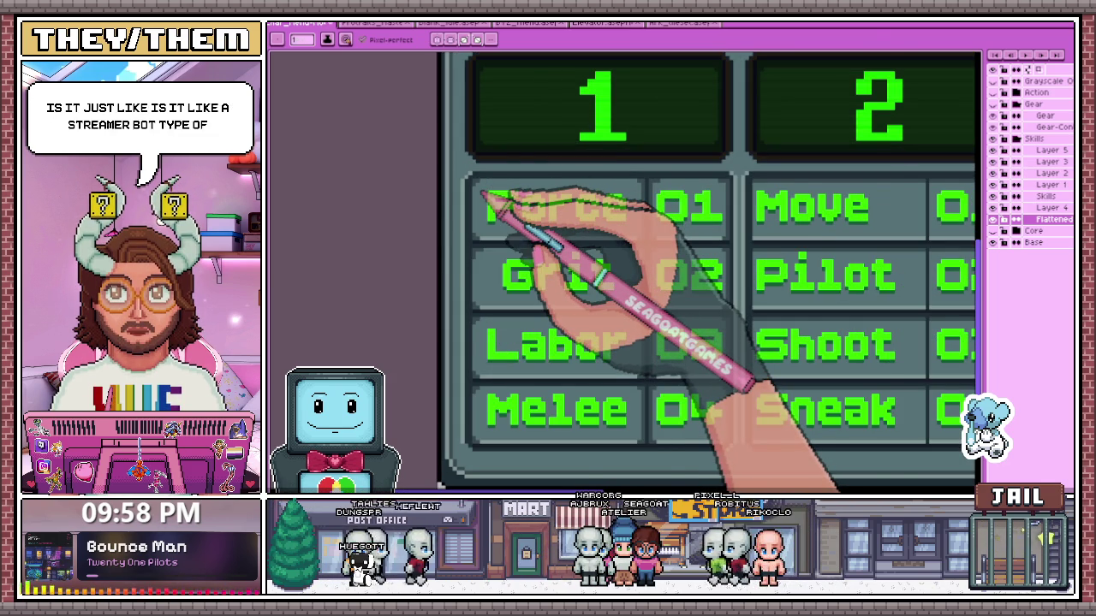
scroll(488, 193, up, 1)
scroll(500, 199, down, 1)
scroll(505, 189, up, 2)
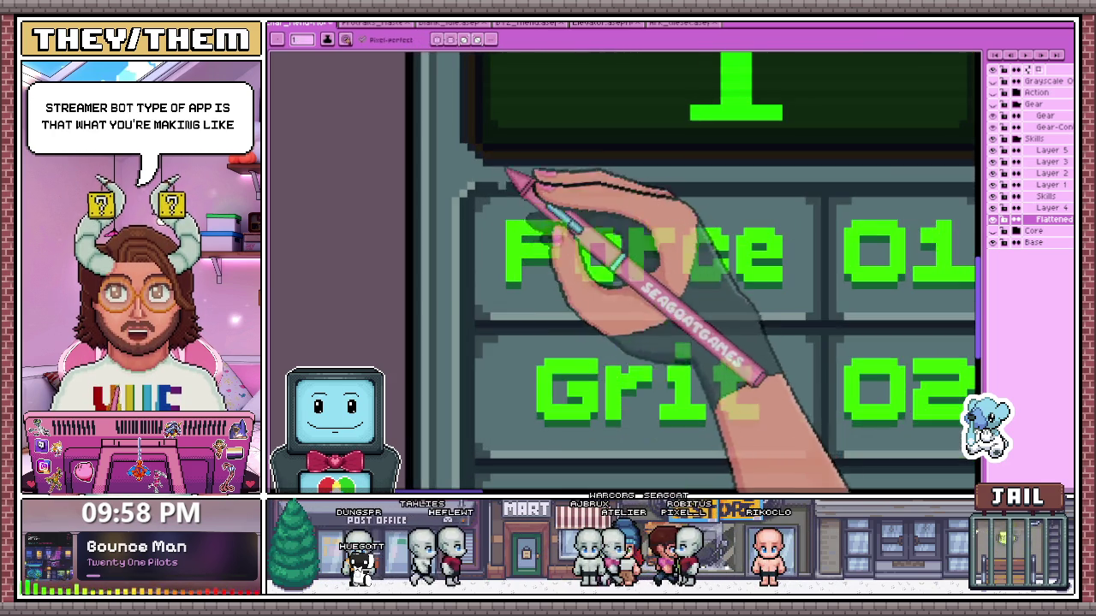
scroll(488, 210, down, 1)
scroll(486, 205, up, 1)
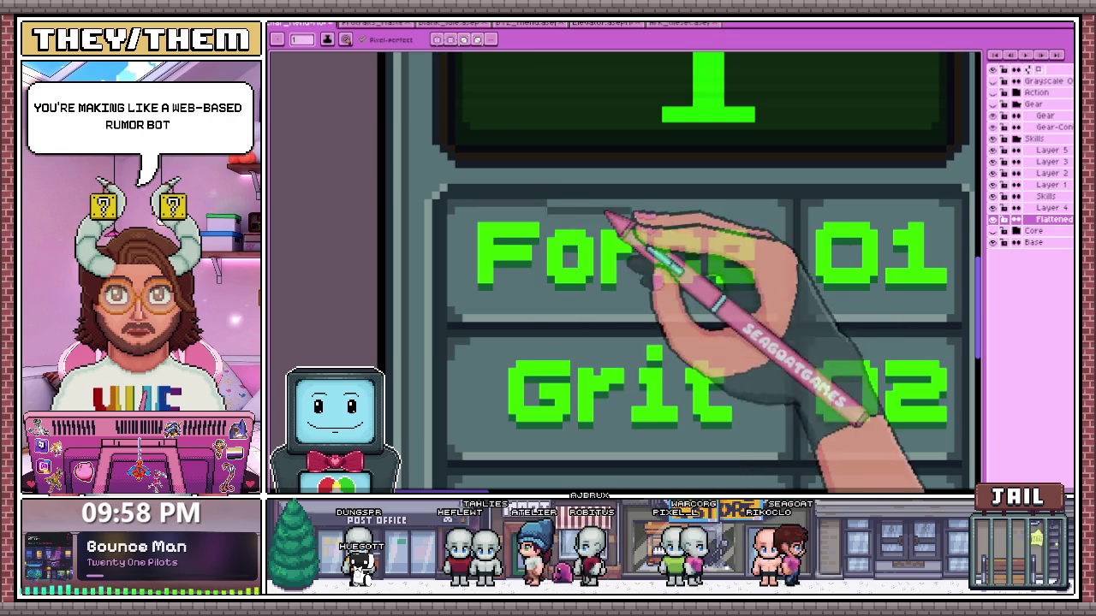
scroll(489, 208, down, 1)
scroll(505, 219, up, 1)
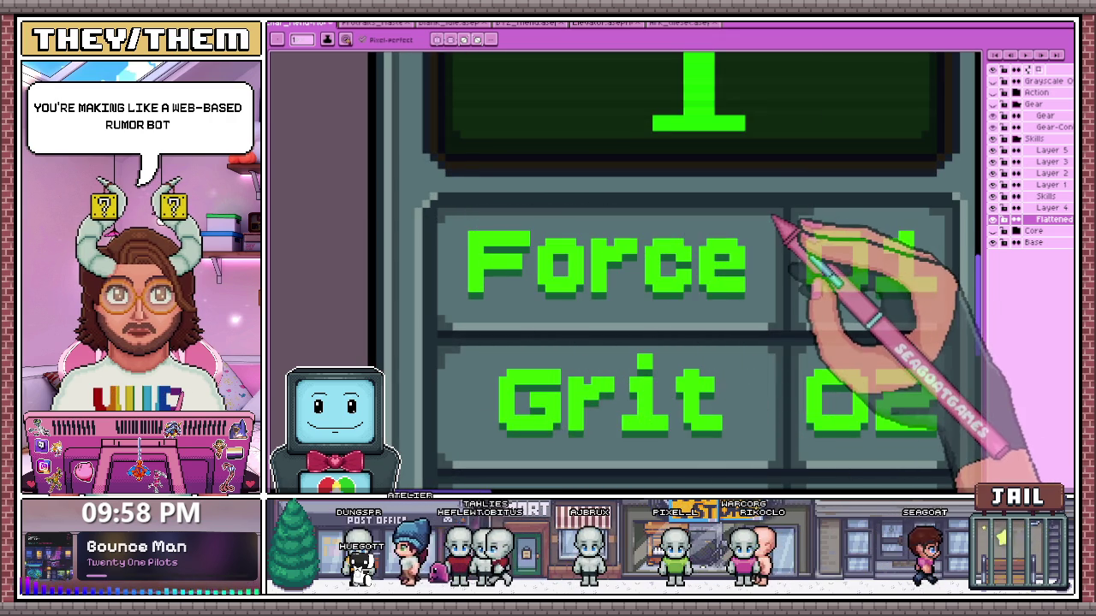
scroll(548, 244, down, 1)
scroll(561, 248, down, 2)
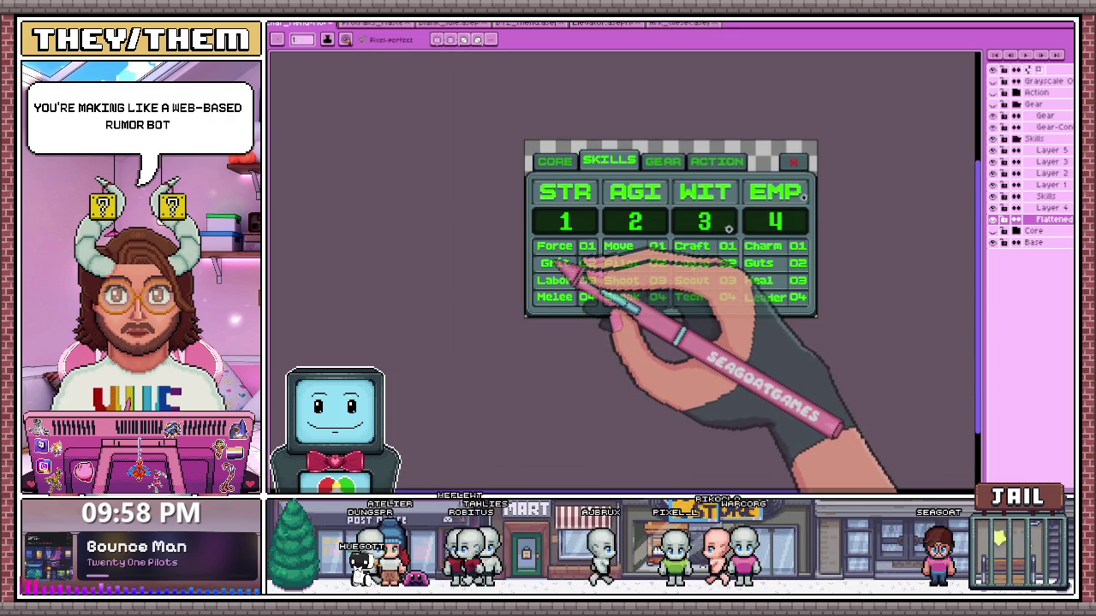
scroll(567, 275, up, 2)
scroll(567, 265, up, 2)
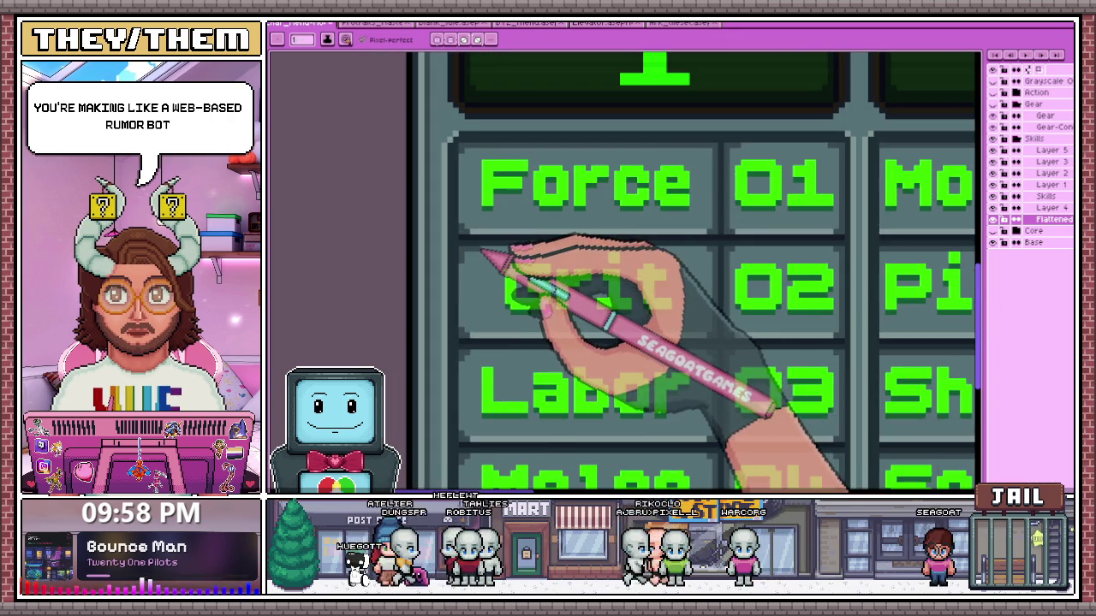
scroll(482, 251, up, 2)
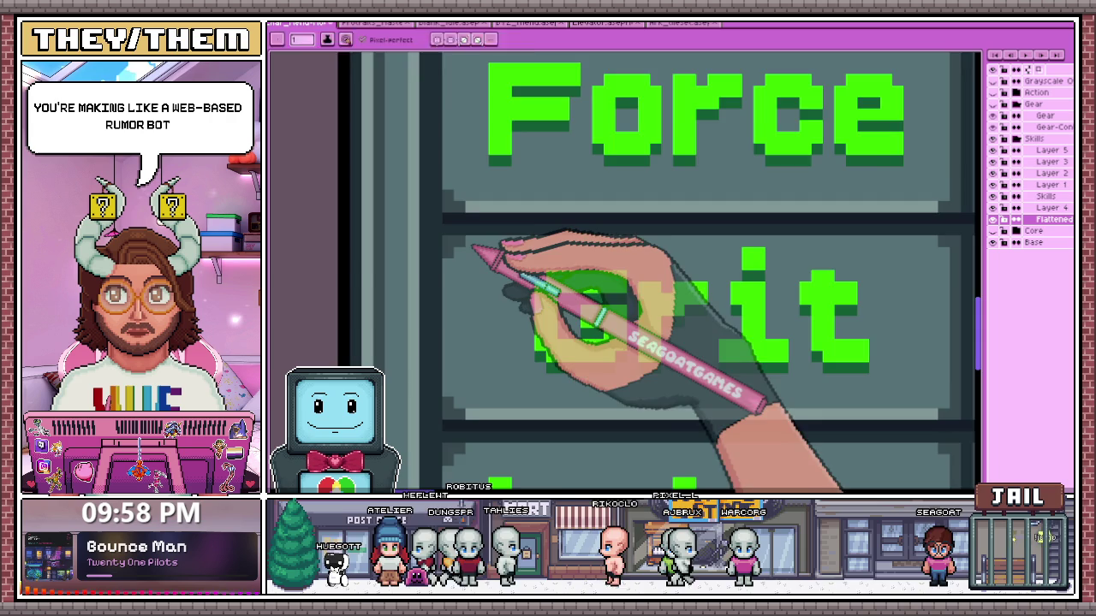
scroll(476, 248, down, 1)
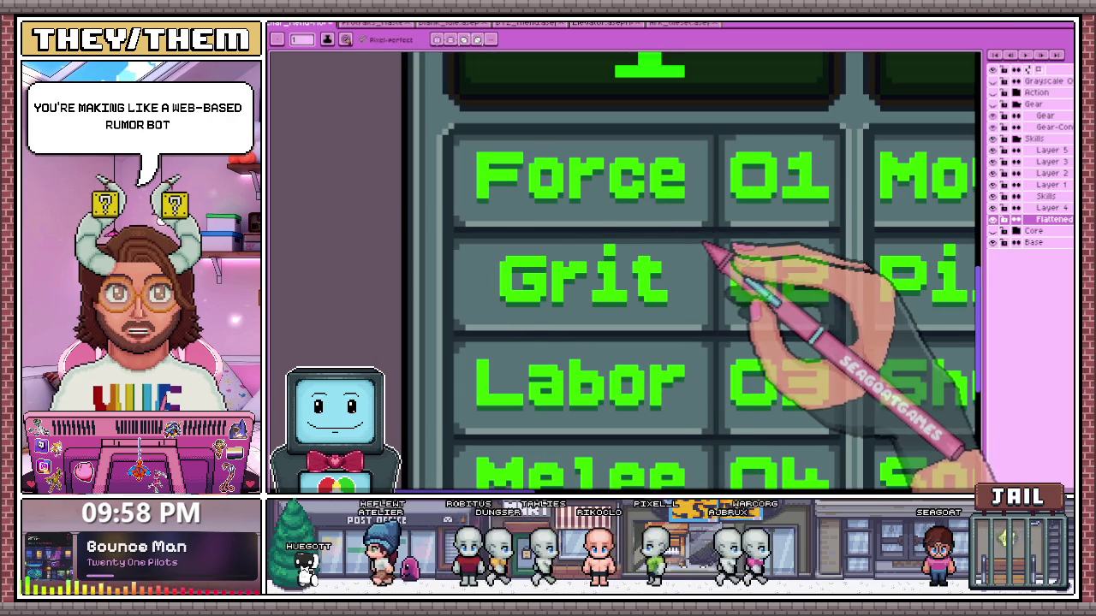
scroll(521, 256, down, 1)
scroll(489, 317, up, 2)
scroll(557, 313, down, 1)
scroll(744, 343, up, 2)
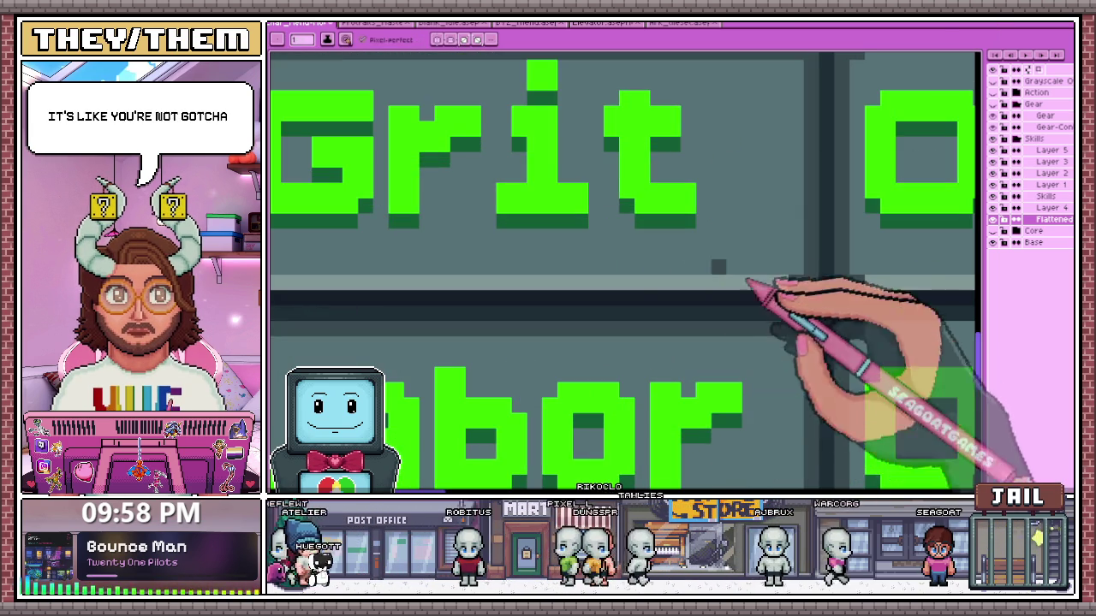
scroll(624, 225, down, 2)
scroll(589, 231, down, 1)
scroll(594, 294, up, 2)
scroll(612, 306, down, 2)
scroll(648, 354, down, 2)
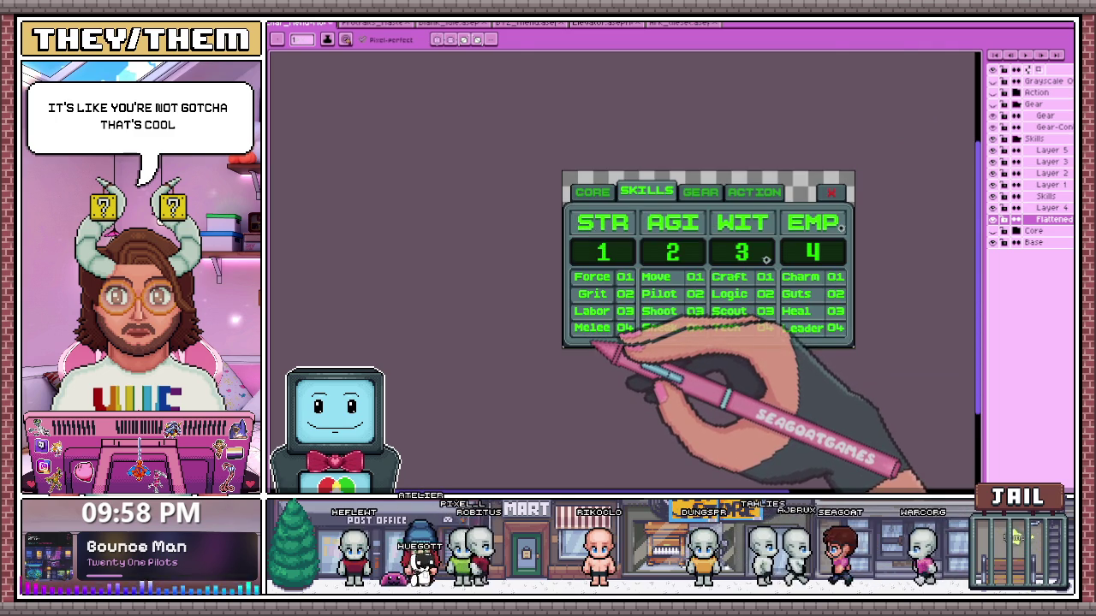
scroll(596, 341, up, 2)
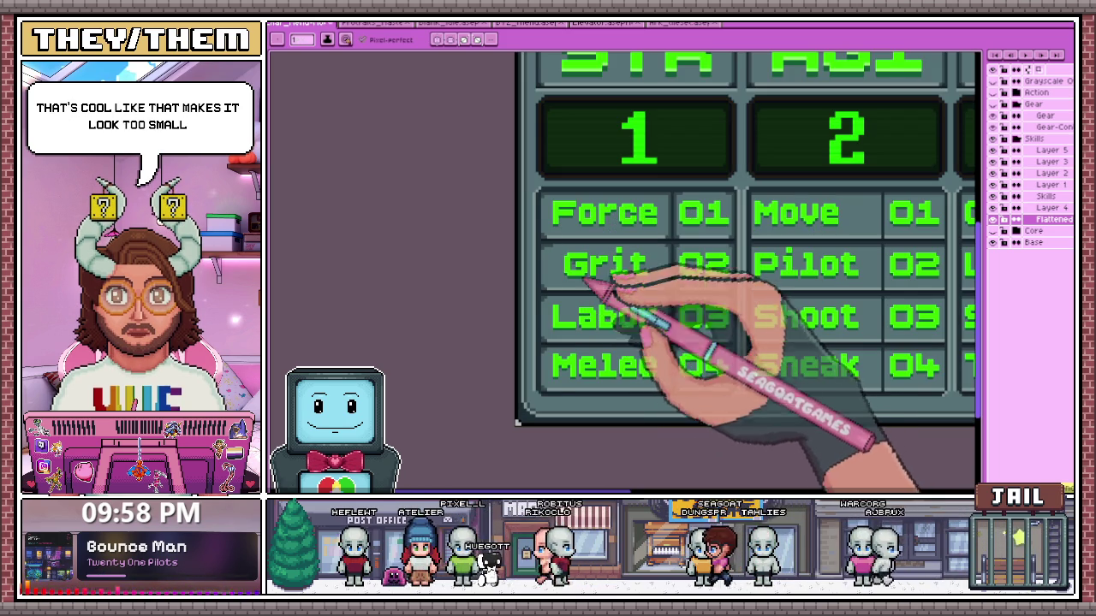
scroll(692, 245, down, 1)
scroll(676, 274, down, 2)
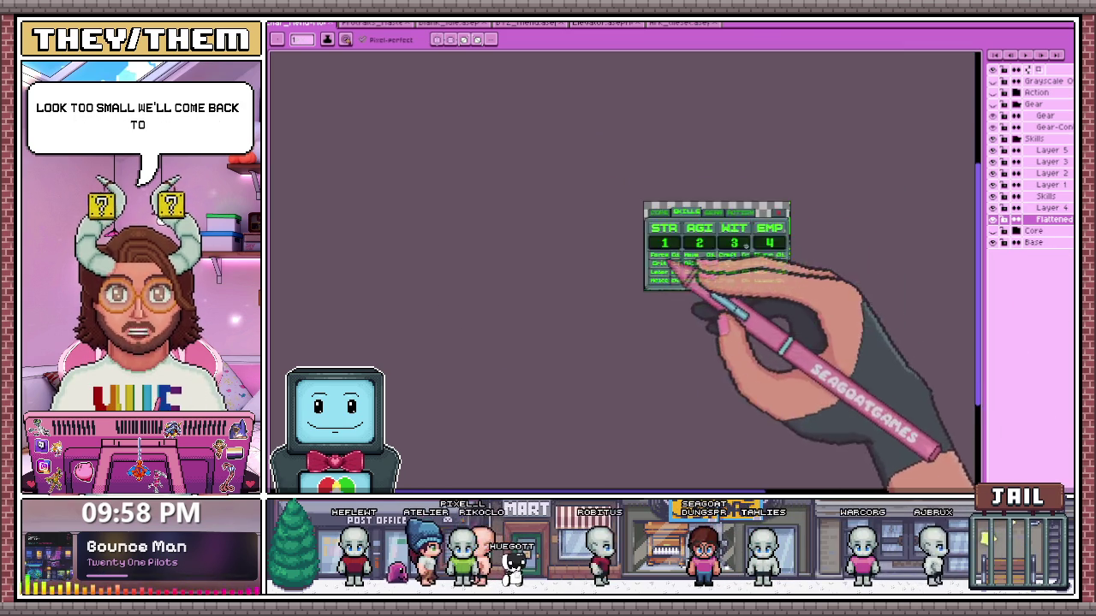
scroll(746, 246, up, 2)
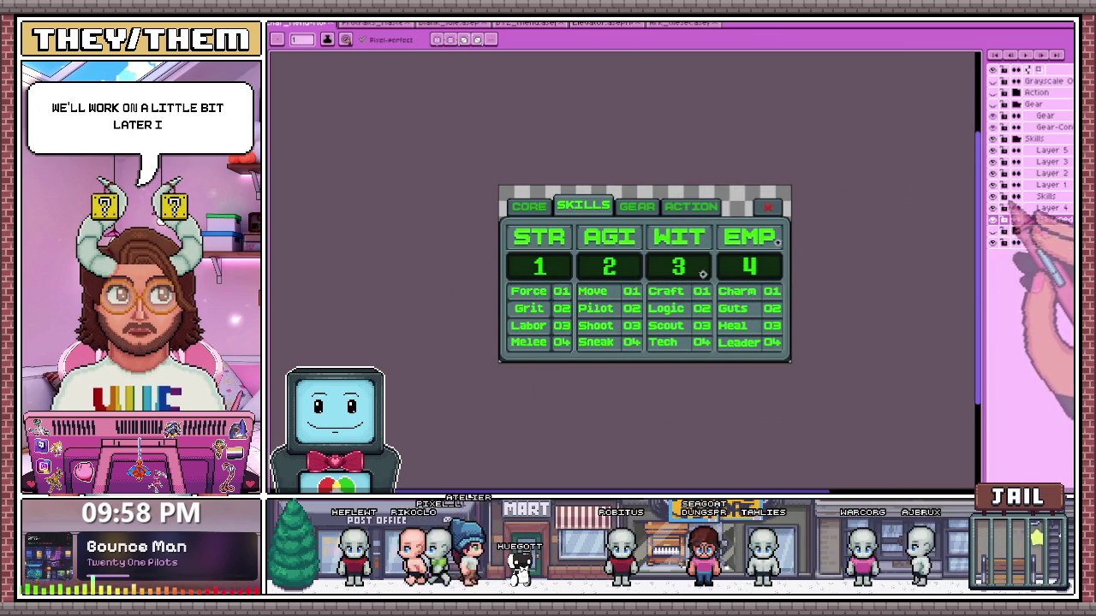
click(993, 137)
click(993, 161)
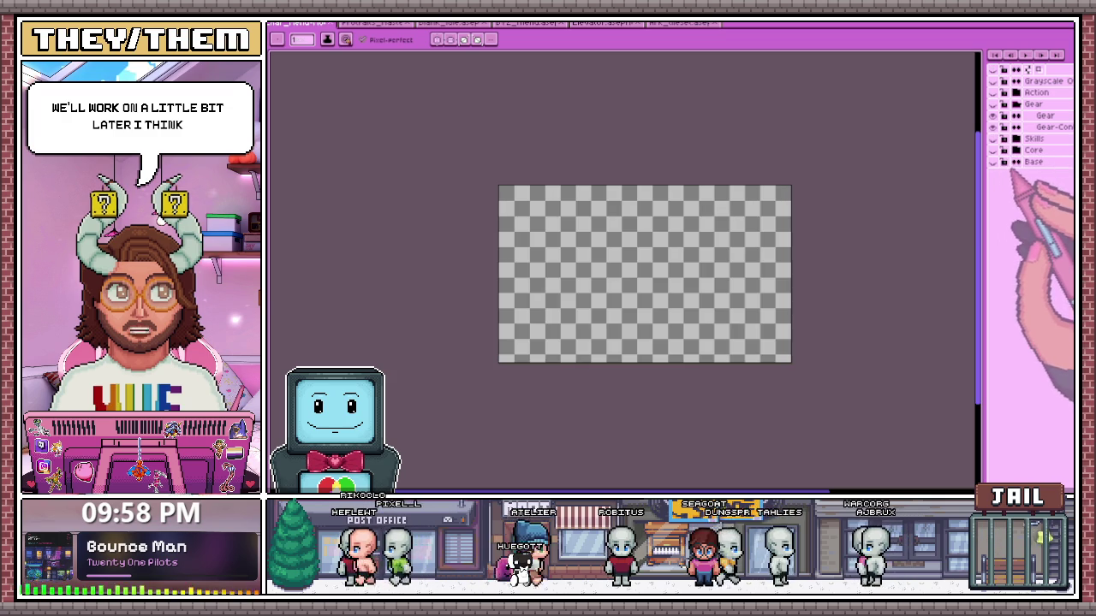
click(993, 160)
click(993, 150)
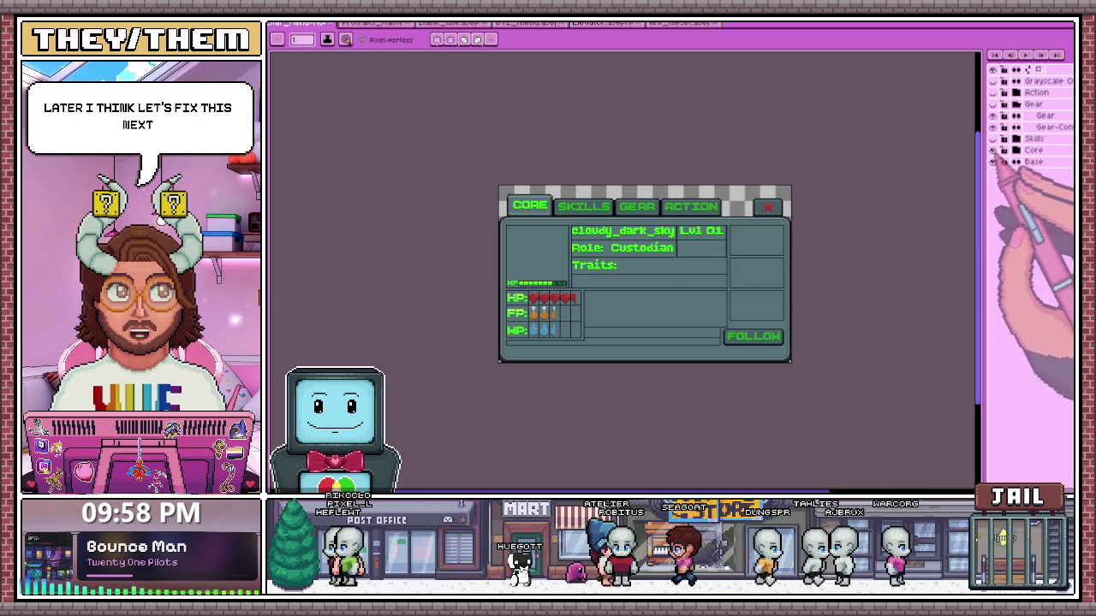
scroll(546, 353, up, 2)
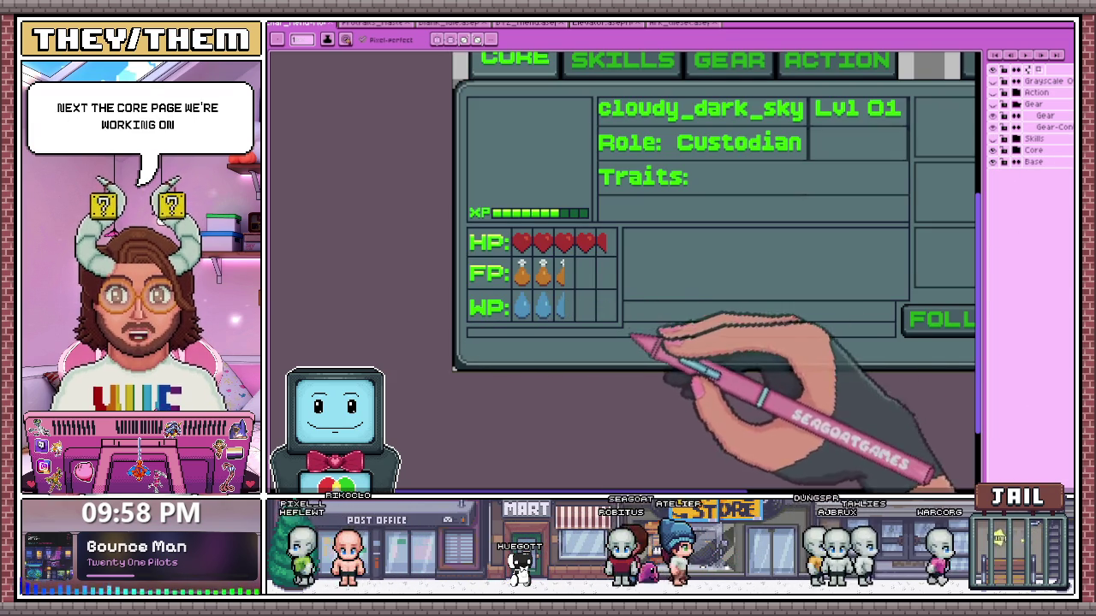
click(1015, 150)
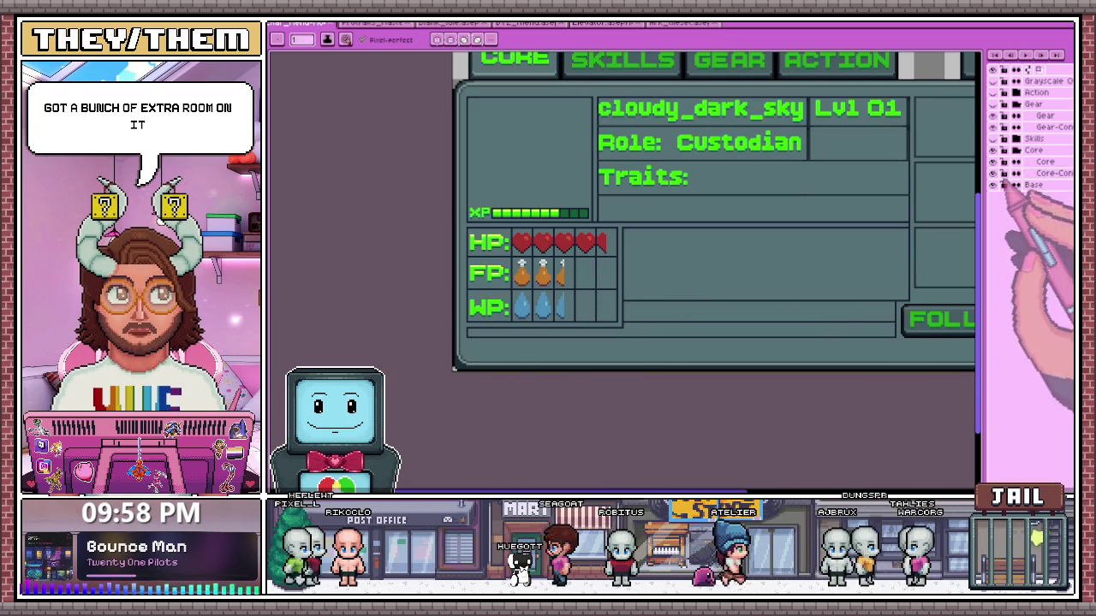
scroll(502, 285, down, 2)
scroll(557, 294, up, 1)
scroll(459, 294, up, 1)
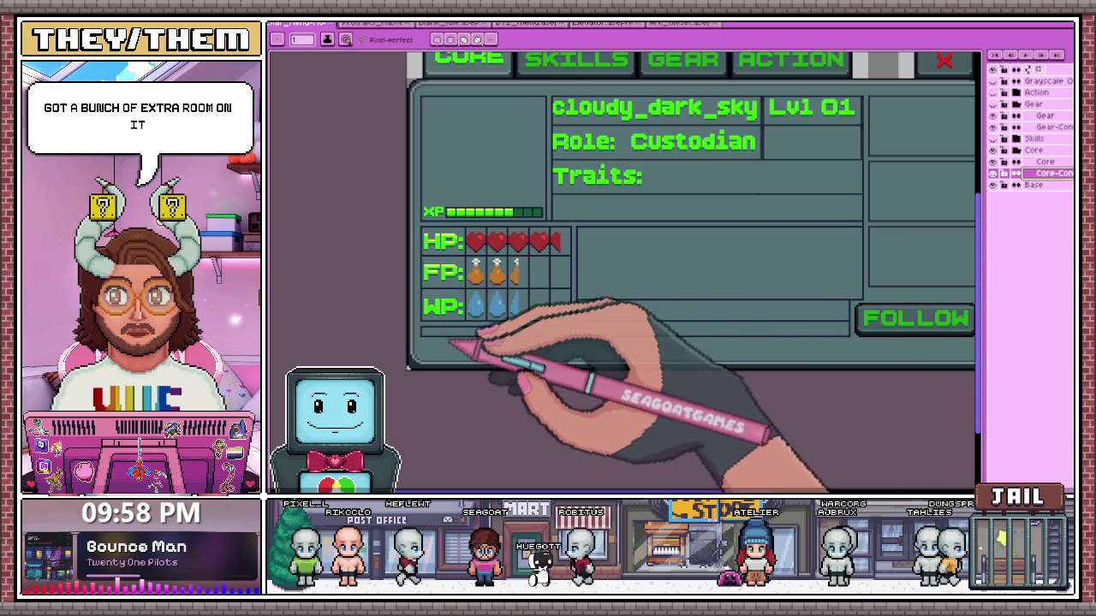
scroll(477, 299, down, 1)
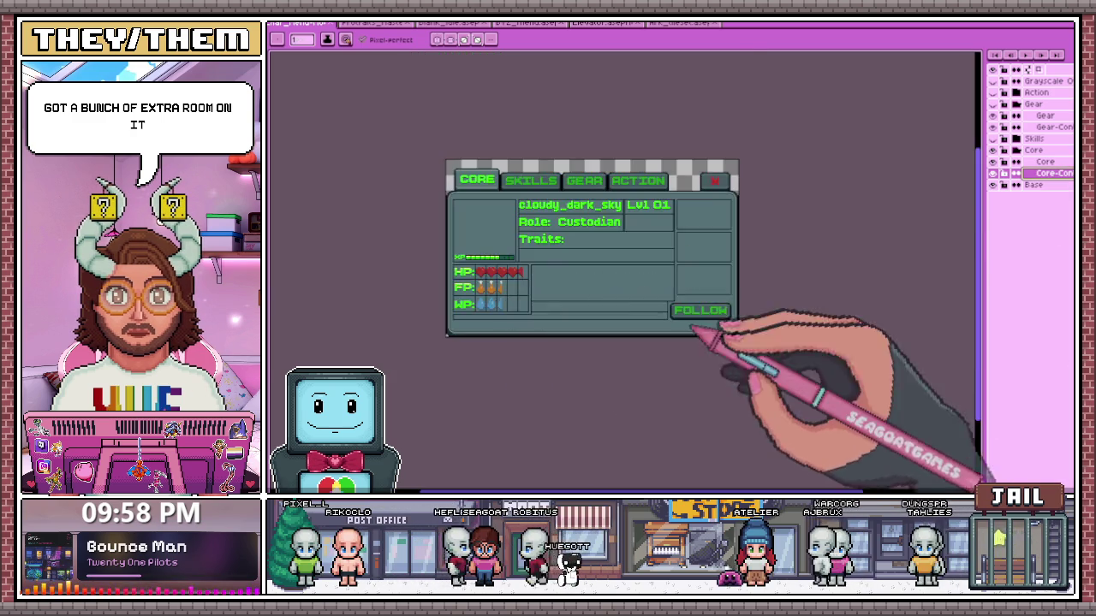
scroll(701, 337, up, 2)
scroll(514, 282, up, 1)
key(m)
mouse_move(506, 254)
mouse_down()
mouse_move(806, 345)
mouse_move(875, 352)
mouse_up()
scroll(568, 264, down, 1)
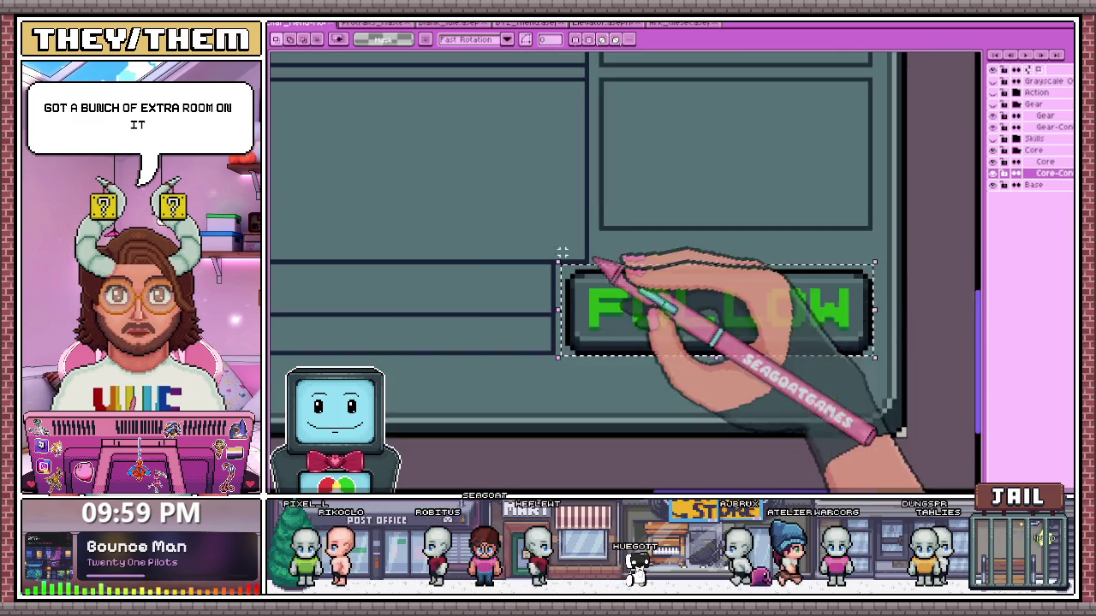
scroll(641, 313, up, 1)
scroll(681, 287, down, 2)
scroll(672, 286, up, 1)
key(ctrl+t)
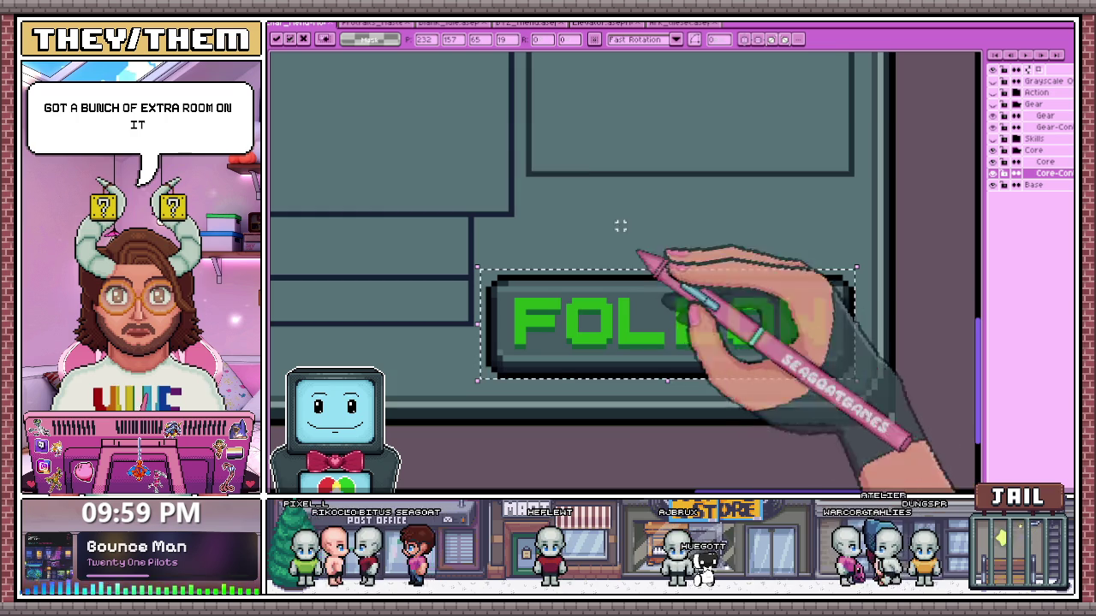
scroll(895, 206, down, 1)
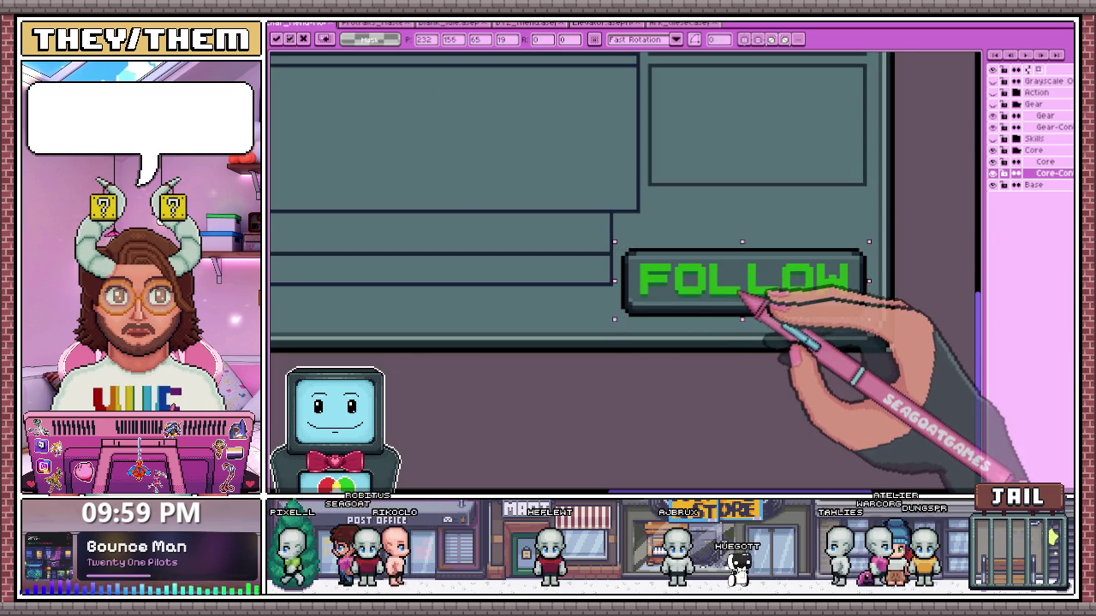
scroll(742, 295, down, 2)
key(Return)
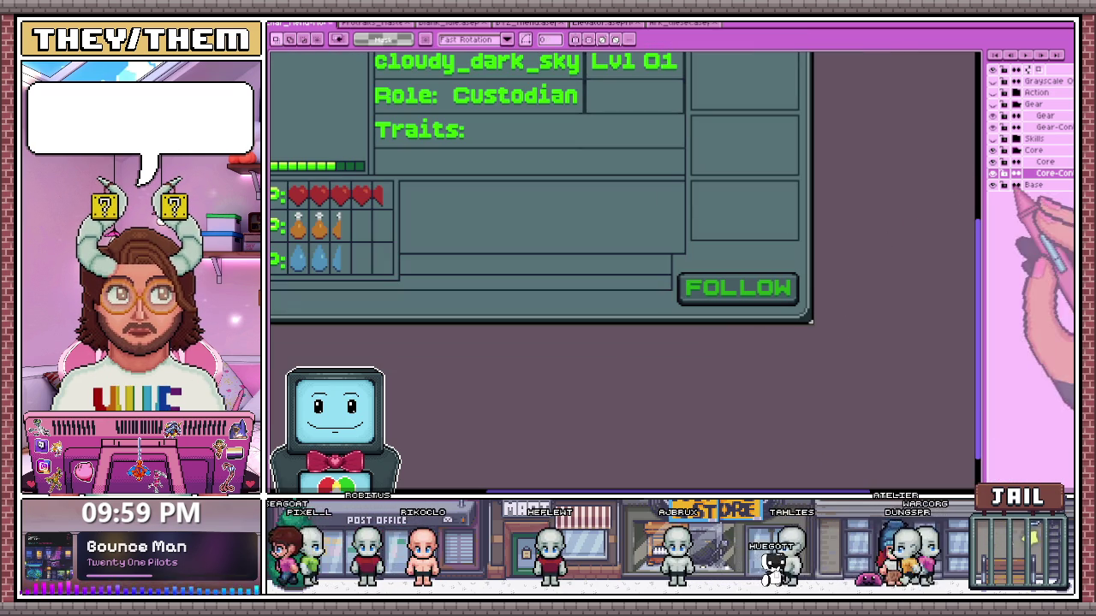
click(1034, 185)
scroll(805, 308, up, 2)
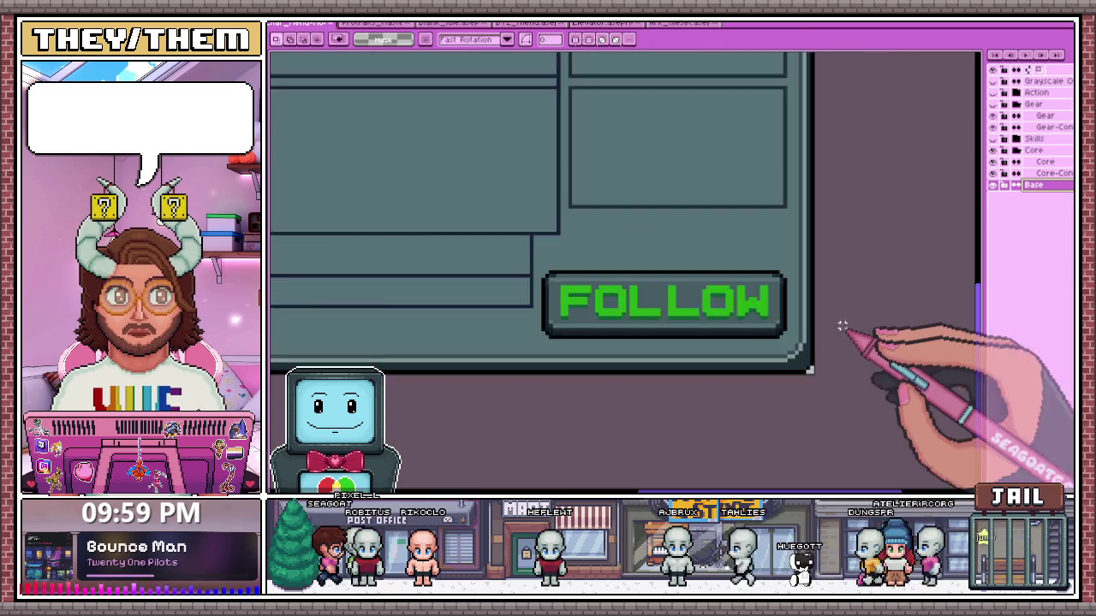
scroll(770, 360, up, 2)
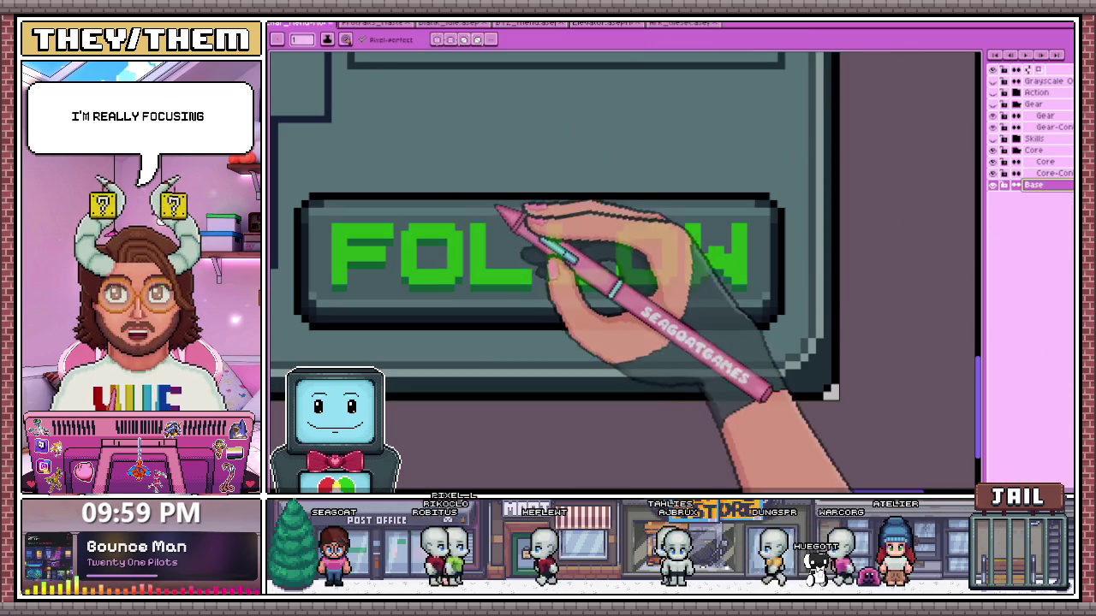
scroll(729, 314, up, 1)
scroll(770, 362, down, 2)
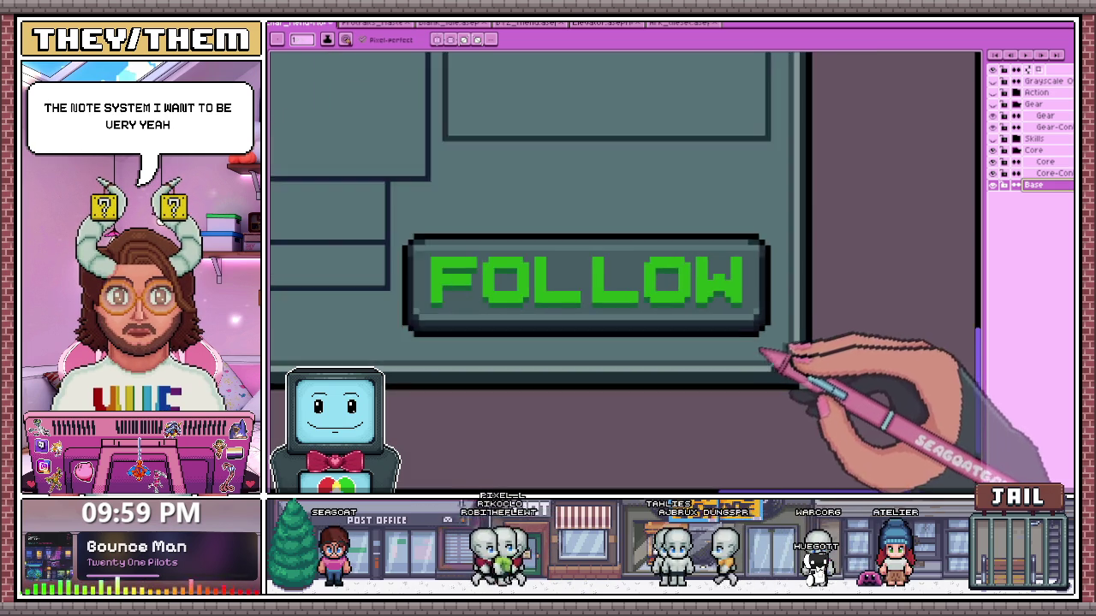
scroll(783, 362, up, 2)
scroll(785, 346, up, 1)
scroll(796, 338, down, 2)
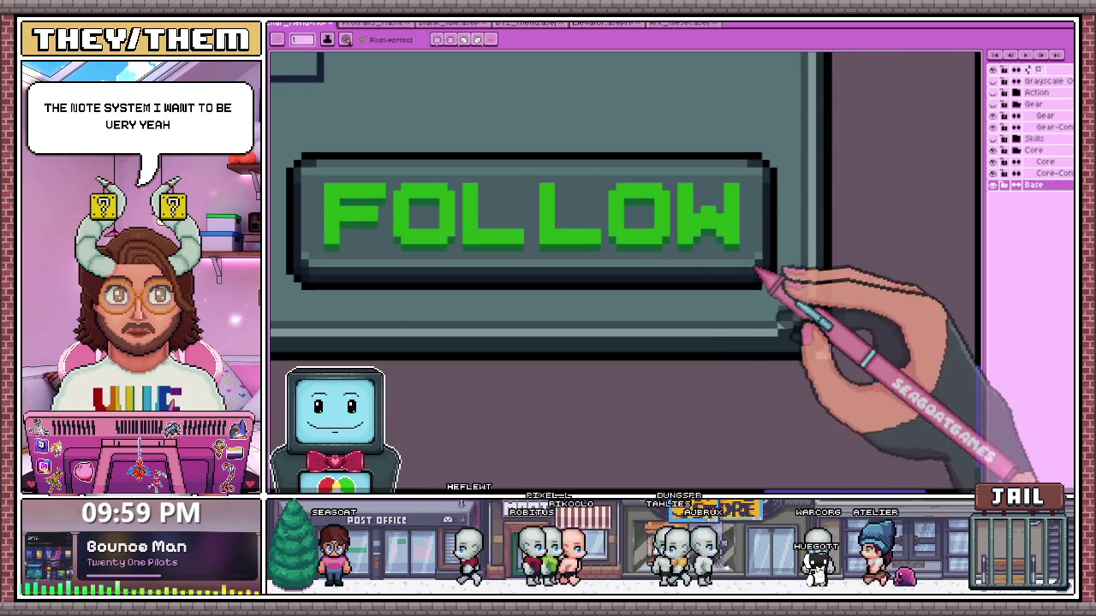
scroll(766, 329, down, 1)
scroll(765, 328, down, 3)
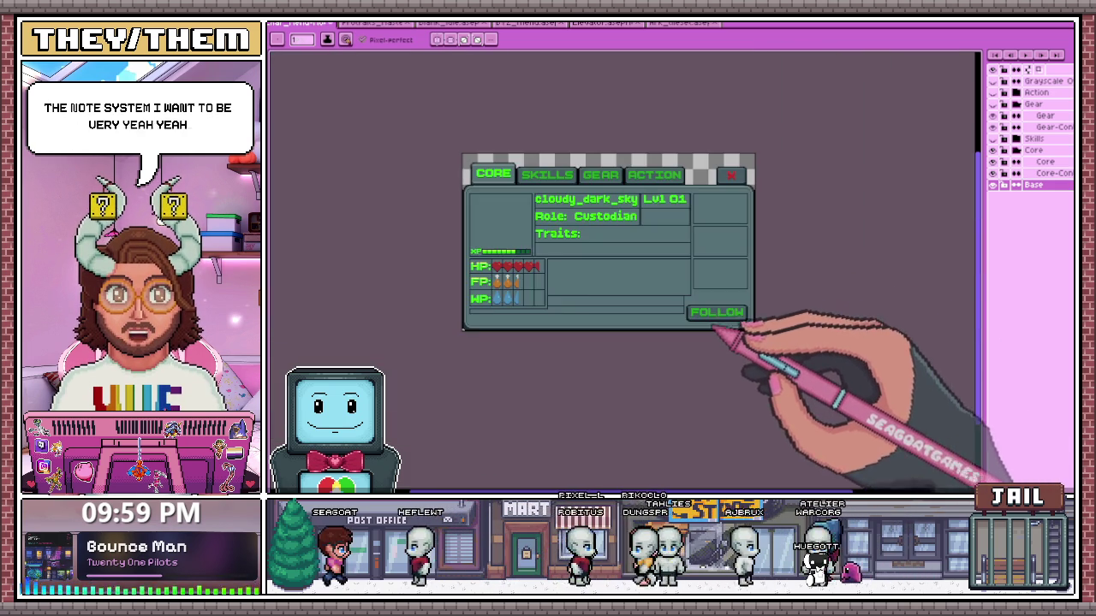
scroll(440, 311, up, 3)
scroll(438, 317, up, 1)
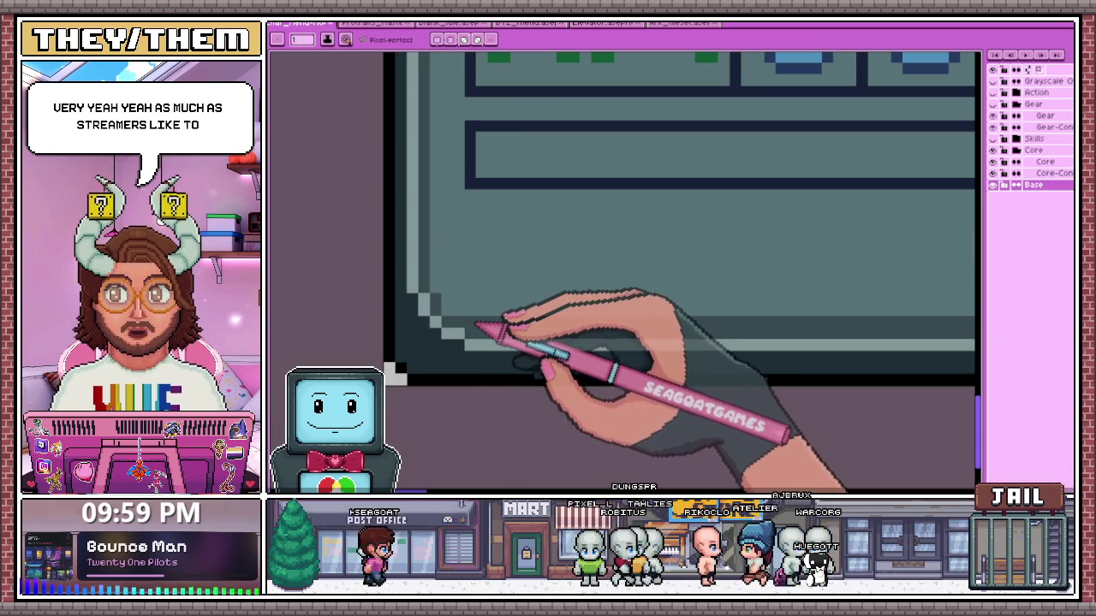
scroll(441, 282, down, 1)
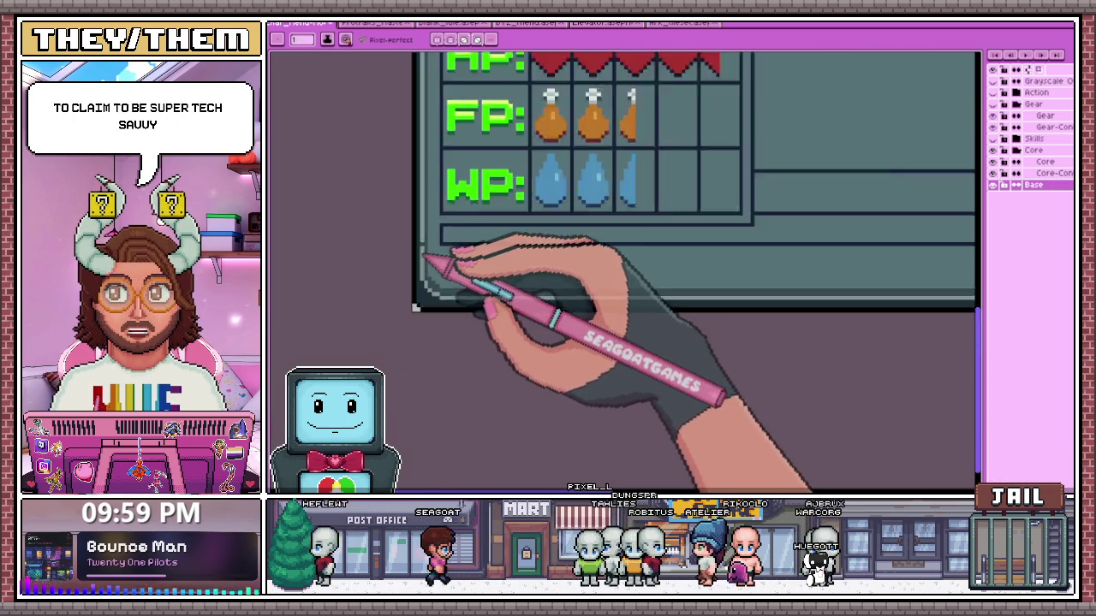
scroll(436, 317, down, 2)
scroll(770, 276, up, 3)
scroll(689, 291, up, 1)
scroll(693, 289, up, 1)
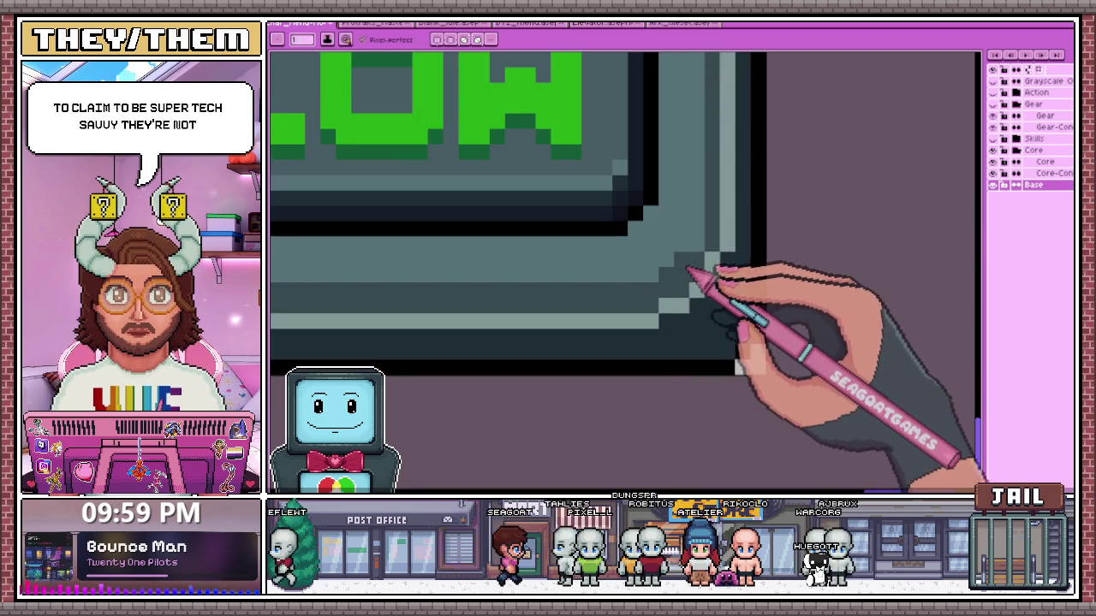
scroll(711, 269, down, 1)
scroll(711, 214, down, 2)
scroll(651, 248, down, 1)
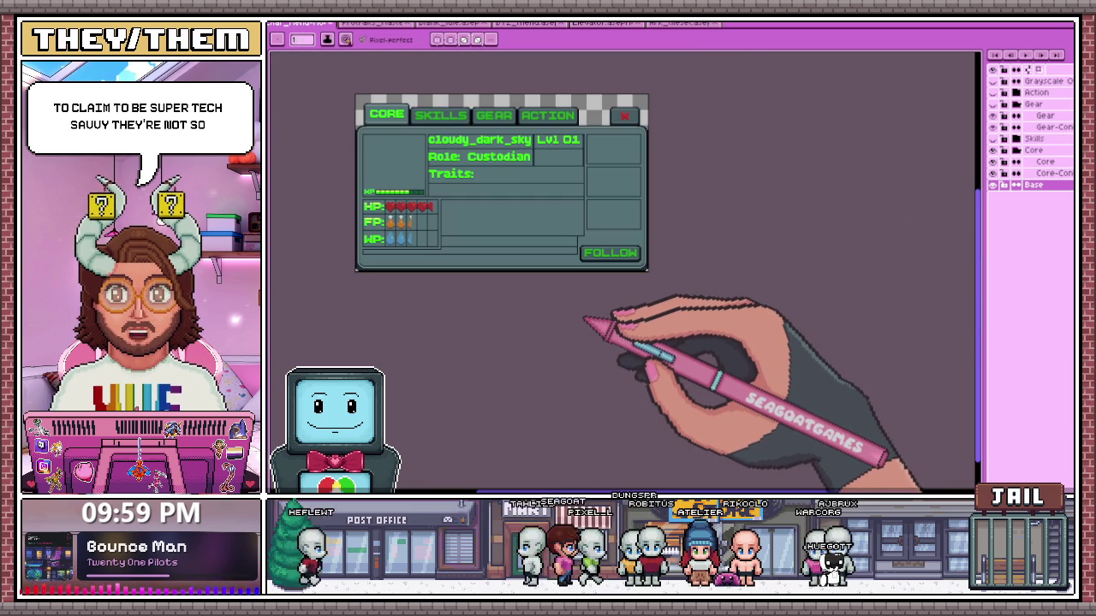
scroll(572, 276, up, 3)
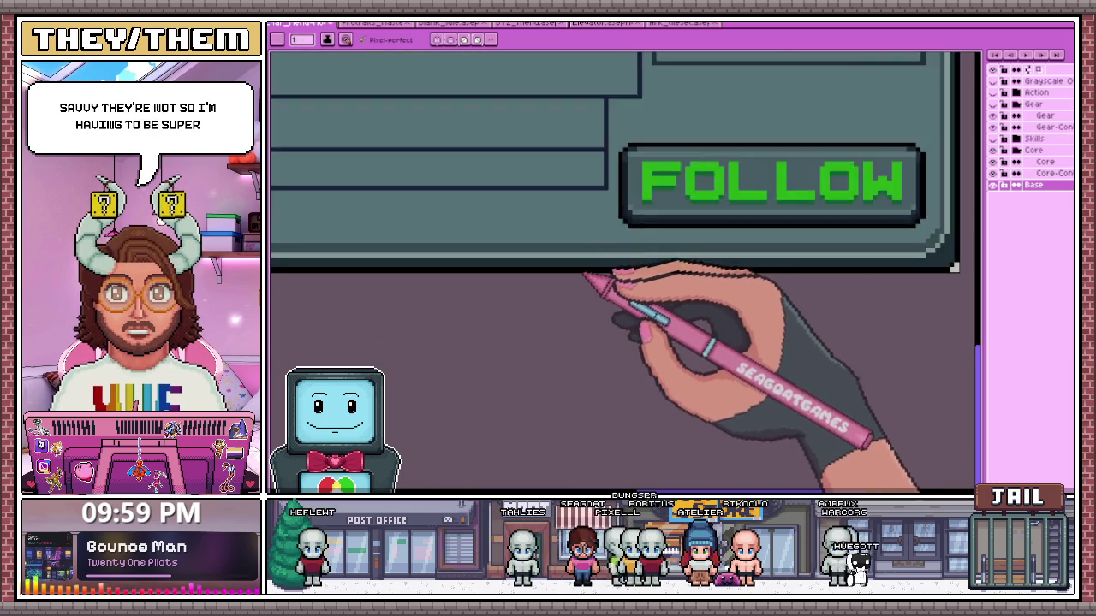
scroll(558, 289, down, 1)
scroll(568, 268, up, 1)
scroll(546, 286, down, 2)
scroll(546, 285, down, 3)
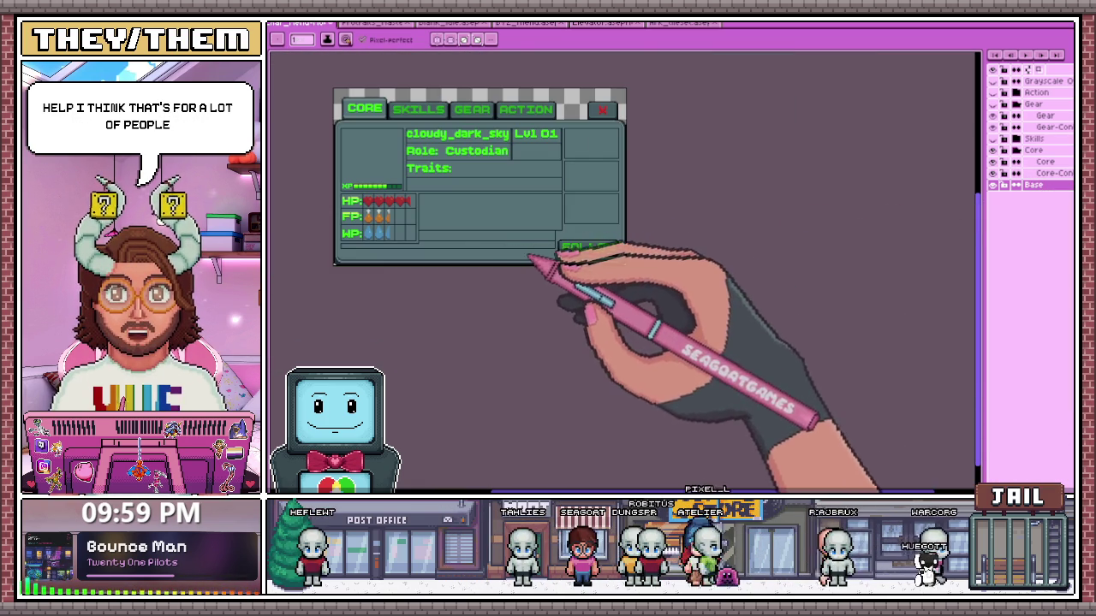
scroll(533, 250, up, 1)
scroll(529, 258, up, 1)
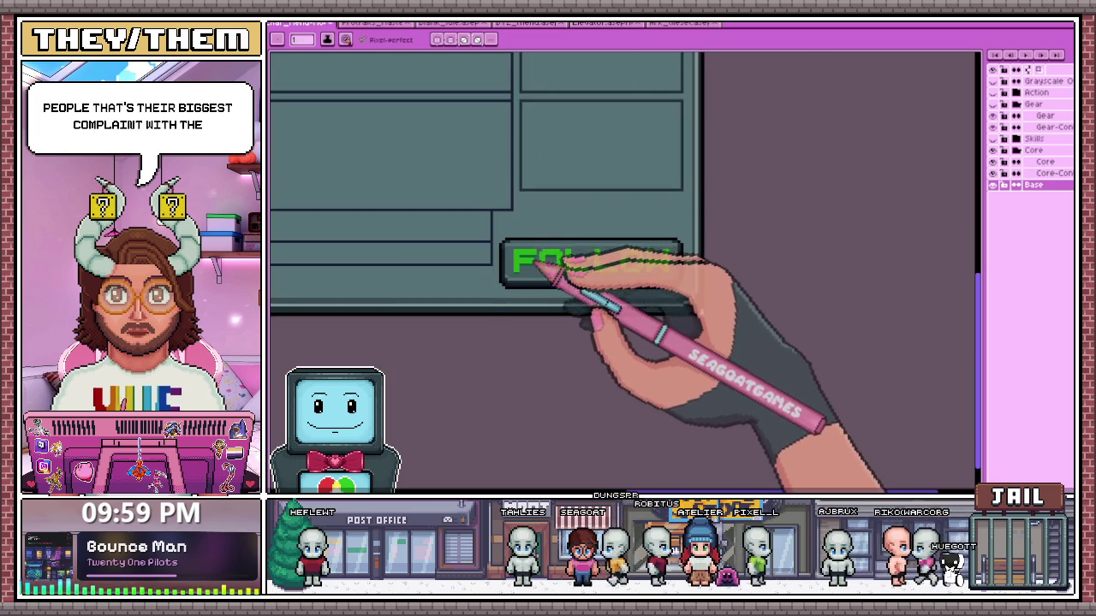
scroll(524, 249, up, 1)
scroll(540, 244, up, 1)
scroll(536, 245, down, 1)
scroll(561, 247, down, 1)
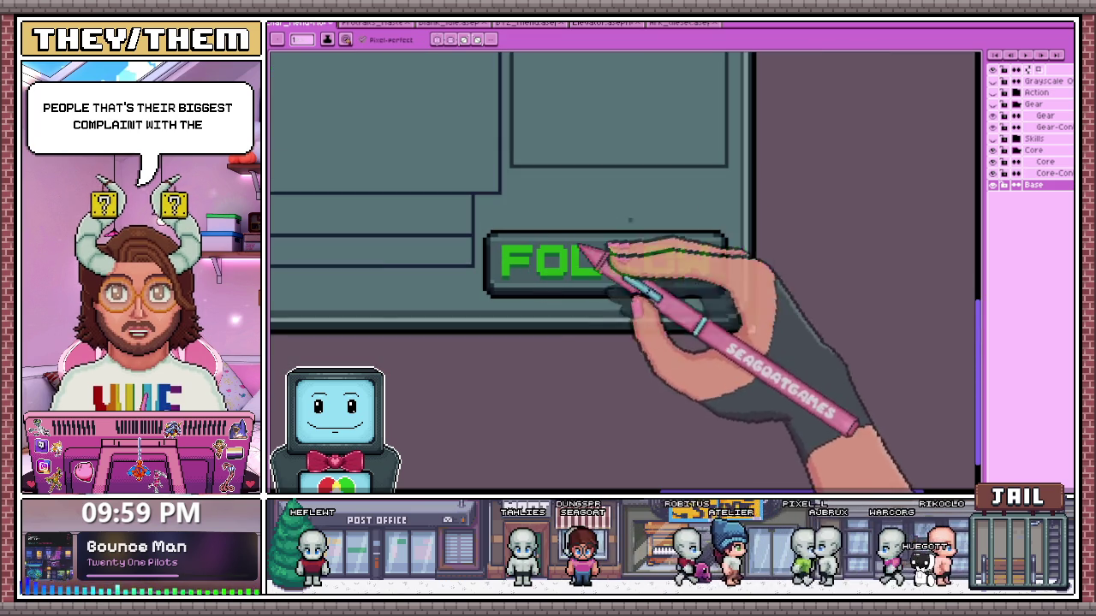
click(1050, 173)
Zoom in and out around the FOLLOW button, then switch to the character portraits document
scroll(514, 256, up, 1)
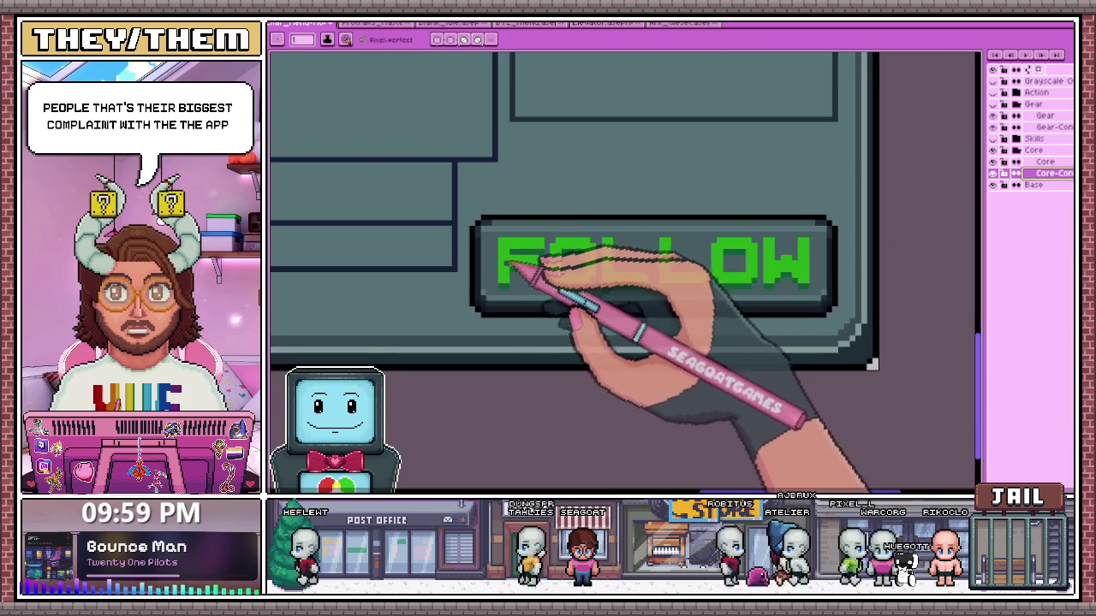
scroll(505, 317, up, 1)
scroll(492, 313, down, 1)
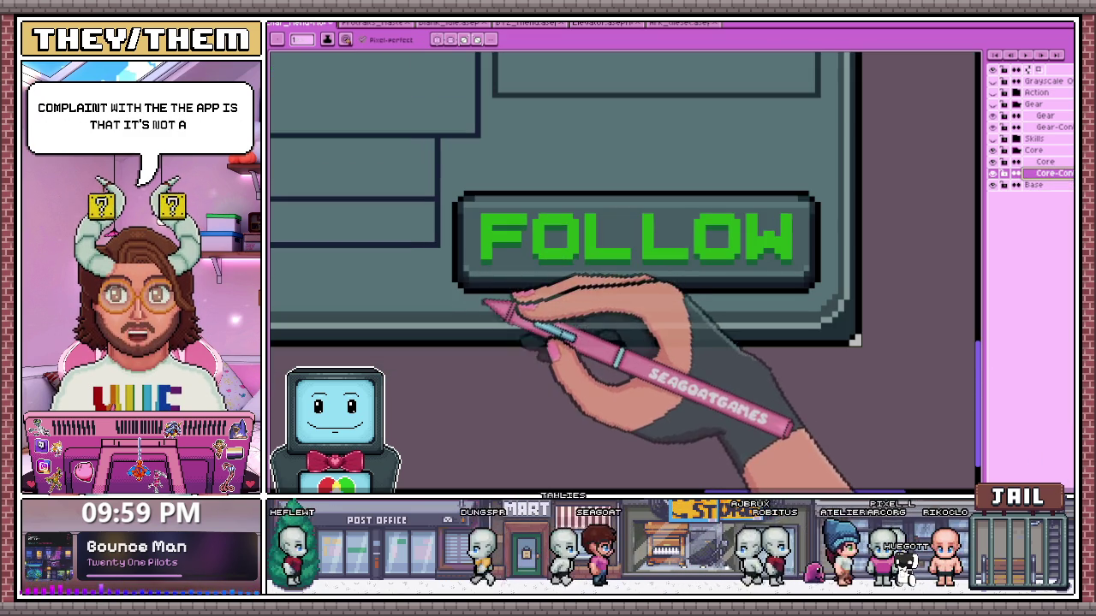
scroll(467, 295, up, 2)
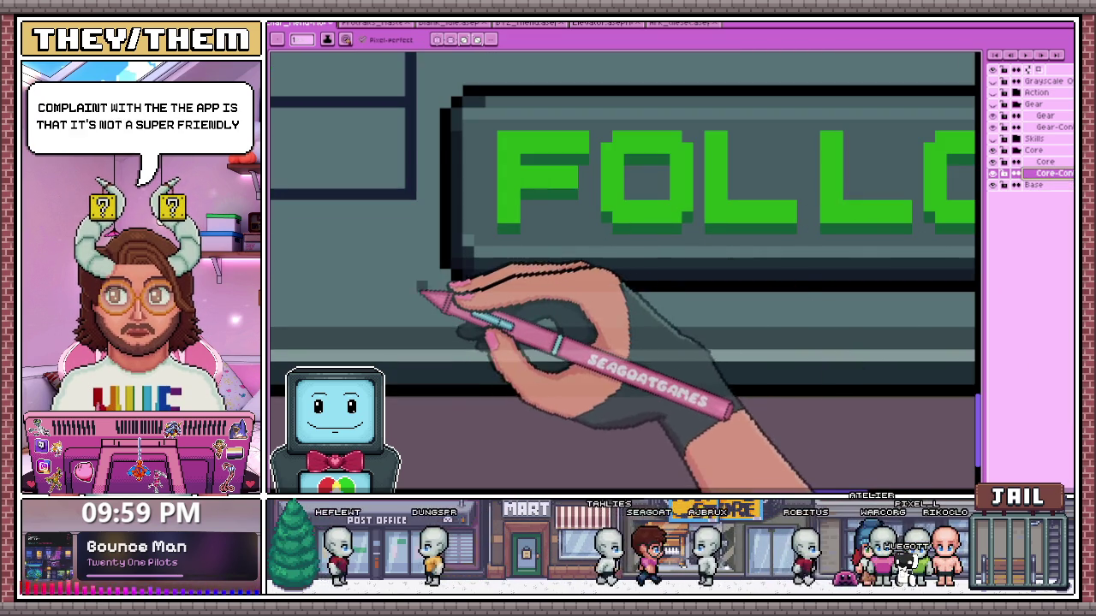
scroll(486, 305, down, 2)
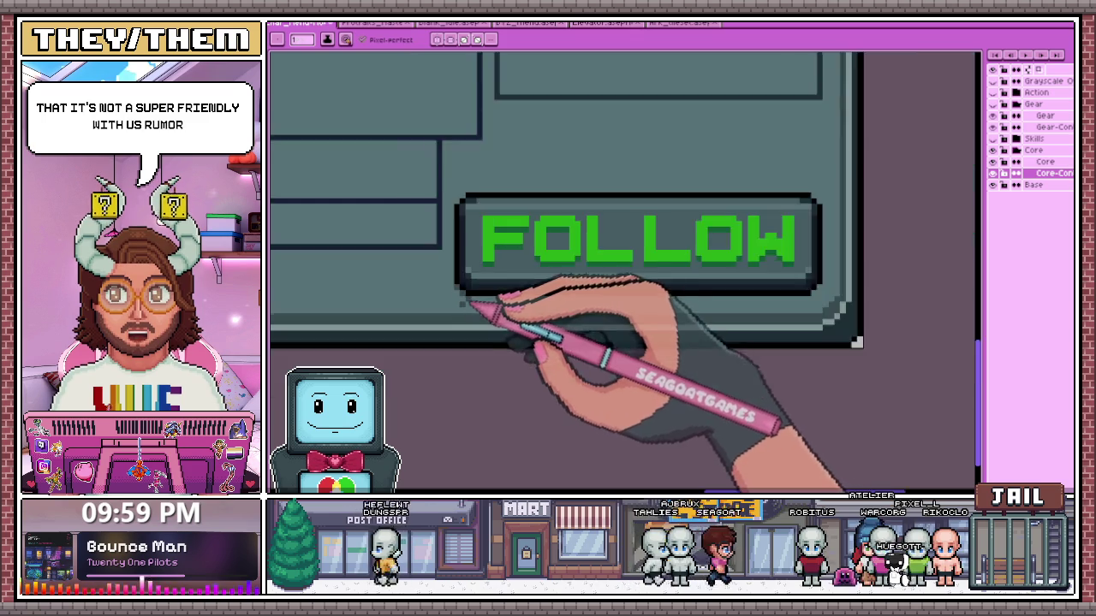
scroll(771, 304, up, 3)
scroll(685, 299, down, 2)
scroll(582, 313, down, 1)
scroll(580, 317, down, 2)
scroll(575, 313, up, 2)
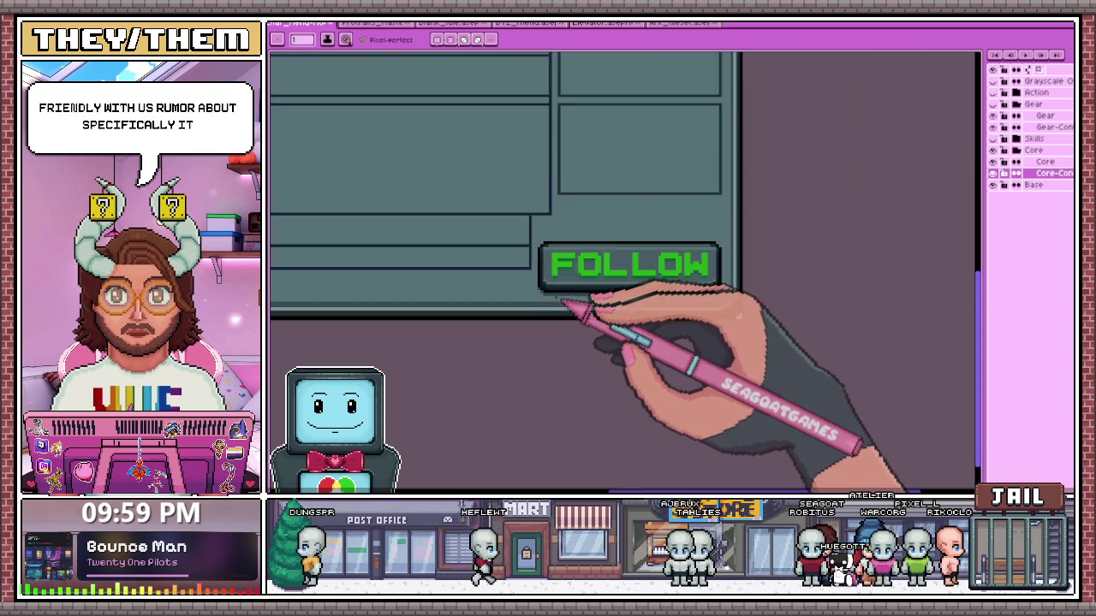
scroll(548, 291, up, 1)
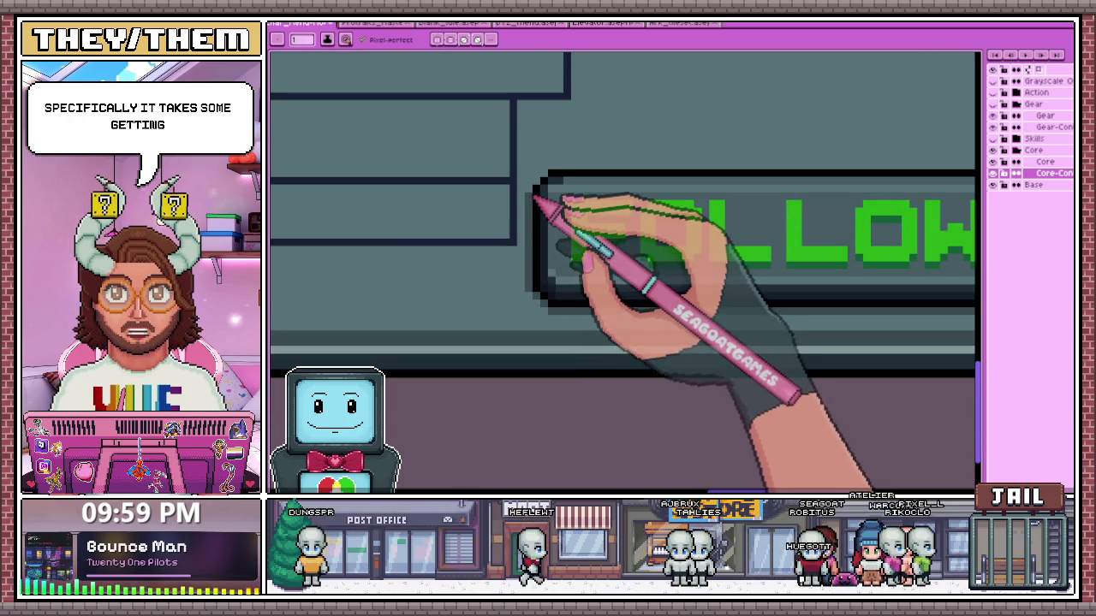
scroll(480, 236, down, 2)
scroll(680, 249, down, 1)
scroll(626, 282, up, 2)
scroll(605, 290, up, 1)
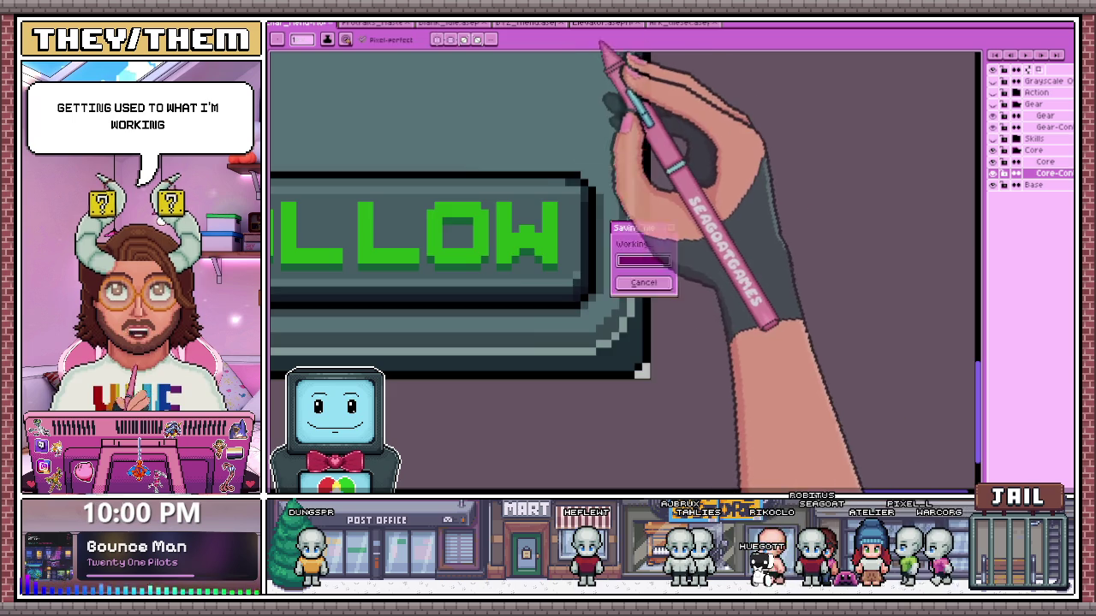
click(377, 22)
Zoom in on the character portraits banner
scroll(568, 244, down, 2)
scroll(568, 244, up, 2)
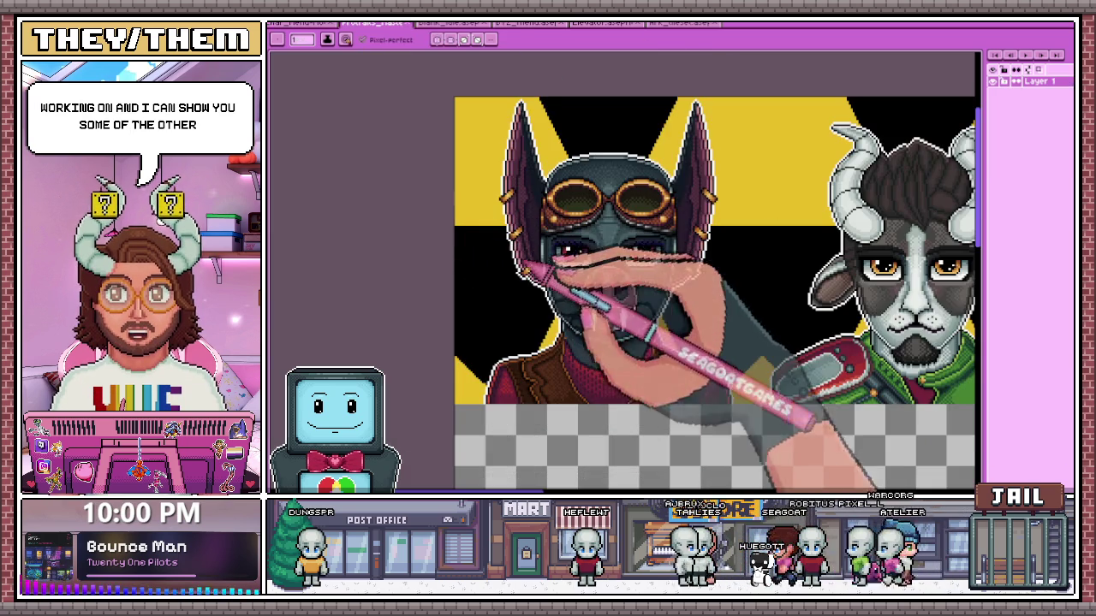
scroll(556, 253, up, 1)
scroll(548, 240, down, 1)
scroll(540, 232, up, 1)
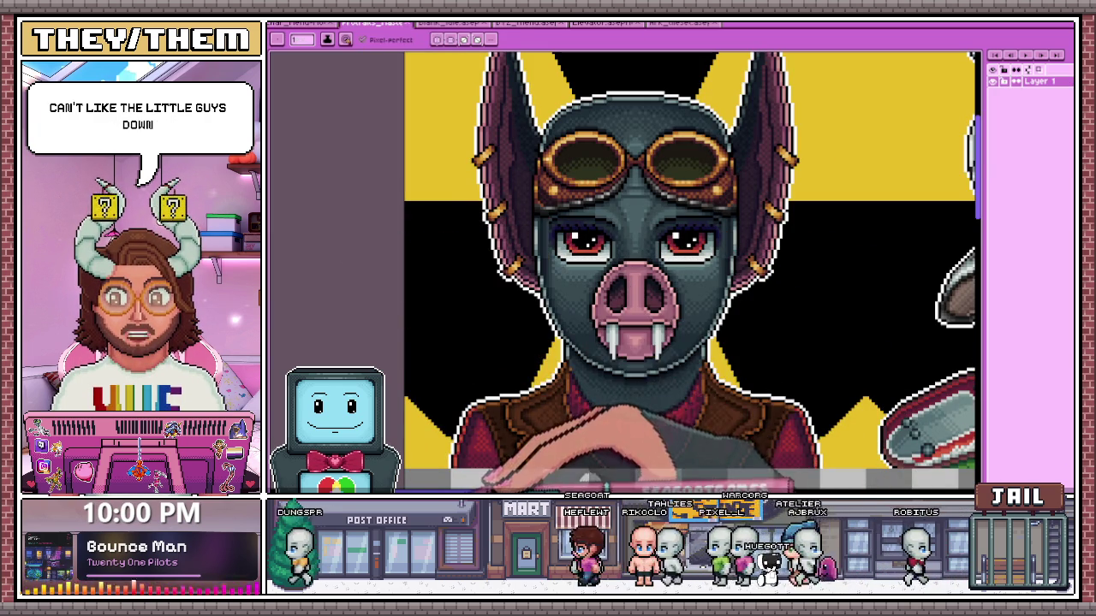
scroll(492, 392, down, 1)
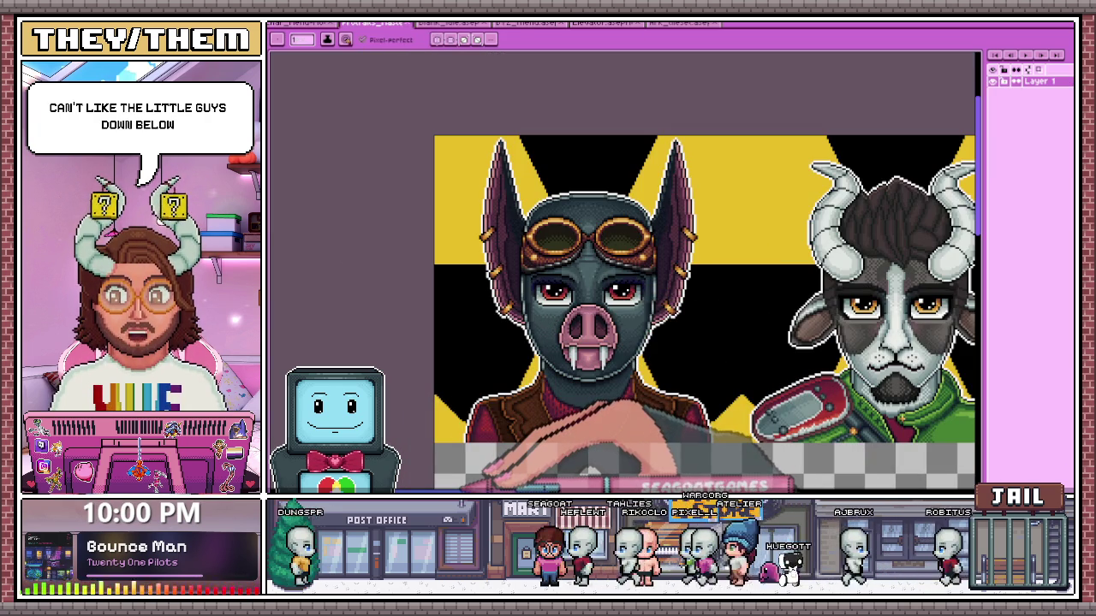
scroll(599, 342, up, 1)
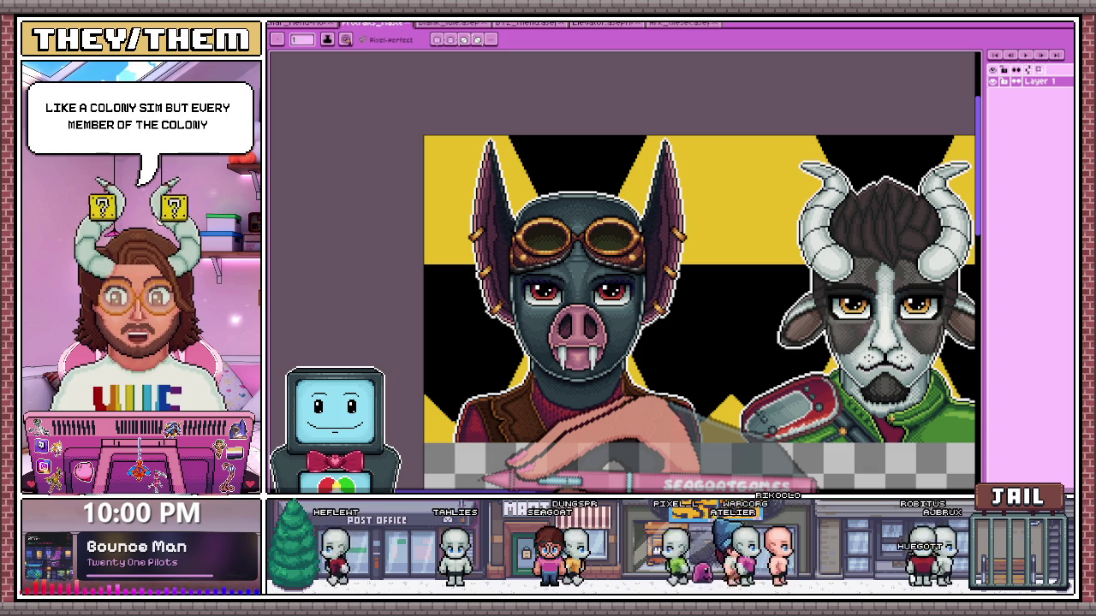
Pan right past the pig, goat, cat and mouse portraits to the owl
scroll(691, 313, right, 2)
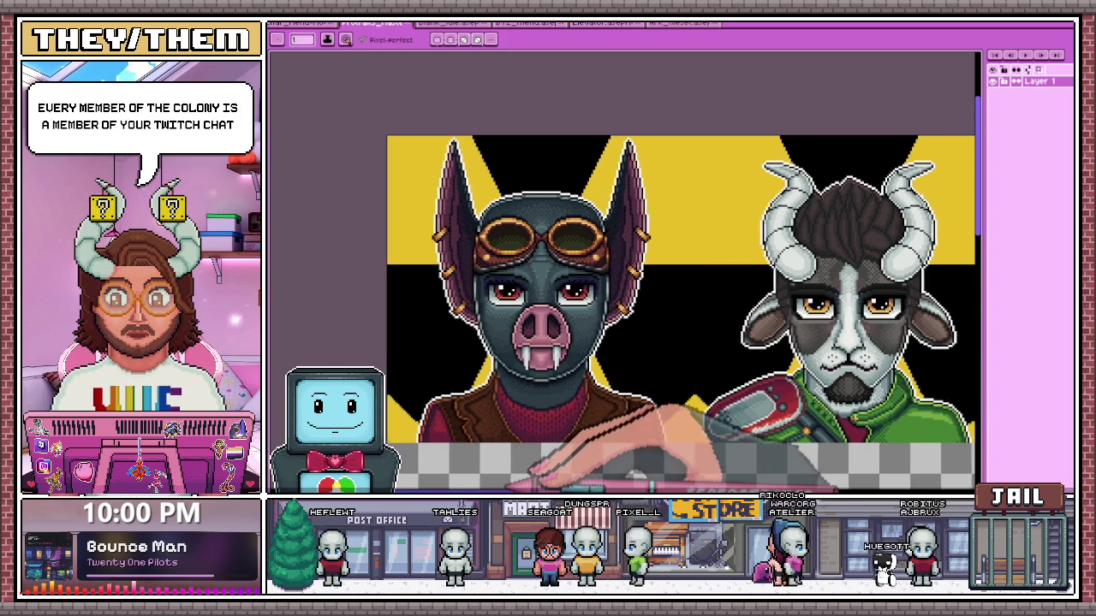
scroll(692, 312, right, 2)
scroll(692, 312, right, 1)
scroll(692, 313, right, 2)
scroll(692, 313, right, 1)
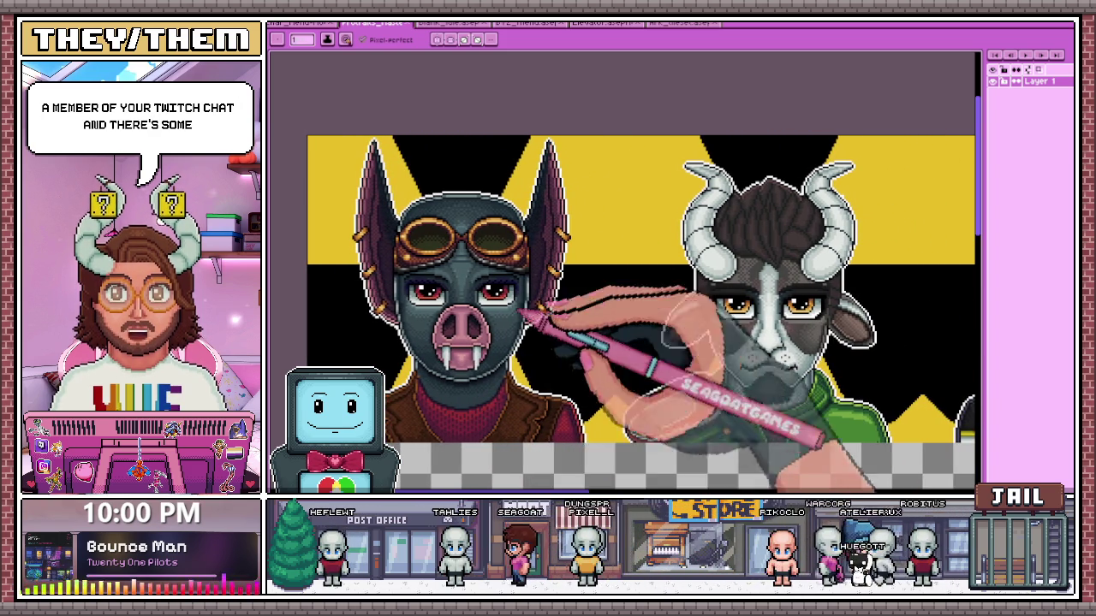
scroll(692, 312, right, 1)
scroll(691, 312, right, 2)
scroll(623, 313, right, 3)
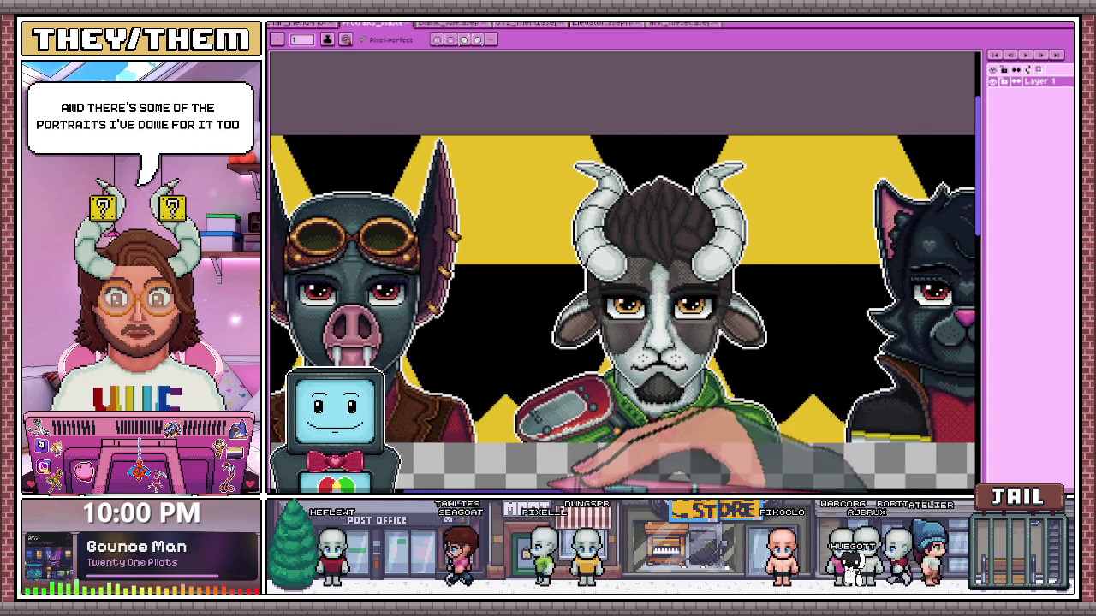
scroll(623, 313, right, 2)
scroll(623, 313, right, 2)
scroll(623, 313, right, 1)
scroll(623, 313, right, 1)
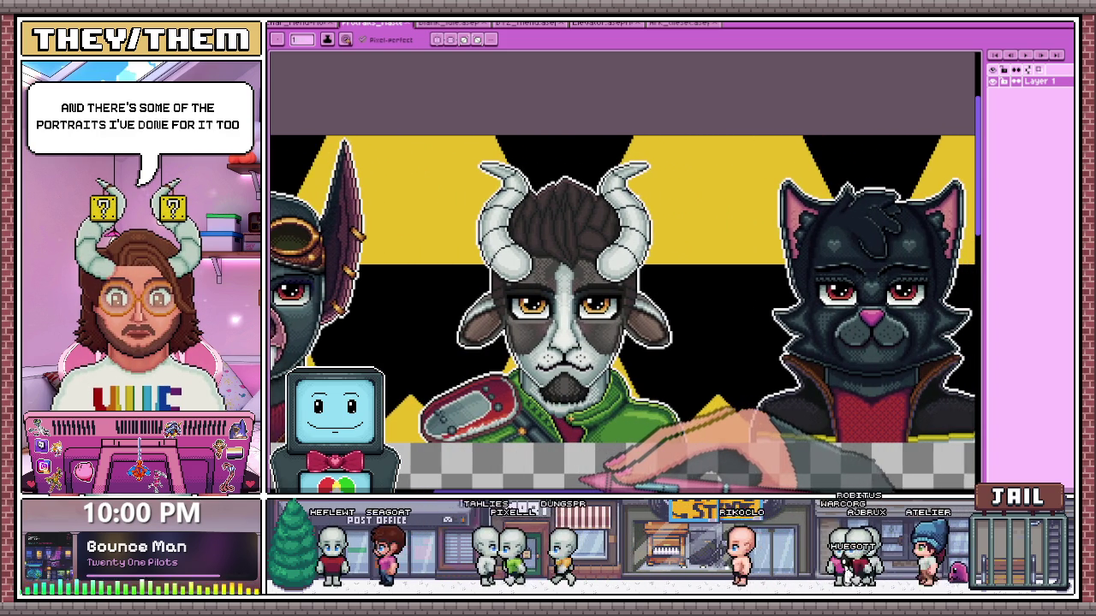
scroll(623, 313, right, 1)
scroll(623, 313, right, 1)
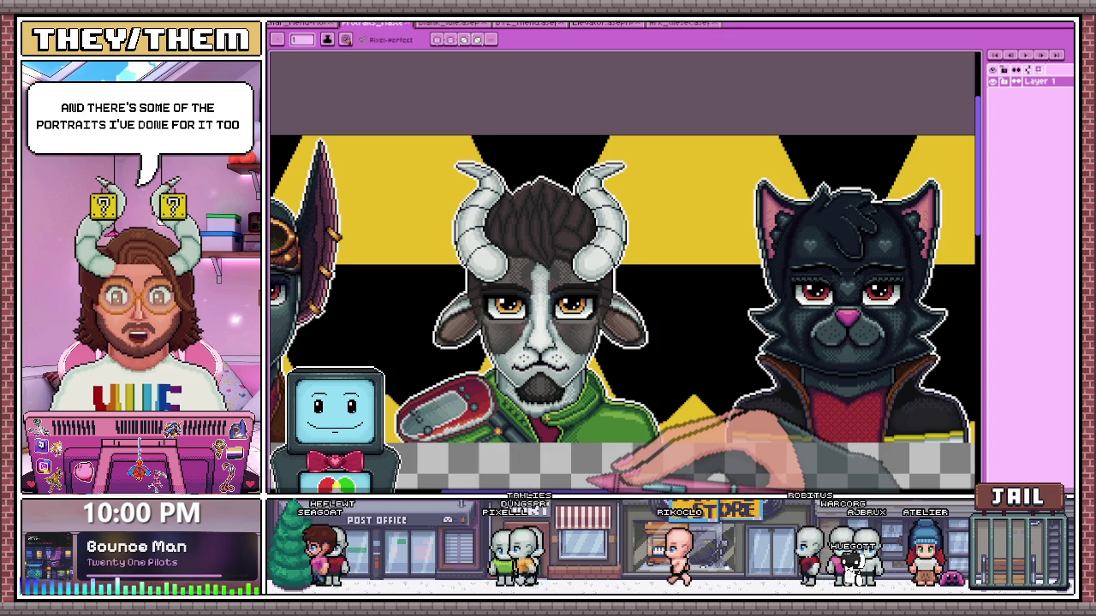
scroll(623, 312, right, 1)
scroll(624, 313, right, 1)
scroll(624, 313, right, 1)
scroll(623, 312, right, 3)
scroll(623, 312, right, 3)
scroll(623, 312, right, 1)
scroll(624, 313, right, 1)
scroll(623, 313, right, 2)
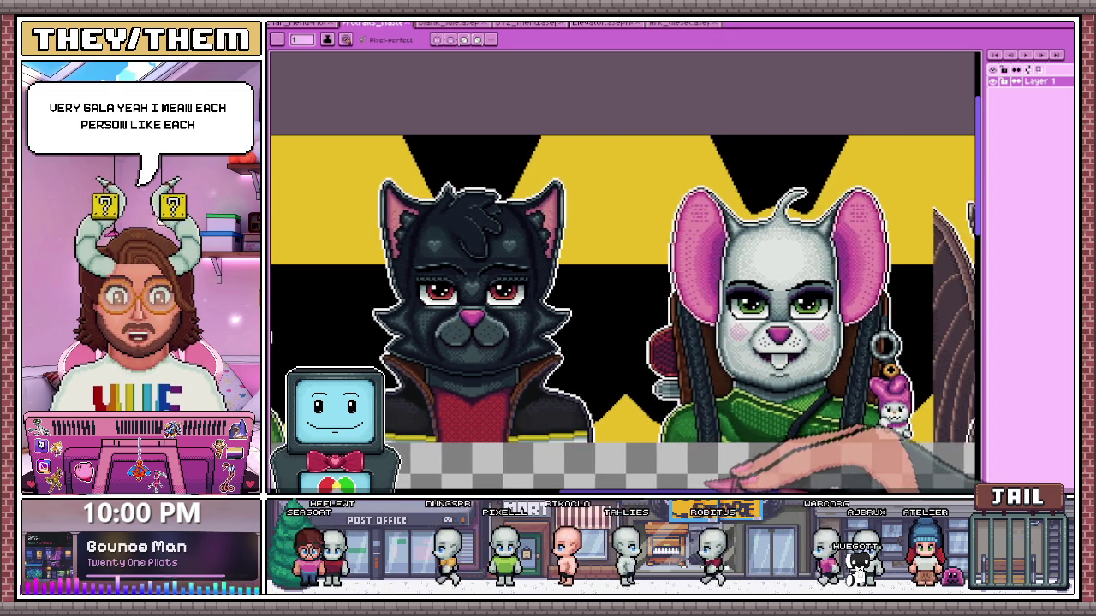
scroll(623, 313, right, 2)
scroll(624, 312, right, 4)
scroll(623, 312, right, 2)
scroll(623, 313, right, 3)
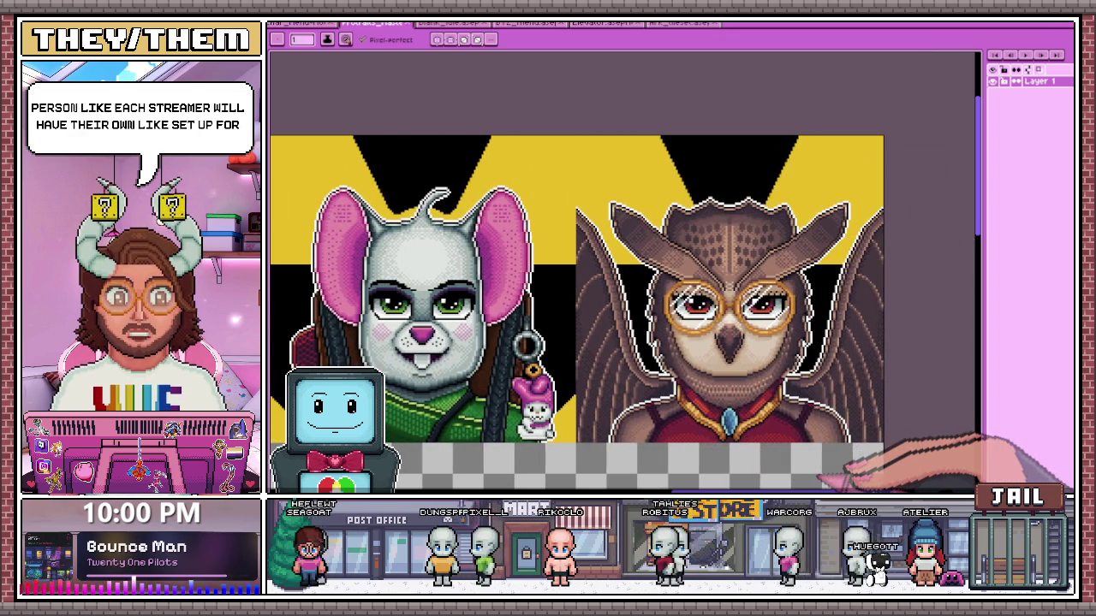
scroll(623, 313, left, 1)
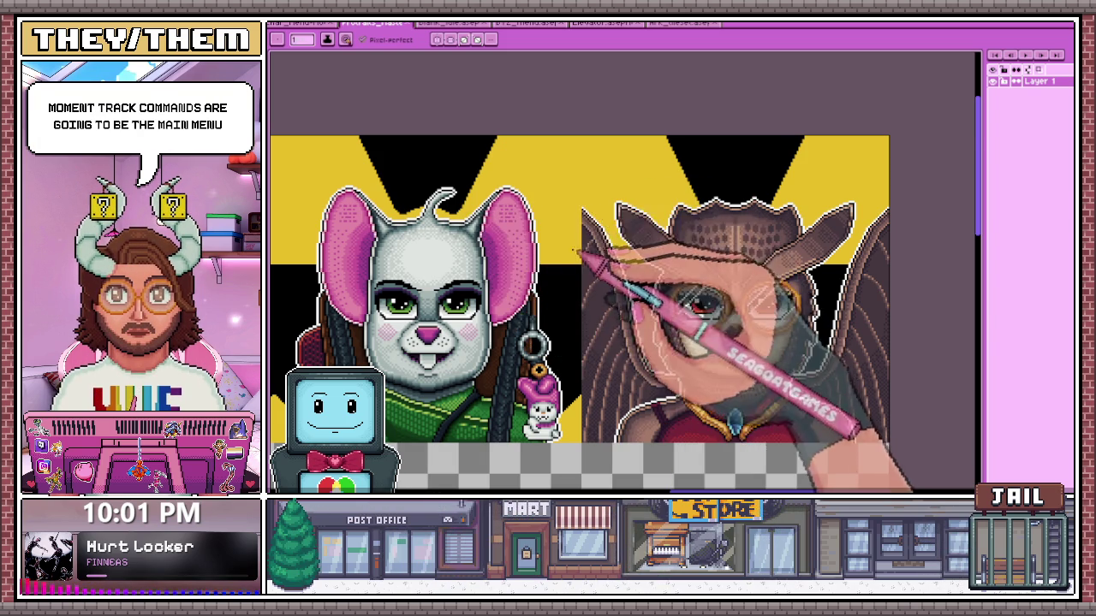
Switch to the Broadcast Year Zero title-menu artwork and zoom out to see it whole
scroll(565, 205, down, 4)
scroll(625, 171, up, 3)
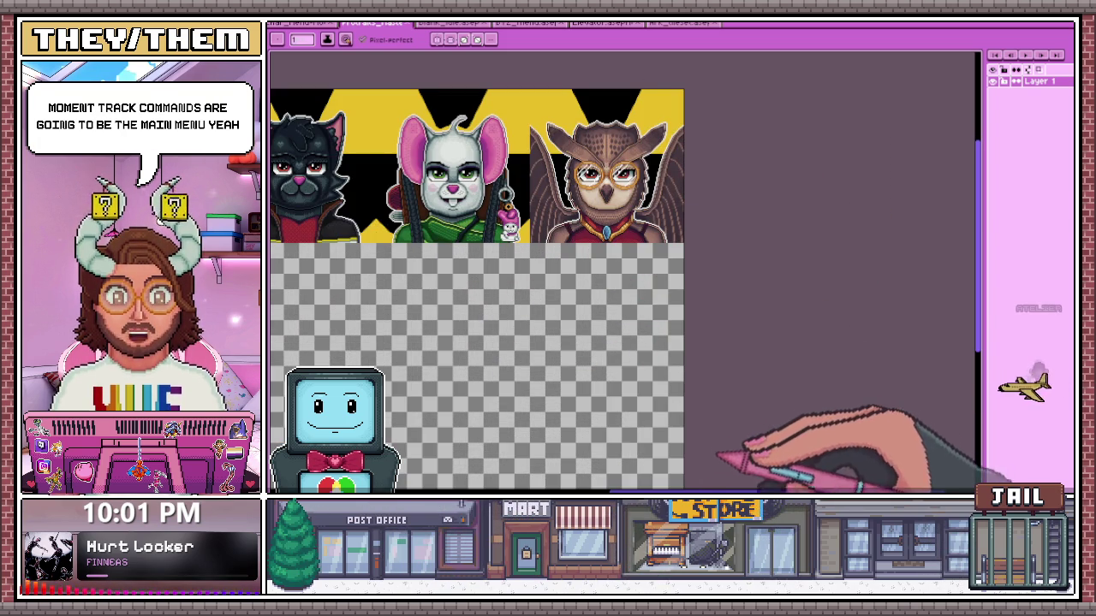
scroll(480, 163, left, 3)
scroll(479, 162, left, 4)
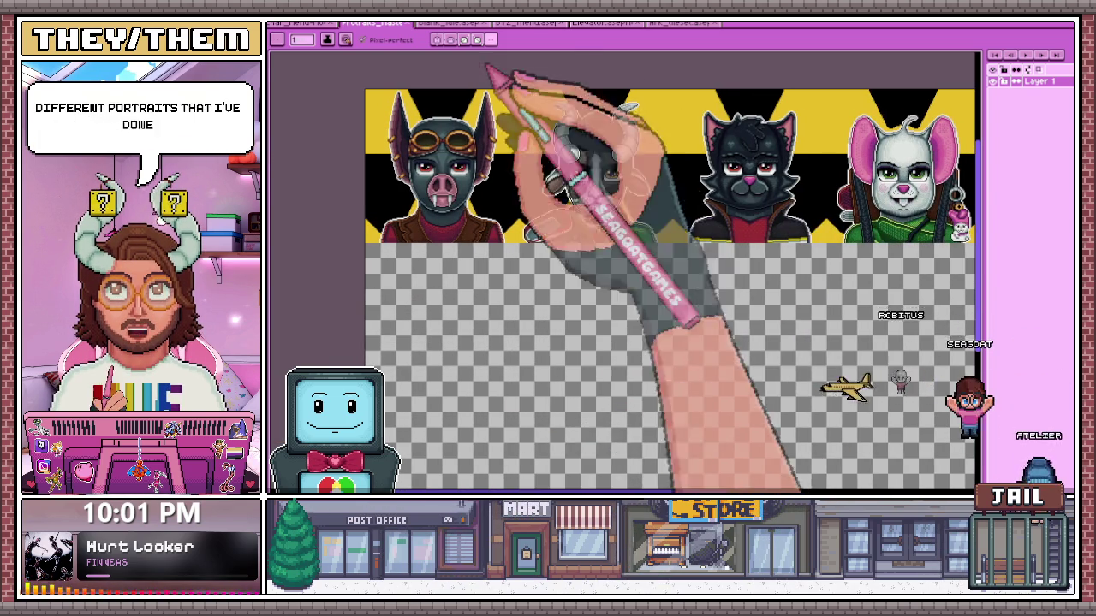
click(526, 23)
scroll(625, 265, down, 3)
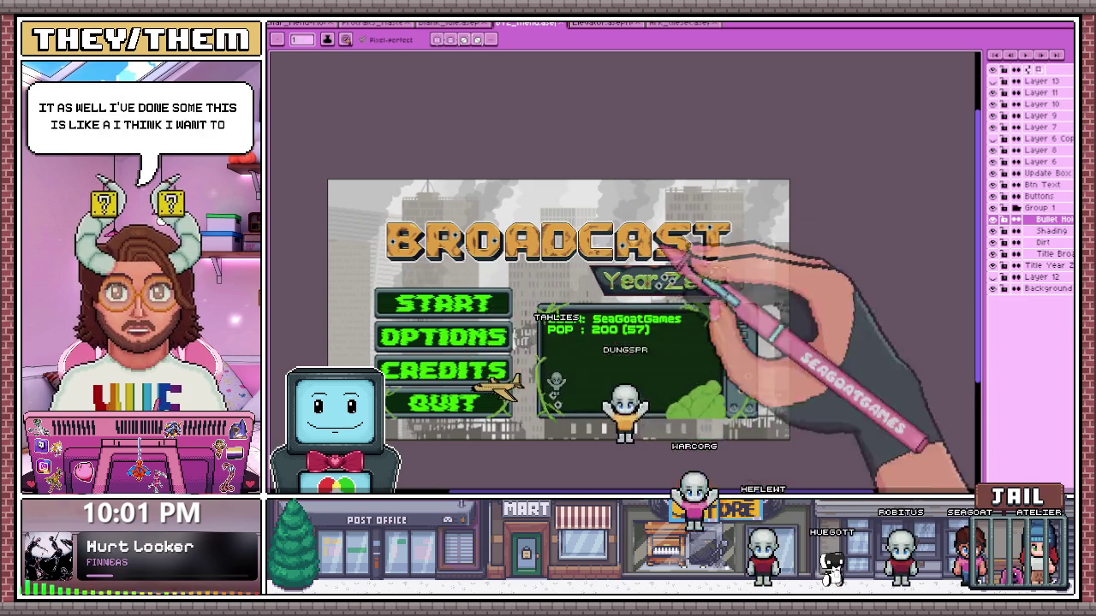
Play the elevator sprite's door animation, then view the elevator frame spritesheet zoomed in
click(602, 23)
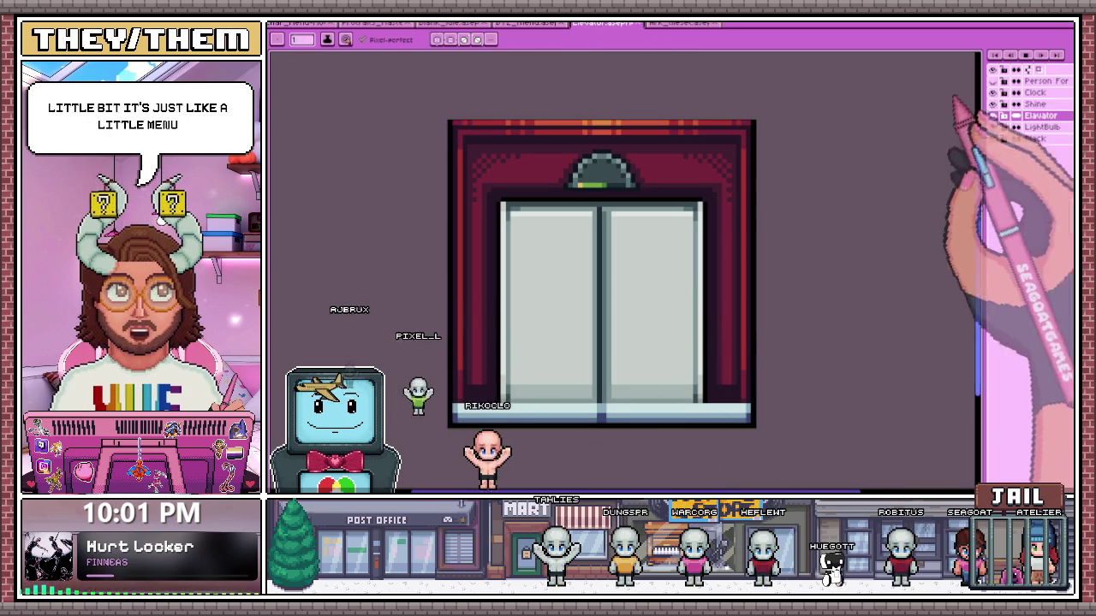
click(993, 92)
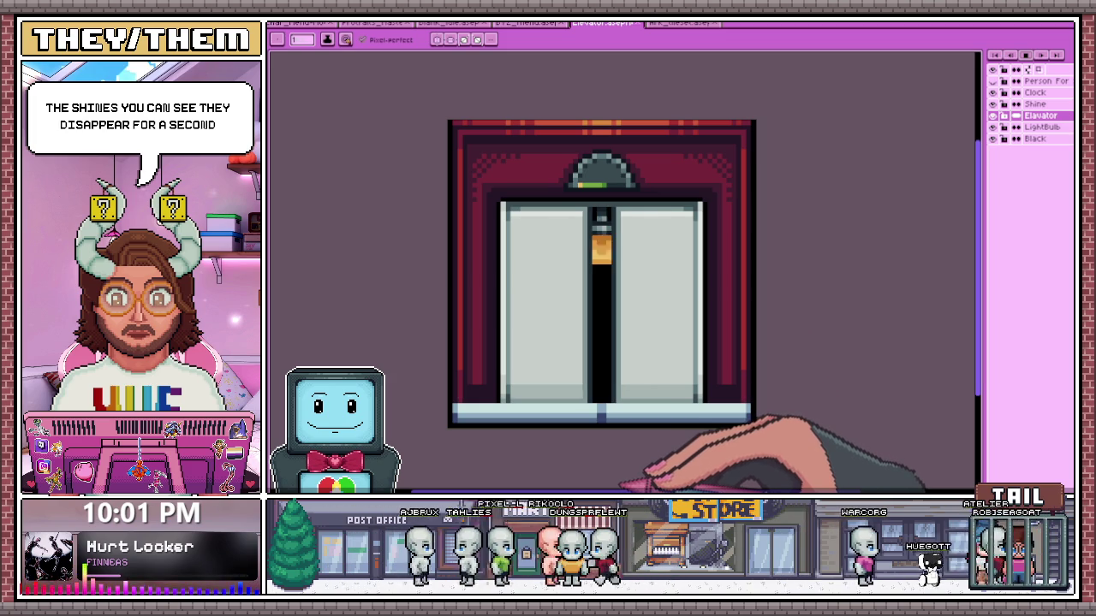
click(681, 23)
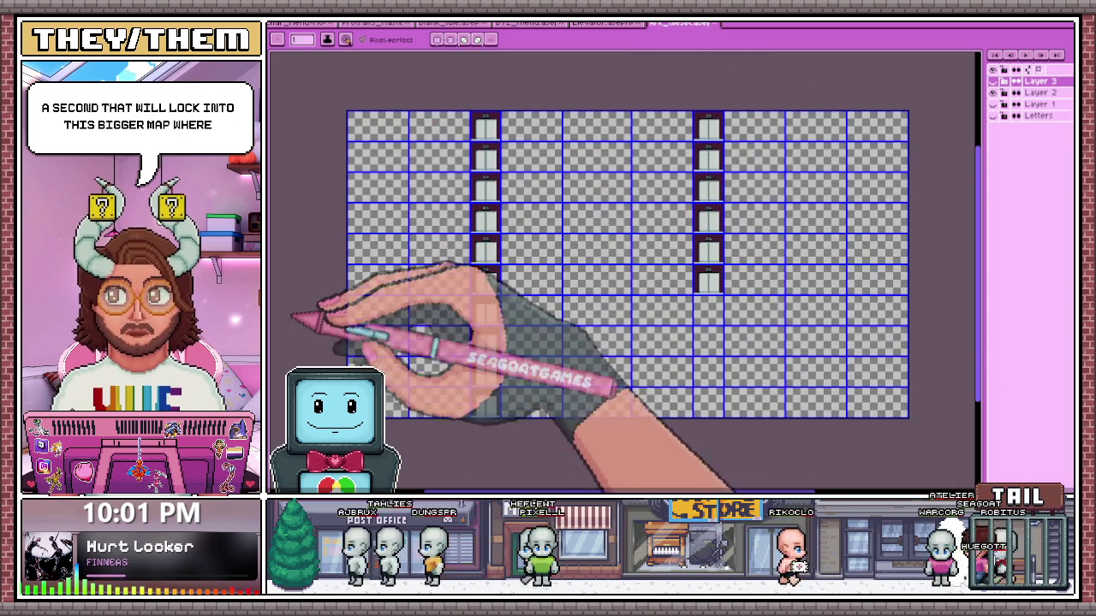
scroll(365, 168, up, 2)
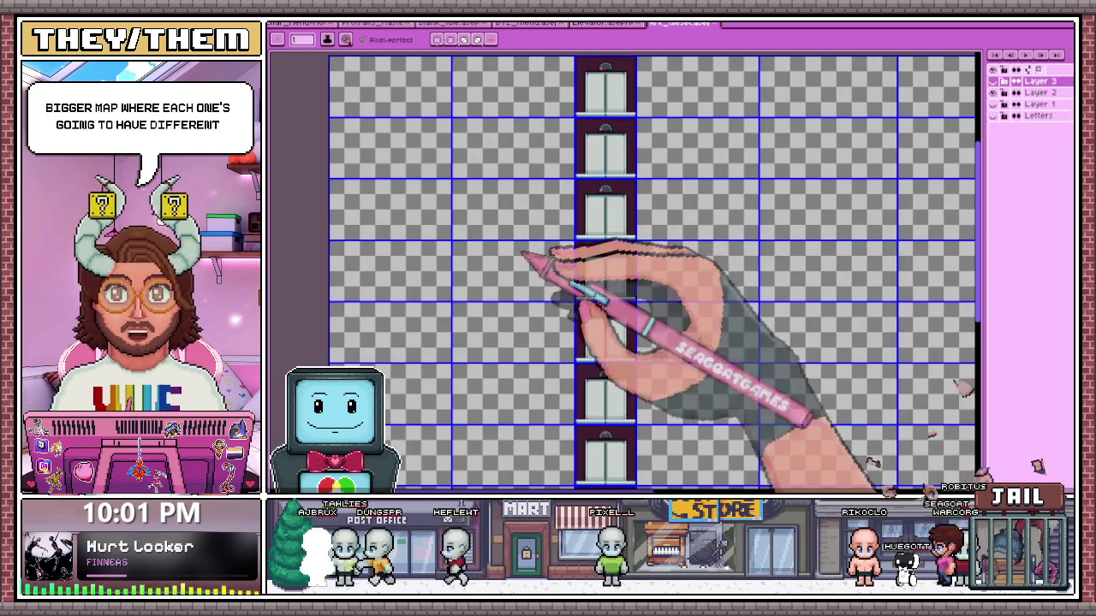
Go back to the green-jacket horned character sprite and zoom around it
click(603, 23)
click(526, 23)
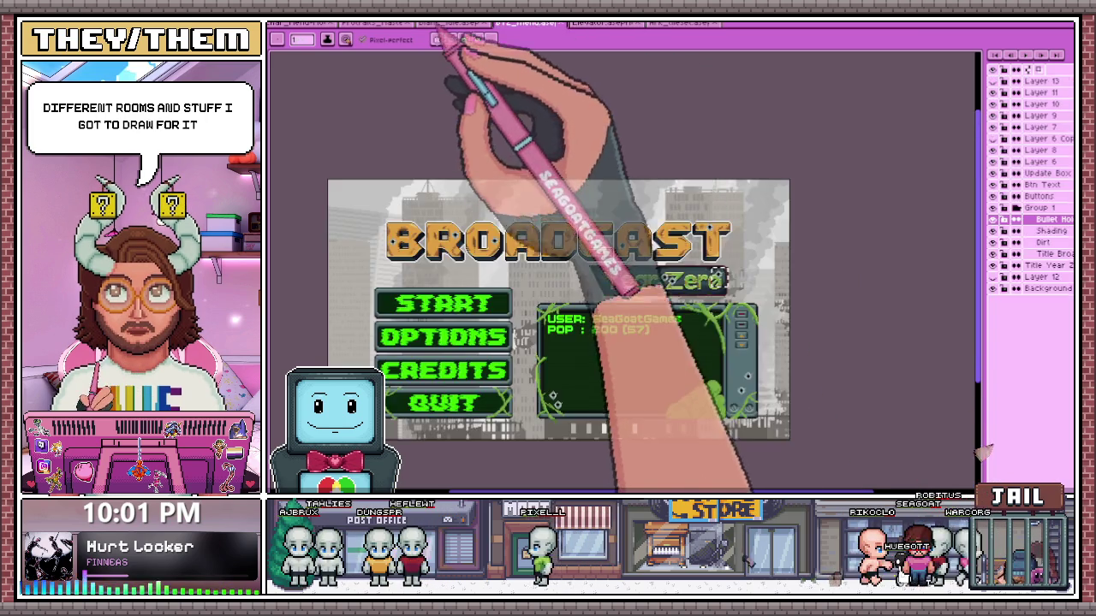
click(449, 23)
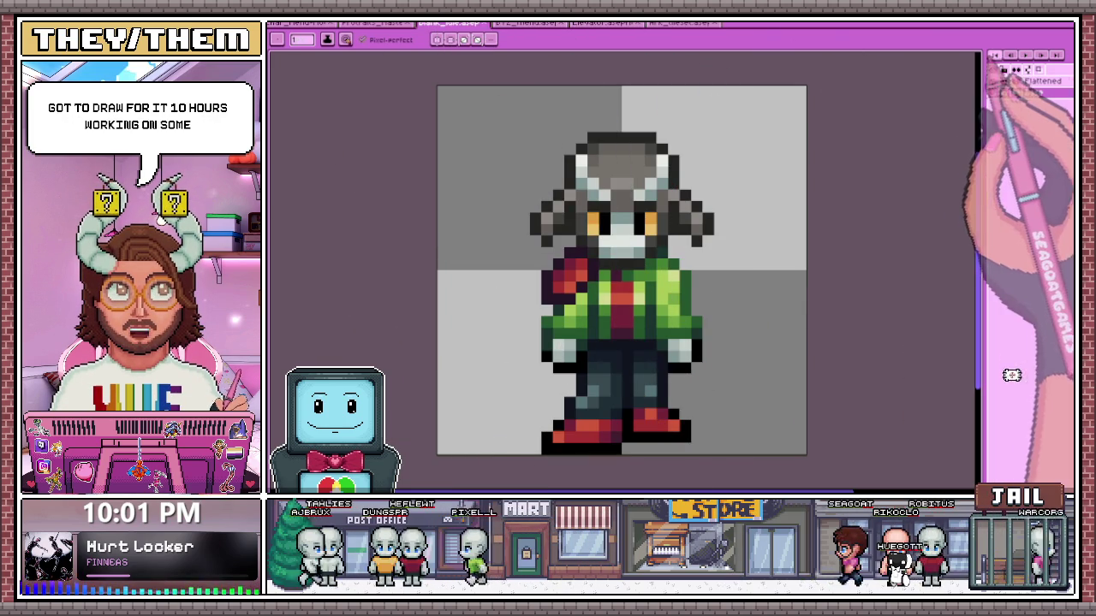
drag(622, 196, 622, 220)
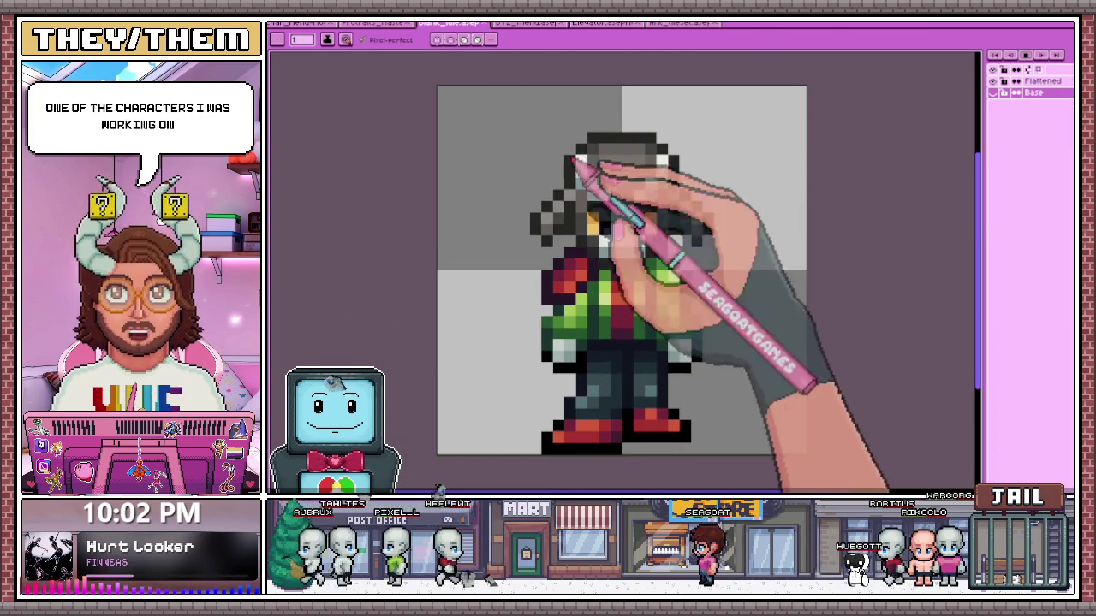
scroll(517, 419, down, 3)
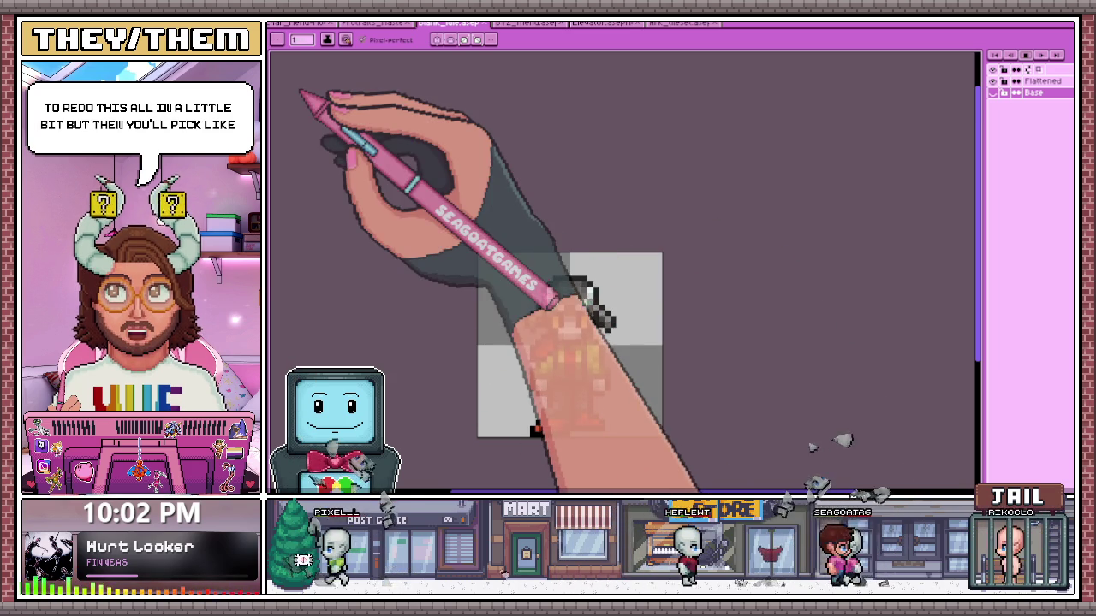
scroll(570, 343, up, 2)
scroll(569, 343, down, 1)
scroll(548, 325, up, 2)
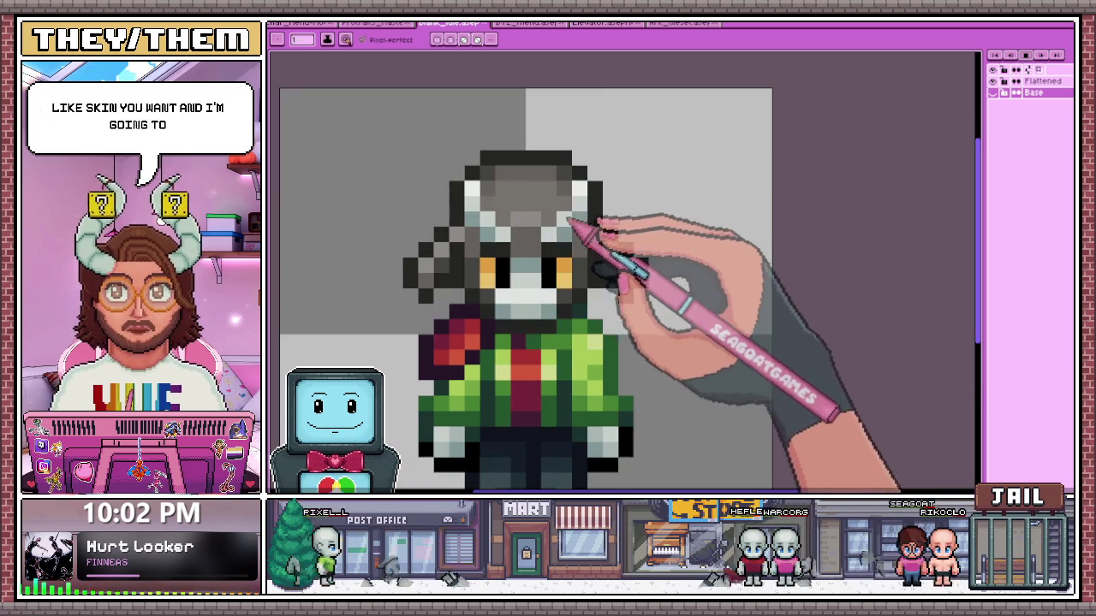
scroll(536, 291, down, 1)
Step forward and back through the character's poses, then return to the FOLLOW status panel
key(Down)
key(Down)
key(Up)
key(Up)
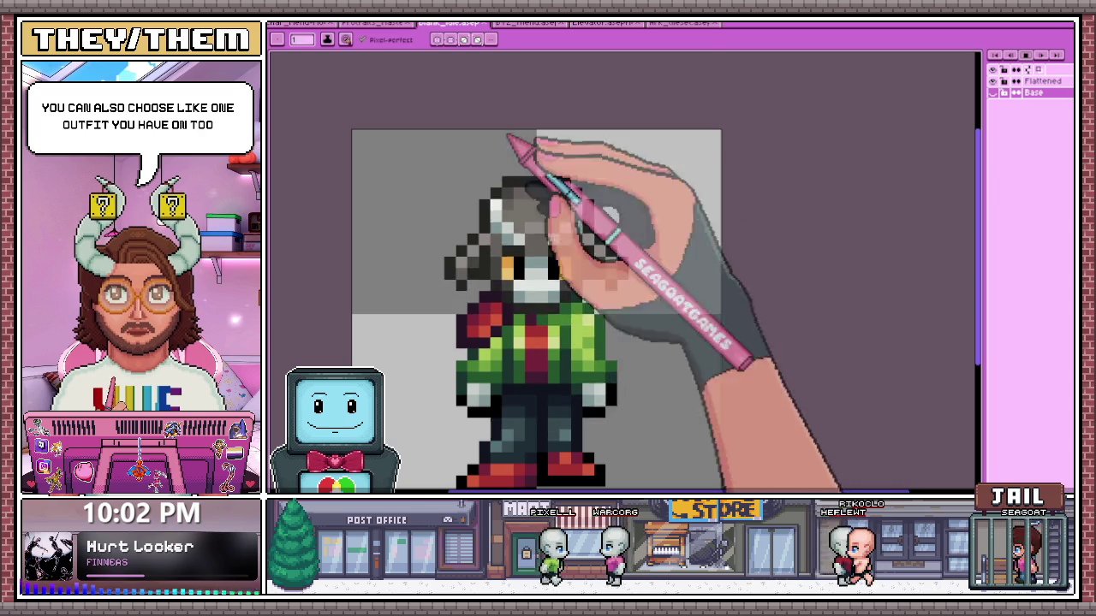
click(304, 22)
key(Return)
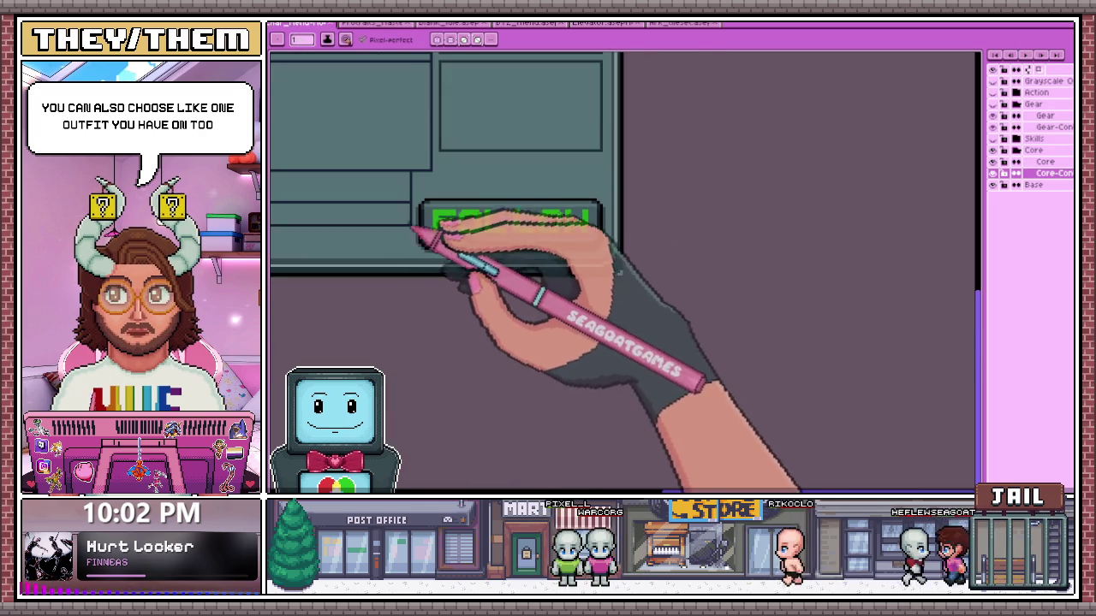
Zoom in and out on the CORE status panel while its animation plays
scroll(479, 208, down, 3)
scroll(393, 184, up, 2)
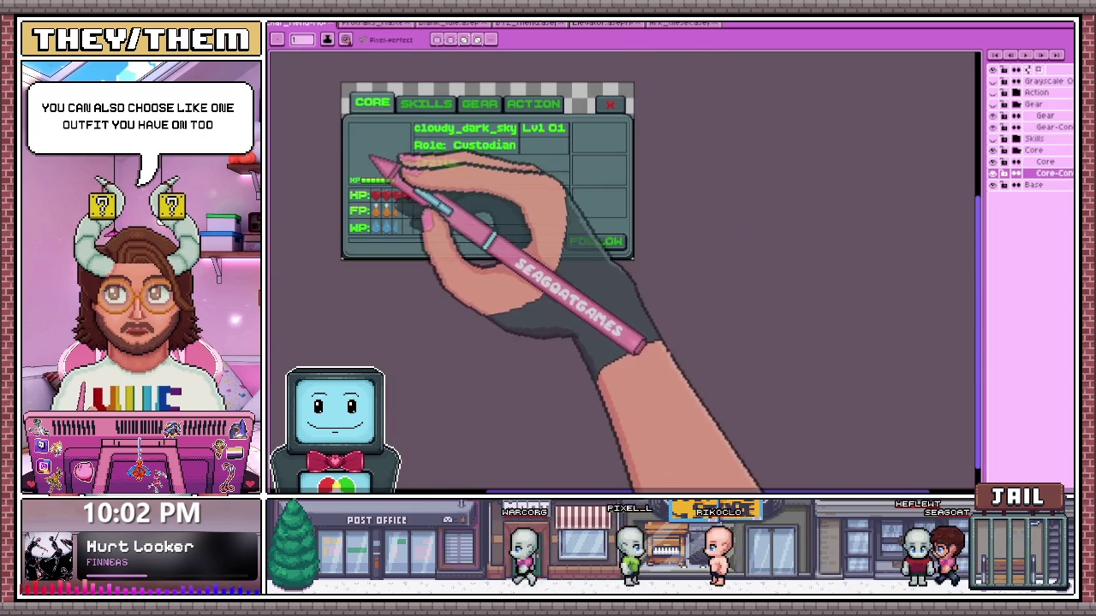
scroll(404, 219, up, 2)
scroll(379, 215, down, 2)
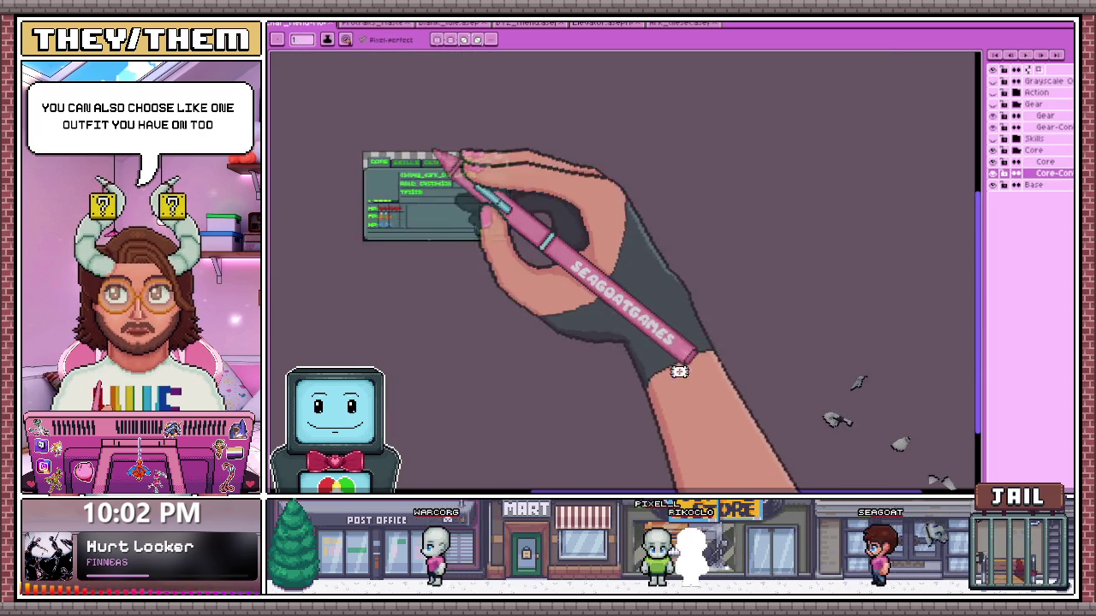
scroll(453, 160, up, 3)
scroll(391, 220, up, 1)
scroll(479, 227, down, 1)
scroll(709, 282, down, 1)
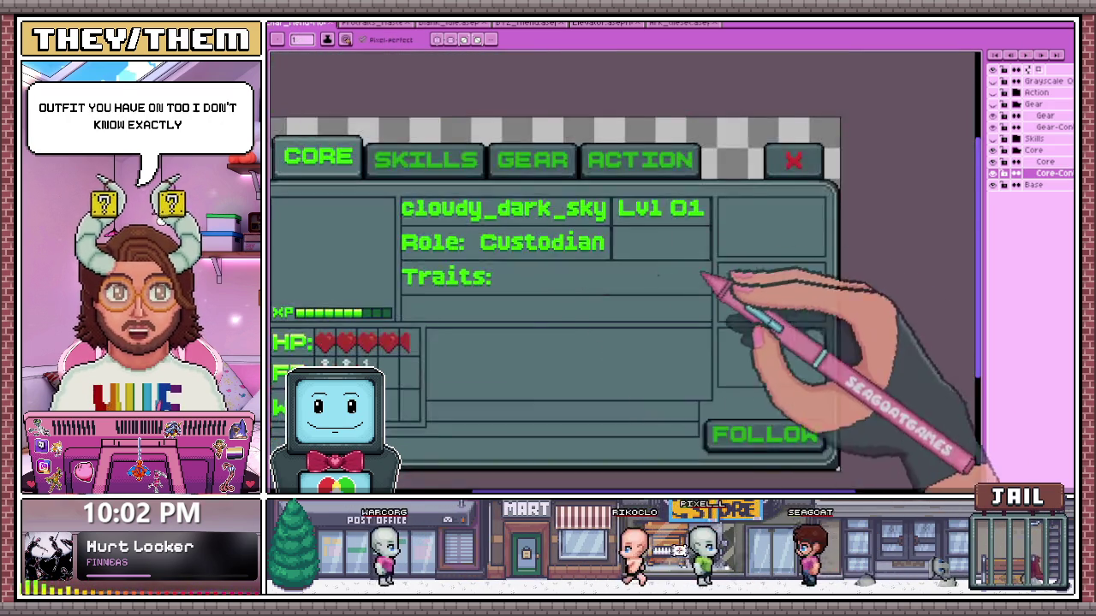
scroll(448, 274, down, 2)
scroll(381, 219, up, 2)
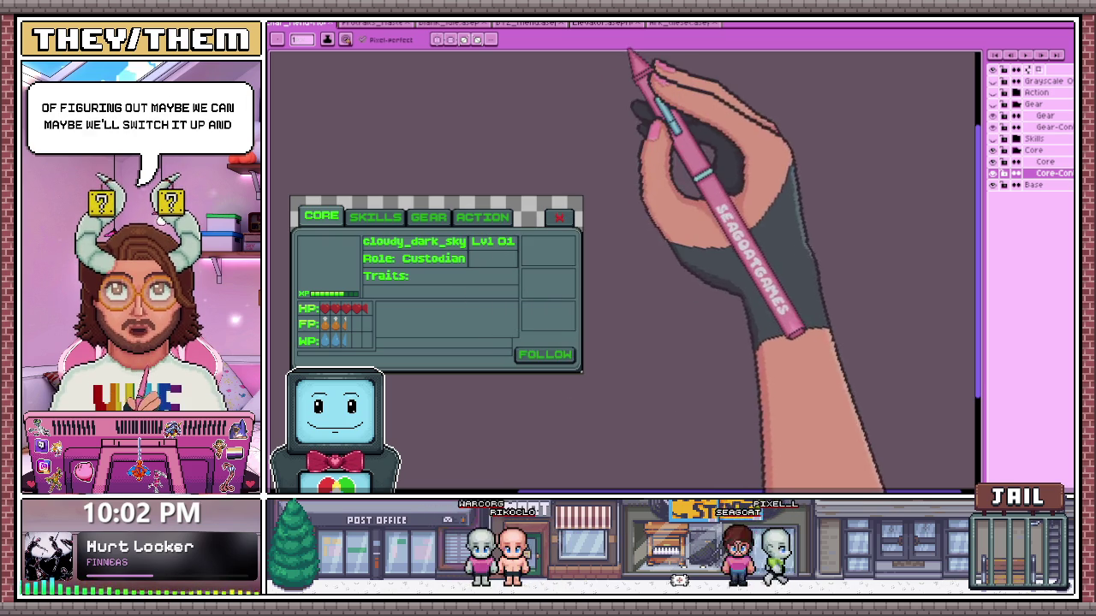
Flip between the elevator and CORE panel documents, ending on the elevator tile-grid spritesheet
click(612, 23)
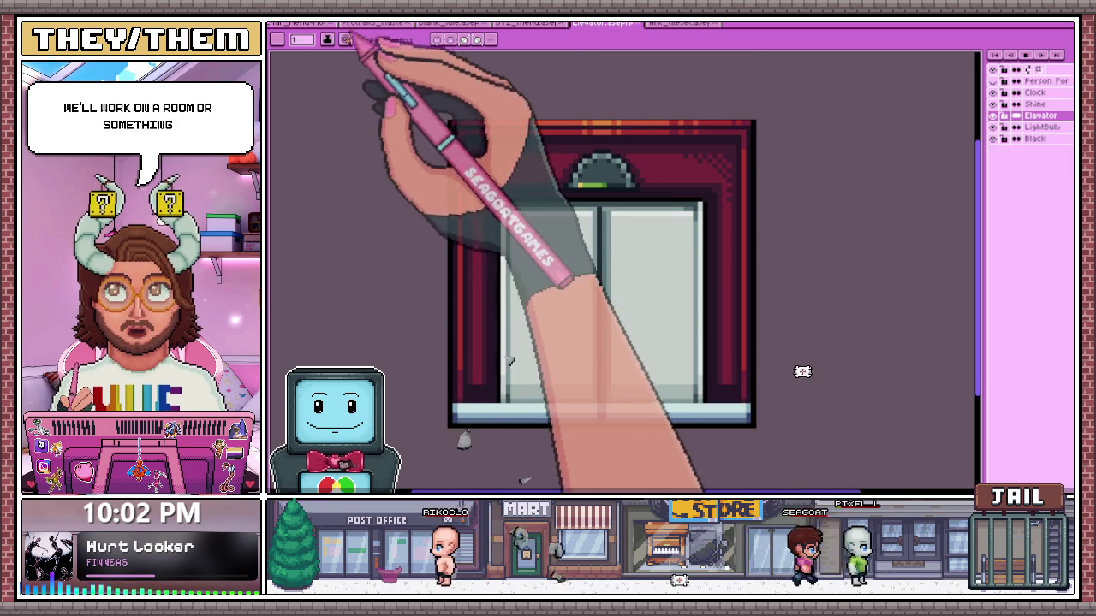
click(342, 23)
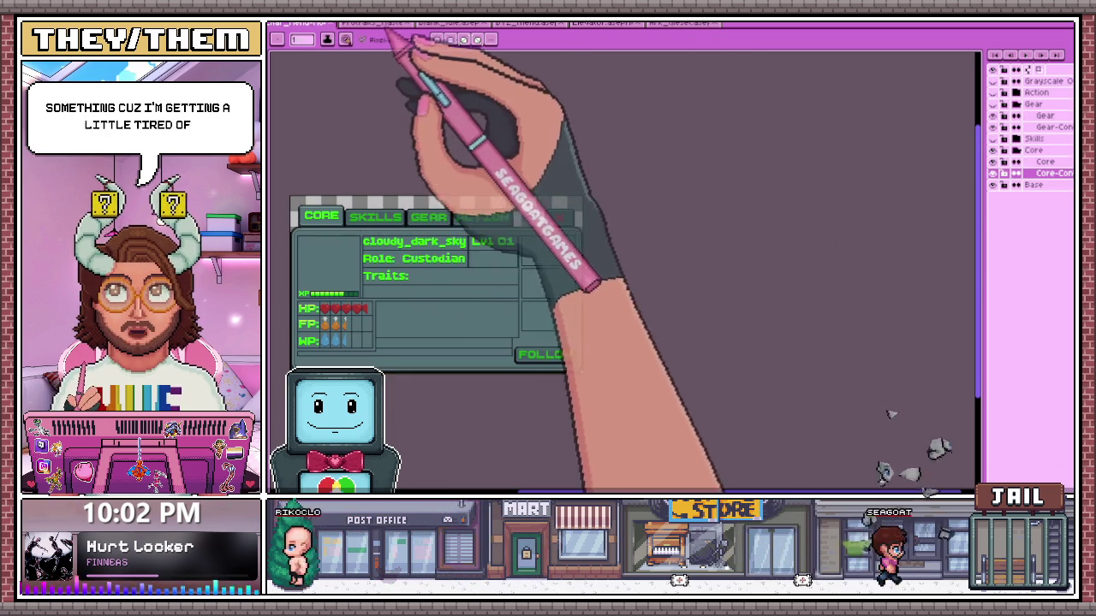
click(399, 24)
click(317, 24)
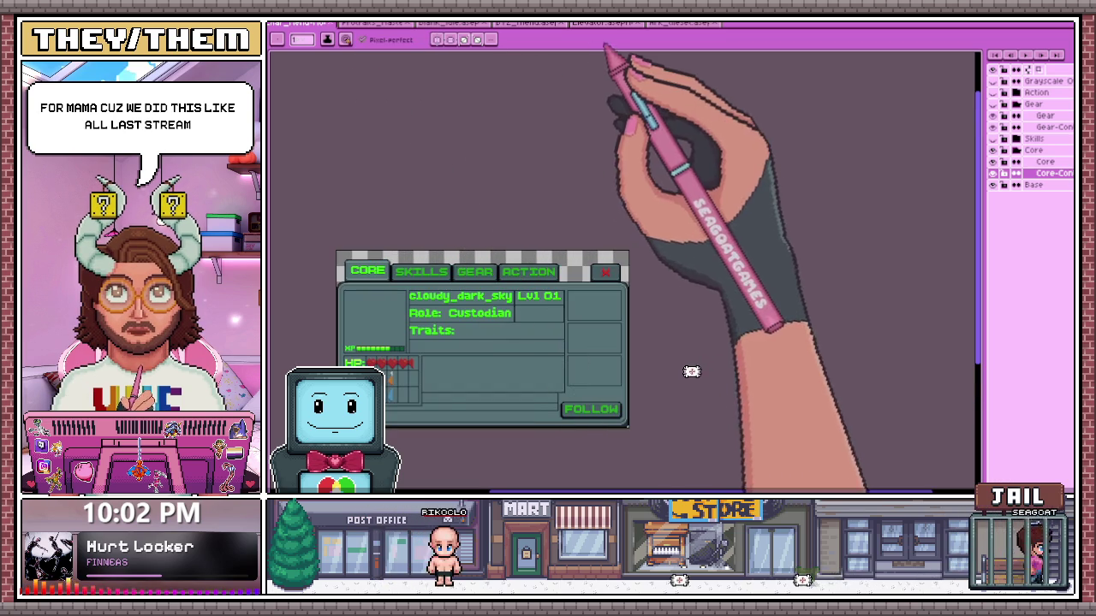
click(606, 23)
click(680, 23)
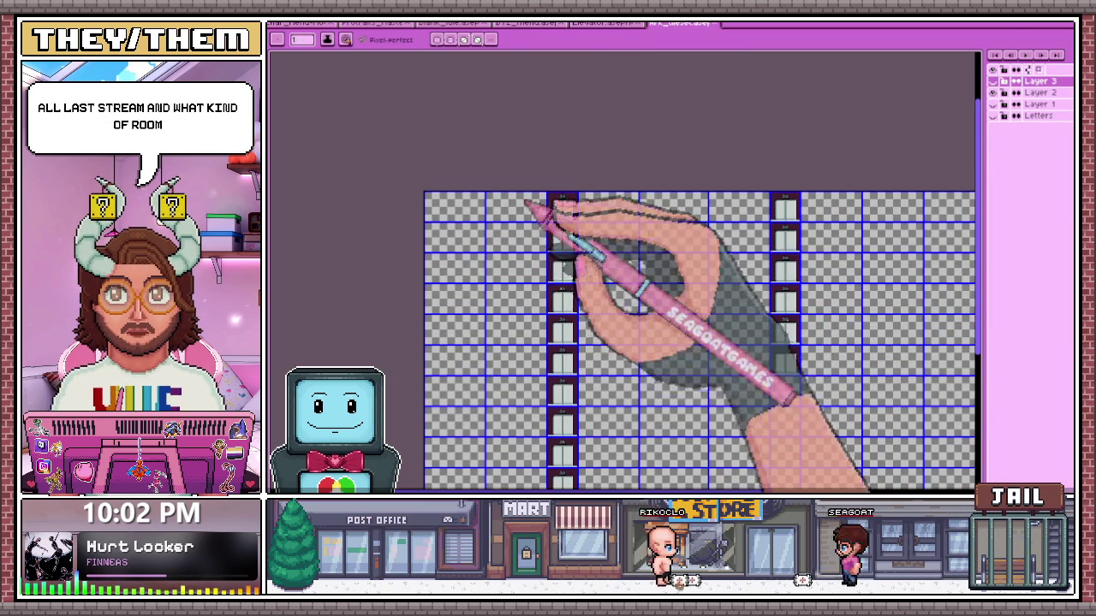
Zoom the canvas in and out with the scroll wheel
scroll(548, 257, down, 2)
scroll(496, 257, up, 2)
scroll(489, 225, up, 2)
scroll(477, 190, down, 3)
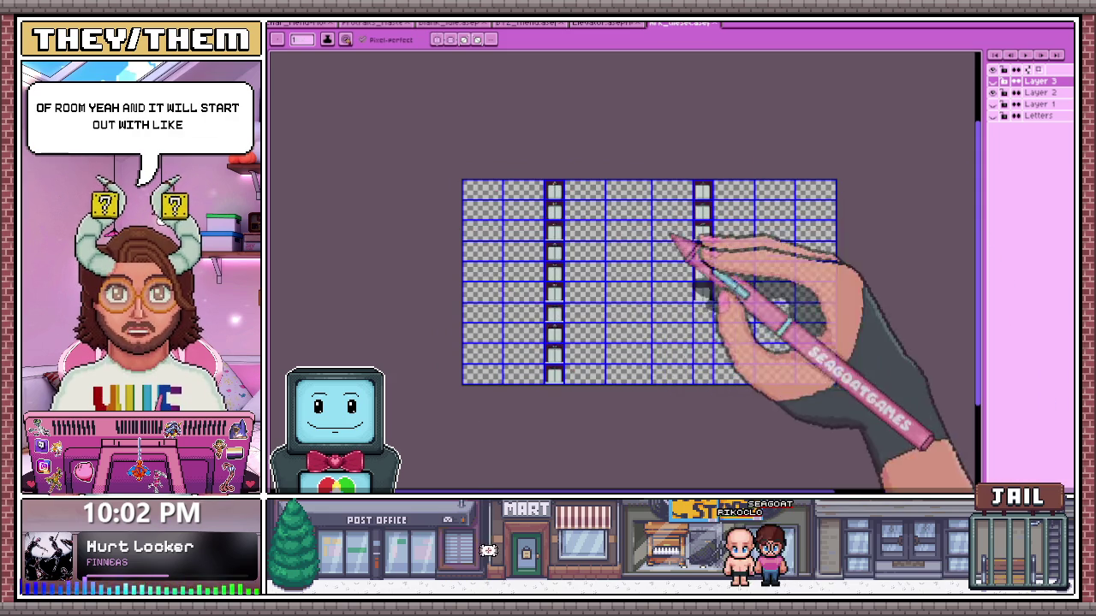
scroll(482, 199, up, 1)
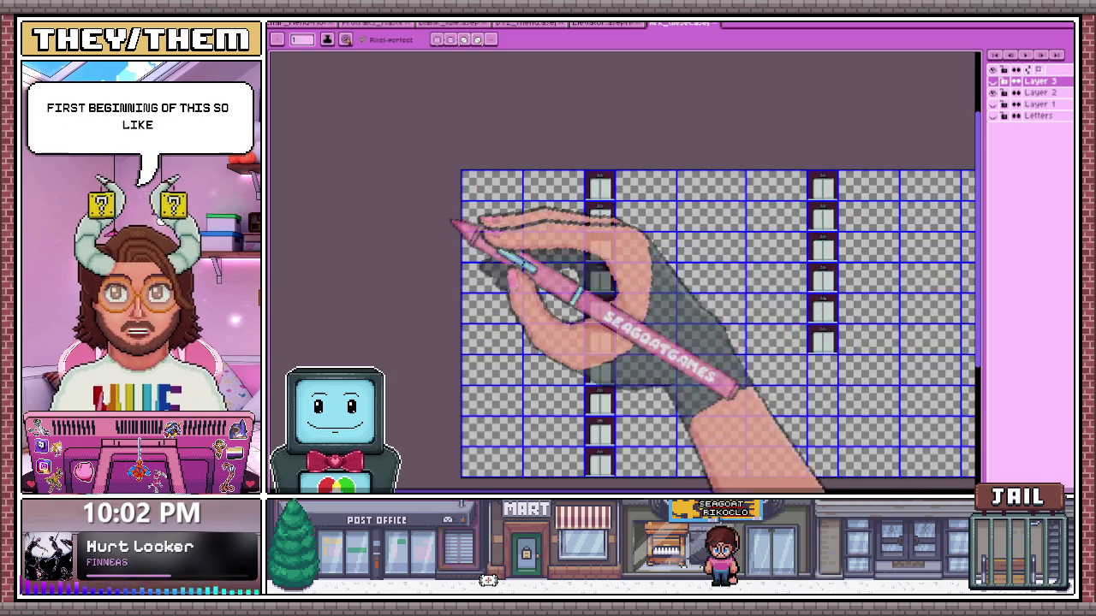
scroll(488, 216, down, 1)
scroll(616, 231, up, 1)
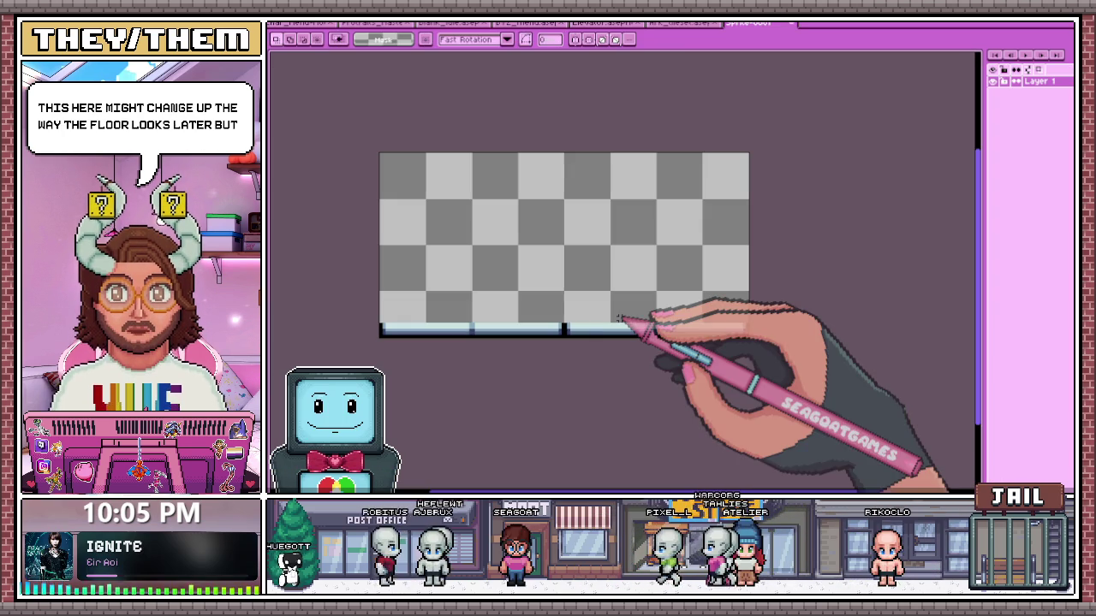
Adjust the zoom on the floor strip and switch to the Eyedropper with I
scroll(502, 304, up, 1)
scroll(480, 313, up, 2)
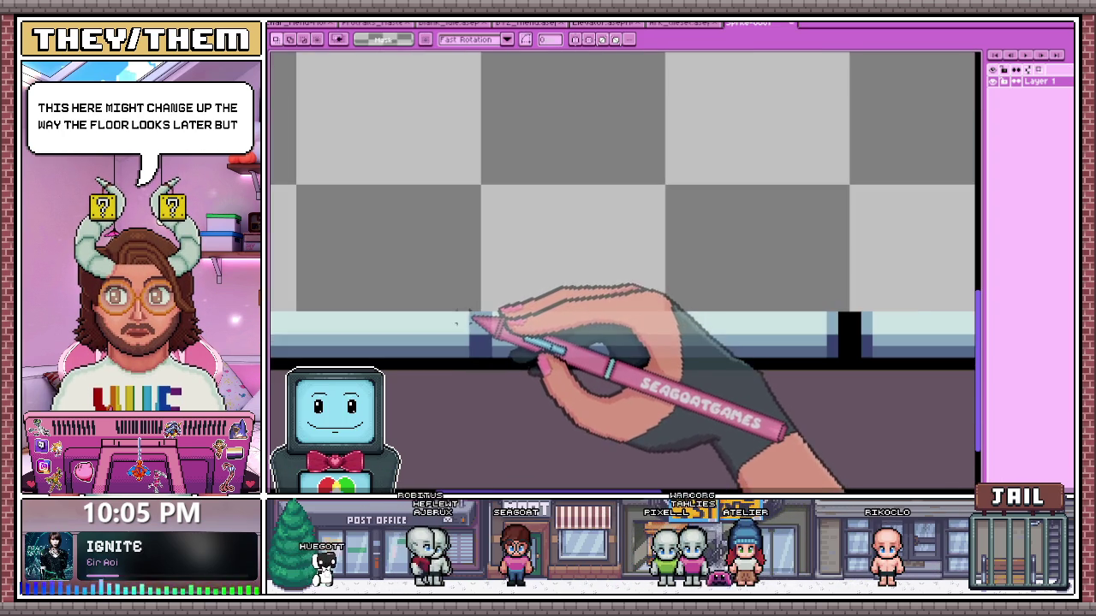
scroll(480, 346, down, 2)
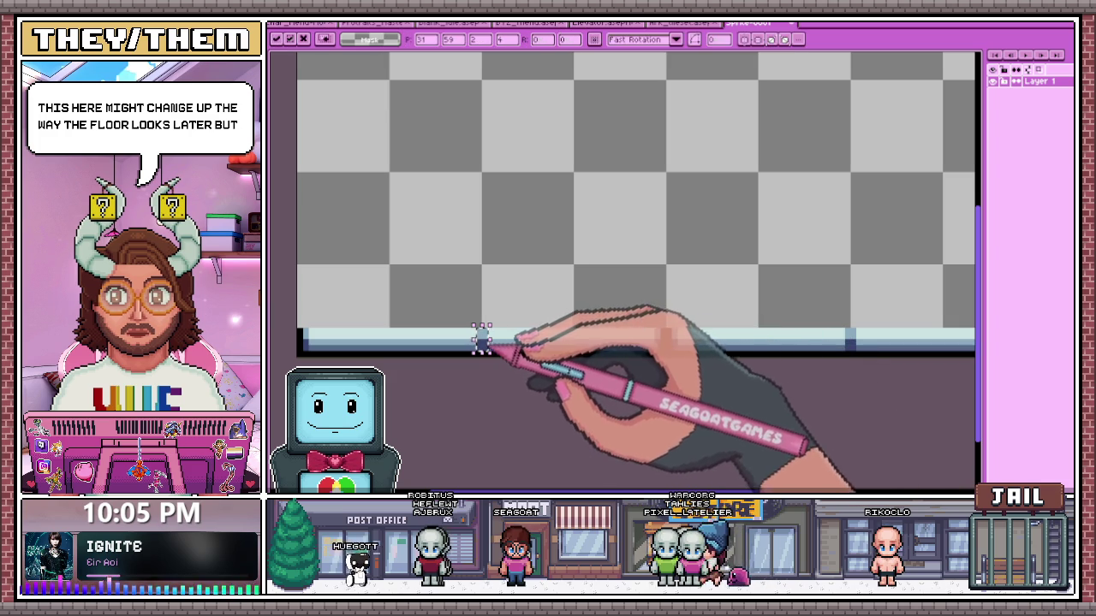
scroll(642, 281, up, 1)
scroll(654, 358, down, 1)
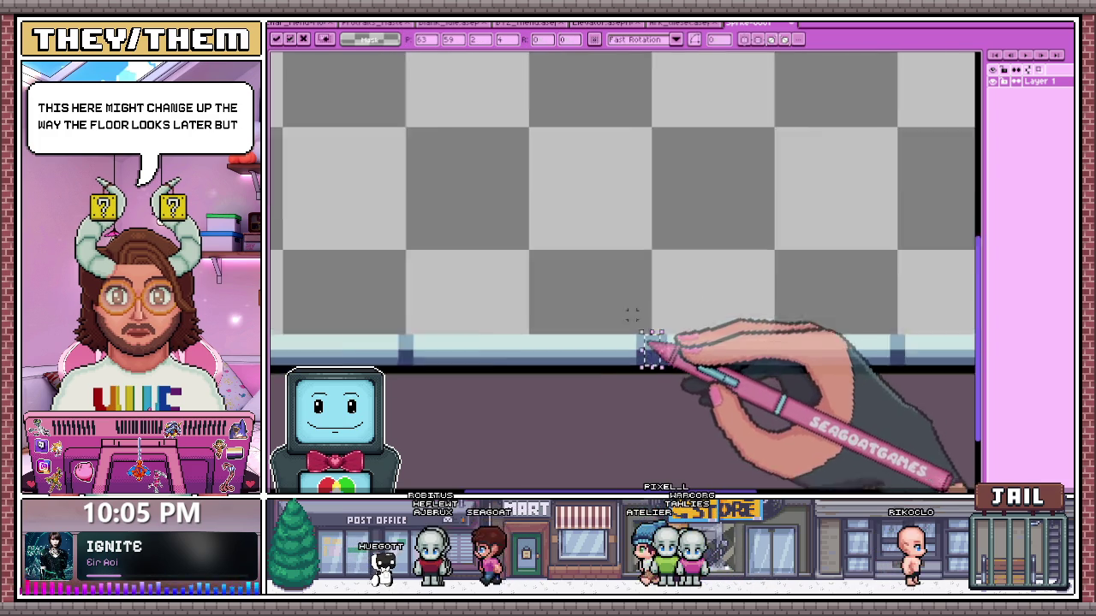
scroll(631, 361, down, 1)
key(i)
Zoom out until the whole small floor-strip canvas fits in view
scroll(631, 366, up, 3)
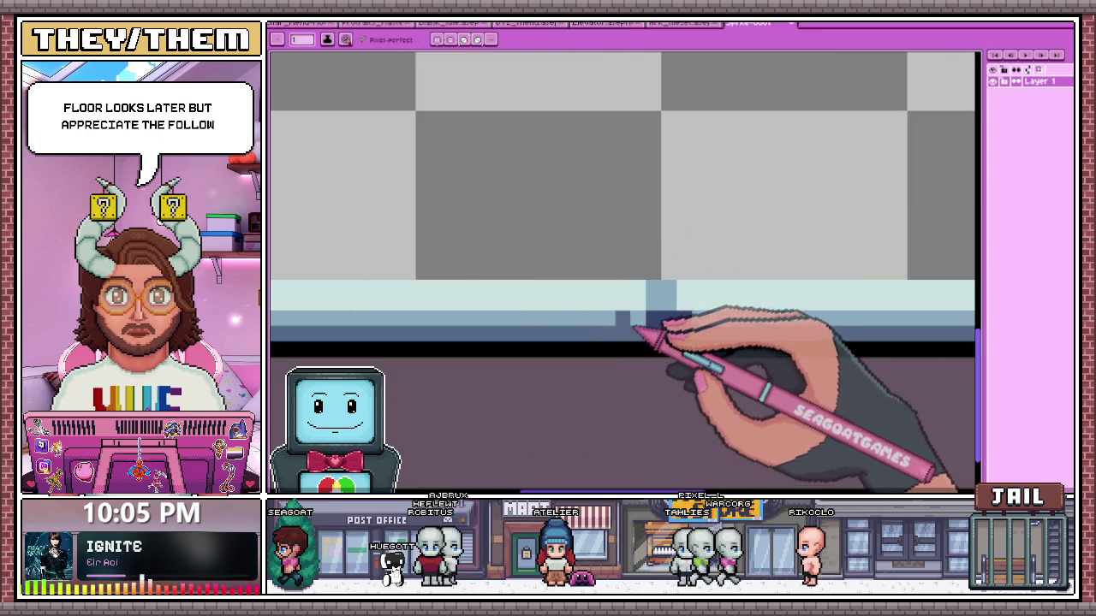
scroll(633, 329, up, 2)
scroll(548, 231, down, 3)
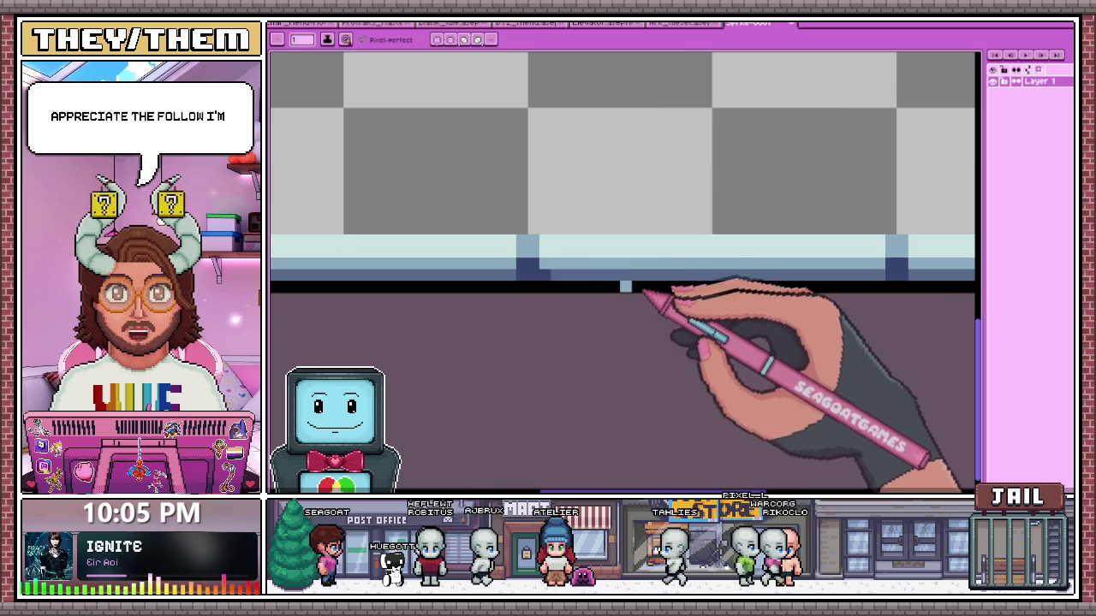
scroll(580, 282, down, 2)
scroll(525, 277, down, 1)
scroll(656, 269, up, 3)
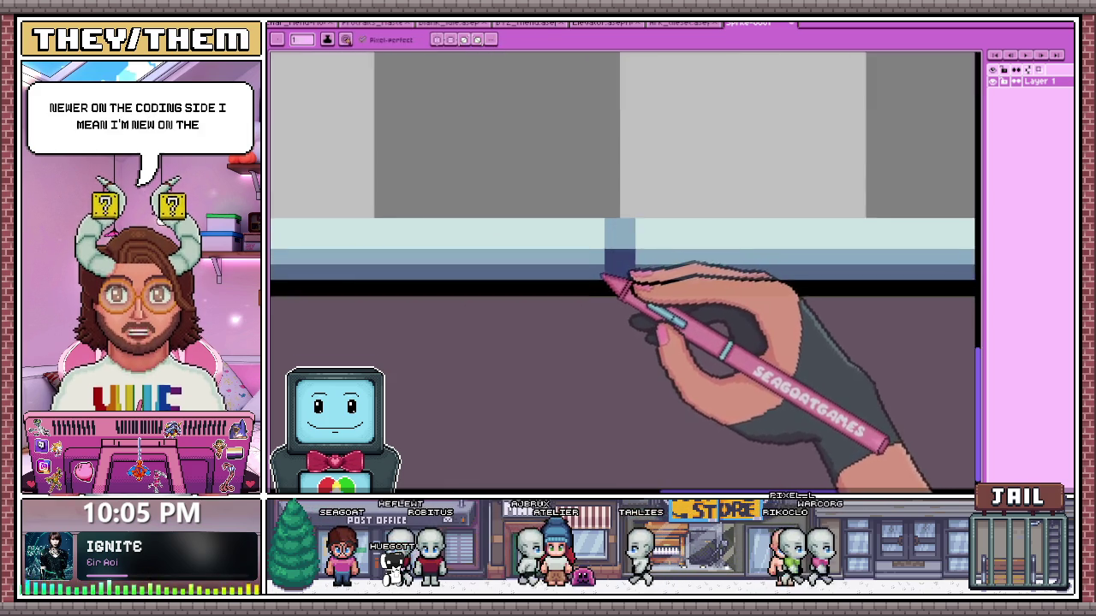
scroll(604, 279, down, 1)
scroll(648, 311, down, 1)
scroll(506, 289, down, 2)
scroll(442, 263, up, 2)
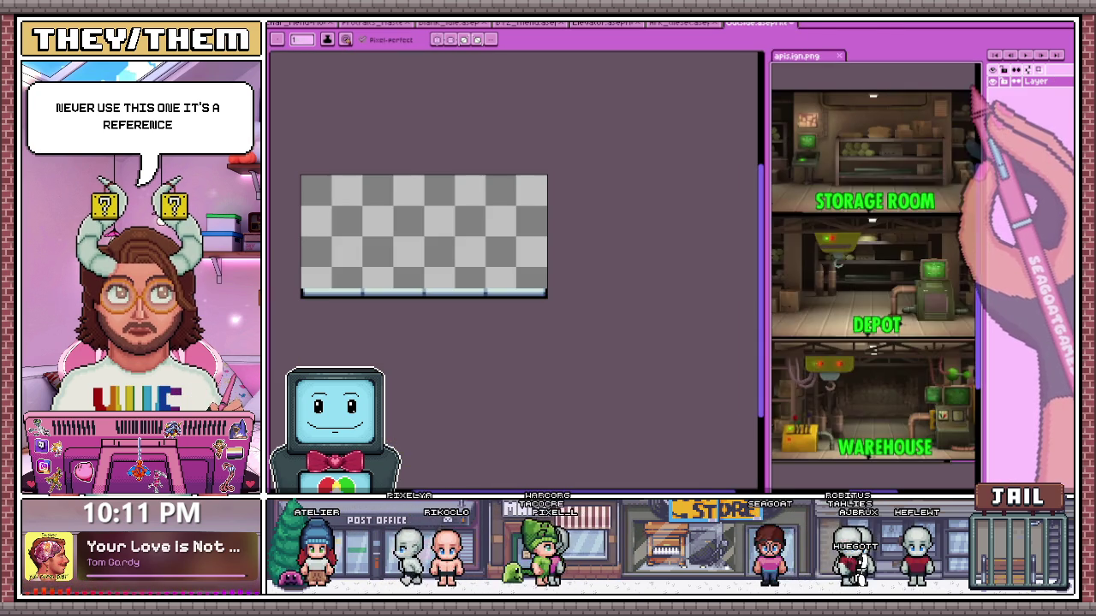
Zoom the view on the canvas with its light-blue floor strip along the bottom
scroll(504, 262, up, 1)
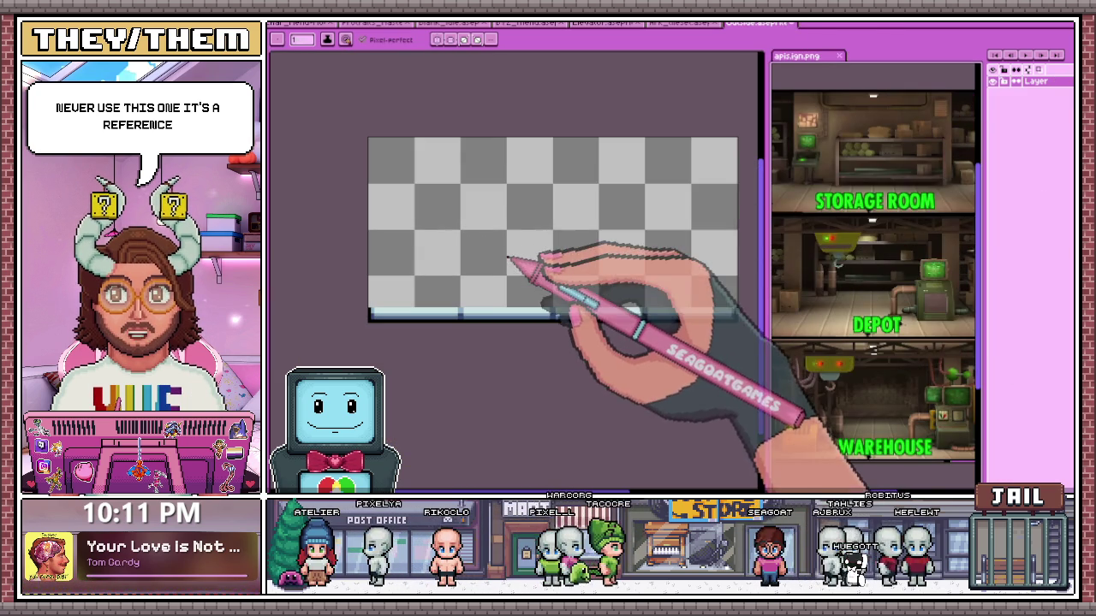
Add a new empty layer above the floor-strip layer for sketching, using Shift+N
key(shift+n)
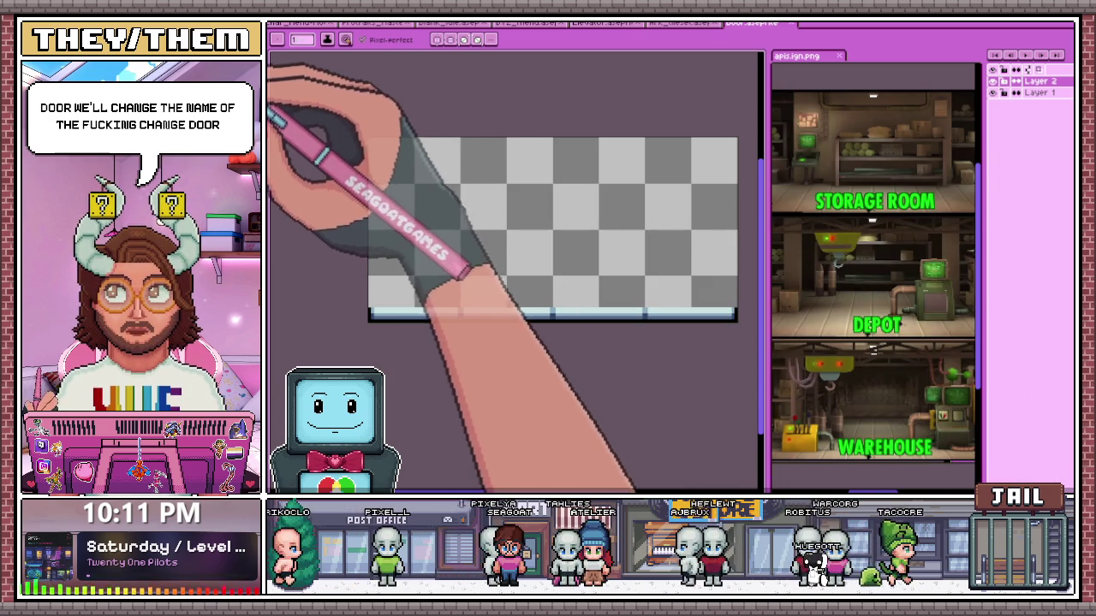
scroll(892, 317, down, 1)
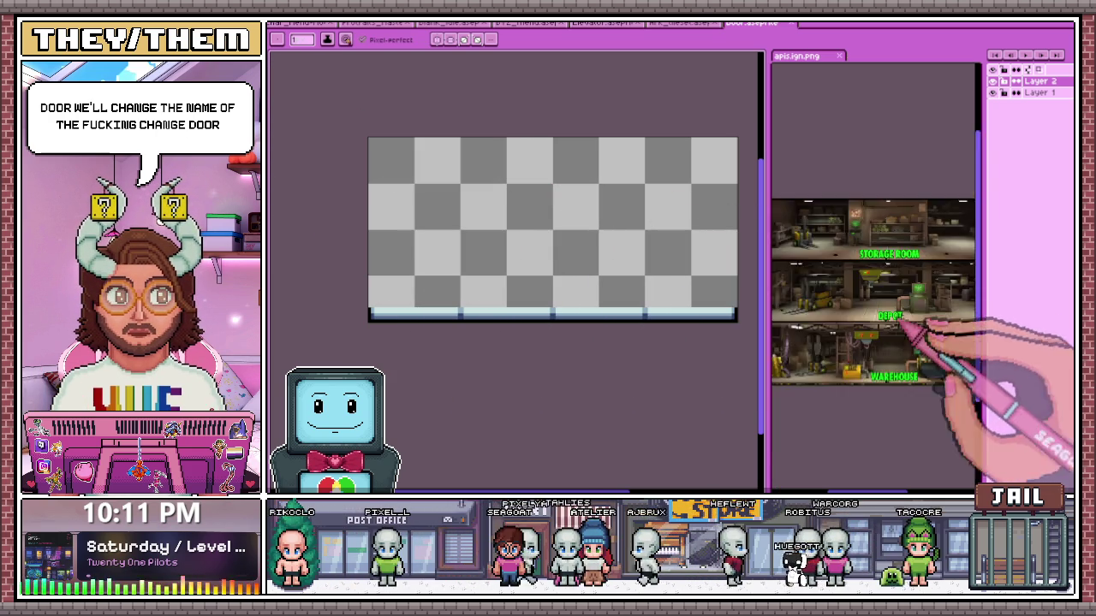
scroll(966, 318, up, 2)
scroll(890, 364, down, 1)
scroll(890, 364, down, 1)
scroll(826, 312, up, 1)
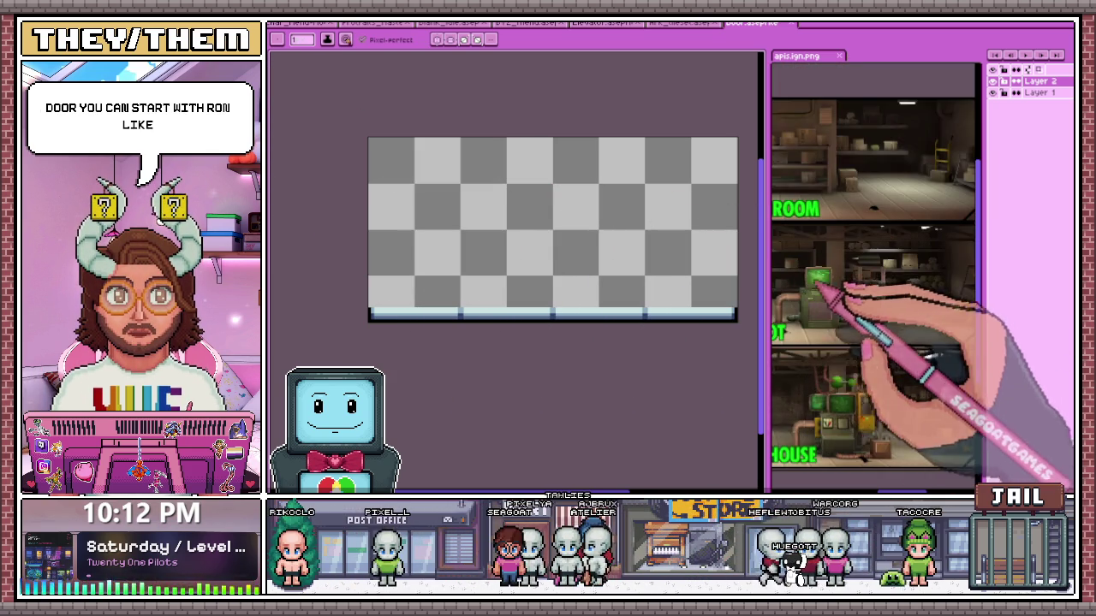
scroll(386, 235, up, 1)
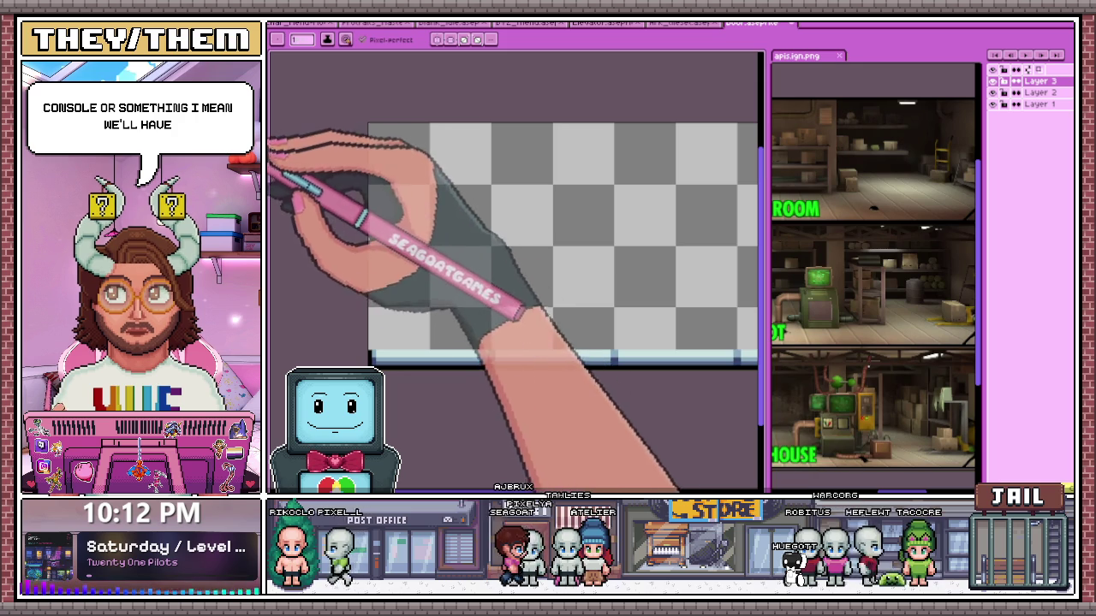
Sketch the vault door's curved left edge in blue, plus a second curve beside it
scroll(386, 128, up, 1)
drag(409, 126, 417, 187)
scroll(403, 367, down, 1)
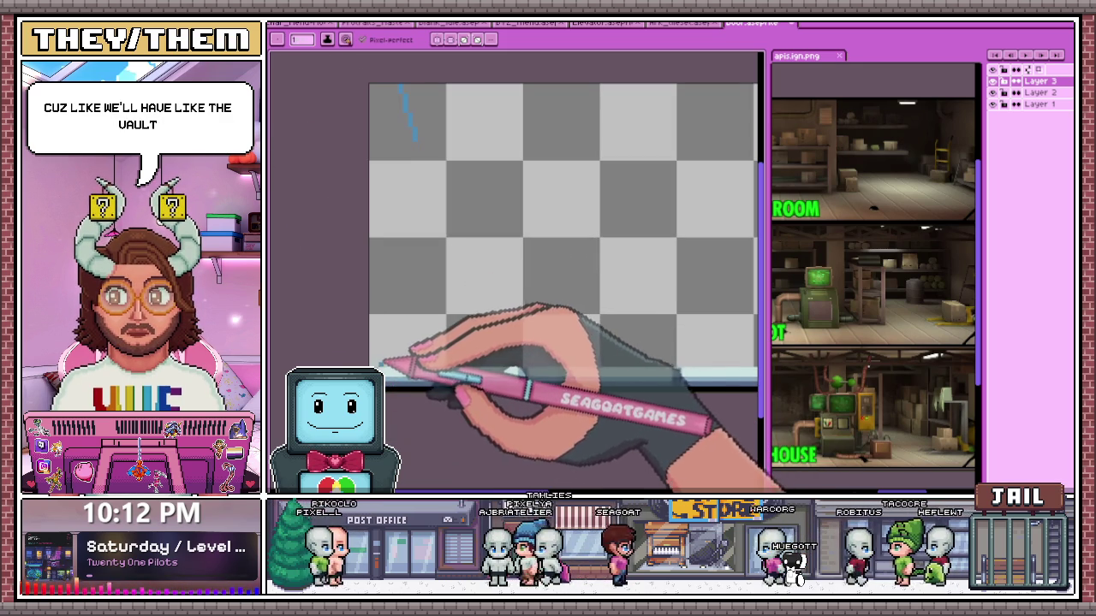
drag(402, 92, 386, 355)
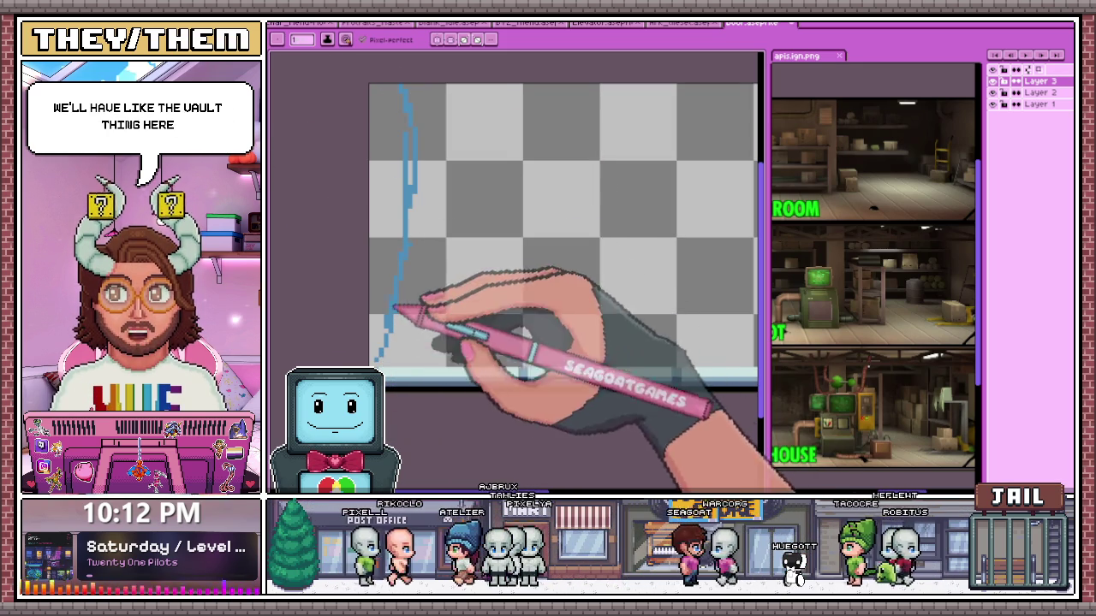
drag(379, 86, 416, 216)
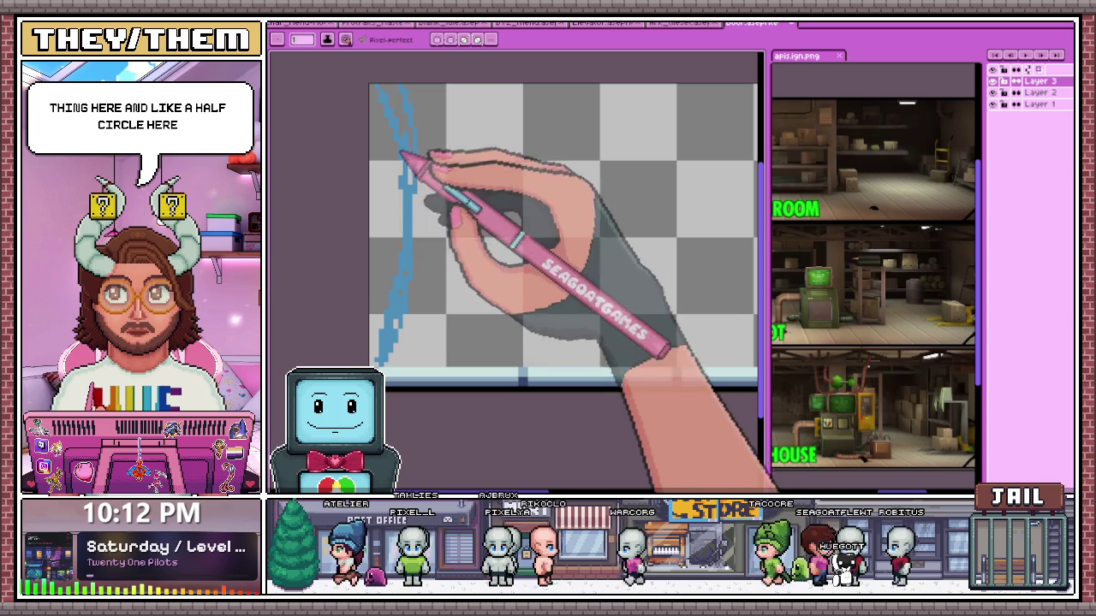
scroll(403, 124, down, 2)
scroll(403, 128, up, 2)
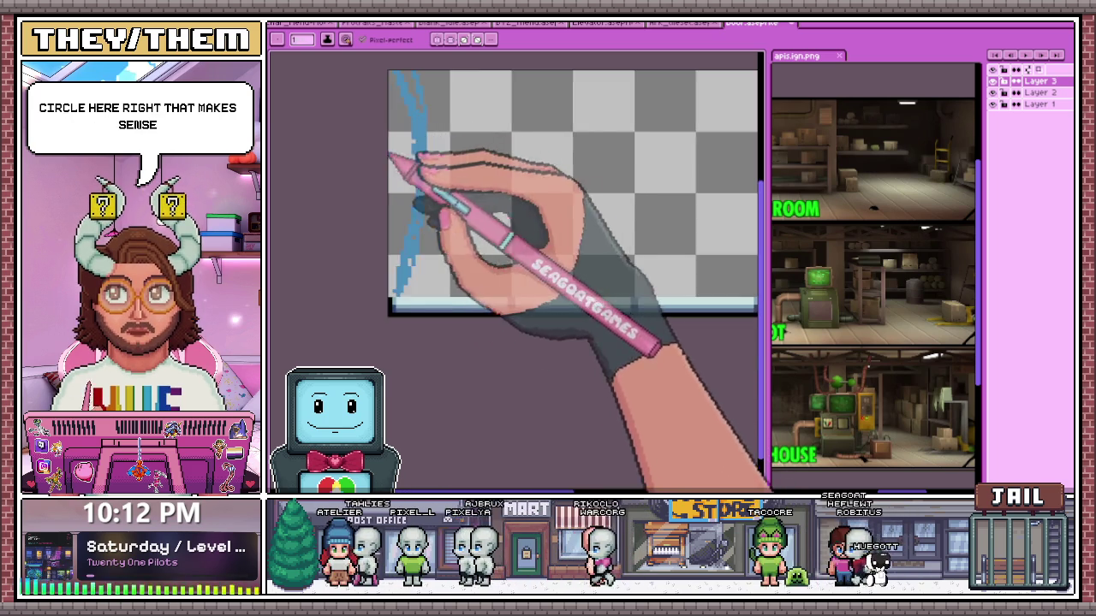
scroll(391, 151, down, 2)
scroll(390, 167, up, 2)
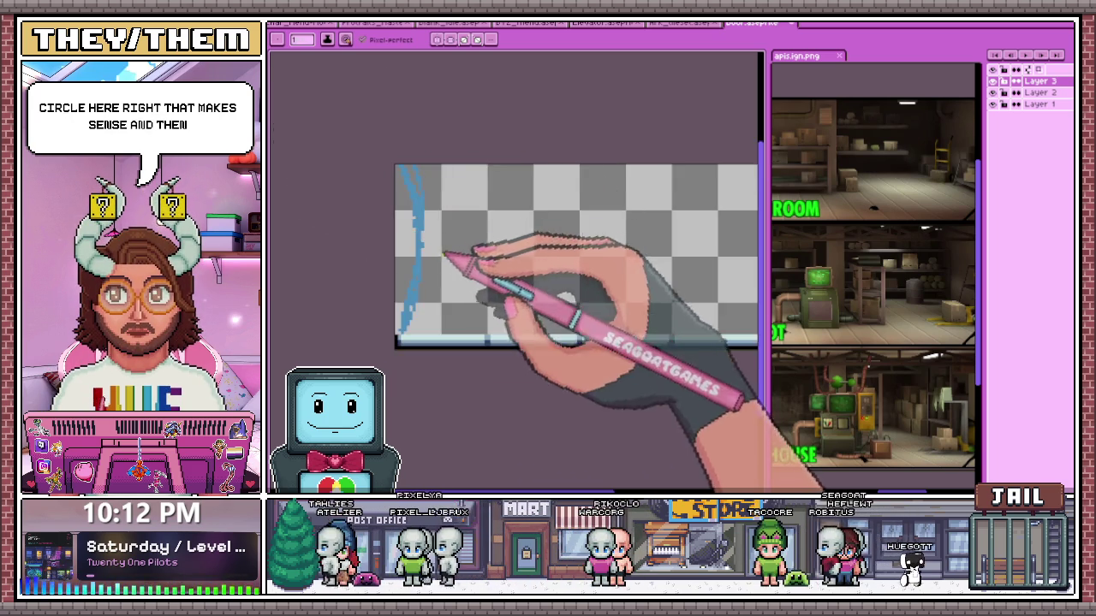
scroll(462, 342, down, 1)
scroll(451, 289, up, 1)
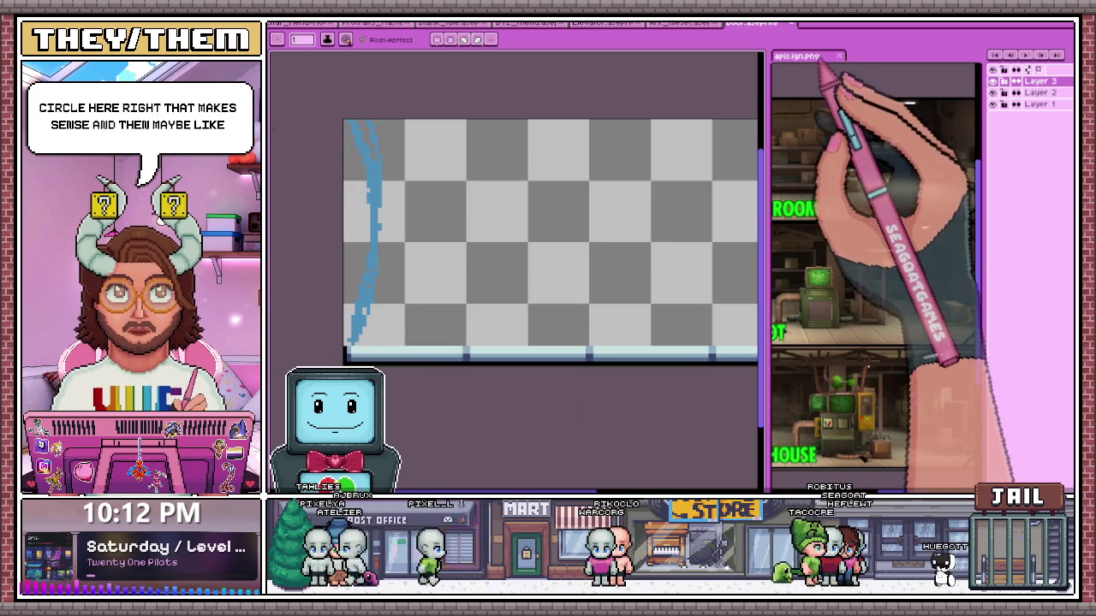
Move the reference image into its own tab and return to the door drawing
drag(822, 57, 834, 24)
click(753, 23)
scroll(449, 275, down, 1)
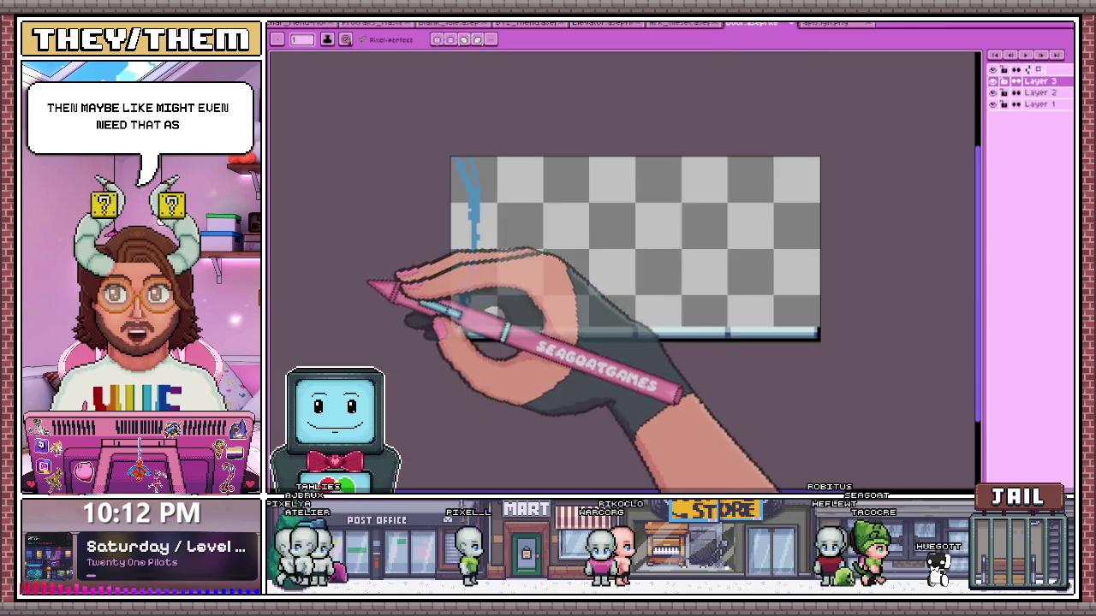
scroll(451, 282, up, 1)
scroll(534, 286, up, 1)
scroll(465, 265, down, 1)
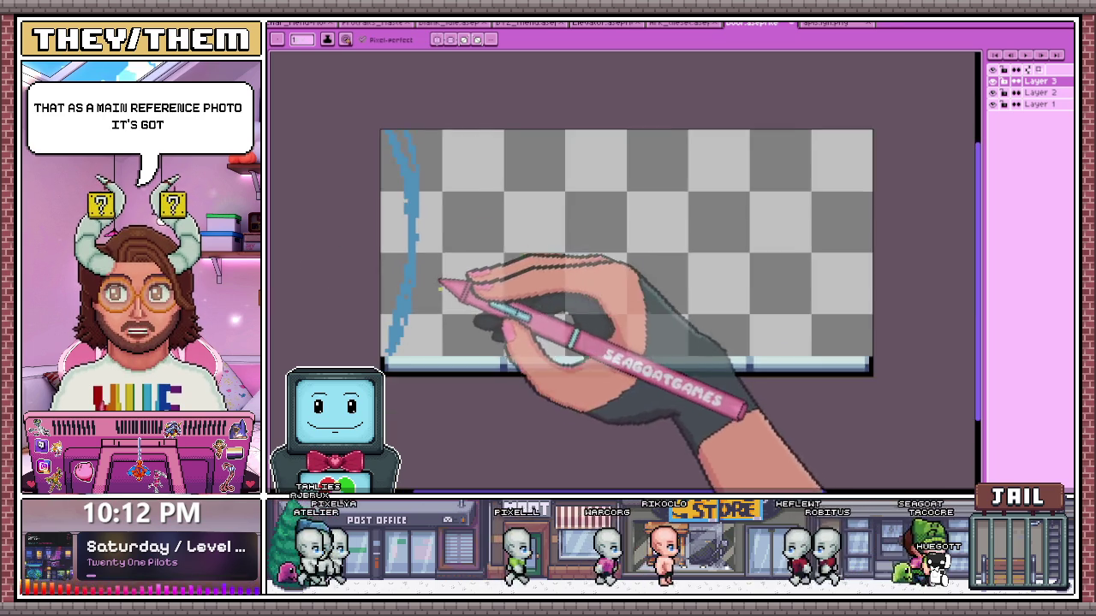
Outline the console's top and right side in green
scroll(440, 282, up, 1)
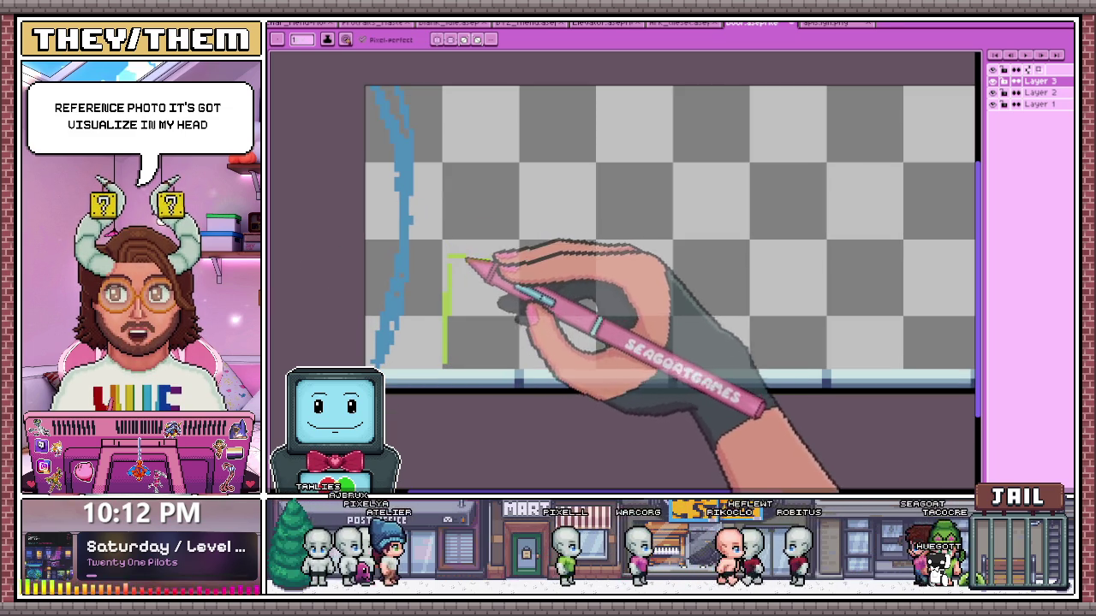
mouse_move(542, 259)
mouse_down()
mouse_move(587, 256)
mouse_move(589, 354)
mouse_up()
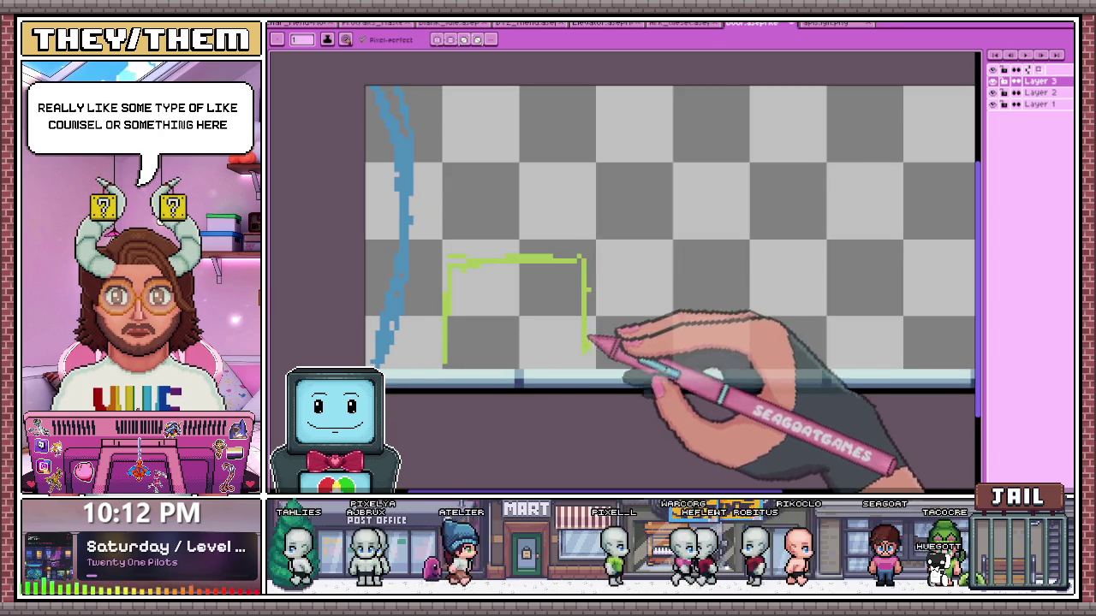
scroll(578, 326, down, 2)
scroll(453, 309, up, 2)
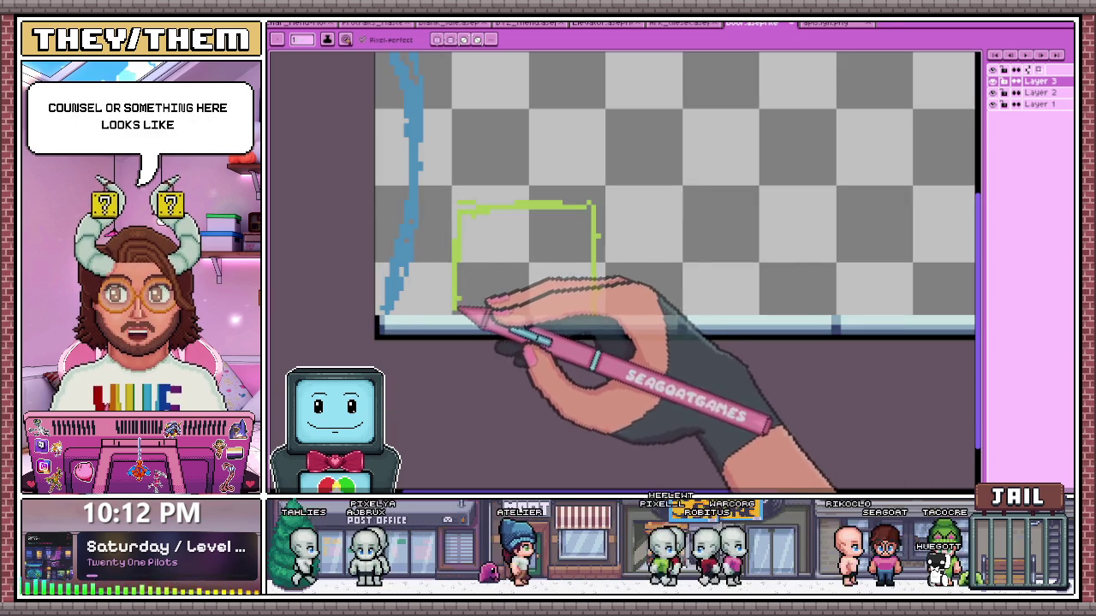
scroll(458, 313, down, 1)
scroll(514, 231, up, 2)
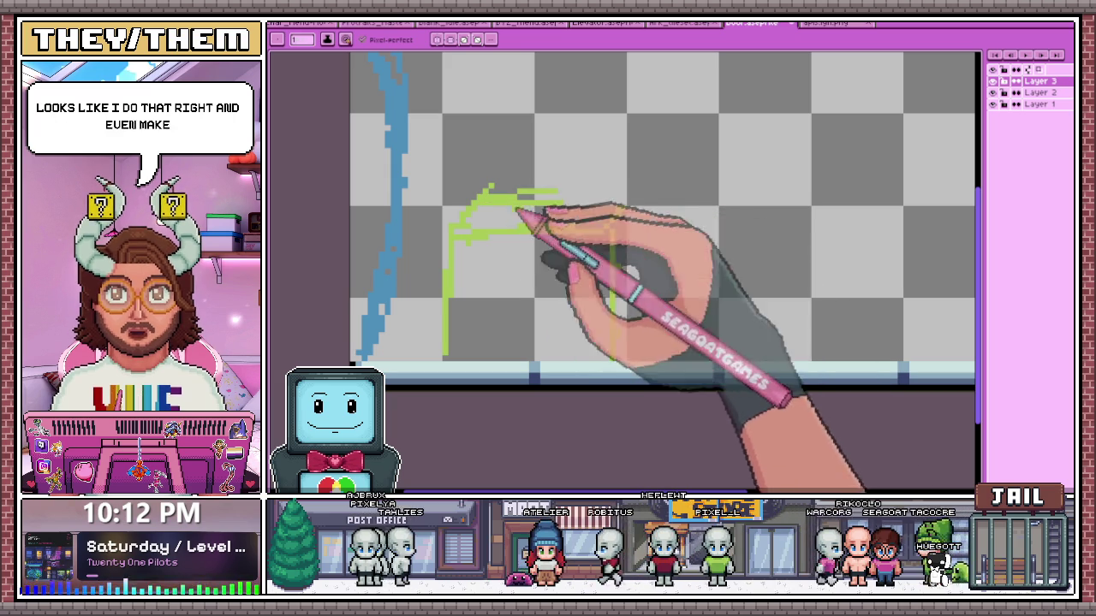
Extend the console's green top edge to the right for depth
drag(534, 207, 632, 211)
scroll(434, 198, down, 2)
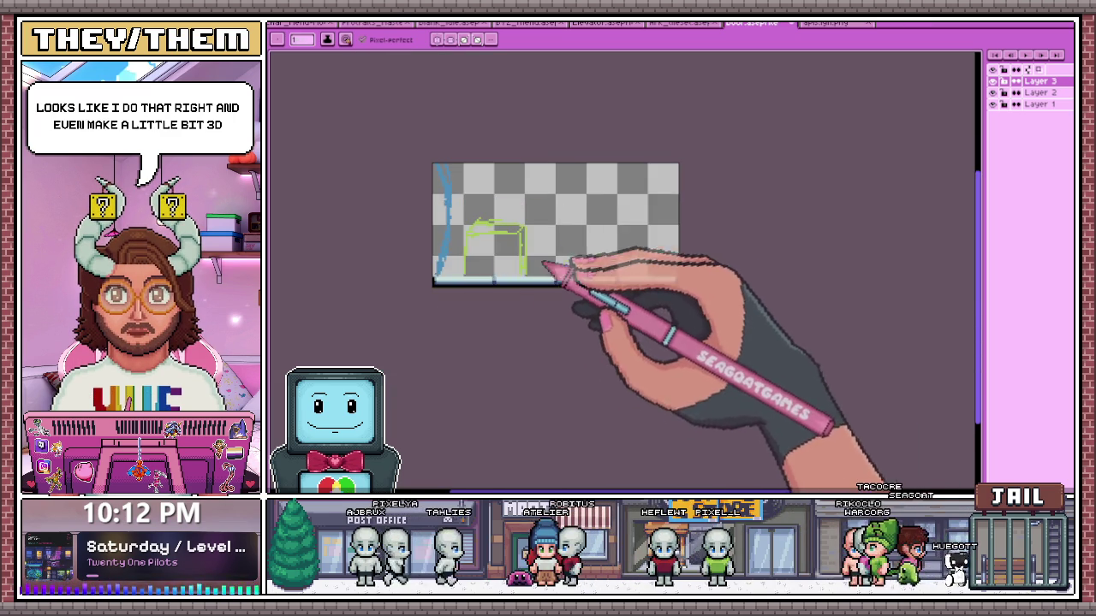
scroll(527, 248, up, 2)
scroll(521, 252, up, 1)
scroll(399, 235, down, 2)
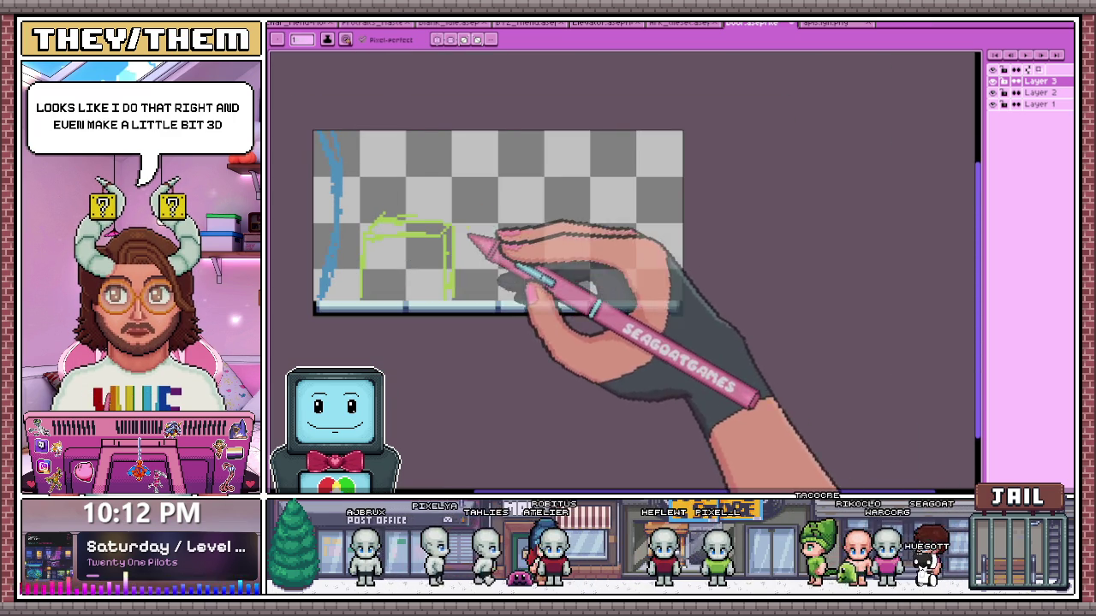
scroll(399, 233, up, 1)
scroll(399, 239, down, 1)
scroll(377, 180, up, 1)
scroll(380, 193, up, 1)
scroll(354, 208, down, 1)
scroll(452, 252, down, 1)
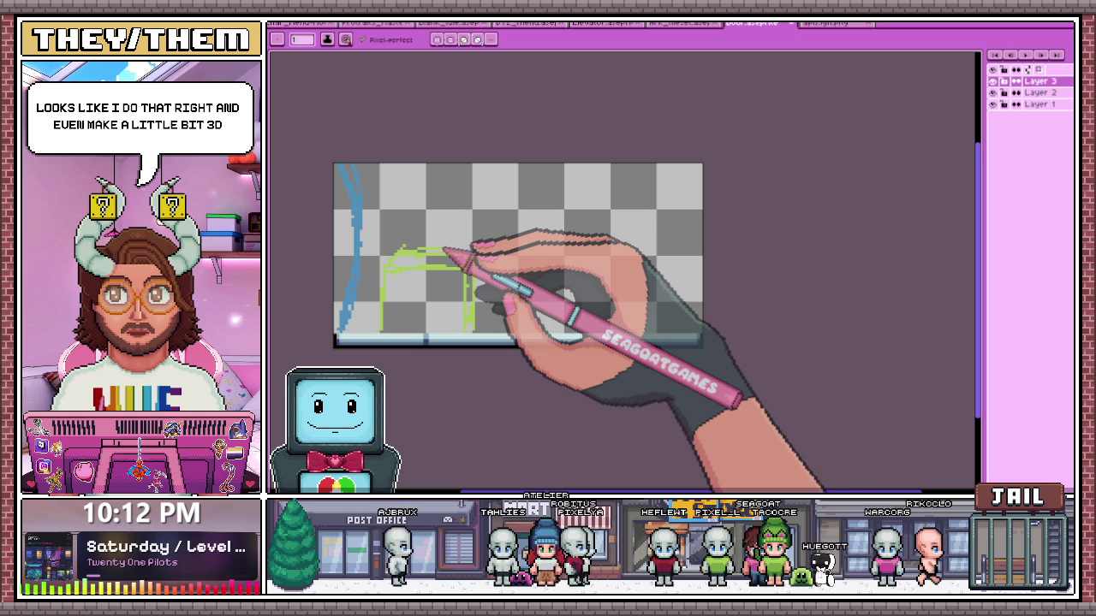
scroll(420, 237, down, 1)
scroll(404, 236, up, 1)
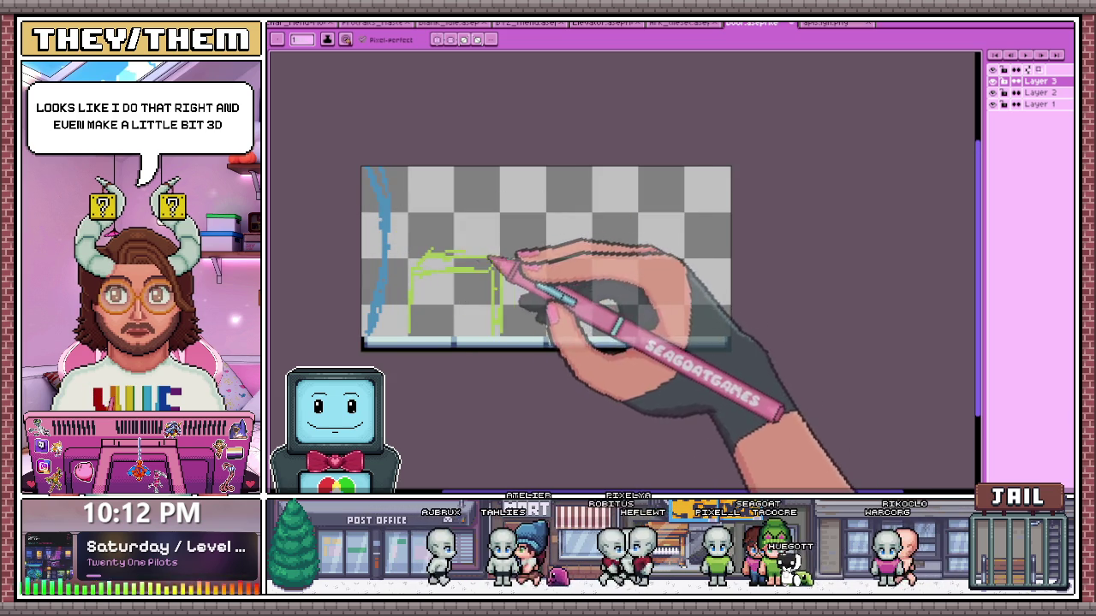
scroll(493, 257, up, 1)
scroll(456, 251, up, 1)
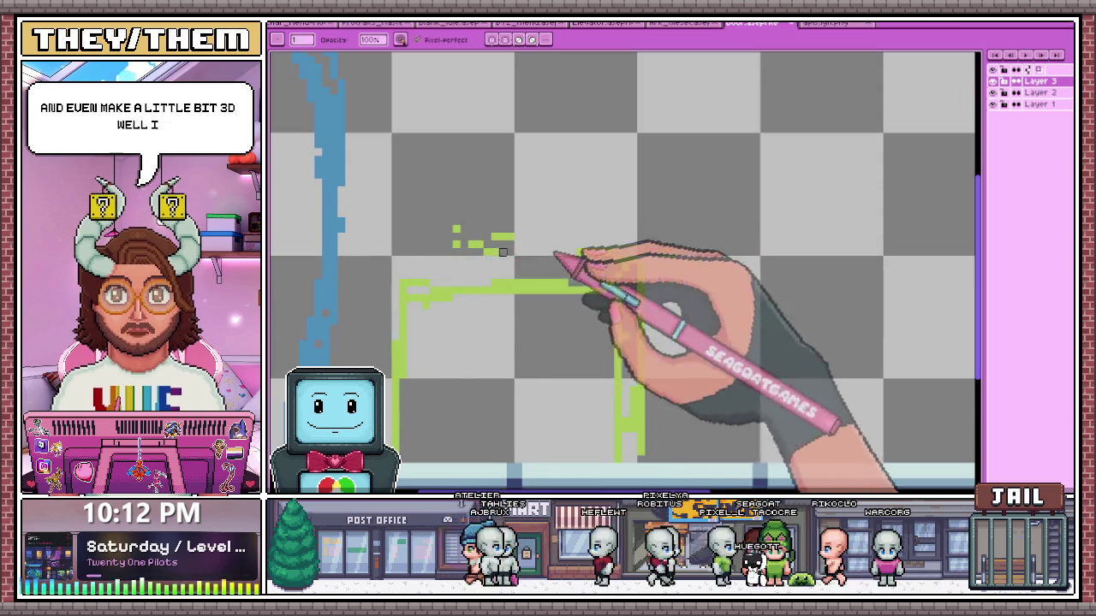
Undo the stray green strokes and bring the storage room reference image back up
key(ctrl+z)
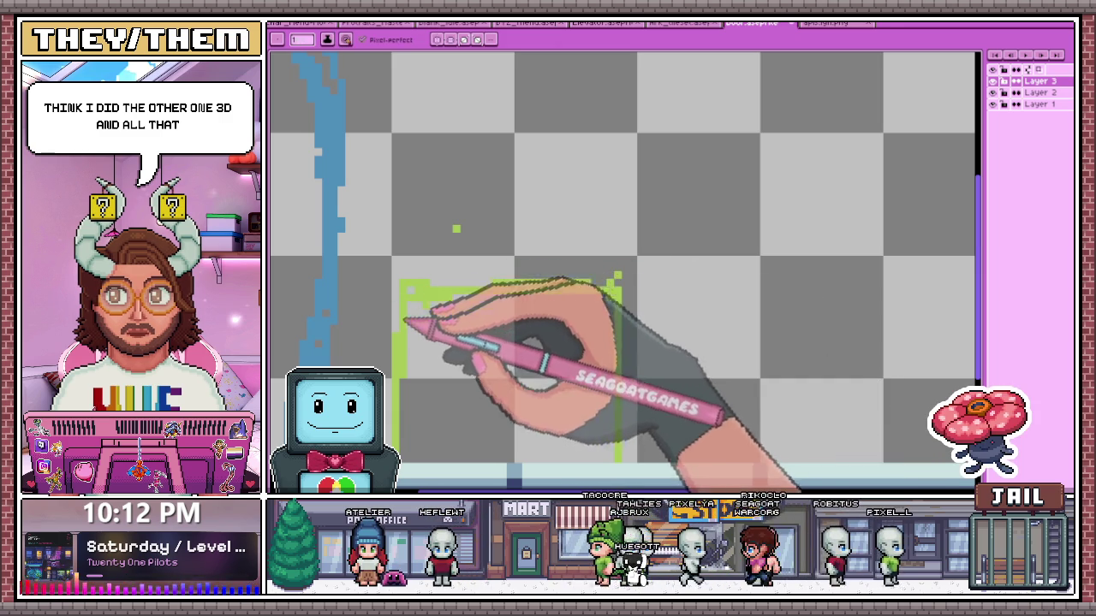
scroll(472, 261, down, 3)
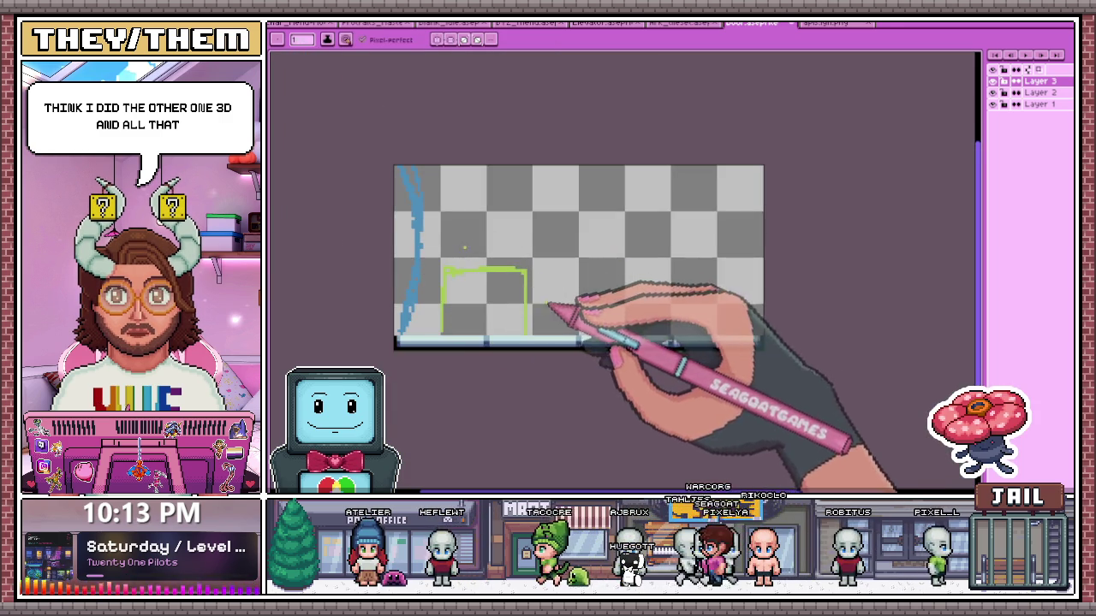
scroll(548, 305, up, 1)
scroll(514, 257, up, 1)
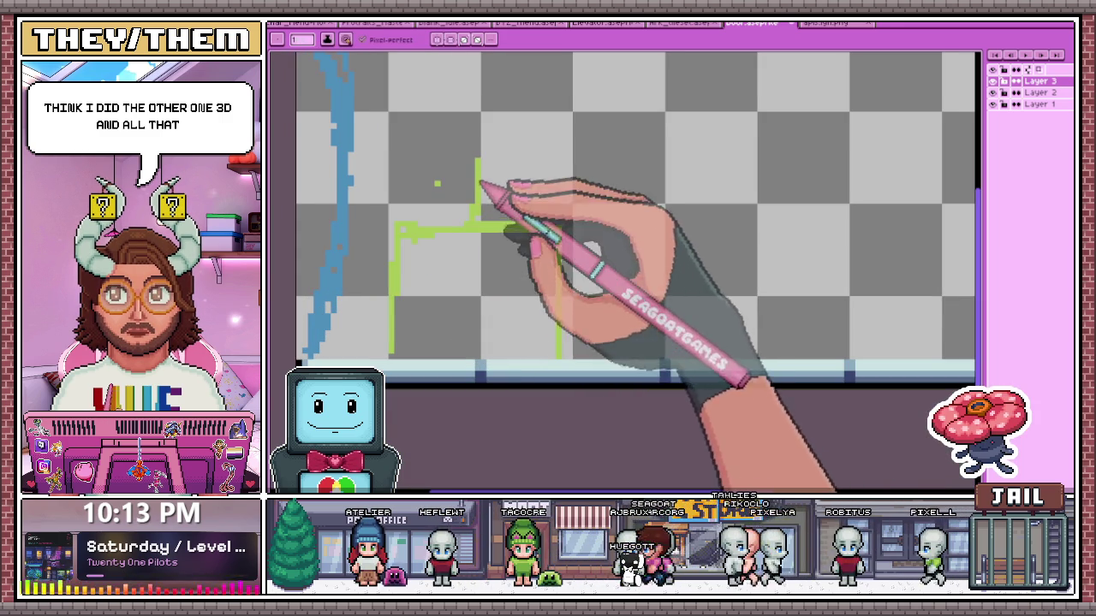
scroll(482, 175, up, 1)
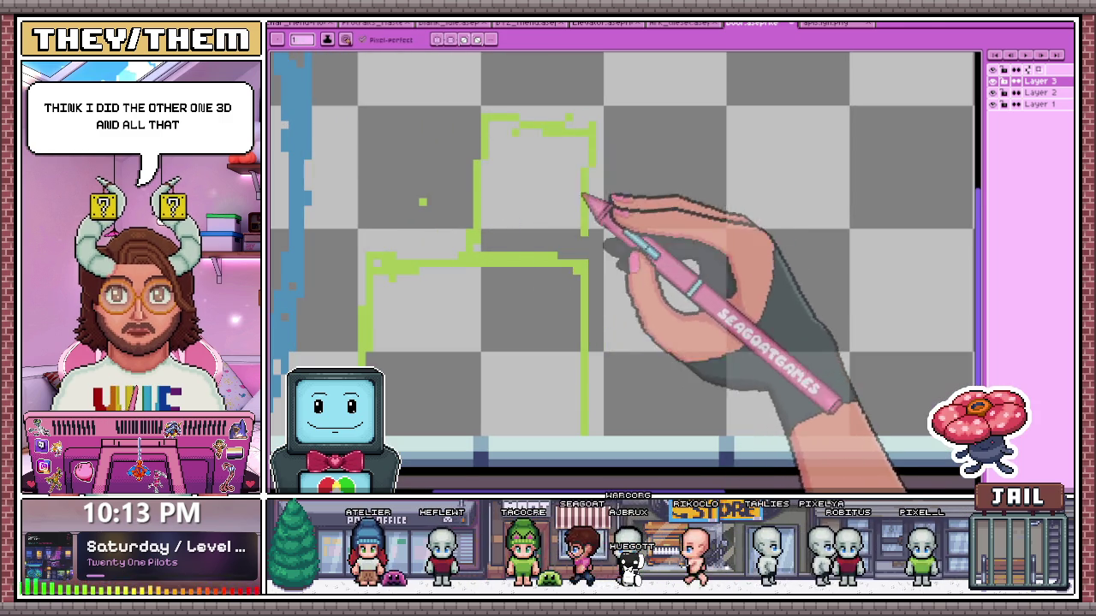
scroll(612, 201, down, 1)
click(821, 23)
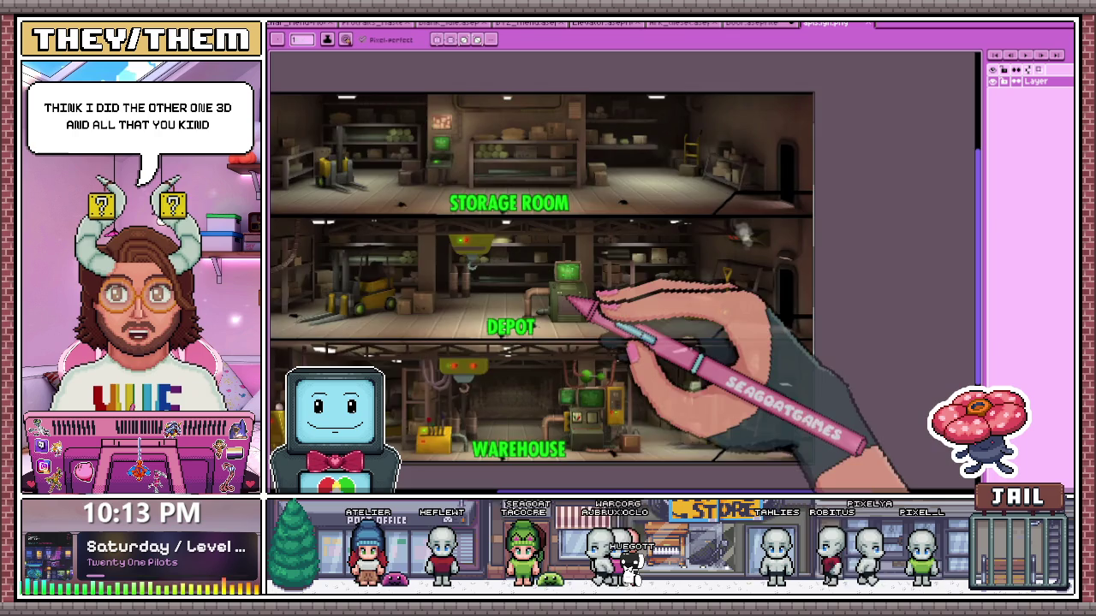
Go from the reference image back to the room sketch and zoom around the console area
scroll(565, 302, up, 1)
scroll(482, 275, down, 1)
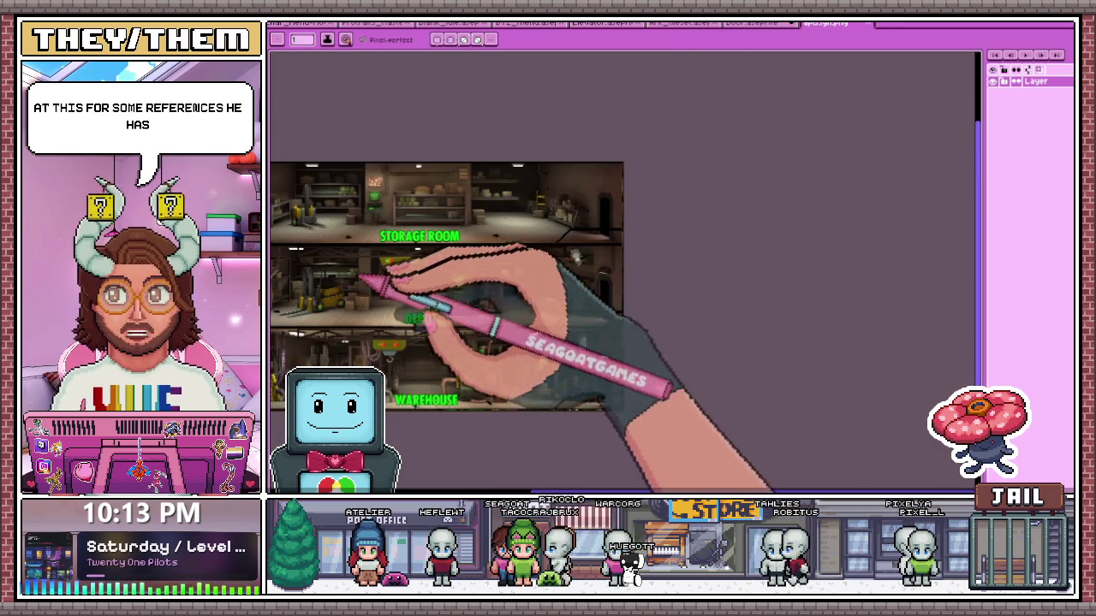
click(741, 23)
scroll(449, 137, up, 1)
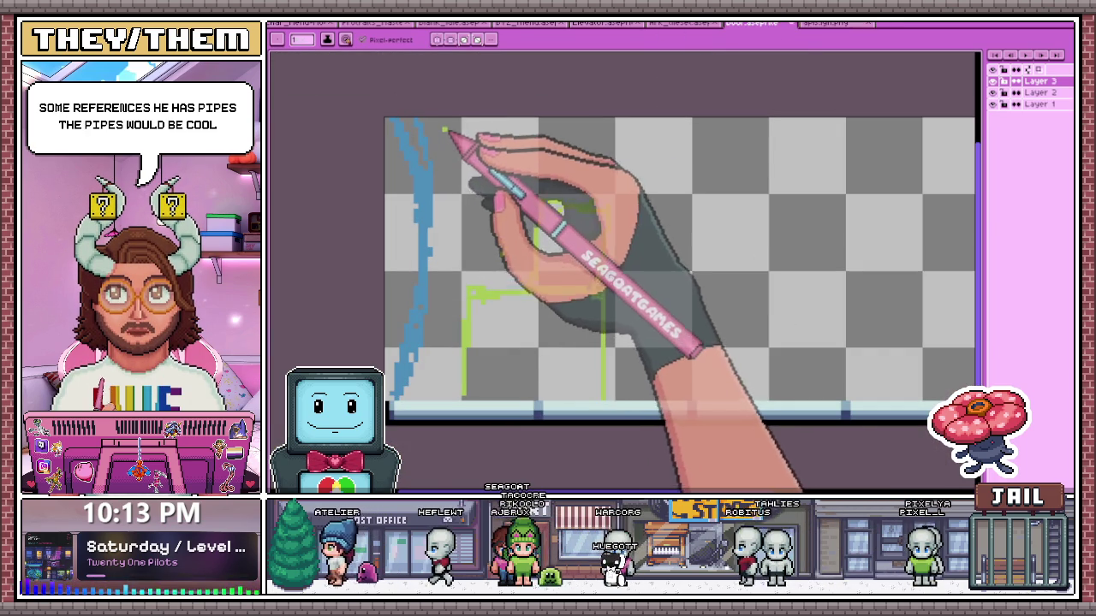
scroll(599, 167, down, 1)
scroll(605, 163, down, 1)
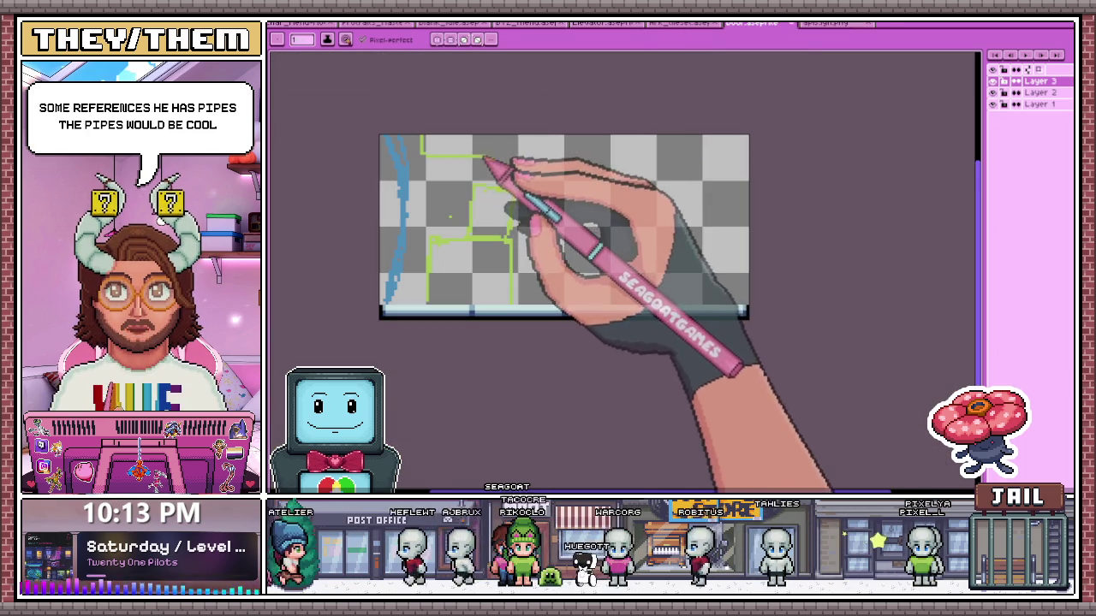
scroll(505, 245, up, 2)
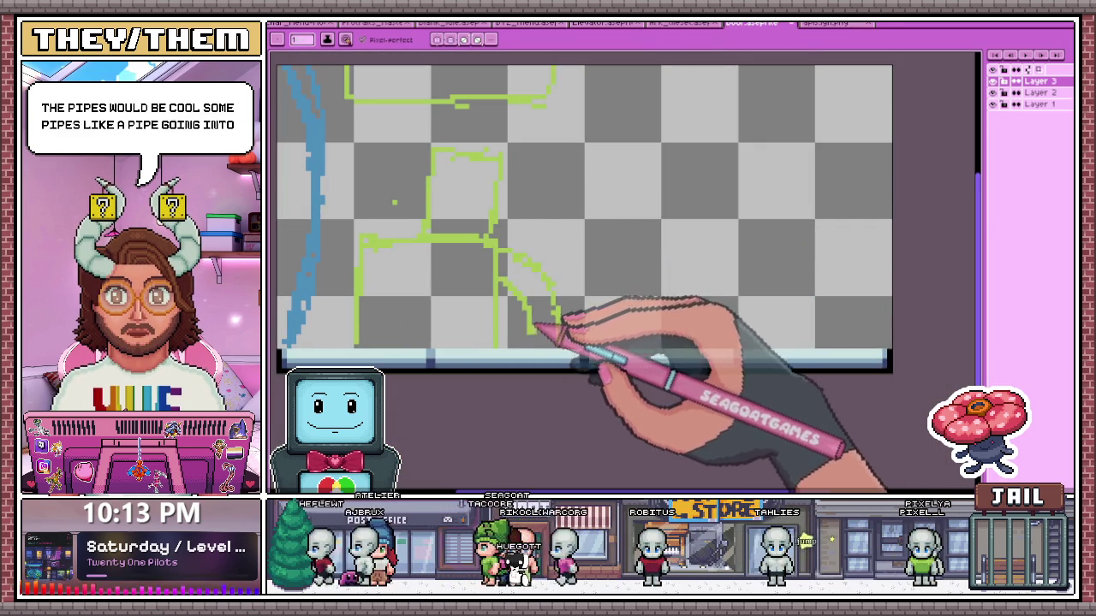
scroll(548, 296, down, 2)
scroll(497, 252, up, 1)
scroll(423, 244, up, 2)
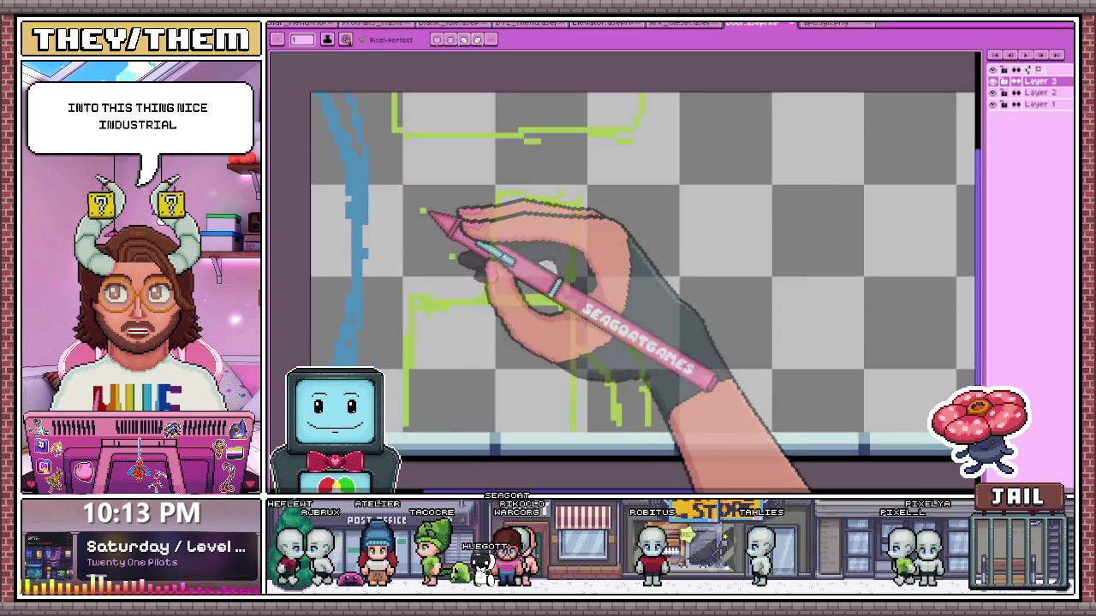
scroll(497, 257, down, 1)
scroll(558, 289, down, 2)
Switch to the Storage Room, Depot and Warehouse reference and zoom in to study its details
click(826, 23)
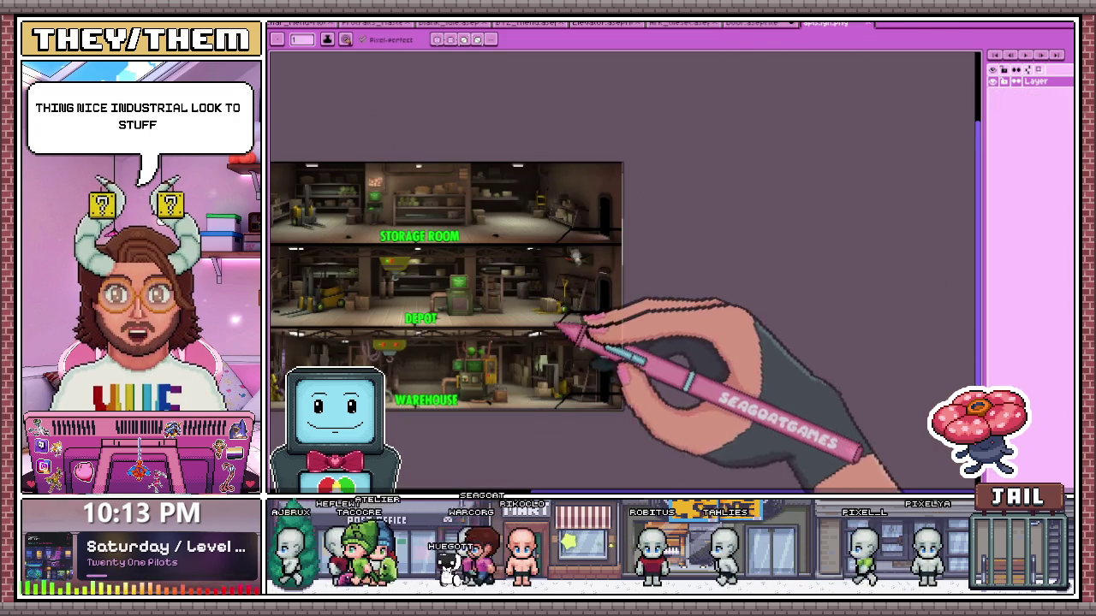
scroll(463, 360, down, 1)
scroll(403, 386, up, 2)
scroll(368, 343, down, 2)
scroll(377, 265, down, 1)
scroll(322, 225, up, 2)
scroll(367, 237, up, 2)
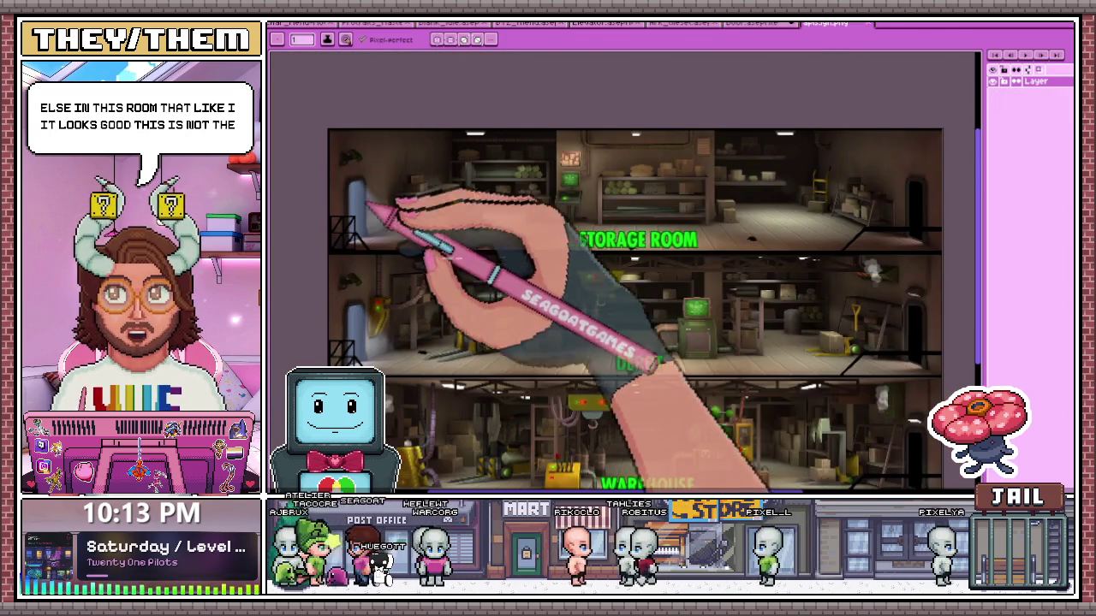
scroll(389, 283, up, 1)
scroll(387, 325, down, 1)
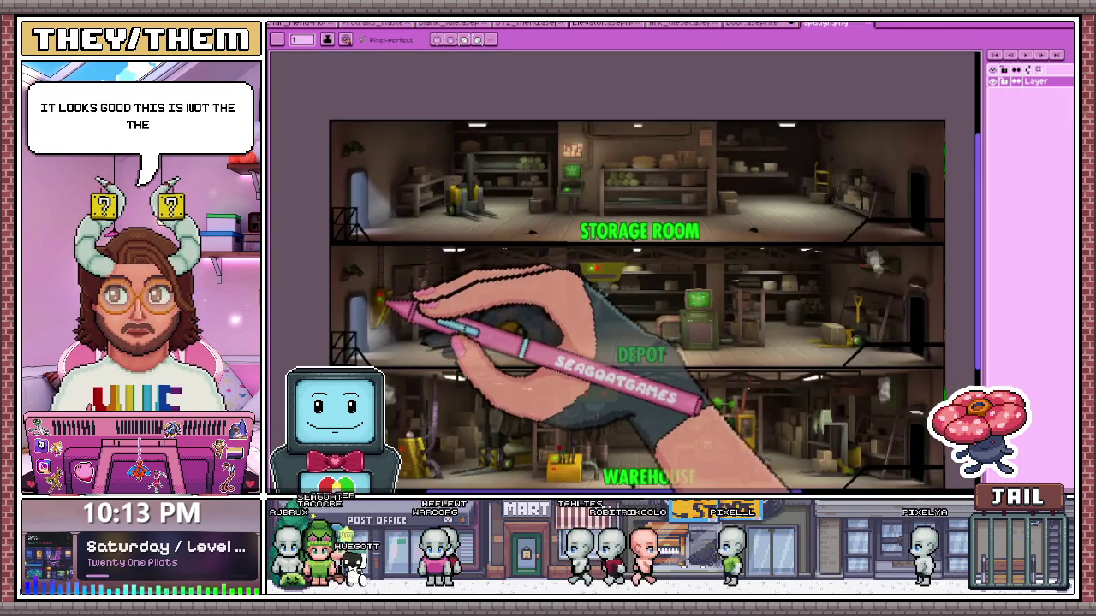
Finish inspecting the reference rooms, then return to the room sketch file
scroll(398, 356, down, 1)
scroll(685, 288, up, 1)
scroll(605, 215, up, 2)
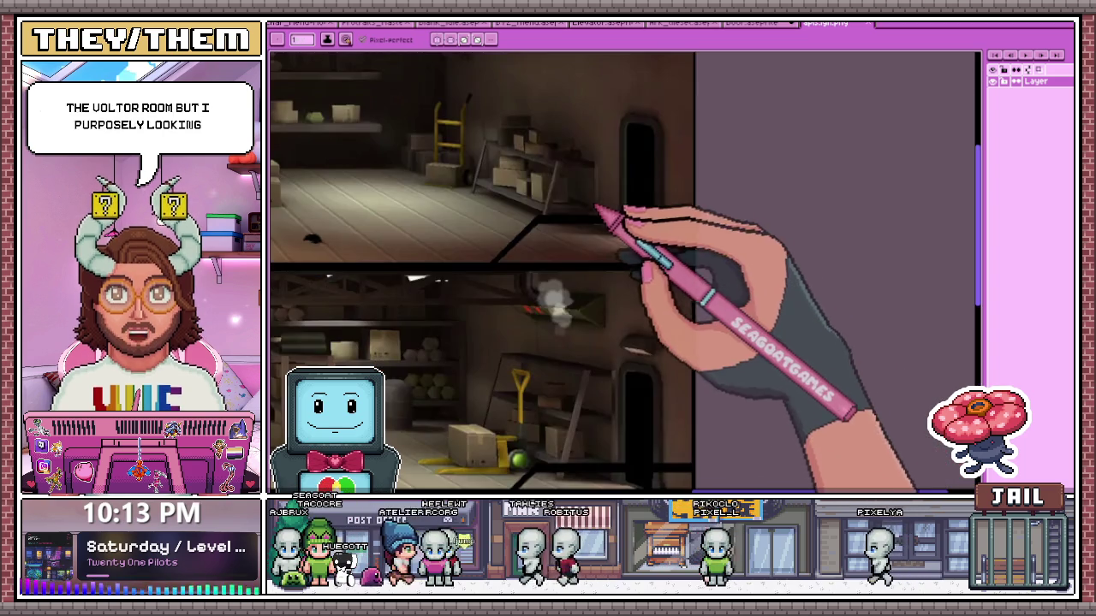
scroll(564, 251, down, 2)
scroll(402, 210, up, 1)
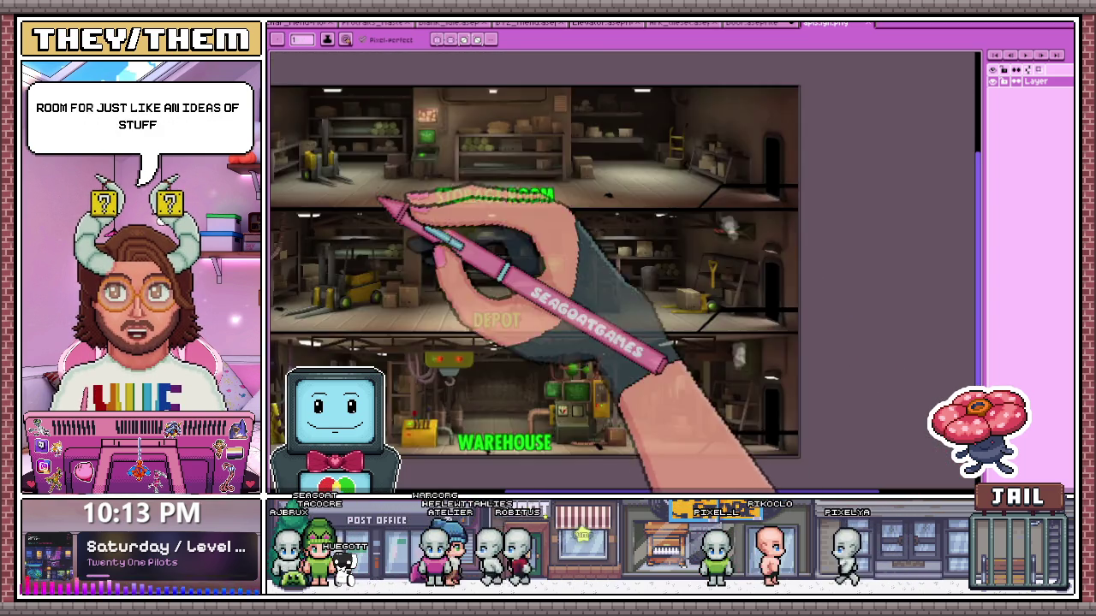
scroll(440, 127, up, 3)
scroll(526, 159, down, 1)
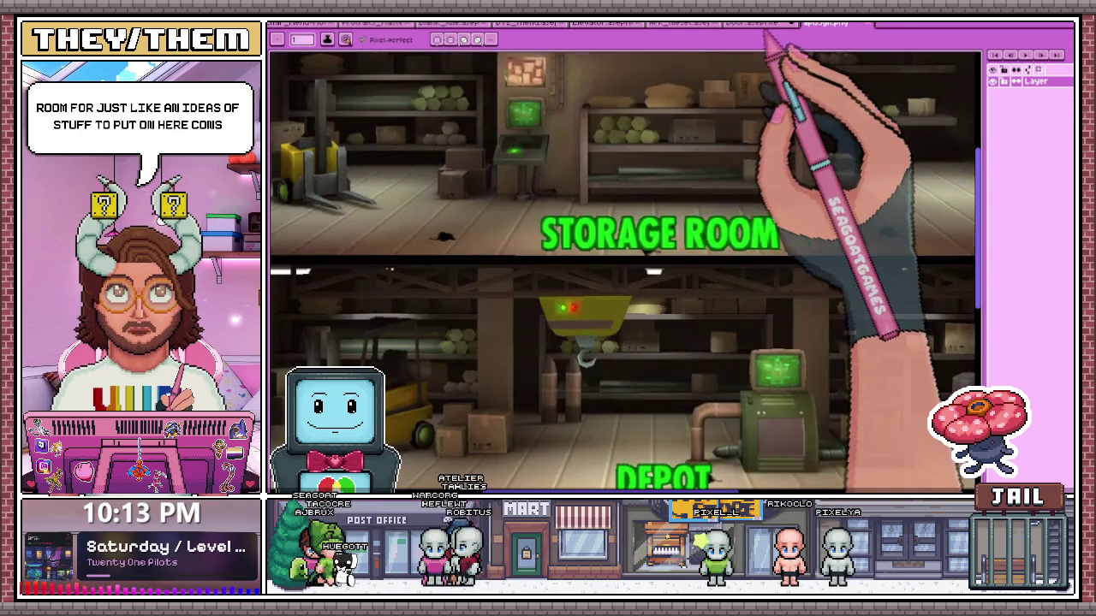
click(757, 23)
scroll(685, 283, up, 1)
Zoom in and out to review the blue door edge and green console and pipe lines
scroll(607, 259, down, 1)
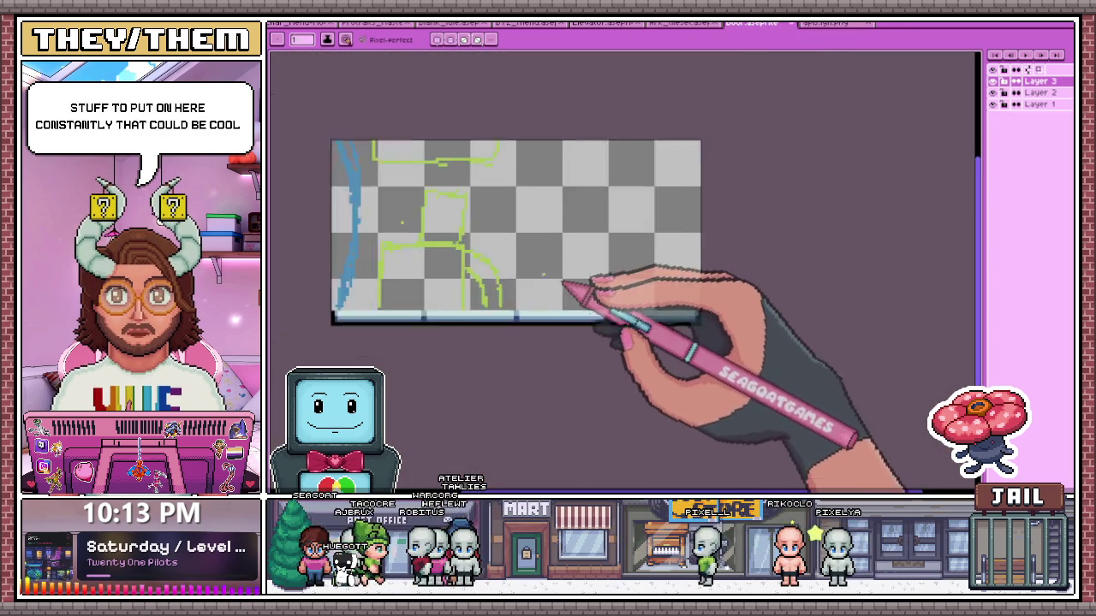
scroll(582, 294, up, 1)
scroll(548, 283, up, 1)
scroll(548, 283, down, 2)
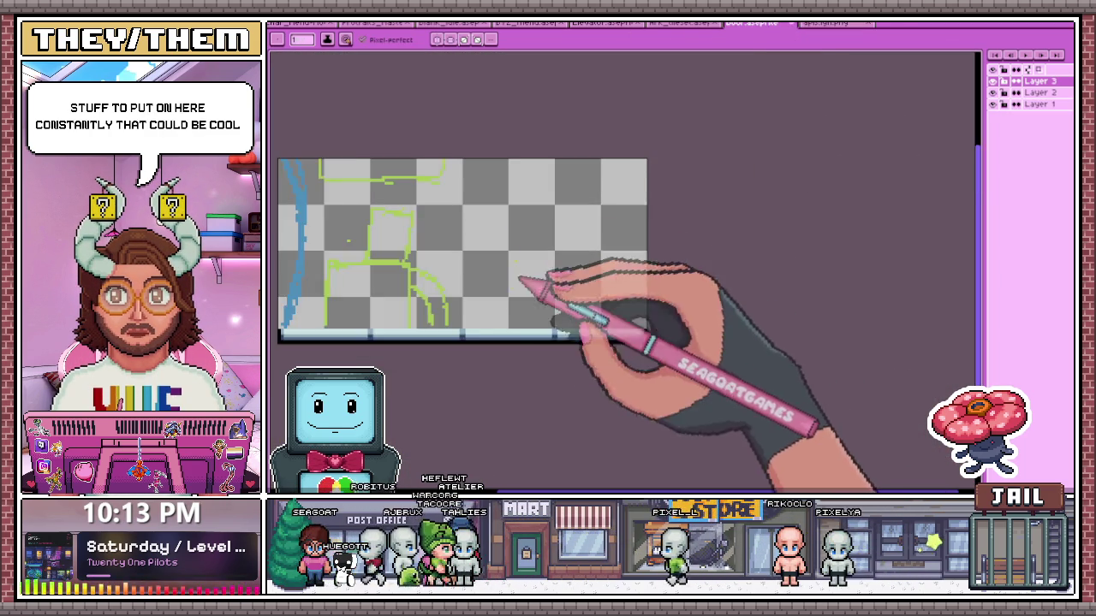
scroll(505, 265, up, 1)
scroll(464, 227, up, 1)
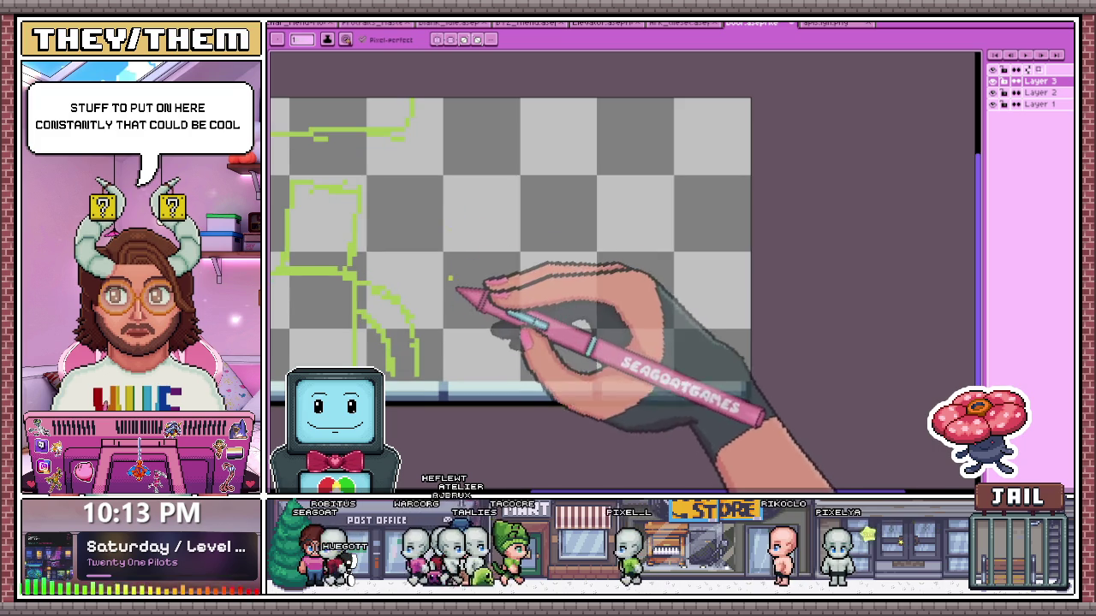
scroll(460, 283, down, 1)
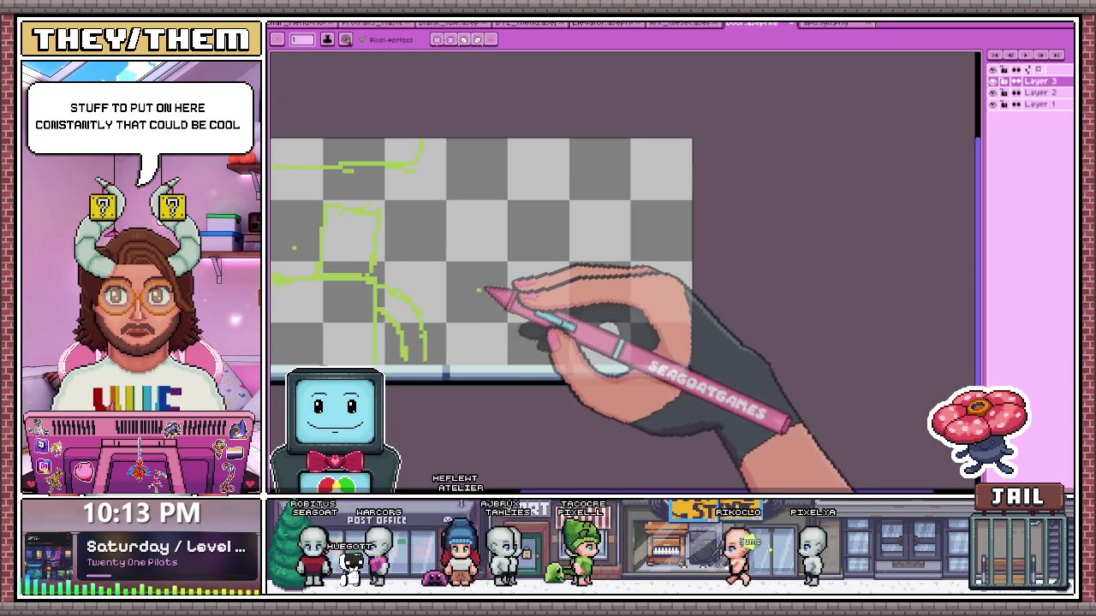
scroll(482, 180, down, 1)
scroll(482, 195, down, 1)
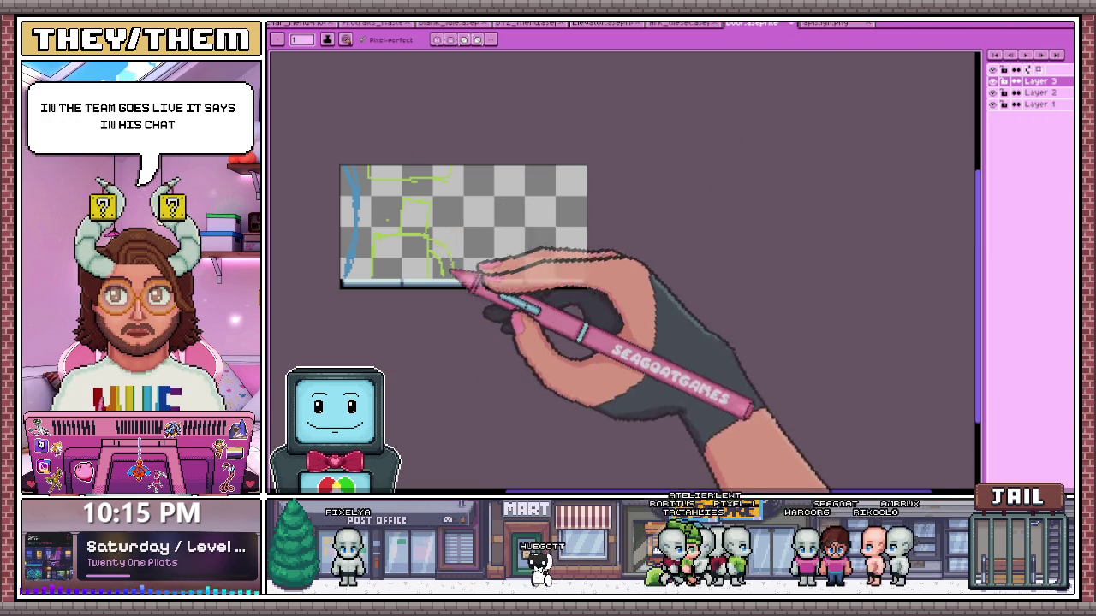
scroll(376, 248, down, 2)
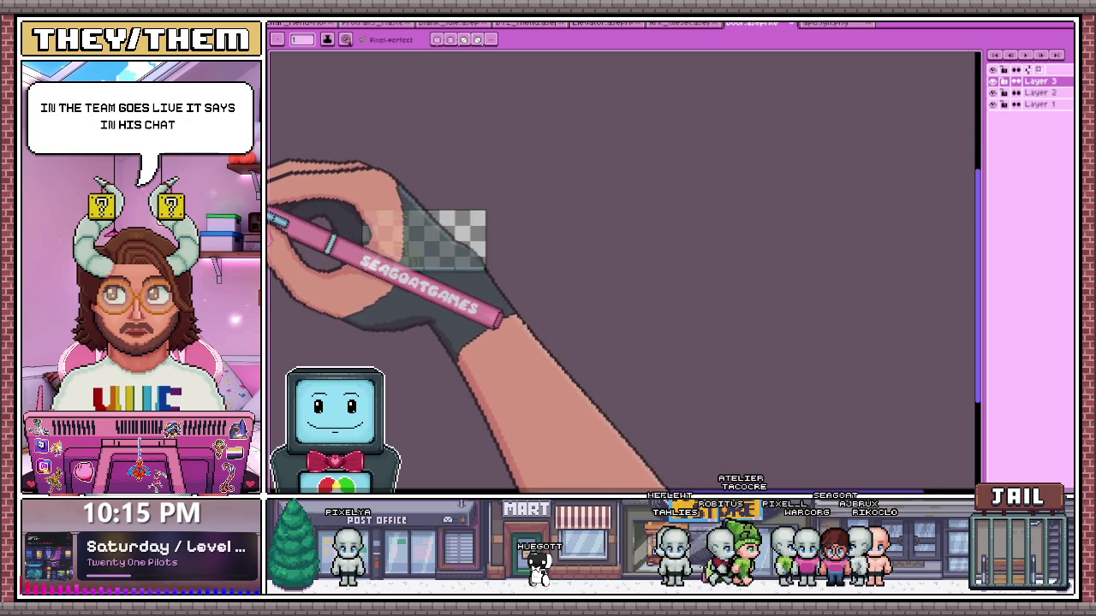
scroll(369, 240, up, 2)
scroll(369, 240, up, 1)
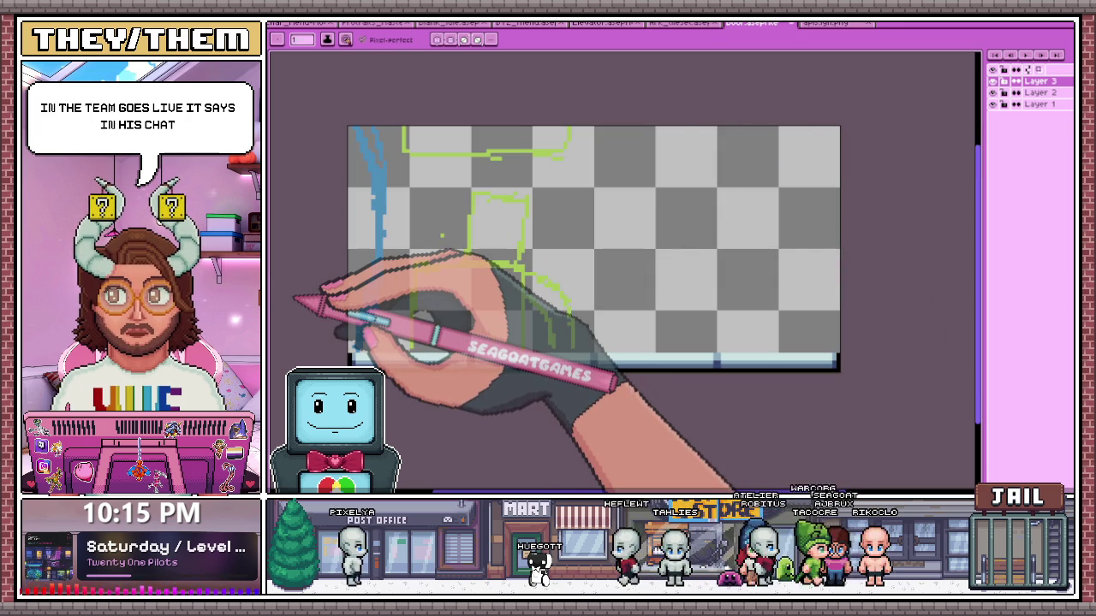
Zoom in toward the base of the blue door line to prepare for placing black pixels
scroll(343, 308, up, 1)
scroll(355, 317, up, 1)
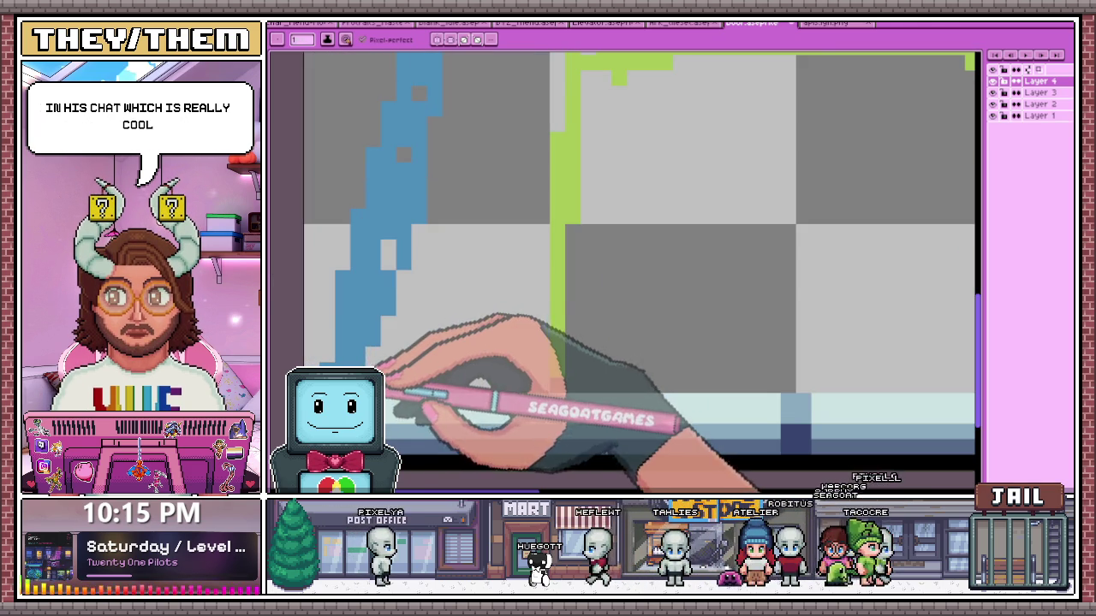
scroll(365, 317, up, 1)
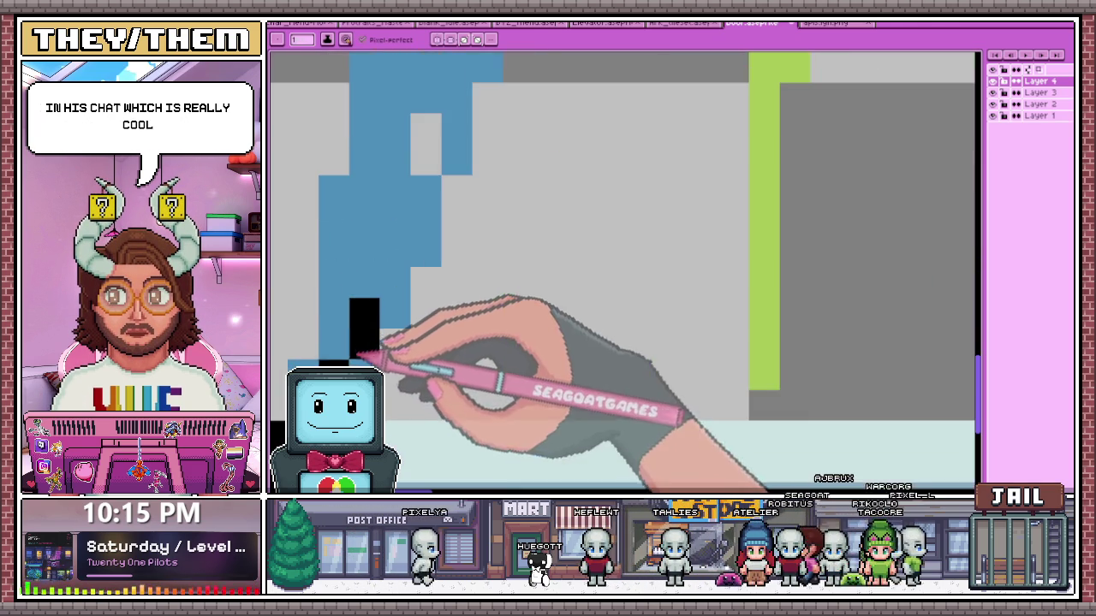
scroll(362, 306, down, 1)
scroll(377, 359, down, 2)
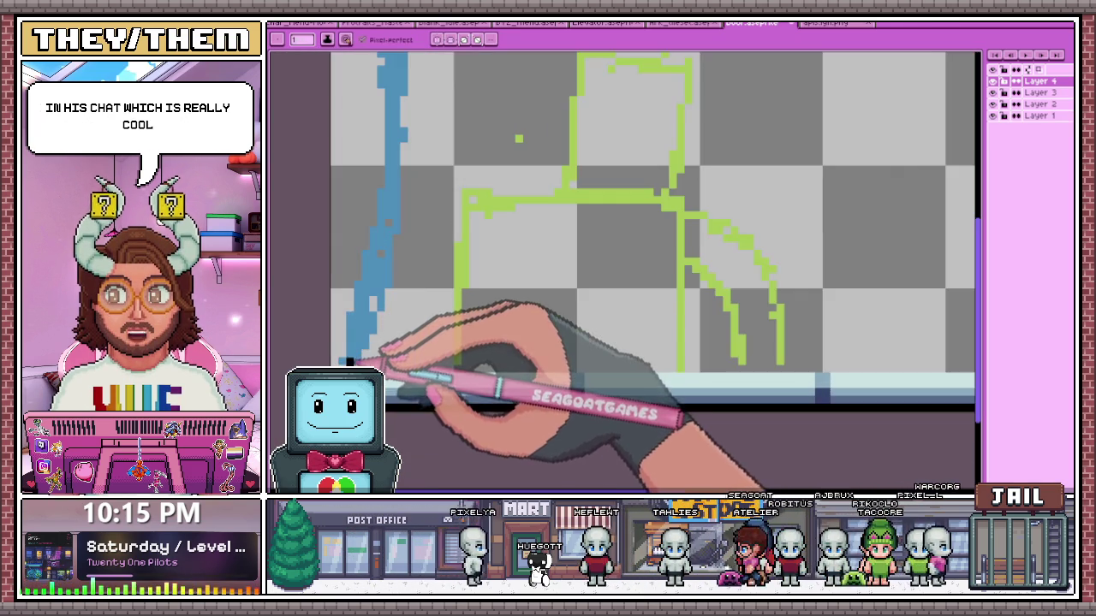
scroll(377, 359, up, 1)
scroll(377, 359, up, 1)
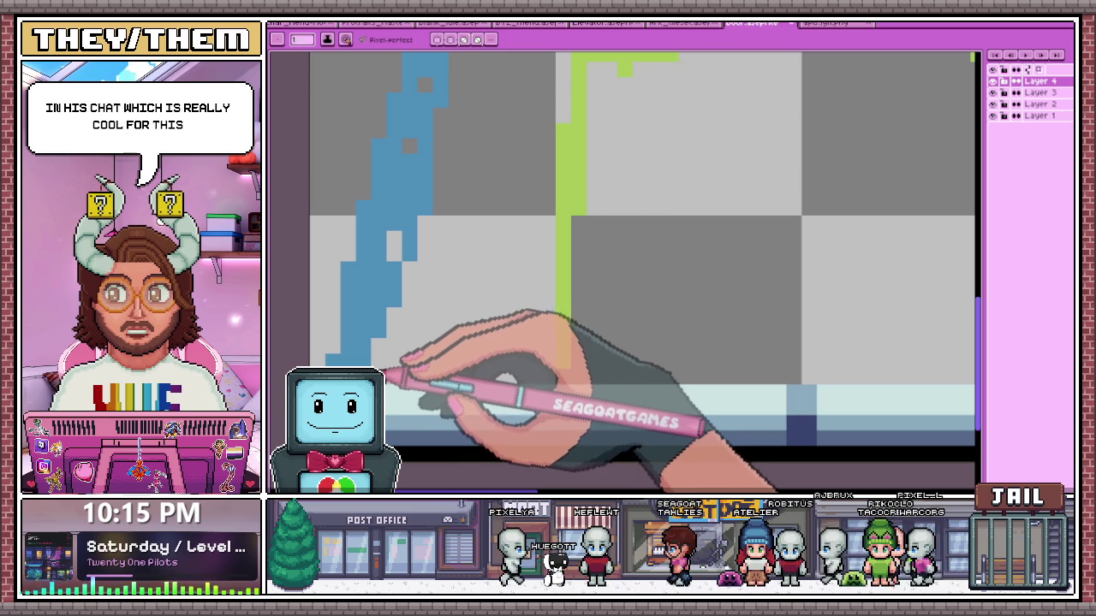
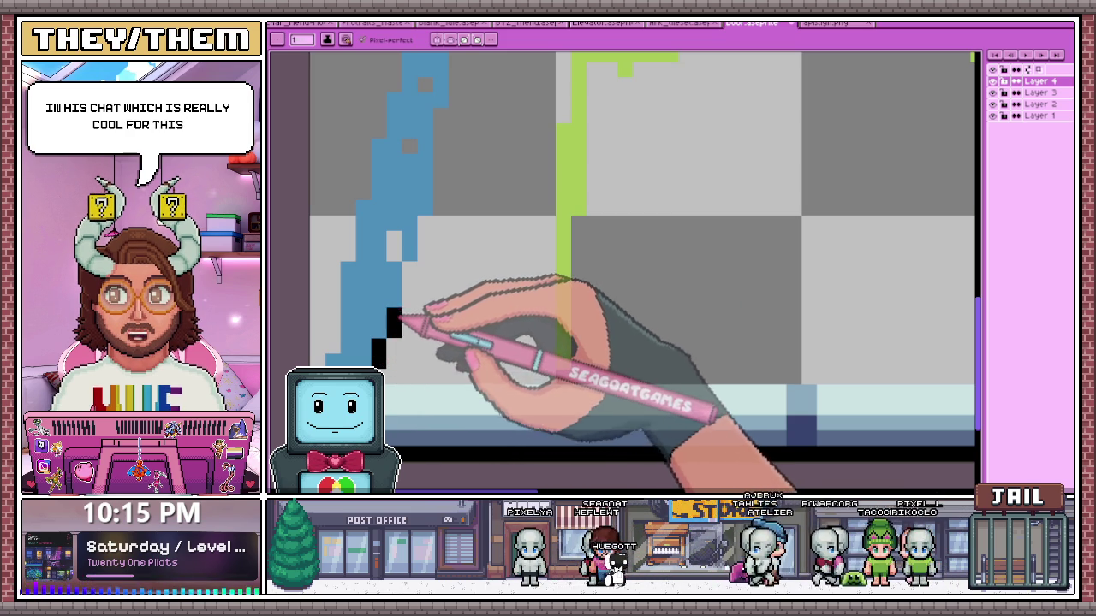
Bring up the Elevator.aseprite document from the open tabs
scroll(415, 282, down, 3)
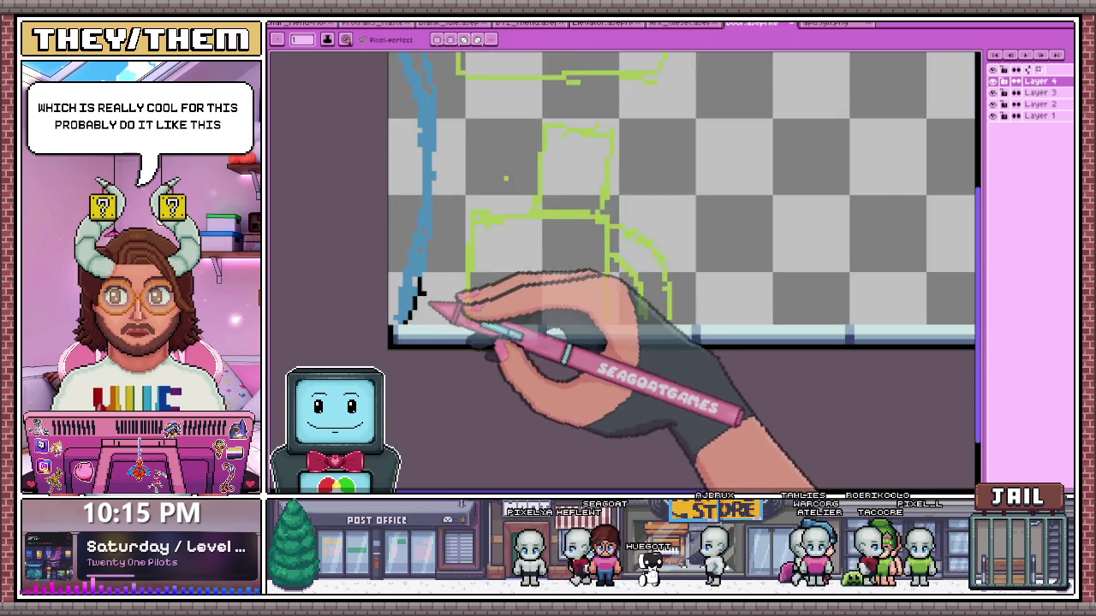
scroll(406, 308, down, 1)
scroll(404, 214, up, 2)
scroll(403, 147, down, 1)
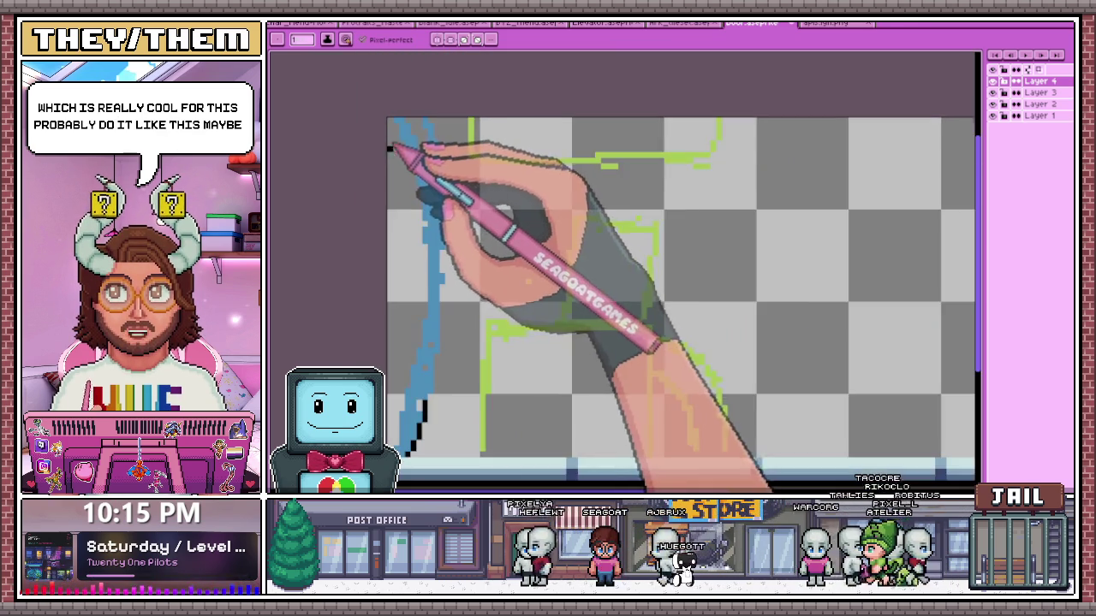
scroll(428, 129, down, 1)
click(381, 24)
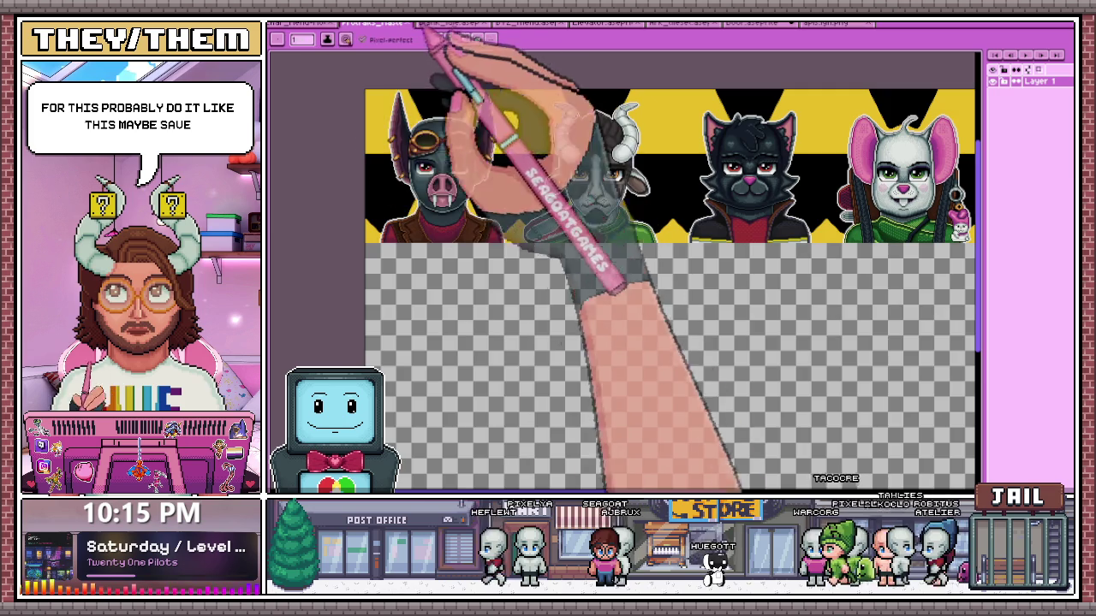
click(524, 24)
click(602, 24)
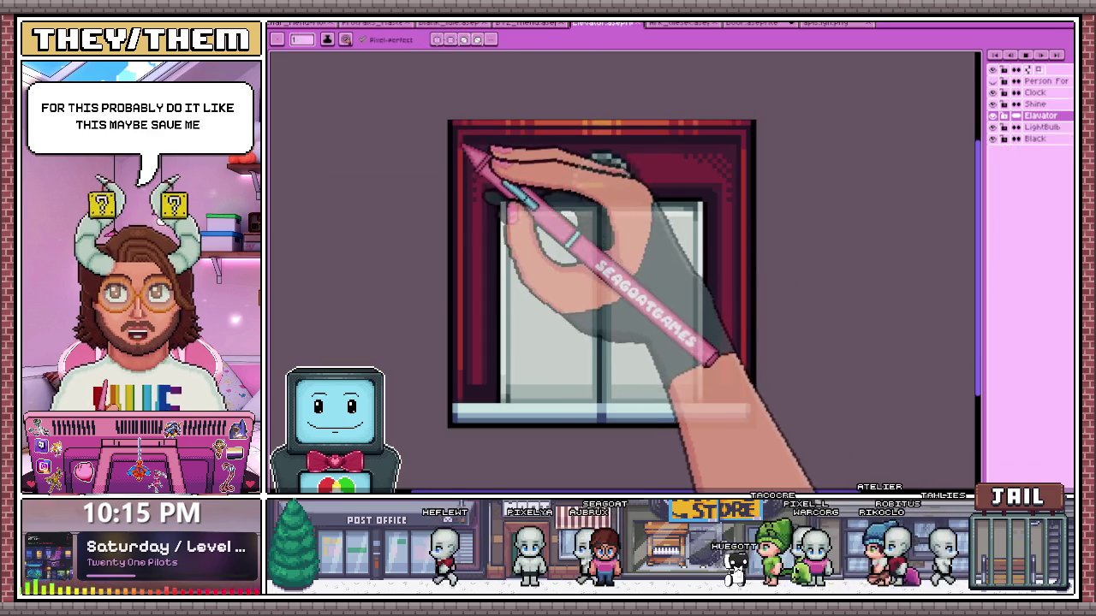
Copy the Elevator layer artwork and paste it into the sketch document
click(993, 115)
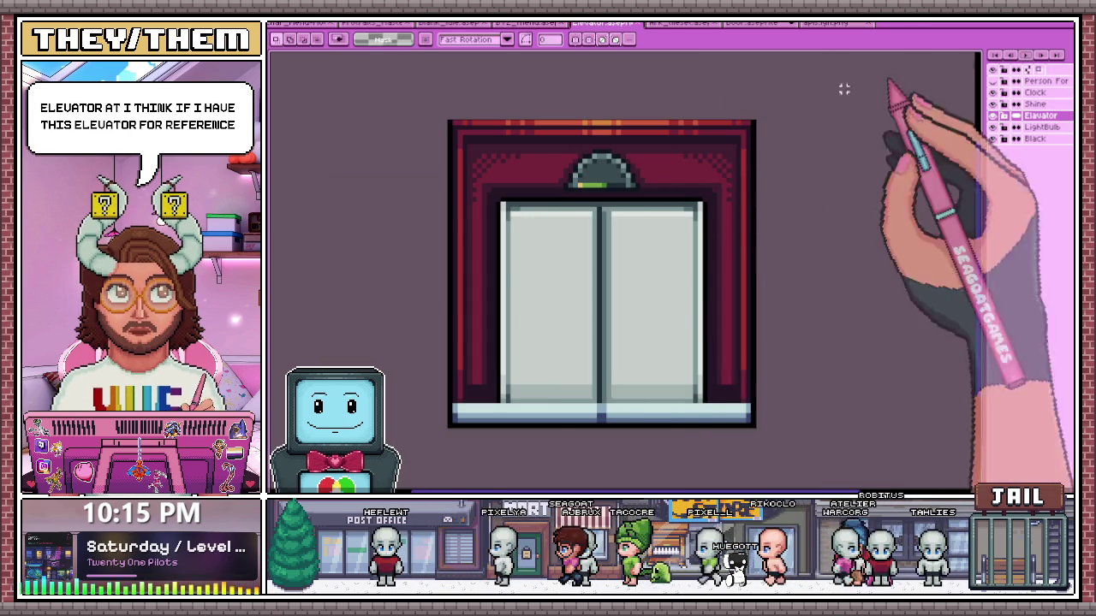
scroll(465, 163, down, 1)
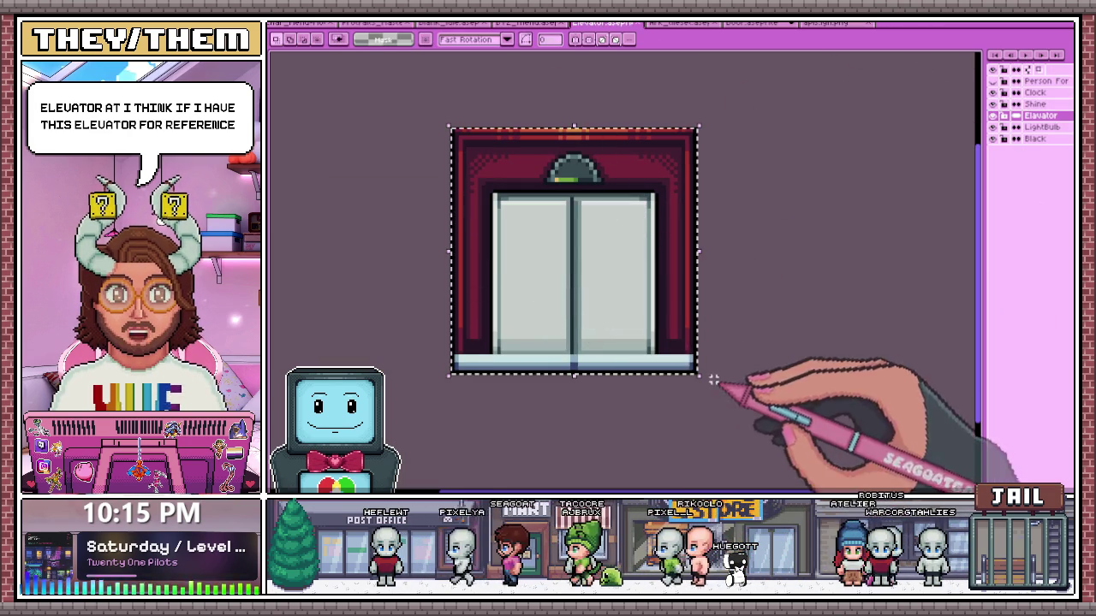
click(826, 24)
click(754, 23)
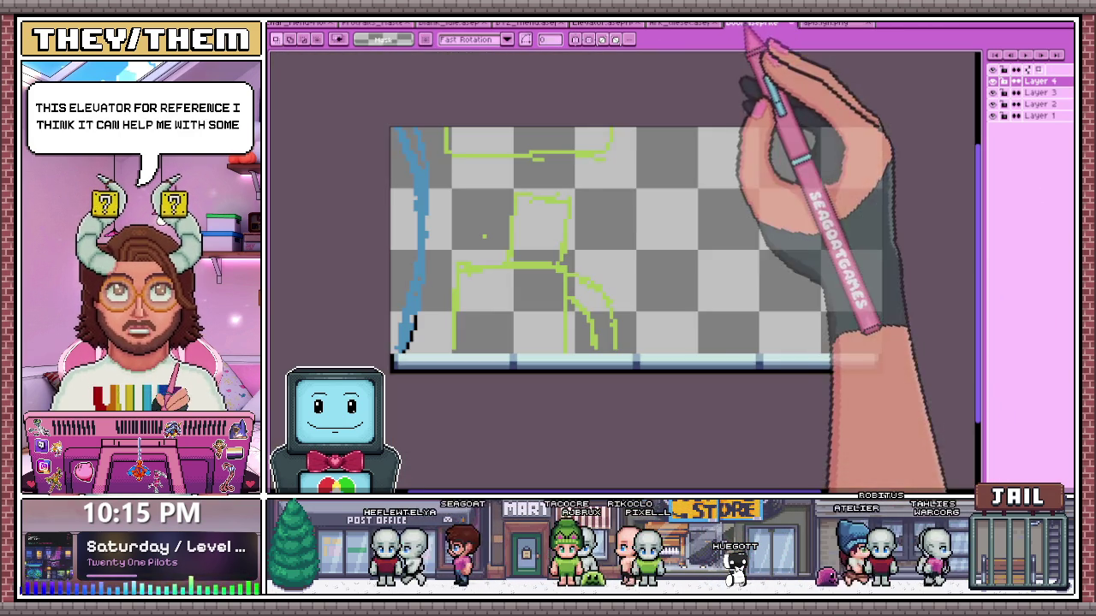
key(ctrl+v)
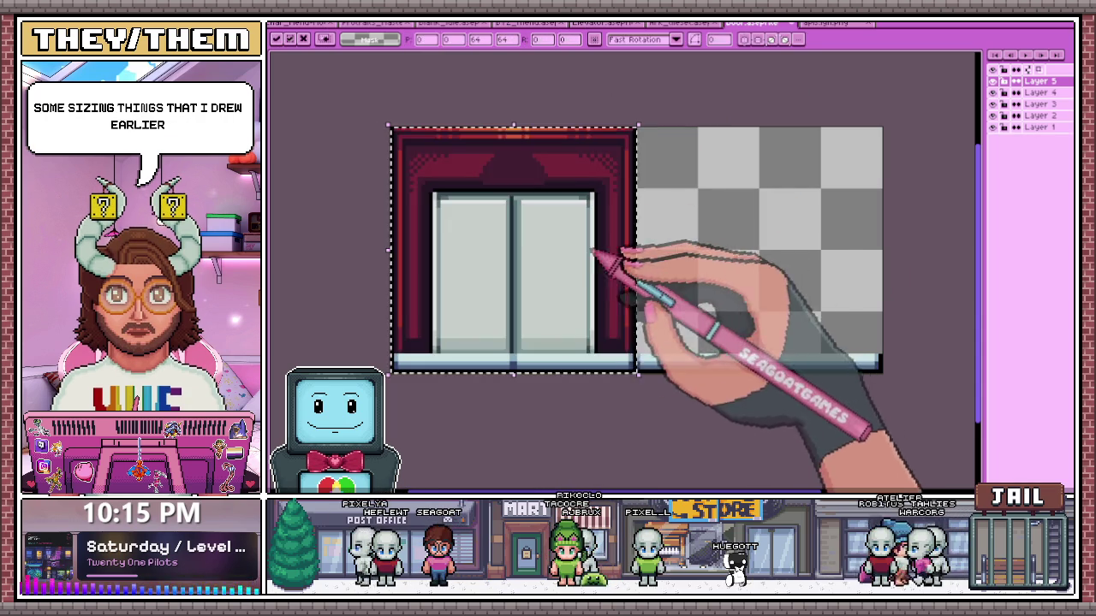
Drag the pasted elevator to the canvas's right half and commit it there
drag(548, 245, 755, 240)
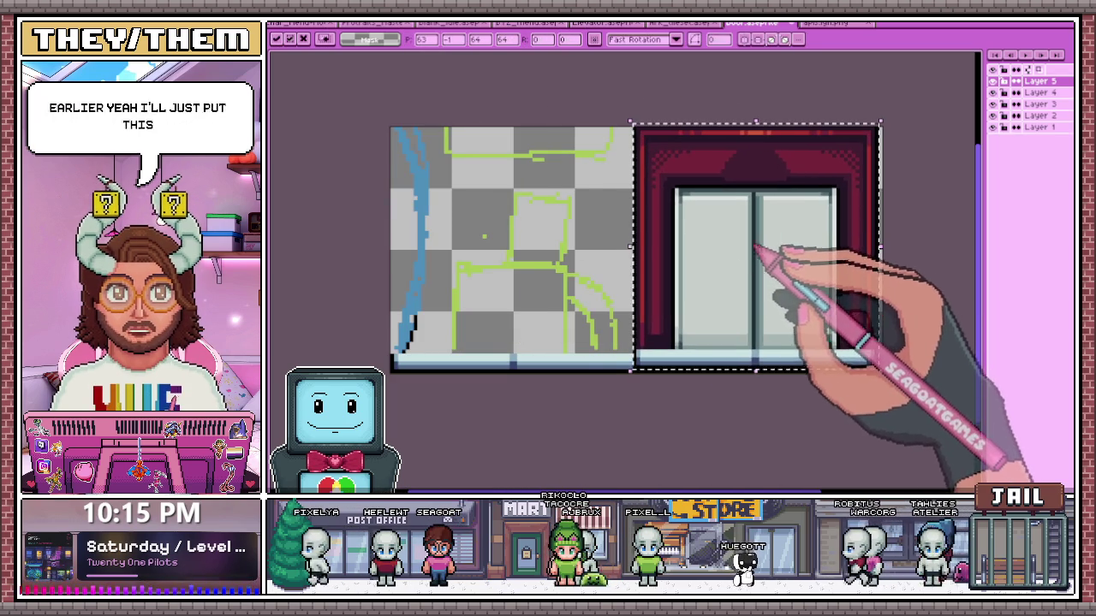
scroll(479, 346, down, 2)
click(527, 345)
scroll(556, 347, up, 2)
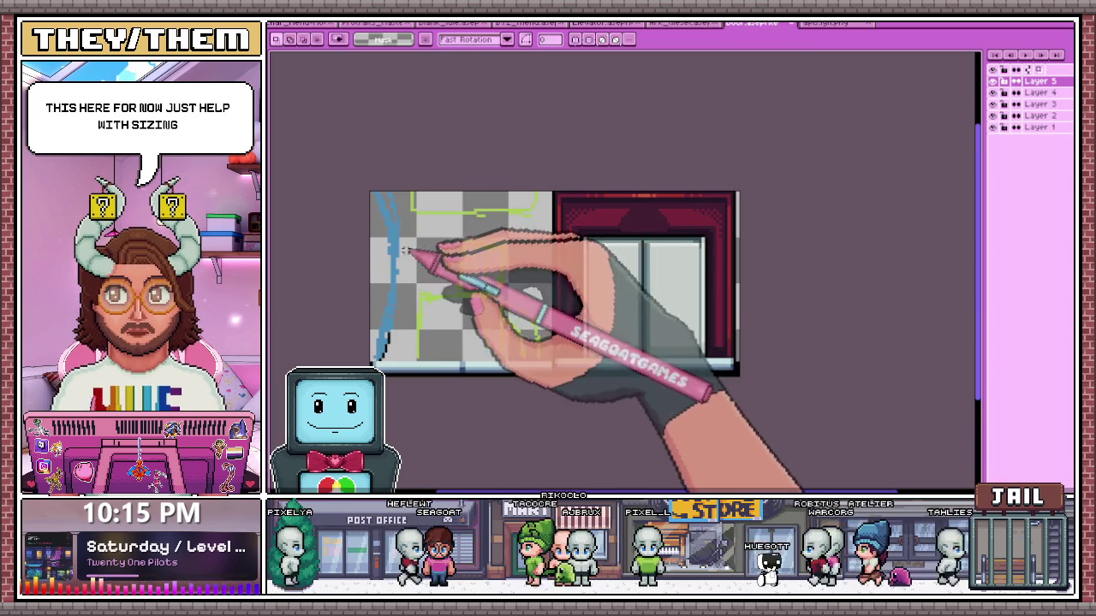
scroll(496, 317, up, 2)
scroll(525, 168, down, 1)
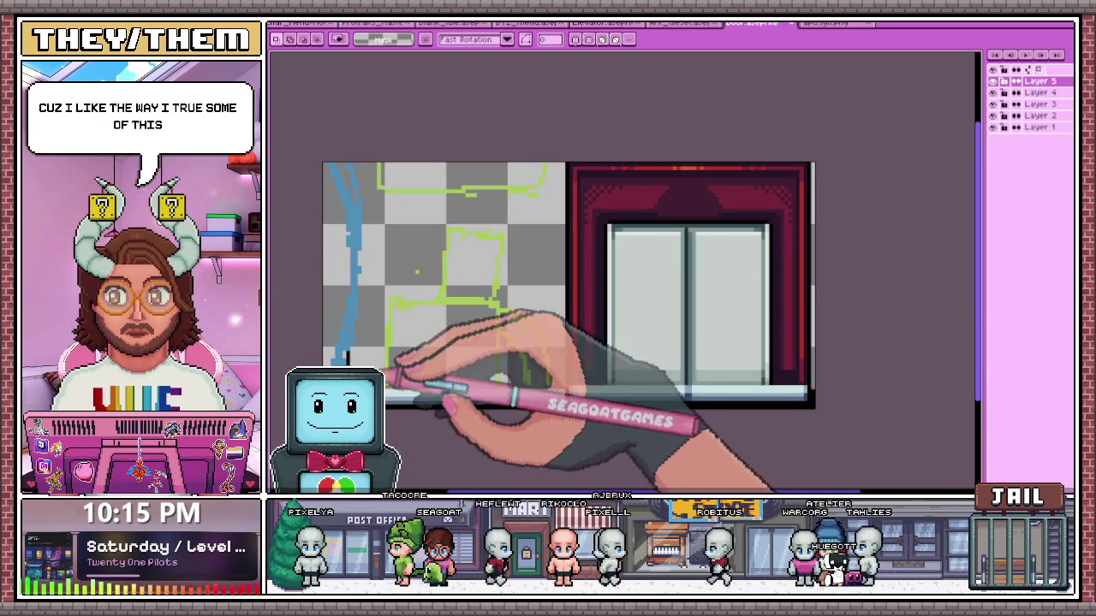
scroll(324, 389, up, 1)
Switch to the pencil tool and zoom around the canvas to prepare for drawing
key(b)
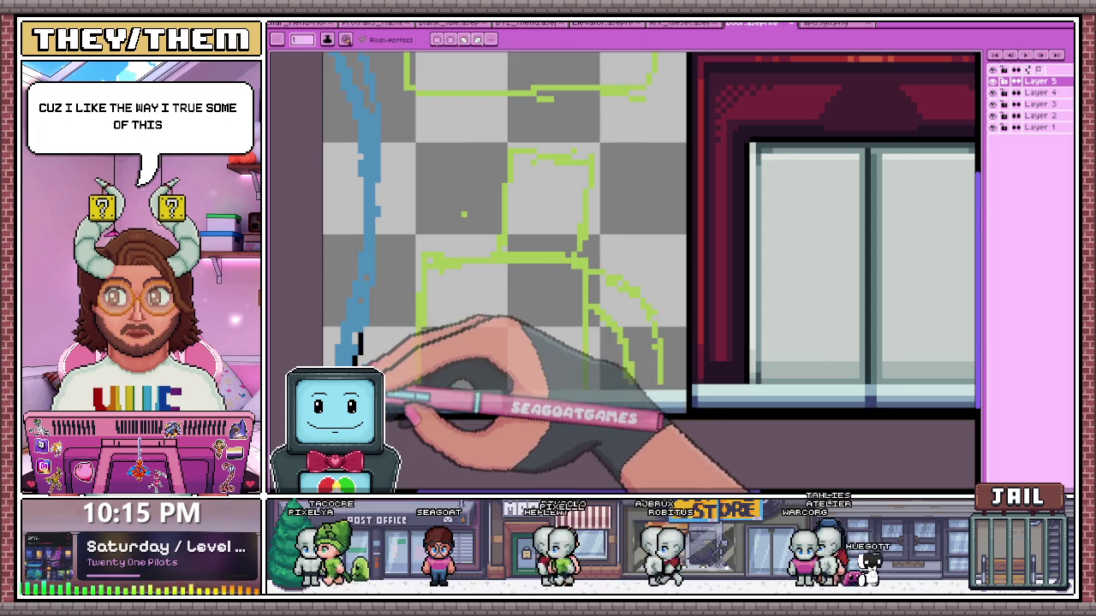
scroll(514, 257, up, 1)
scroll(513, 257, down, 2)
scroll(327, 146, up, 1)
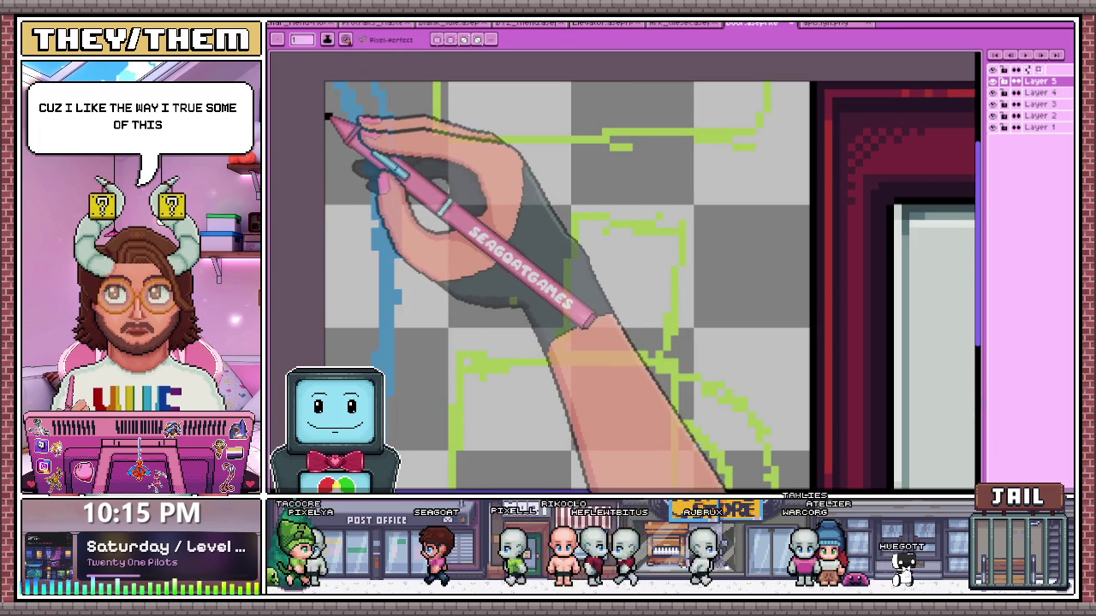
scroll(586, 211, up, 1)
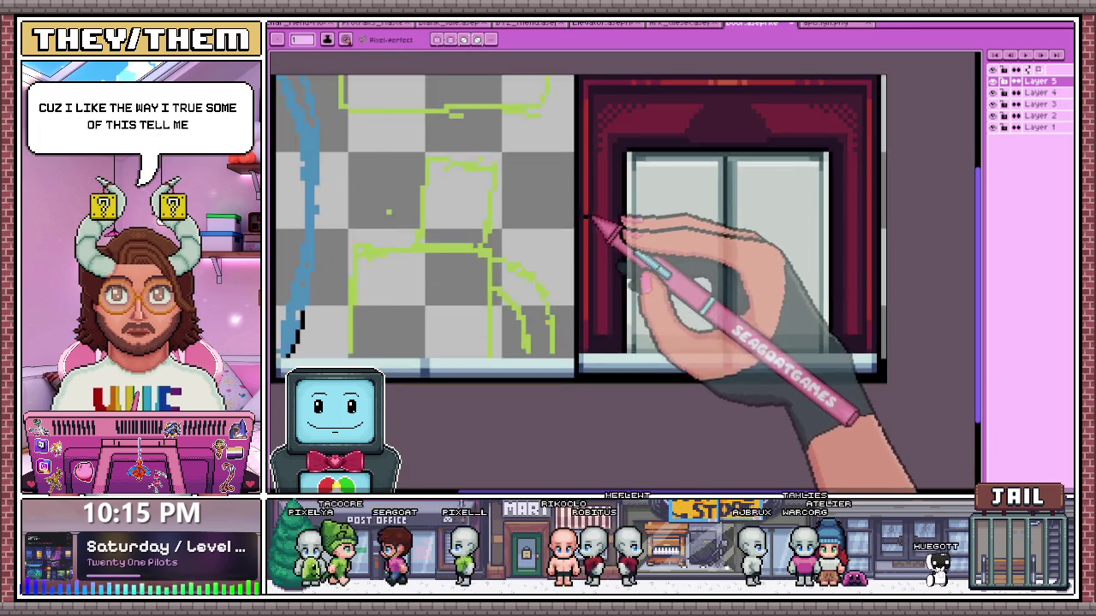
scroll(582, 214, down, 2)
scroll(384, 245, up, 1)
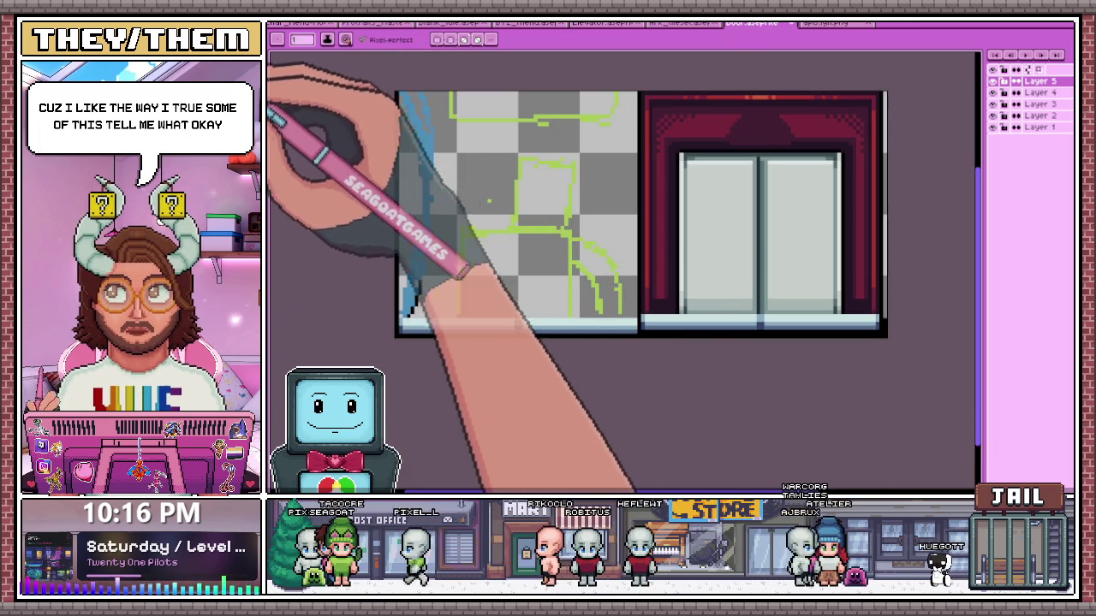
scroll(462, 317, up, 1)
scroll(402, 415, up, 2)
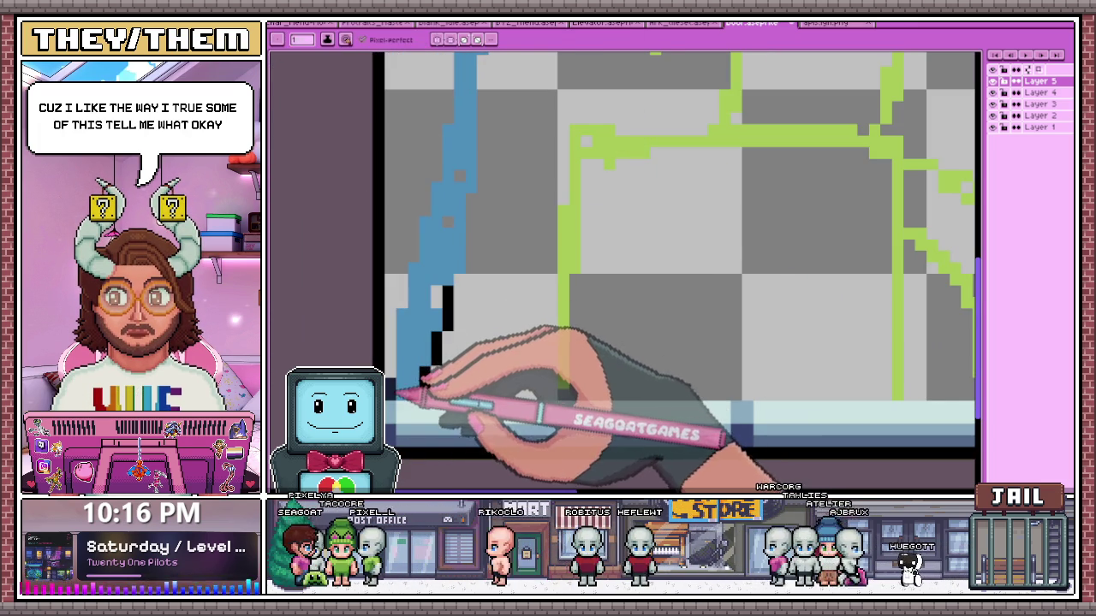
scroll(402, 385, down, 1)
scroll(402, 162, down, 1)
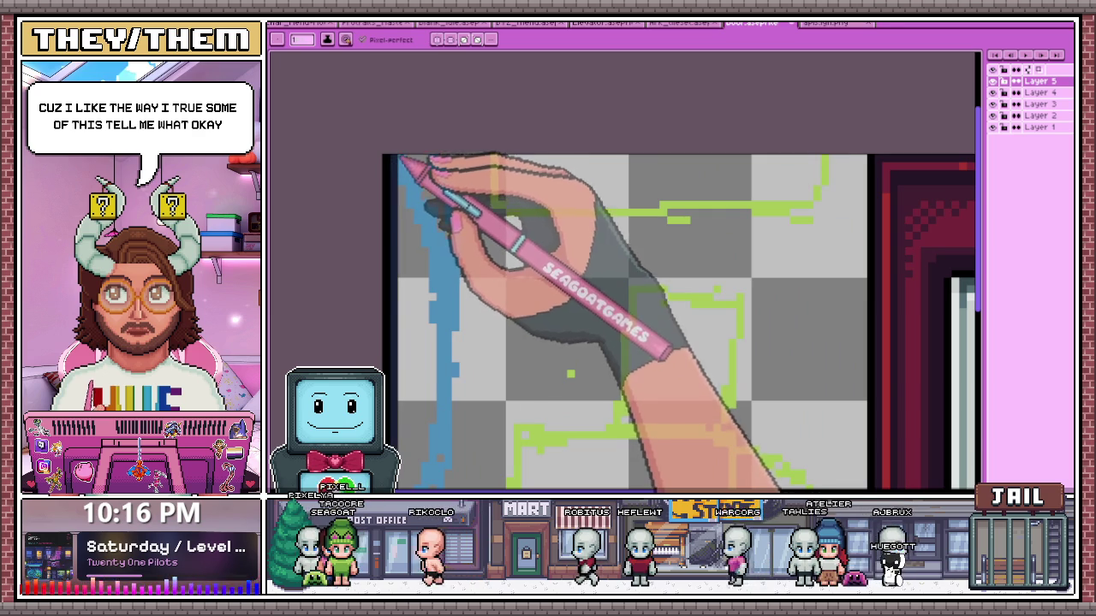
scroll(411, 161, down, 1)
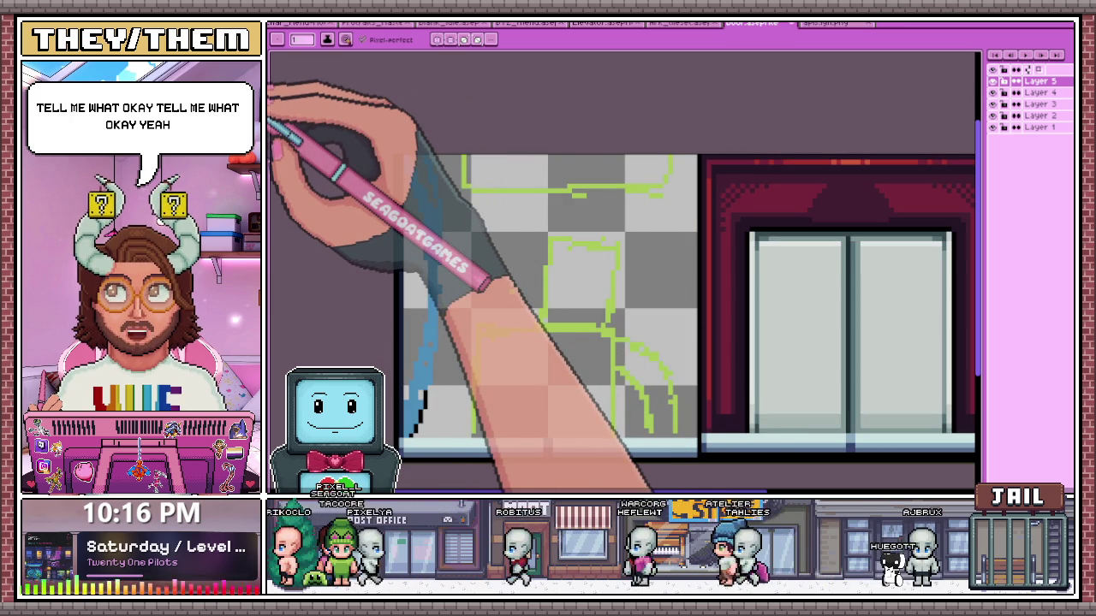
scroll(416, 366, up, 1)
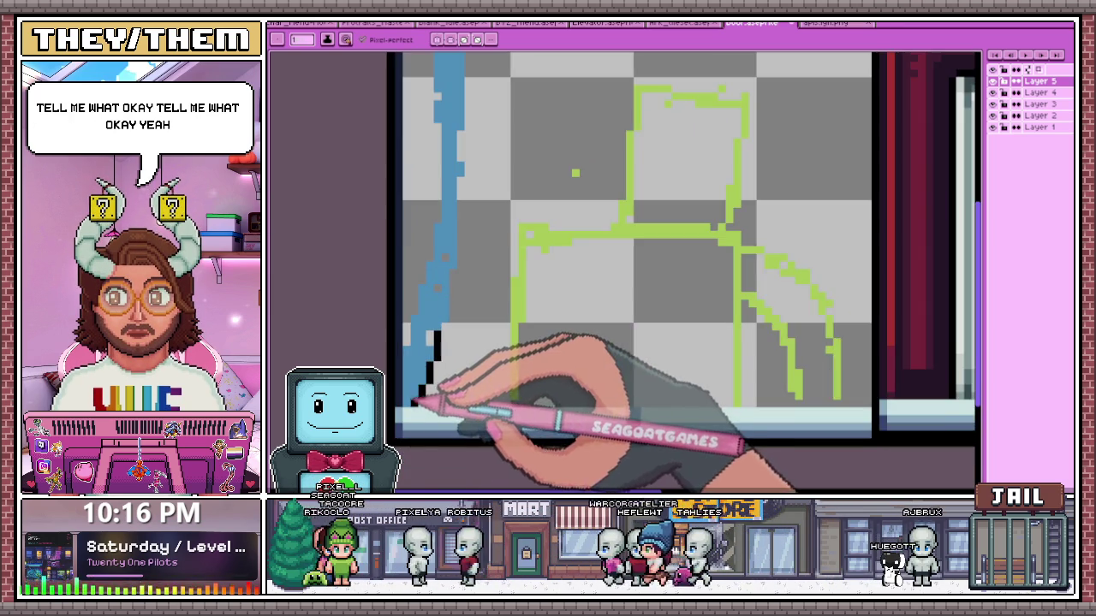
scroll(428, 403, down, 1)
scroll(402, 319, down, 1)
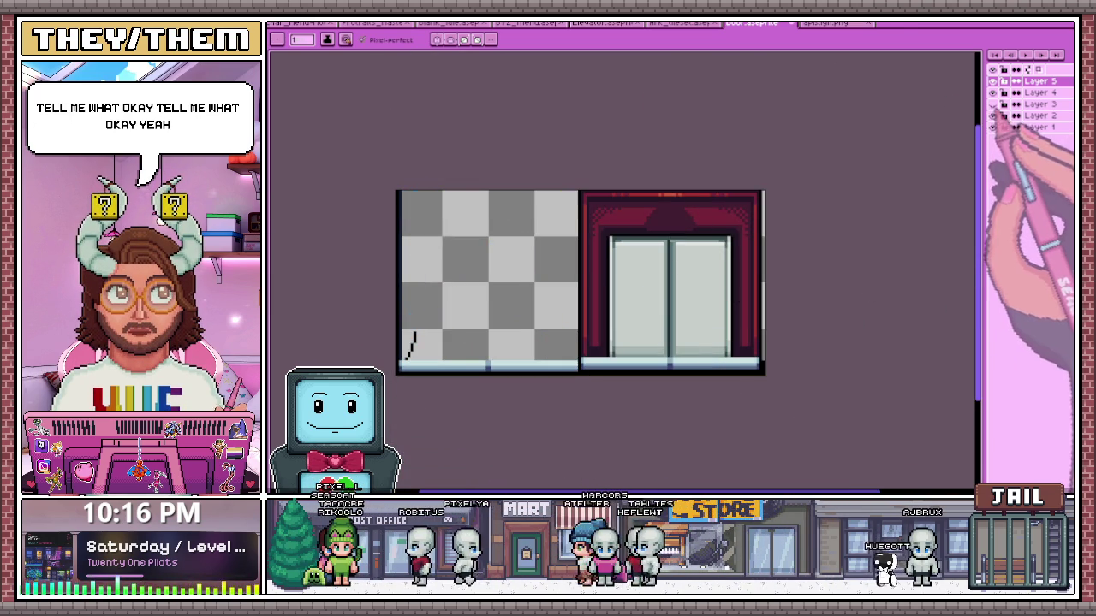
Centre the door artwork in view and marquee-select a rectangular part of it
scroll(402, 368, up, 2)
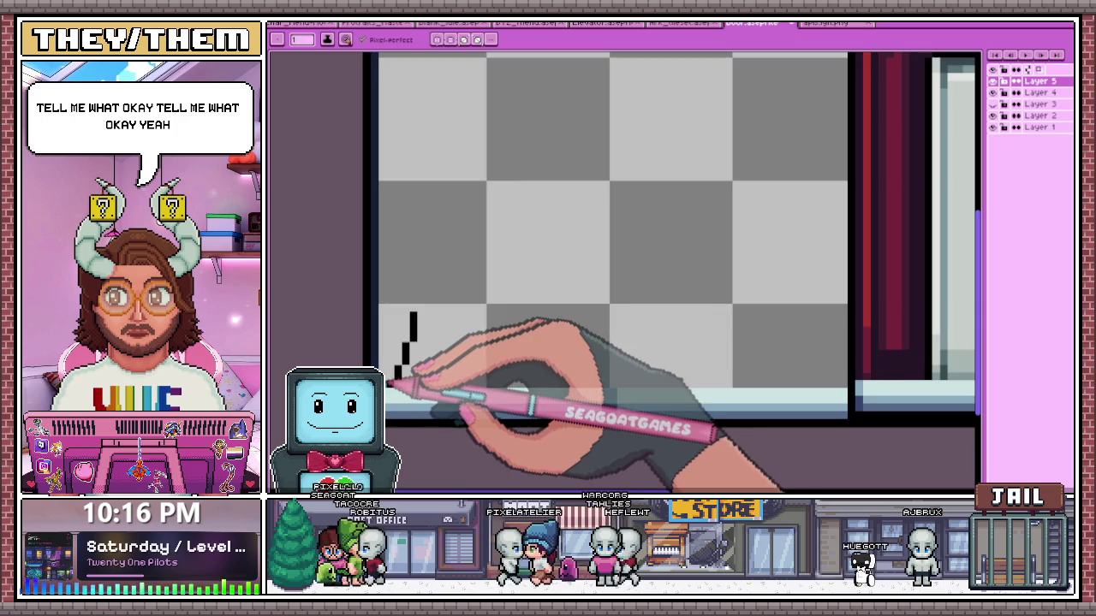
scroll(387, 376, down, 1)
scroll(396, 360, up, 1)
scroll(402, 129, down, 1)
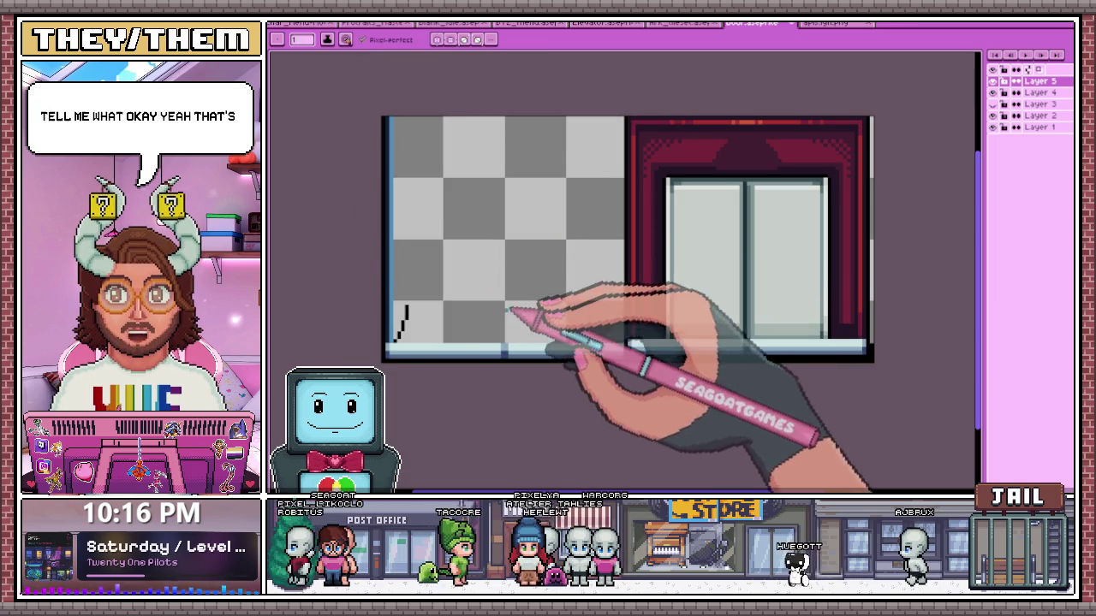
drag(366, 233, 409, 287)
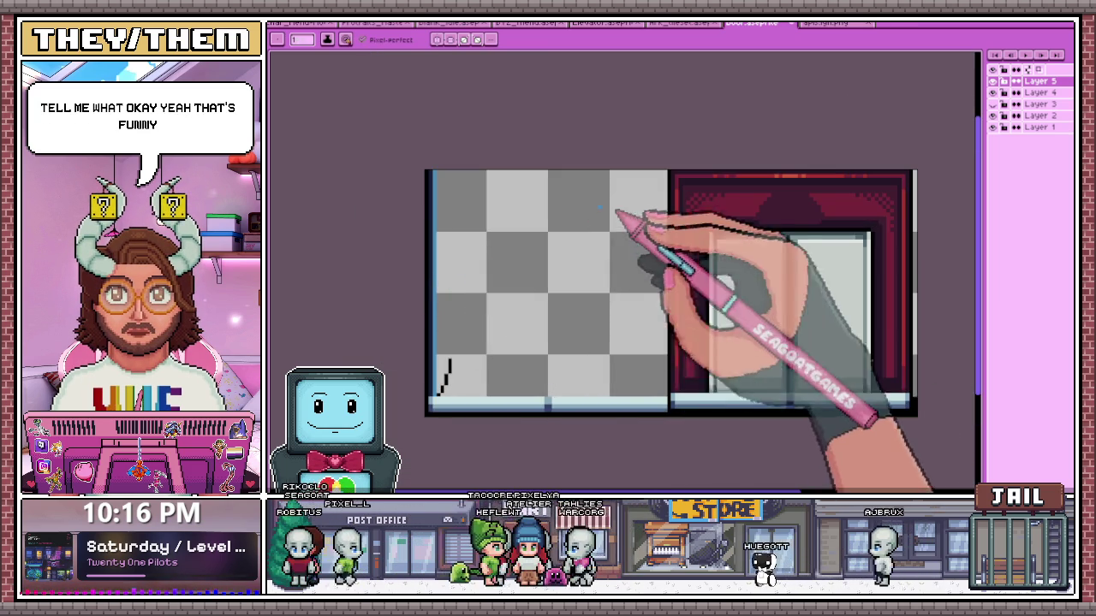
scroll(432, 180, up, 1)
scroll(599, 176, up, 1)
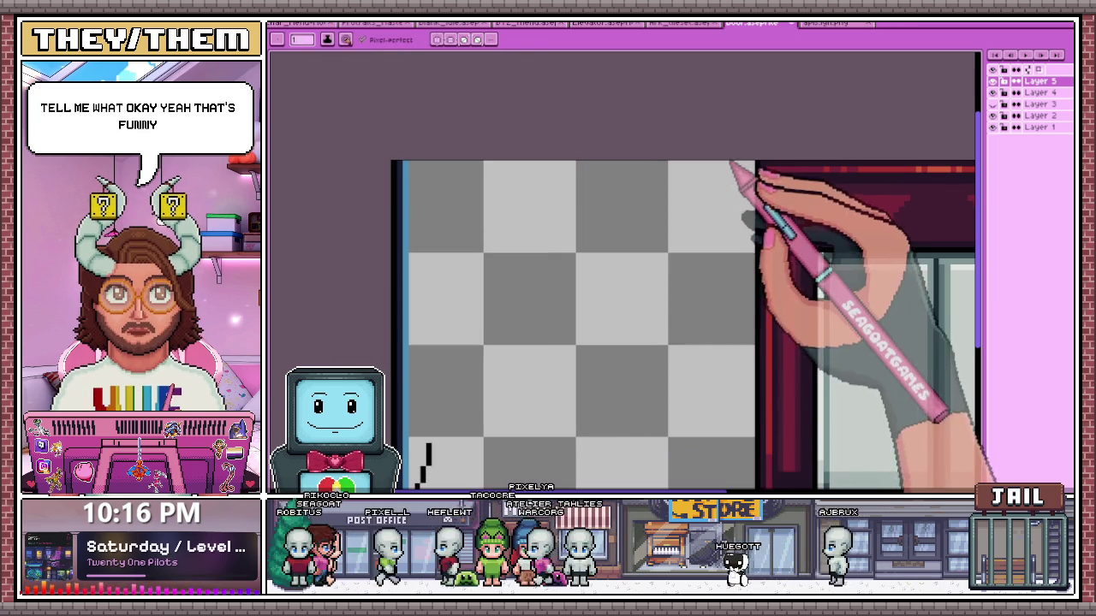
scroll(531, 231, down, 3)
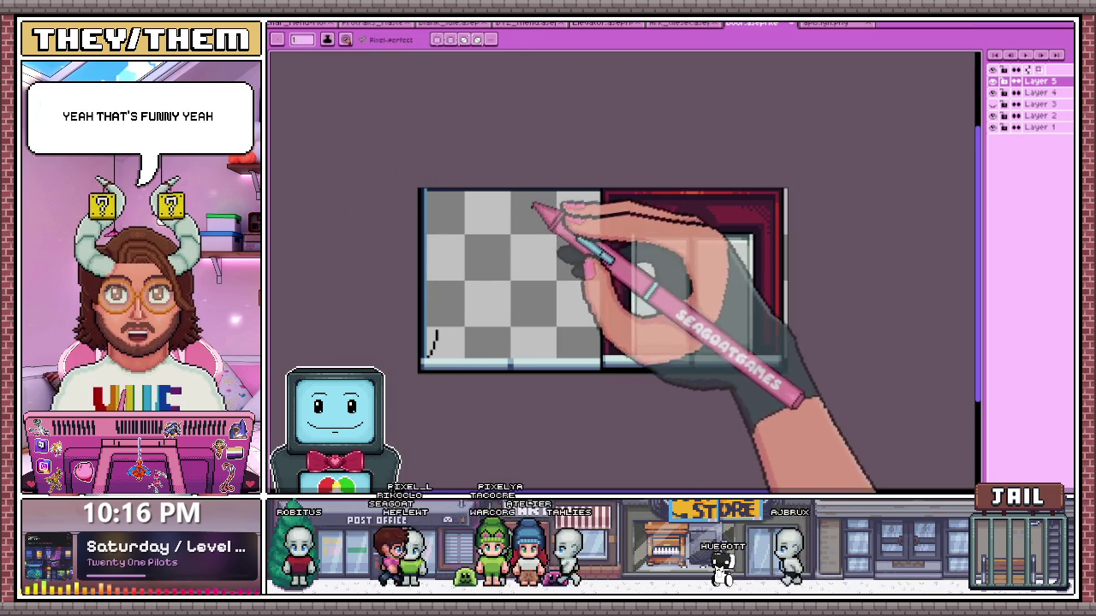
key(m)
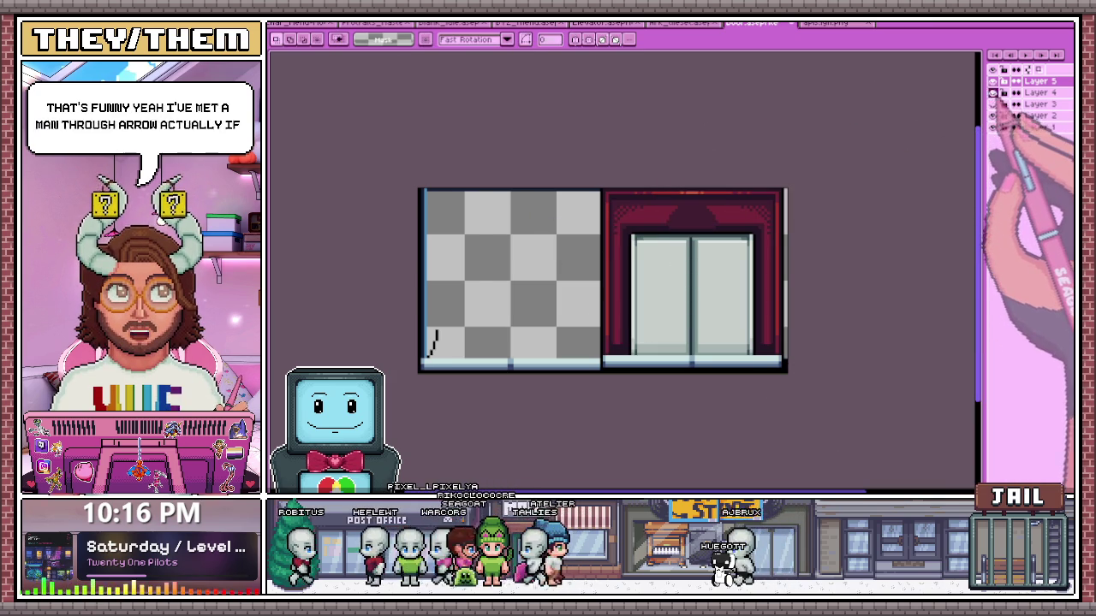
scroll(616, 199, up, 2)
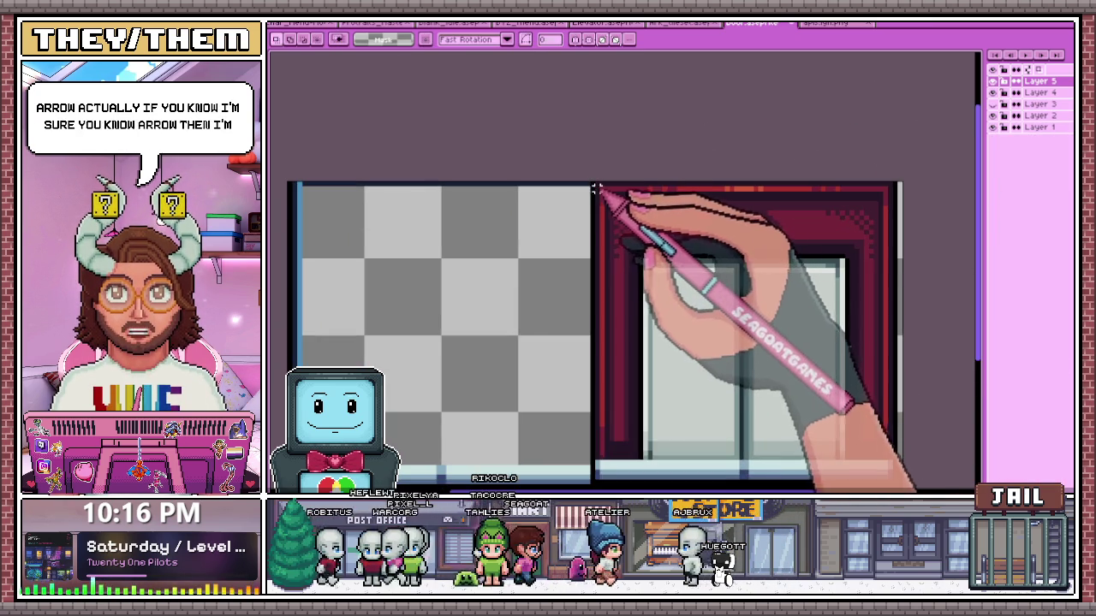
scroll(597, 189, down, 2)
scroll(775, 338, up, 2)
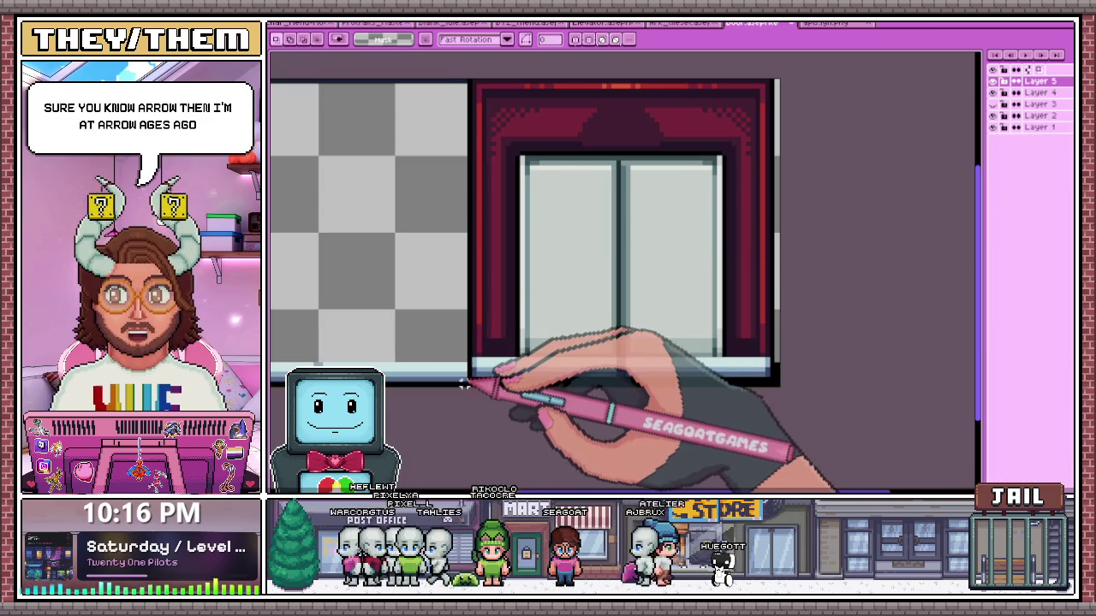
scroll(512, 310, down, 2)
mouse_move(485, 350)
mouse_down()
mouse_move(532, 264)
mouse_move(676, 161)
mouse_up()
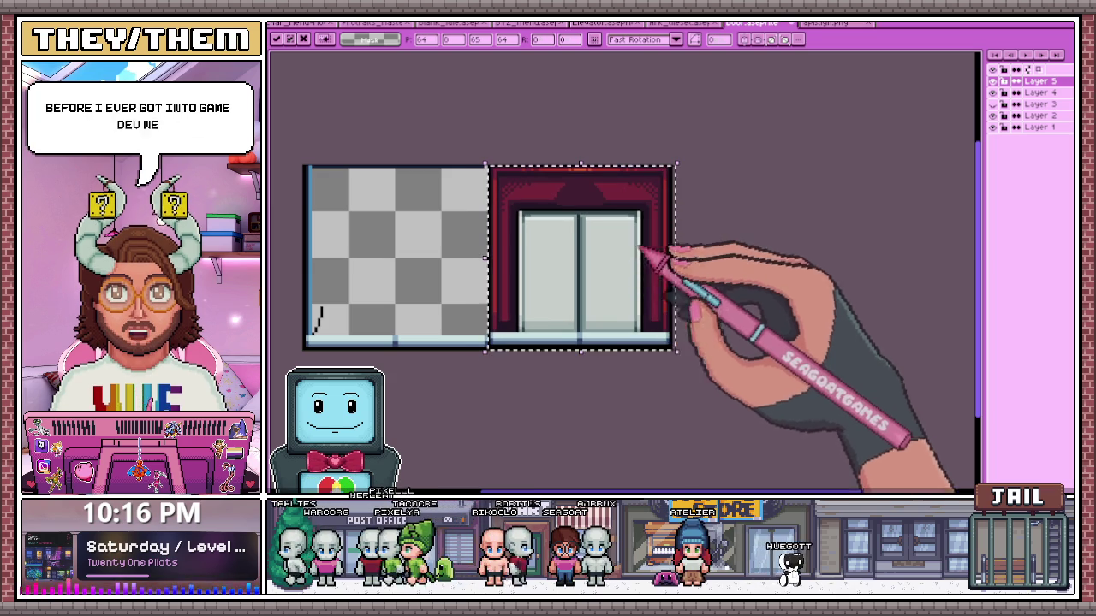
Pick a dark blue with the eyedropper and draw a line near the sprite's top edge
key(i)
scroll(463, 180, up, 2)
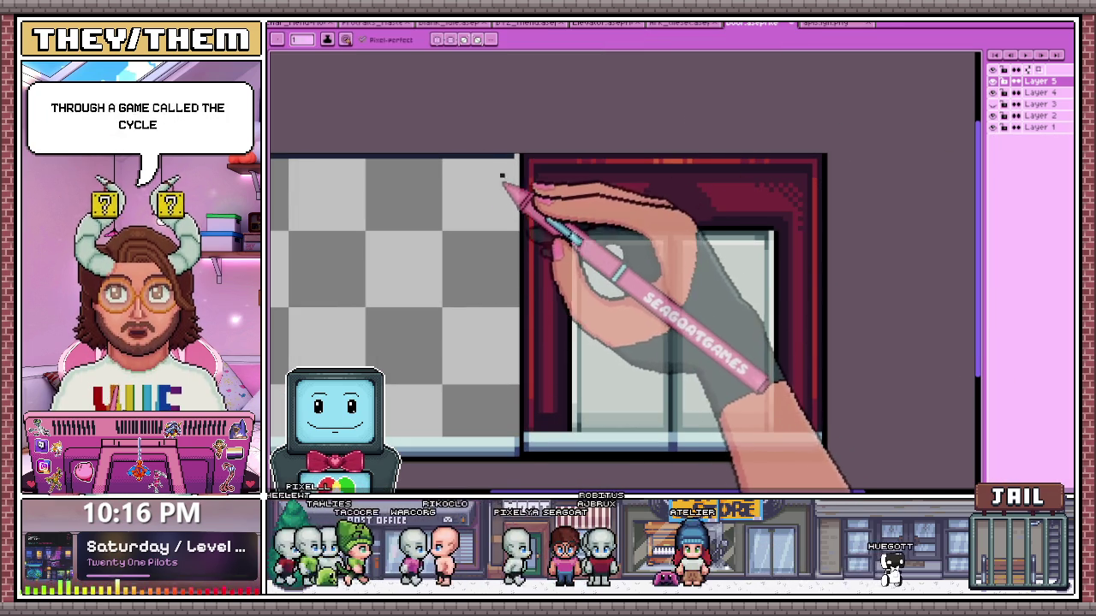
scroll(524, 161, down, 2)
scroll(441, 176, up, 1)
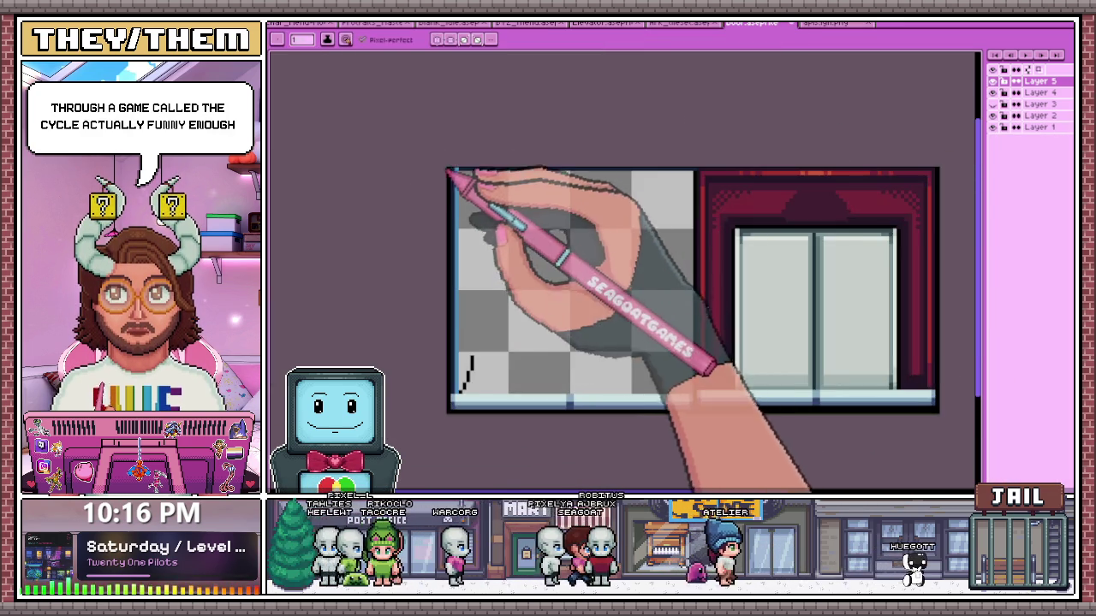
scroll(453, 177, up, 1)
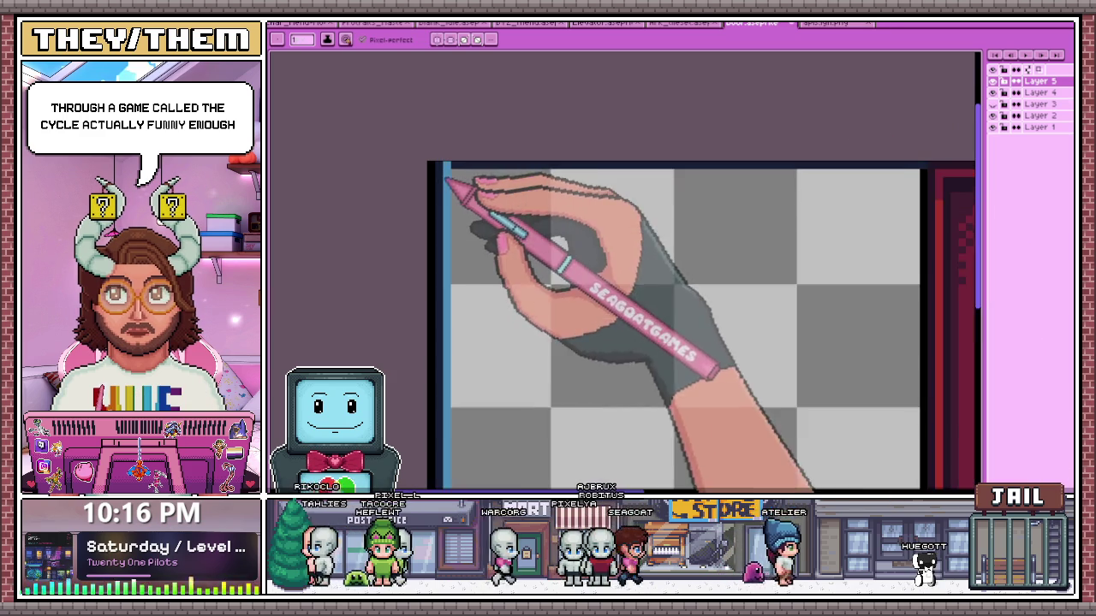
scroll(734, 196, down, 1)
scroll(739, 237, up, 1)
scroll(734, 214, up, 1)
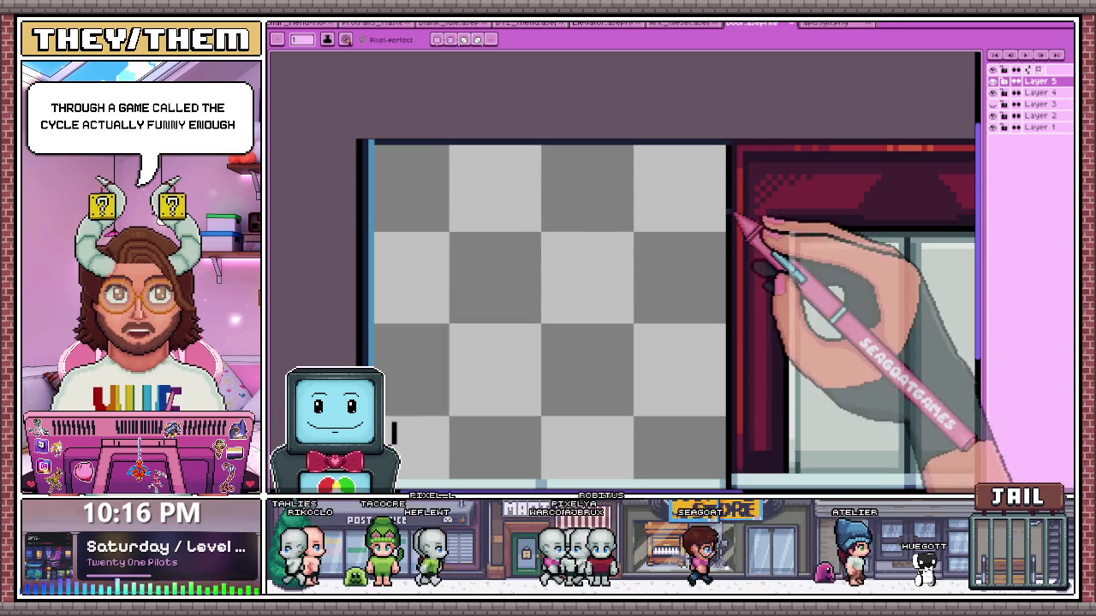
scroll(714, 420, down, 1)
scroll(805, 440, up, 1)
scroll(734, 428, down, 1)
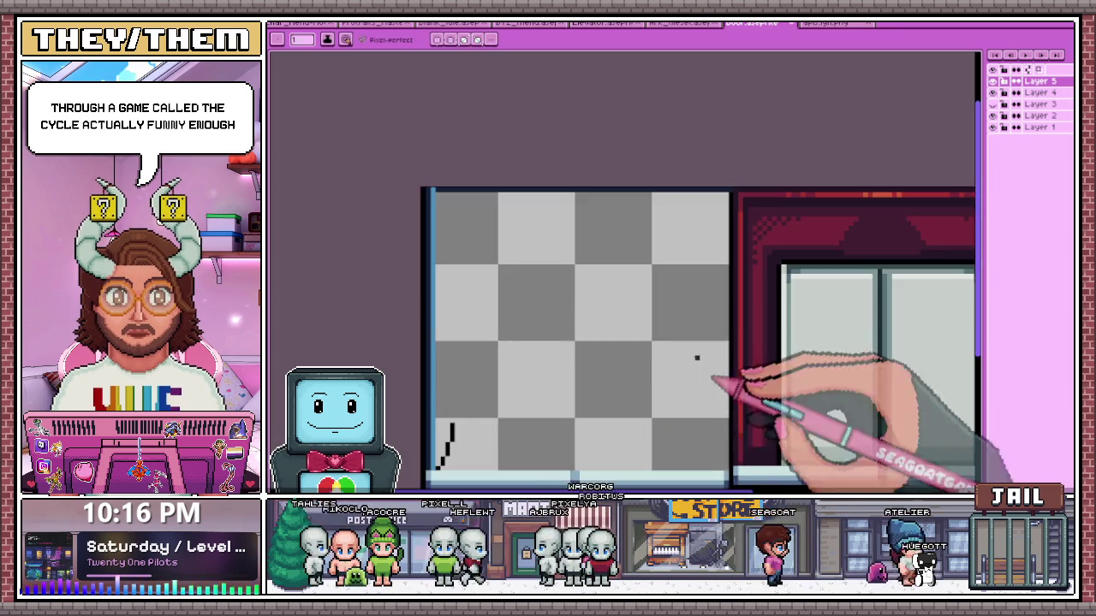
scroll(445, 434, down, 1)
scroll(447, 432, up, 2)
scroll(457, 414, down, 2)
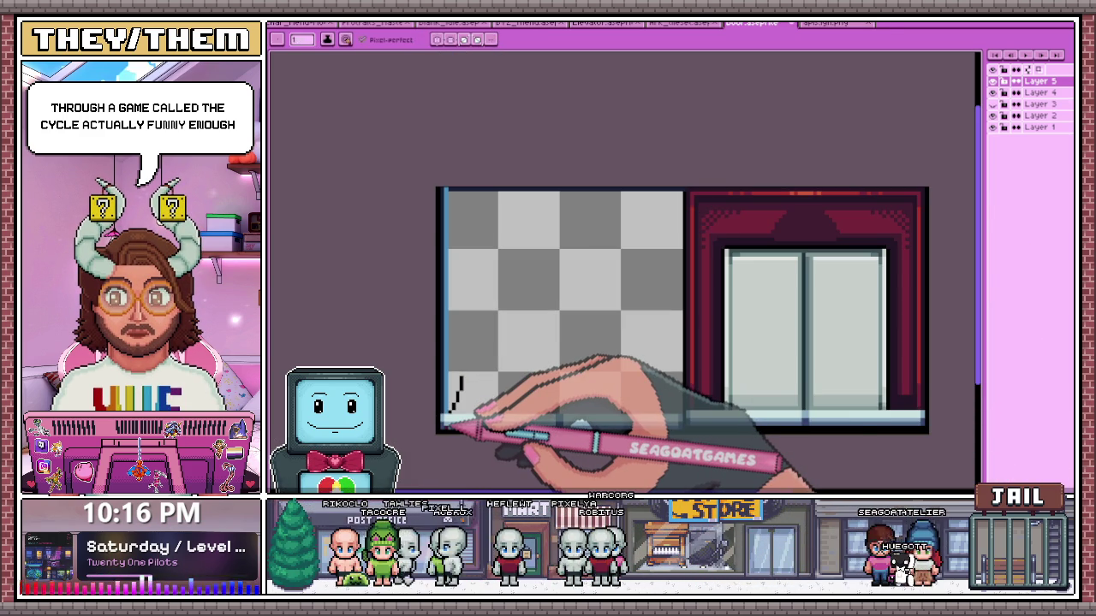
scroll(469, 403, up, 1)
scroll(469, 403, down, 1)
scroll(469, 402, up, 2)
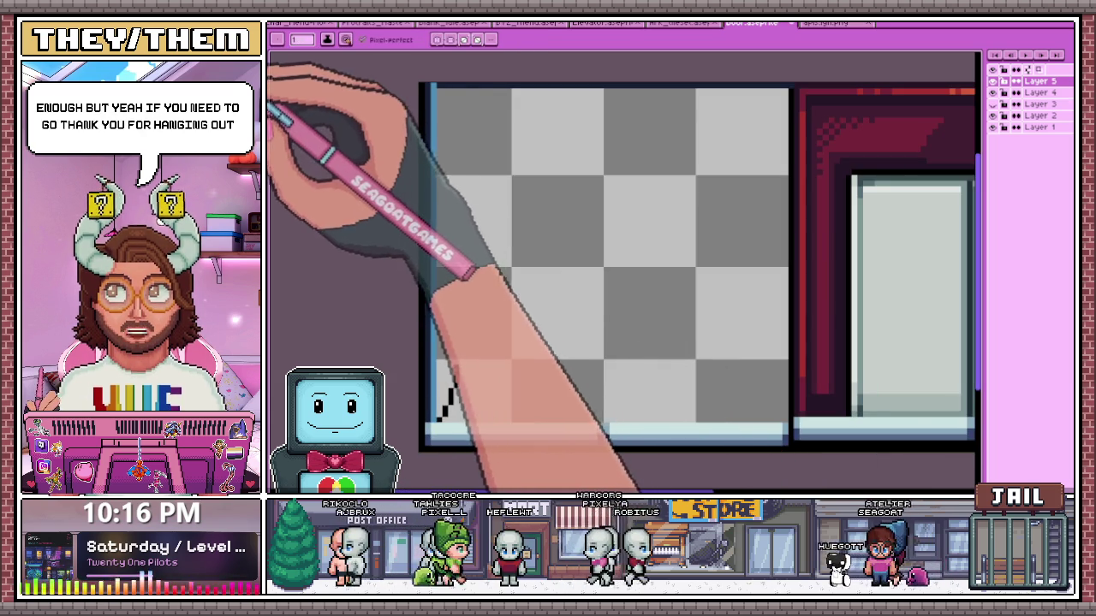
drag(379, 318, 420, 289)
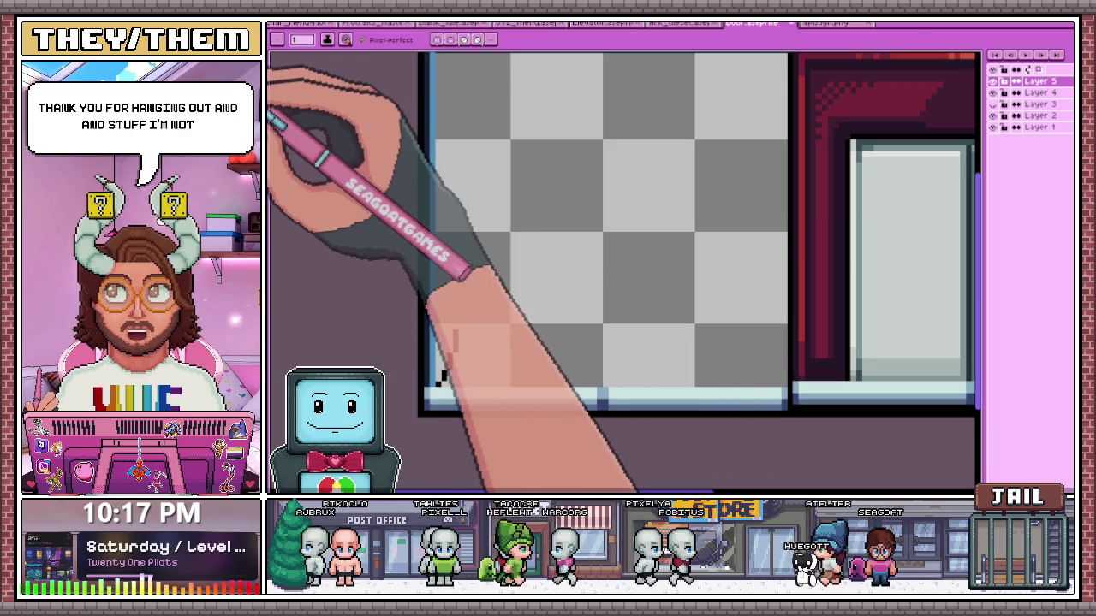
scroll(437, 385, up, 1)
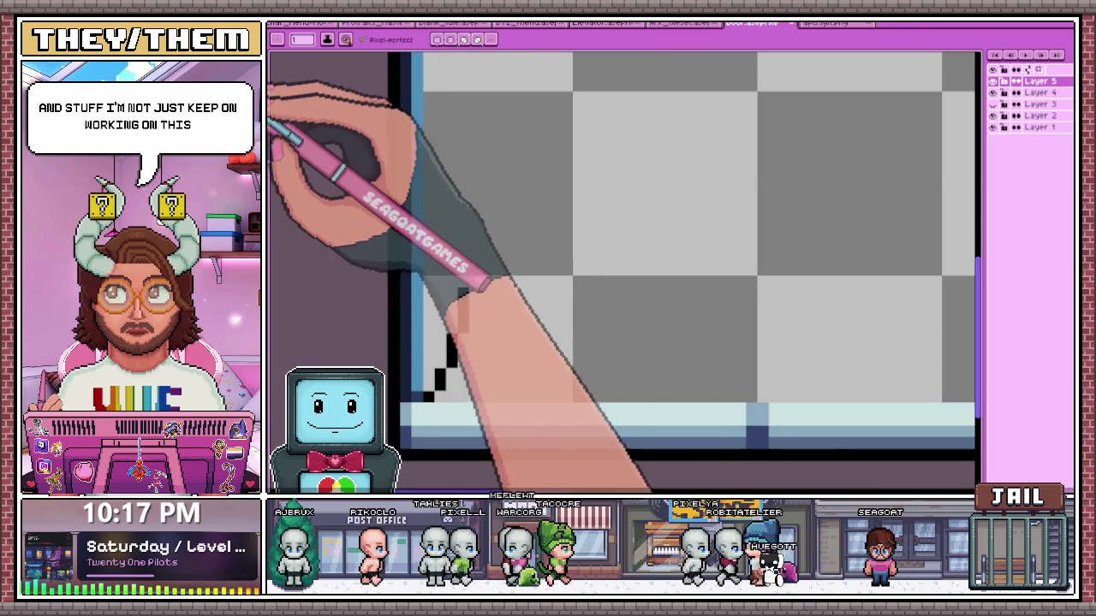
scroll(363, 304, down, 1)
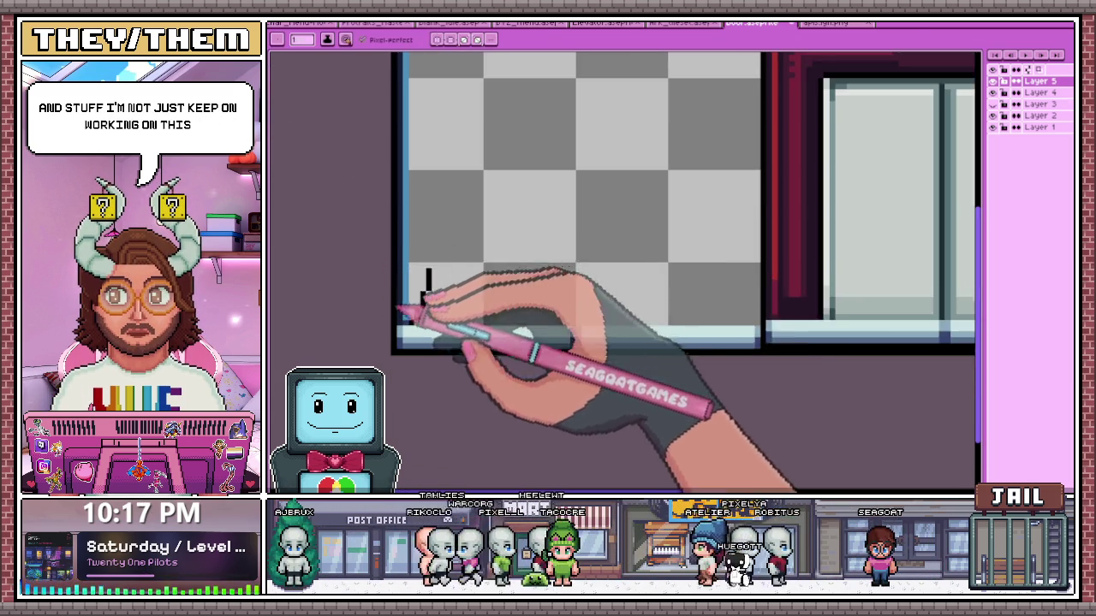
scroll(774, 291, up, 1)
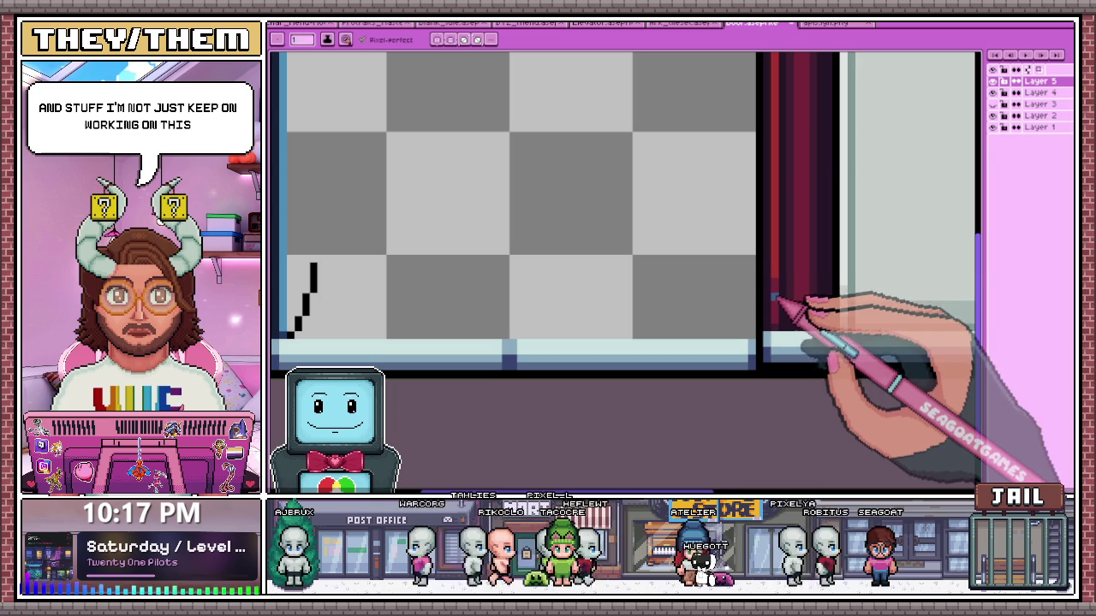
scroll(776, 286, down, 1)
scroll(479, 317, up, 1)
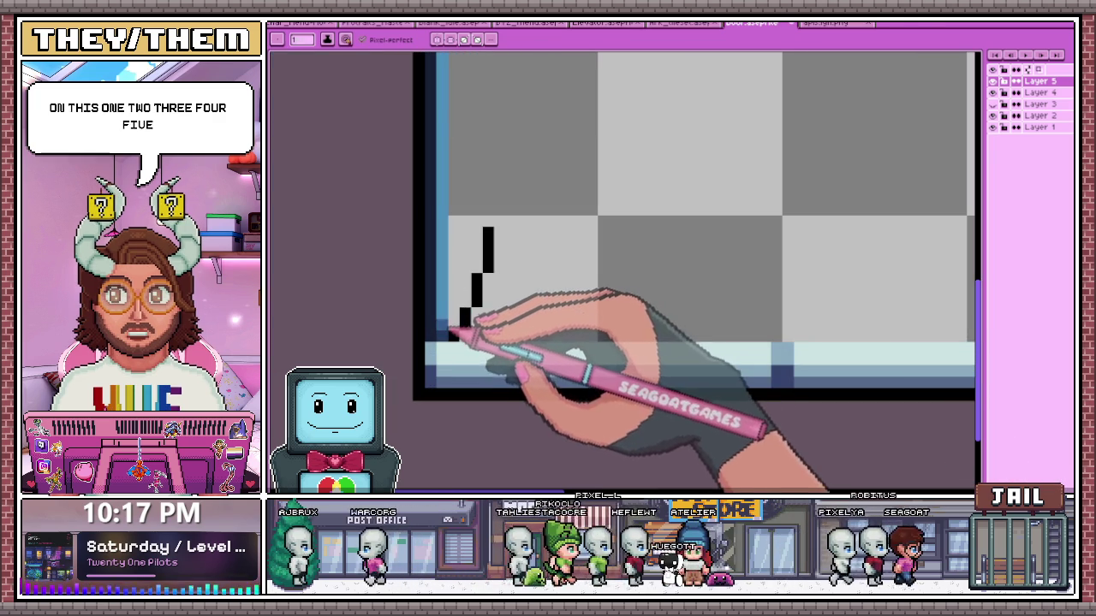
scroll(475, 281, down, 2)
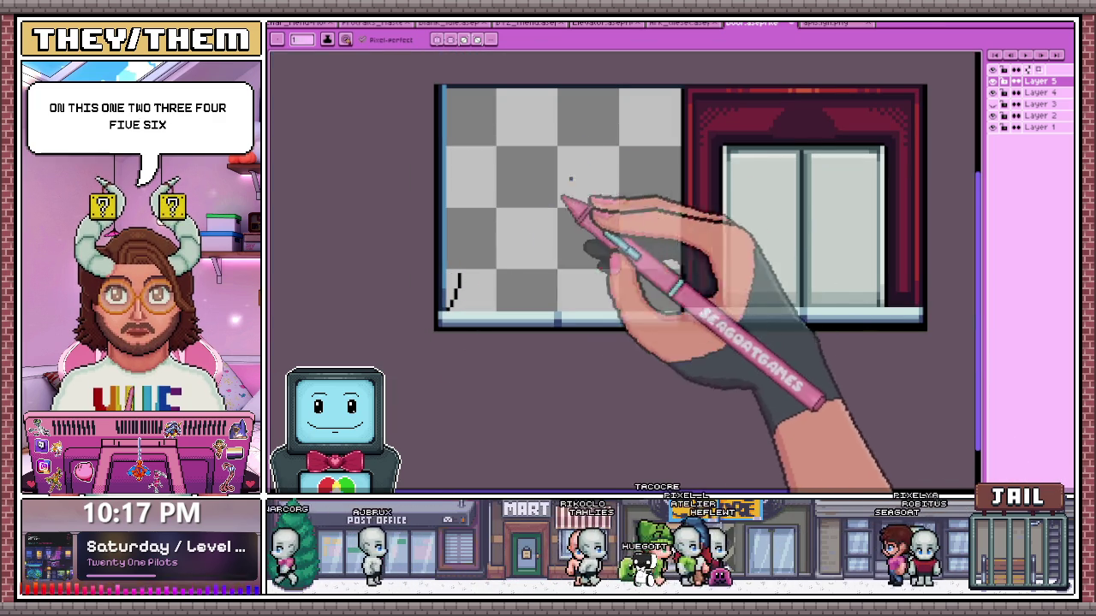
scroll(461, 146, down, 1)
scroll(487, 120, up, 2)
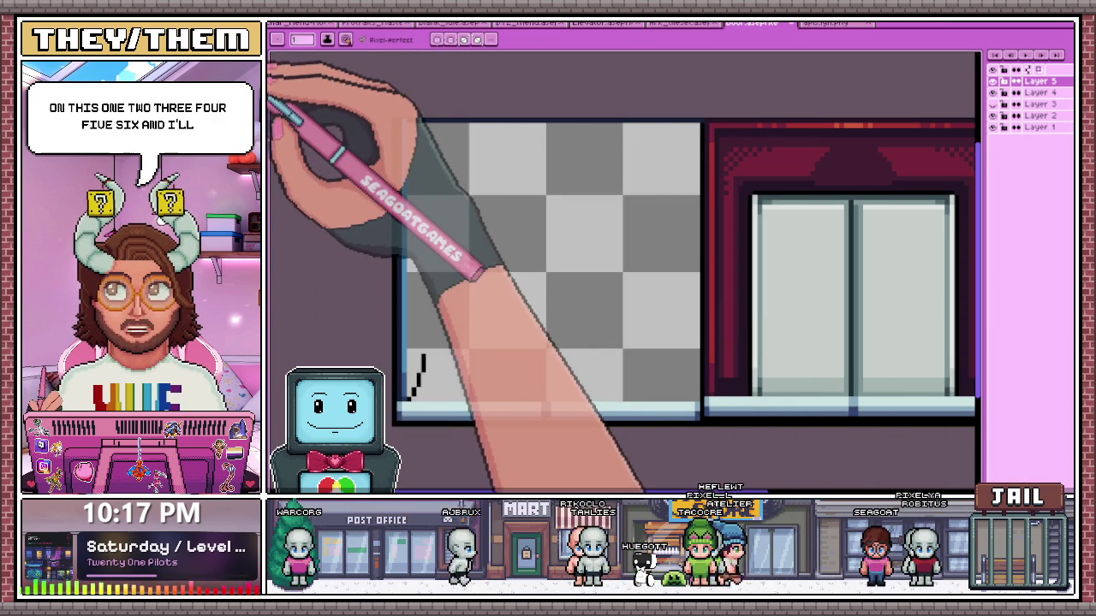
drag(400, 193, 400, 205)
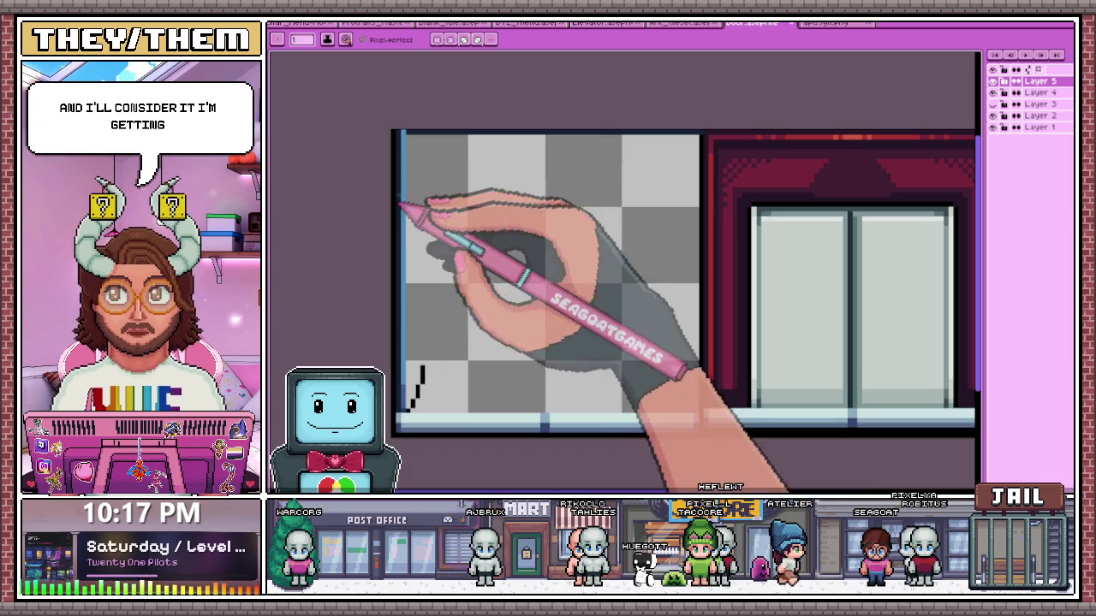
scroll(416, 142, up, 1)
scroll(408, 191, up, 1)
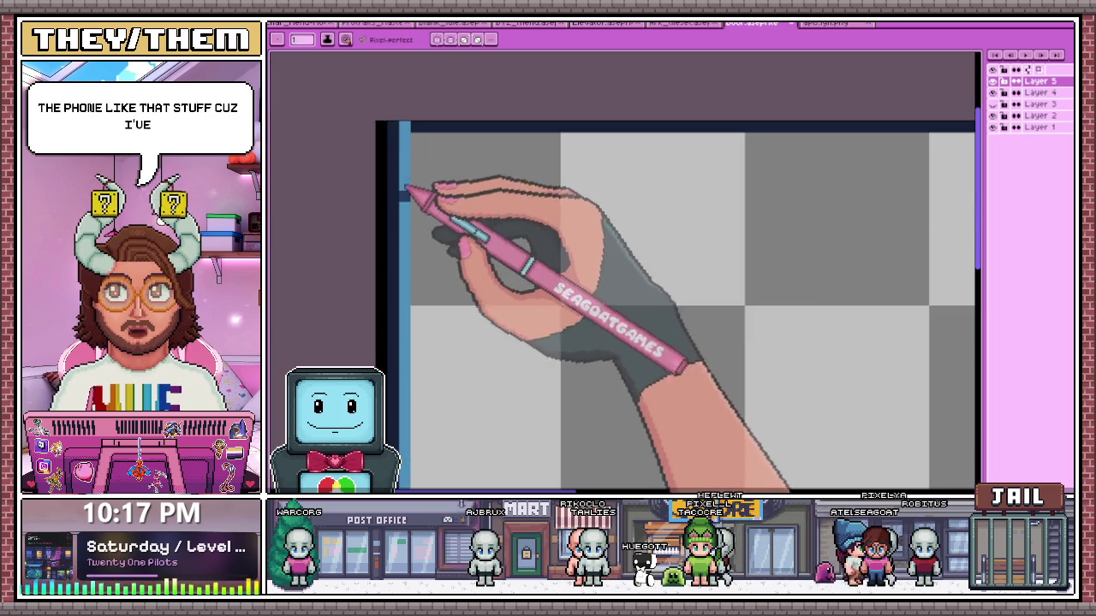
scroll(390, 219, down, 3)
scroll(411, 202, up, 1)
scroll(407, 206, up, 1)
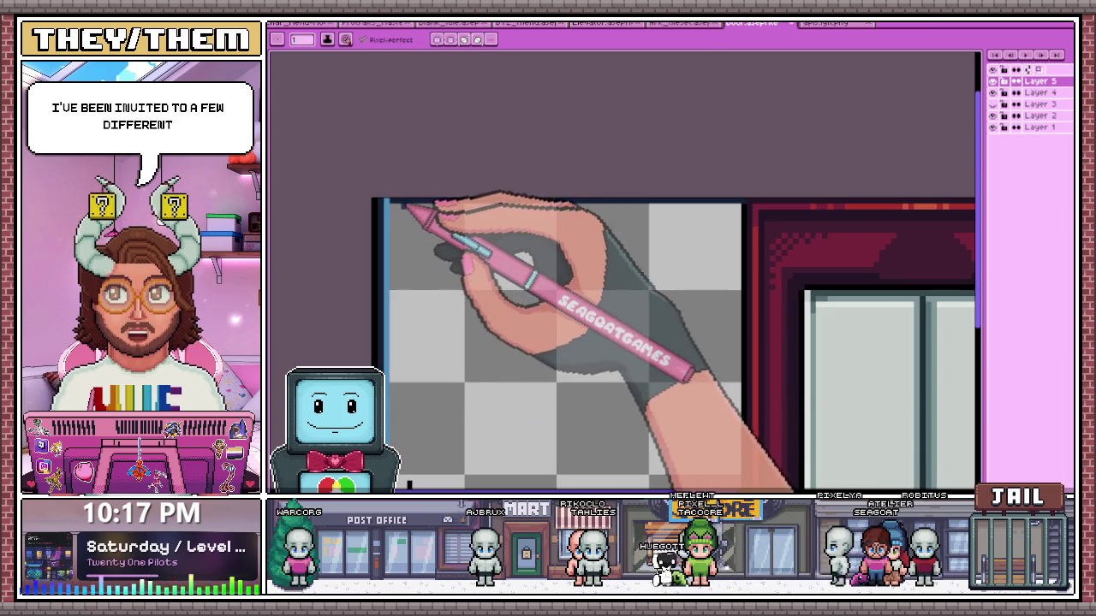
scroll(377, 205, up, 1)
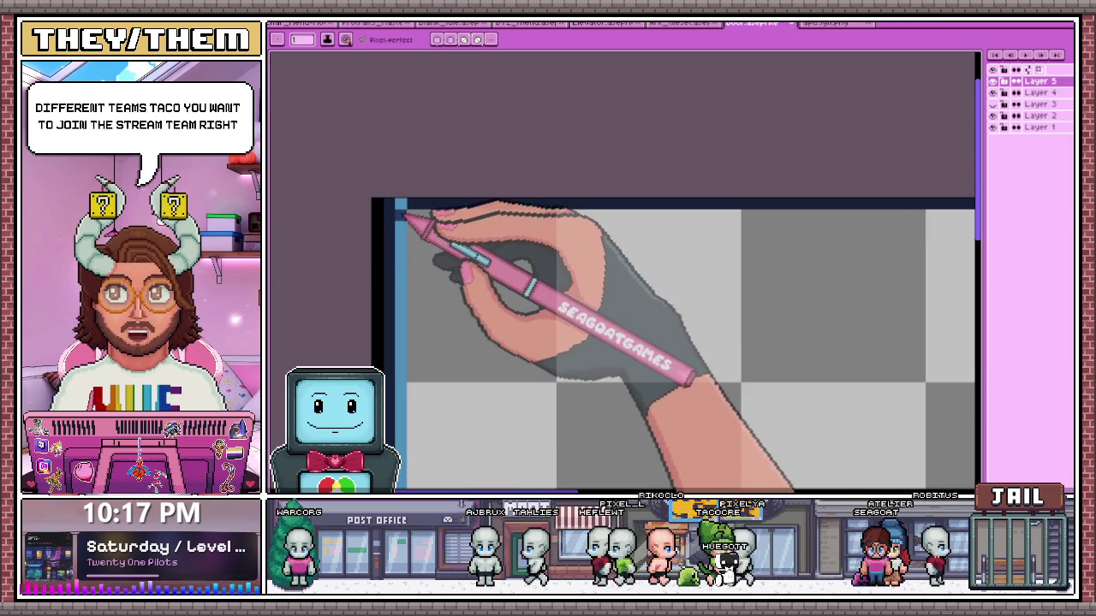
scroll(402, 214, down, 1)
scroll(413, 225, up, 1)
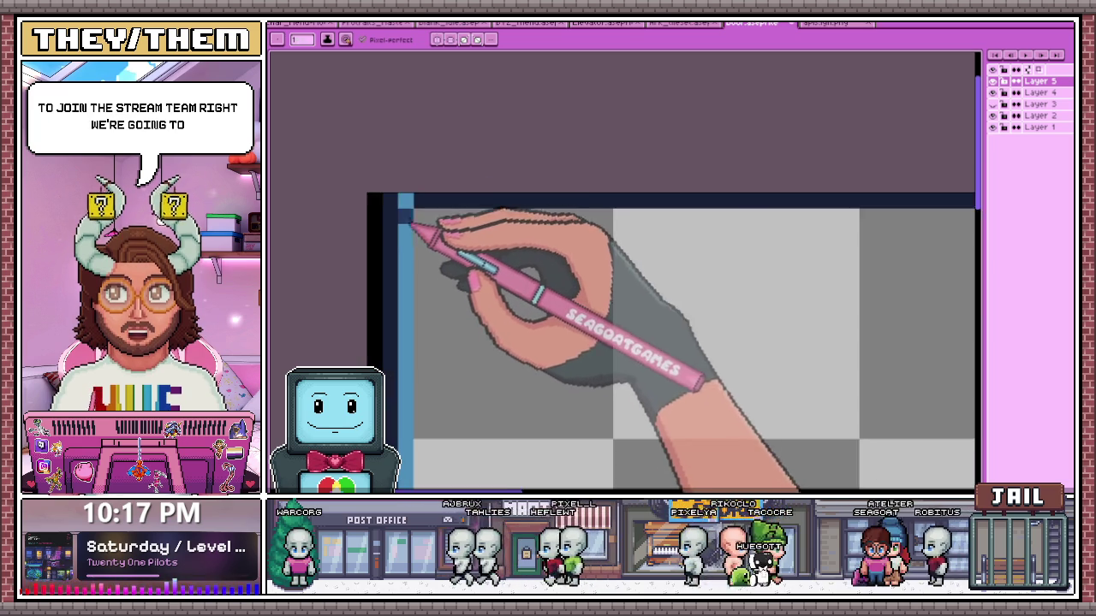
scroll(432, 248, down, 1)
scroll(462, 248, down, 1)
scroll(514, 247, up, 1)
scroll(733, 257, up, 1)
scroll(733, 247, up, 1)
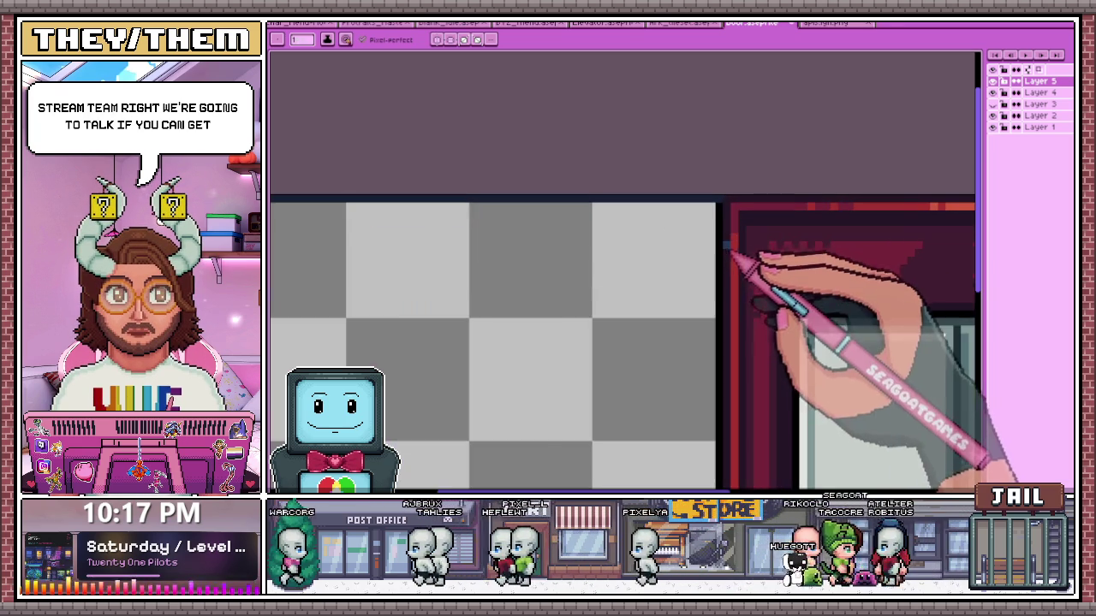
scroll(727, 231, down, 2)
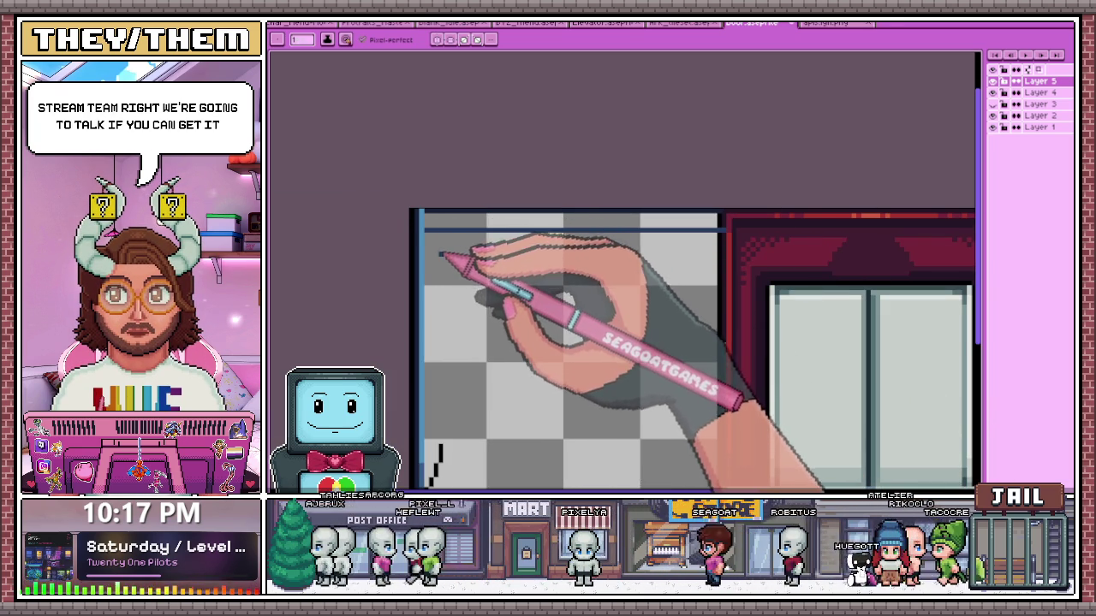
scroll(420, 218, up, 2)
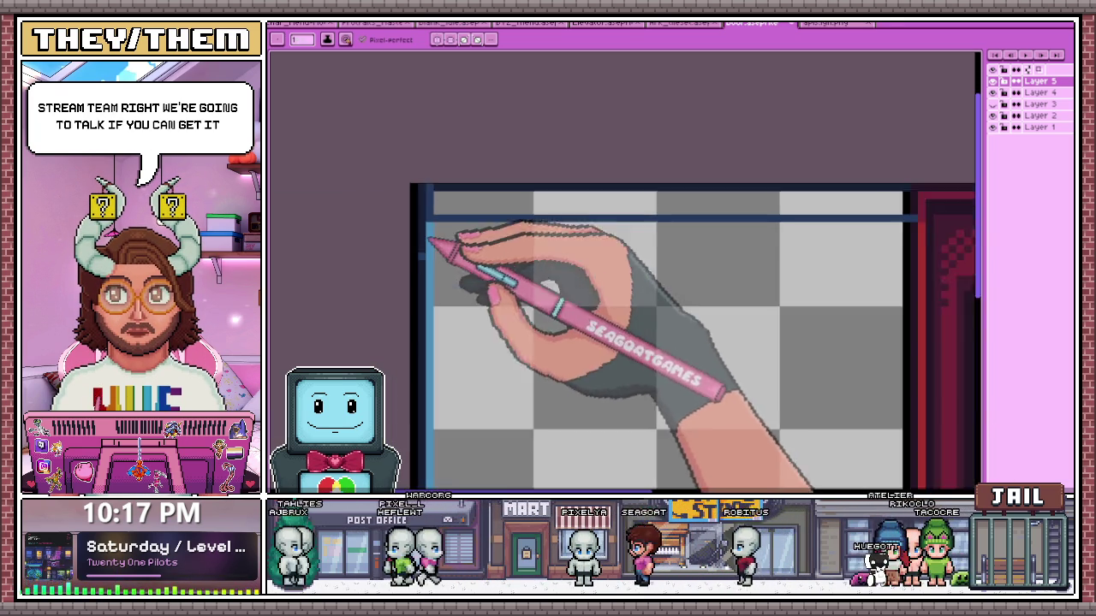
scroll(440, 232, down, 2)
scroll(435, 198, up, 3)
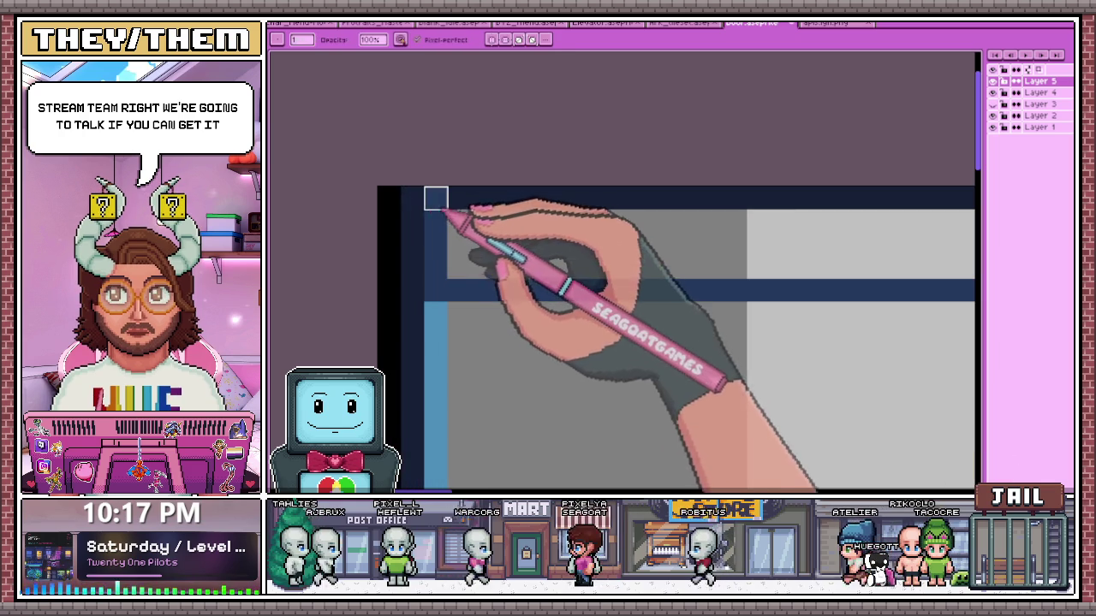
scroll(436, 245, down, 1)
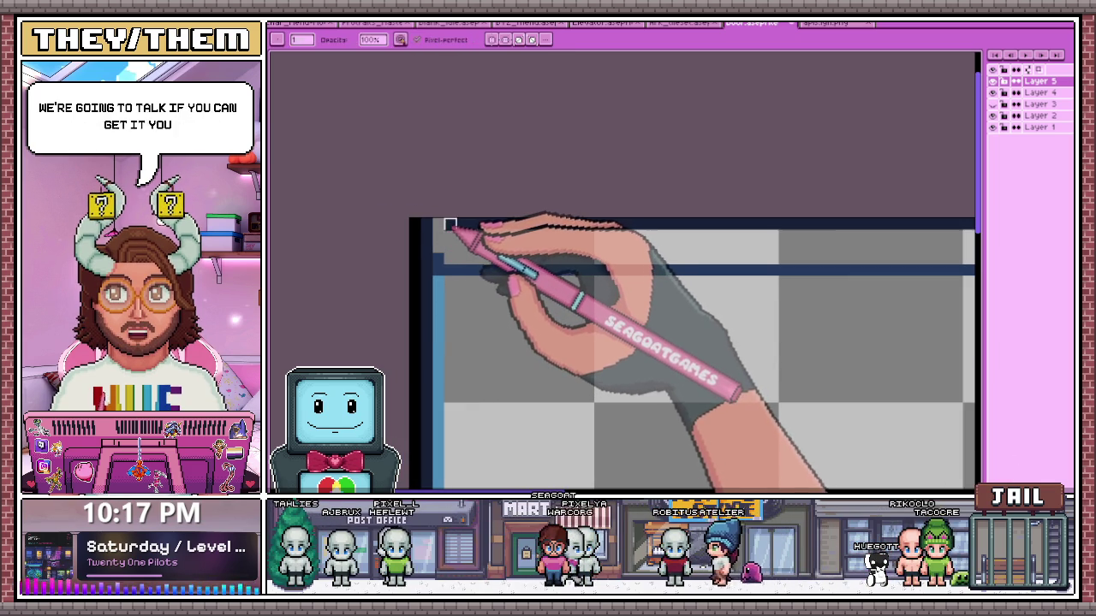
scroll(436, 225, down, 1)
scroll(436, 226, down, 1)
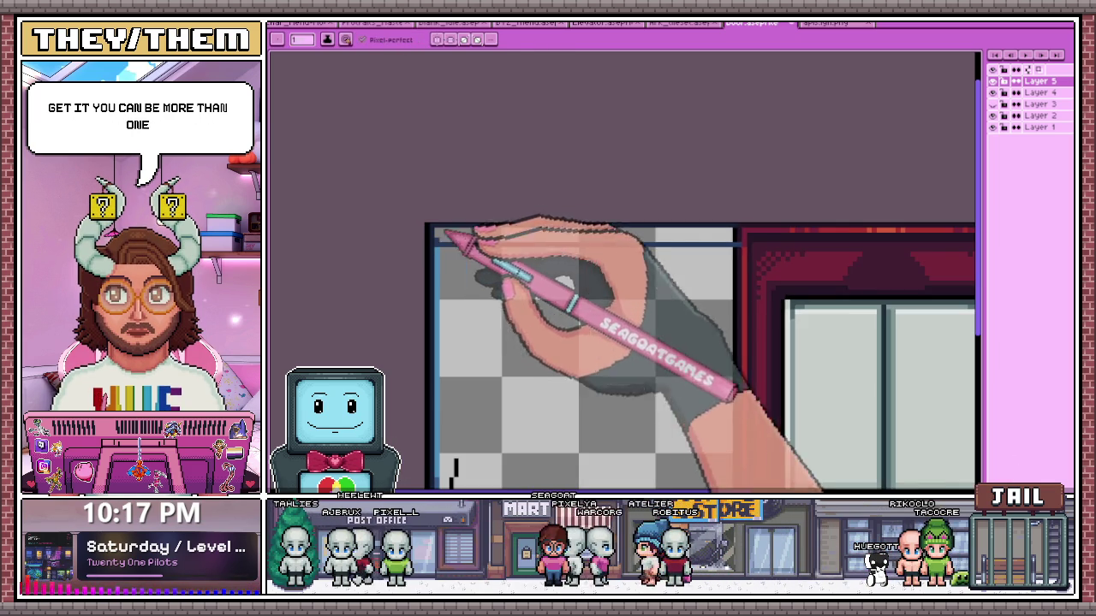
scroll(736, 244, up, 1)
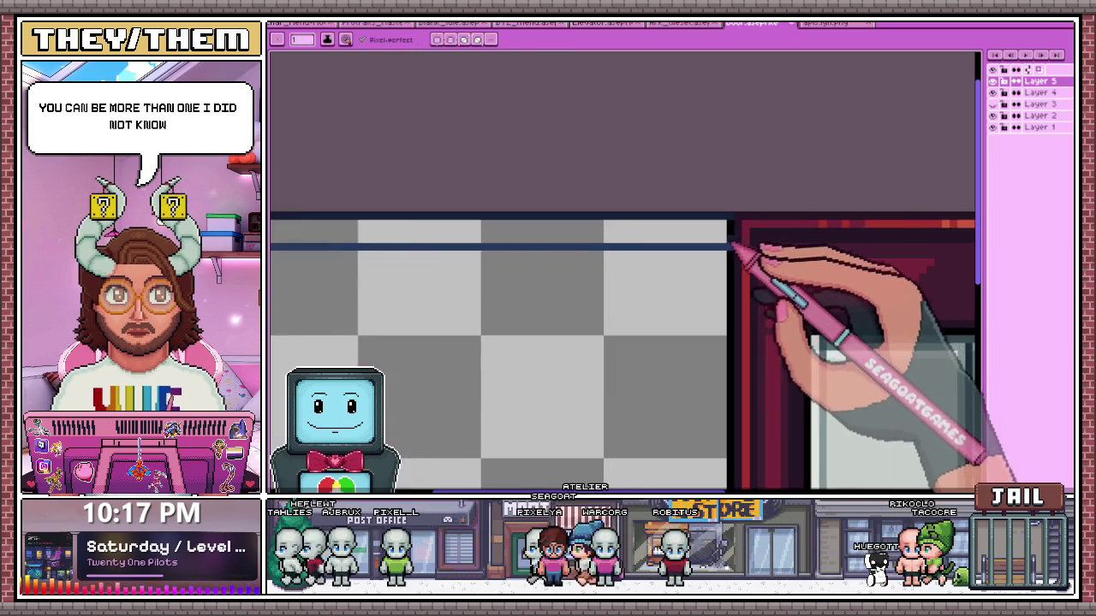
scroll(480, 250, up, 2)
scroll(393, 250, down, 2)
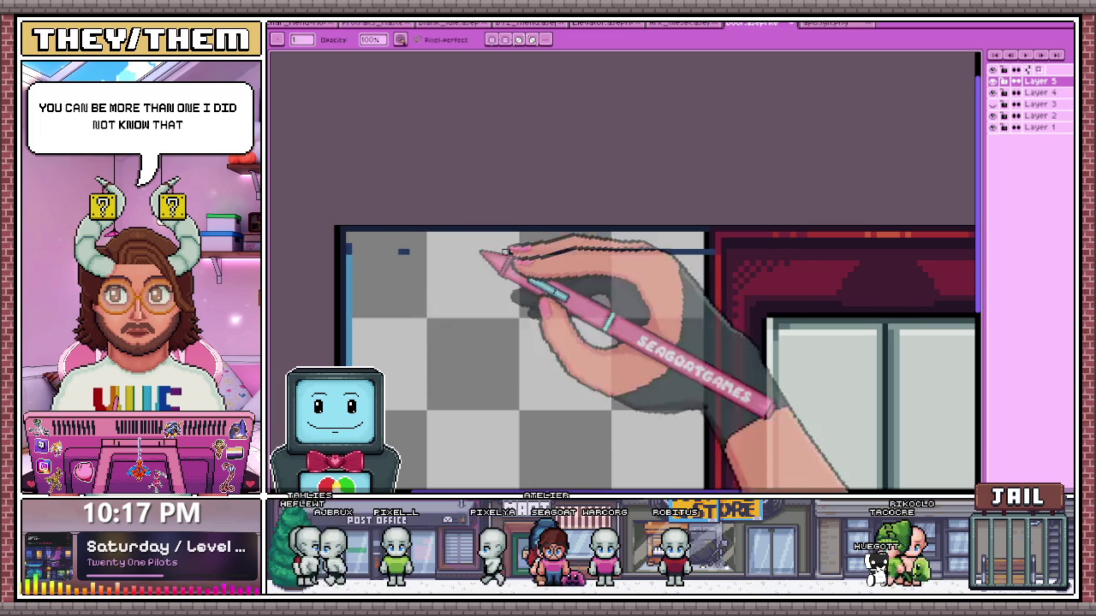
drag(507, 252, 695, 251)
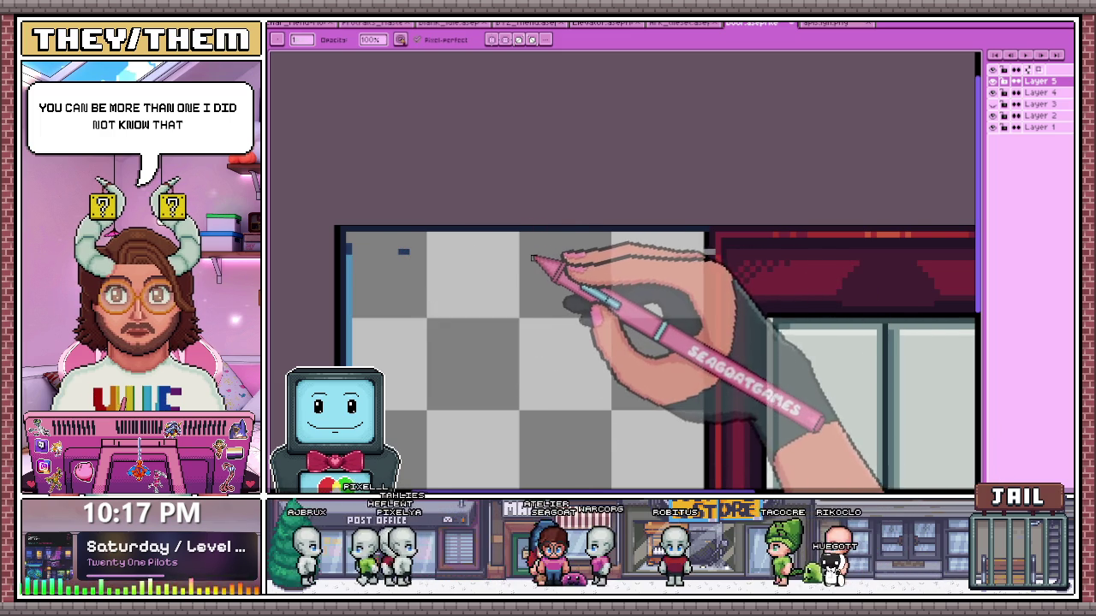
Sample the dark border colour and paint over the light top-border strip in two strokes
scroll(514, 256, up, 2)
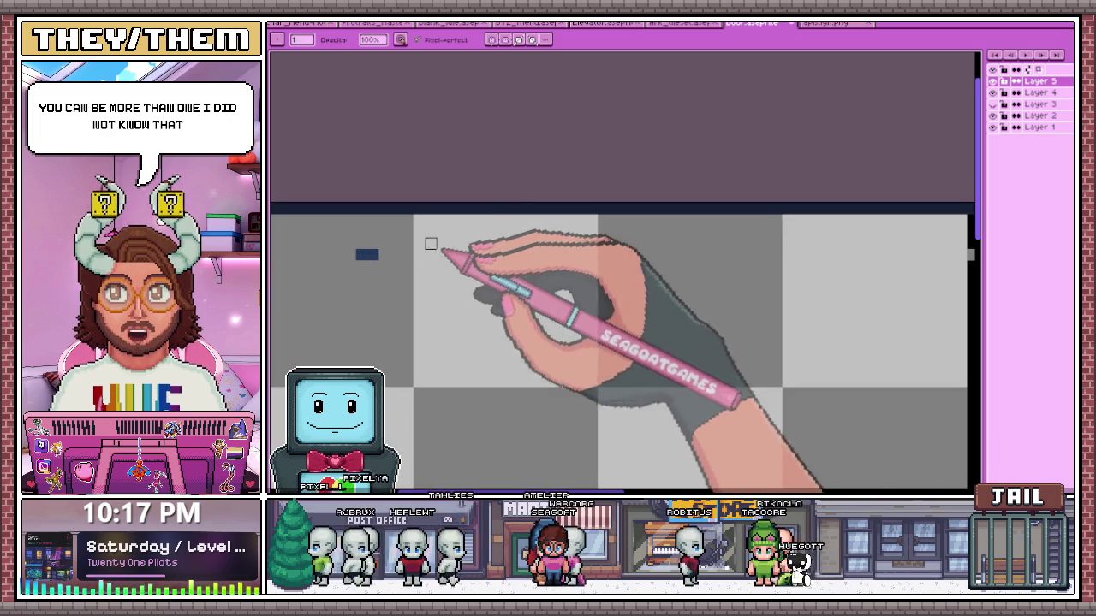
scroll(362, 252, down, 2)
scroll(377, 257, down, 1)
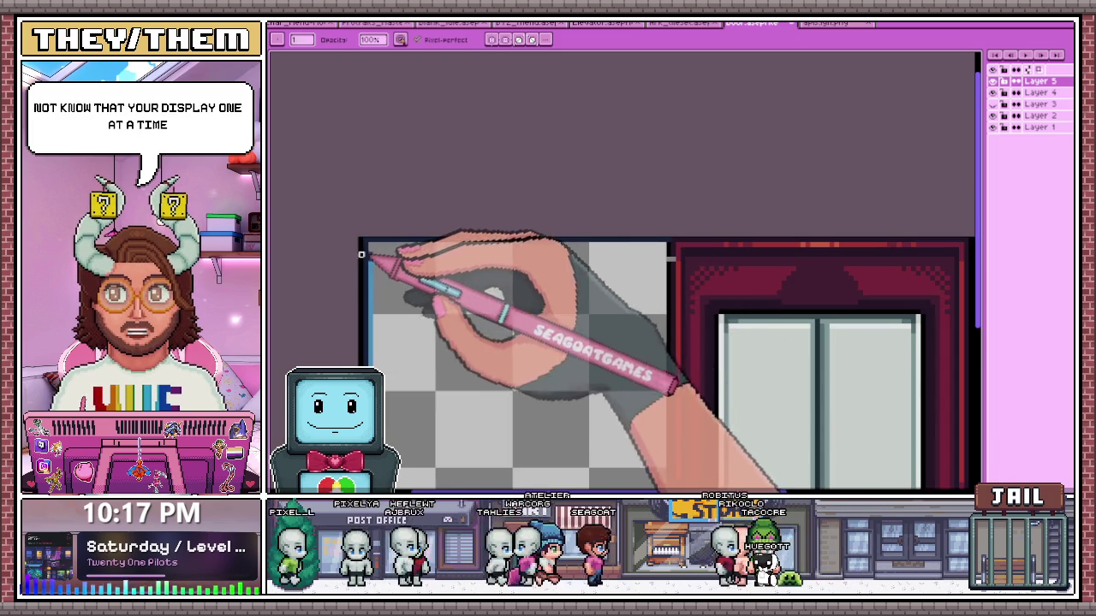
scroll(361, 254, up, 2)
key(i)
key(e)
scroll(390, 247, up, 1)
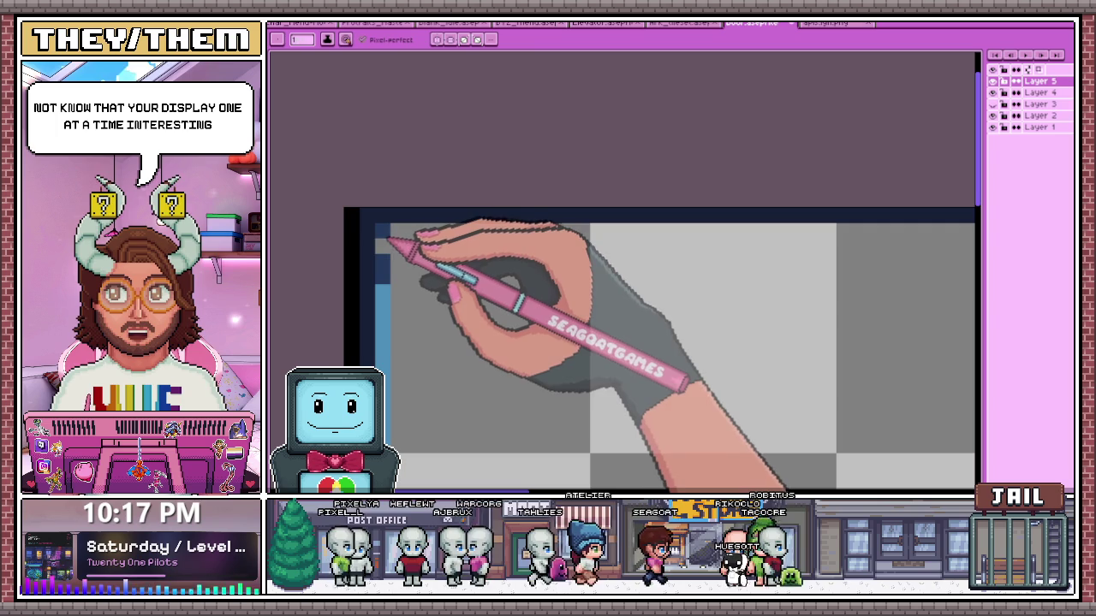
scroll(393, 240, down, 3)
scroll(695, 259, up, 2)
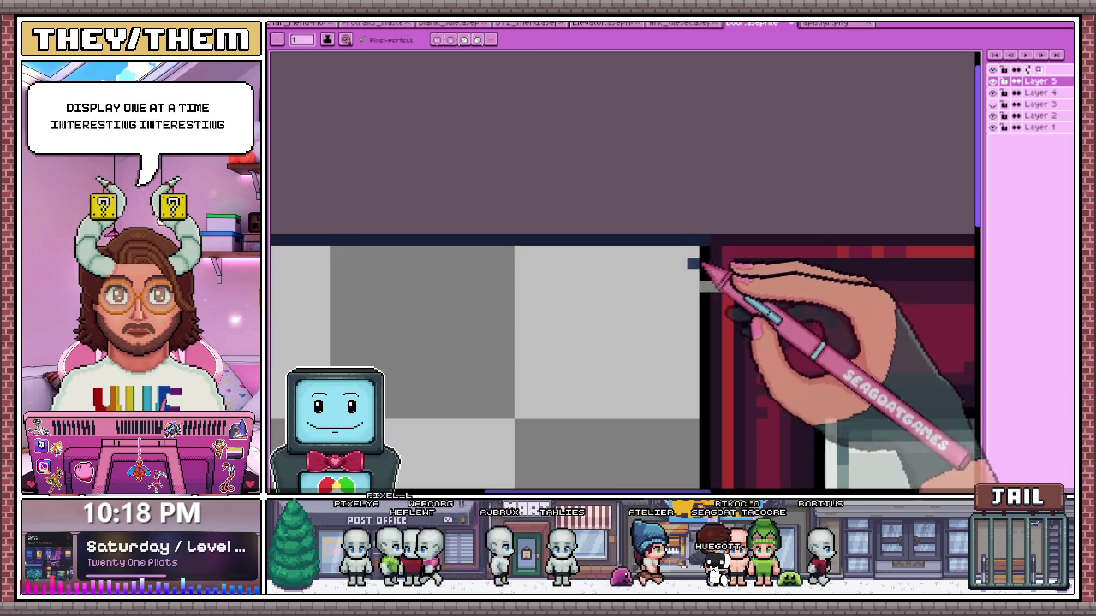
scroll(700, 256, down, 2)
scroll(656, 241, down, 1)
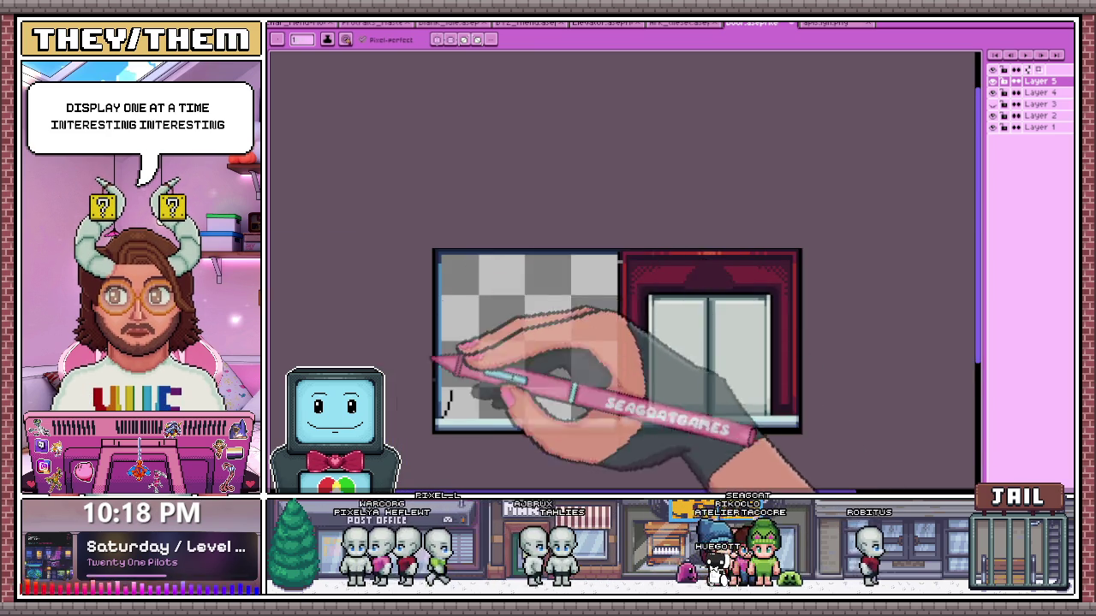
scroll(440, 368, up, 2)
scroll(479, 308, down, 1)
scroll(470, 208, up, 1)
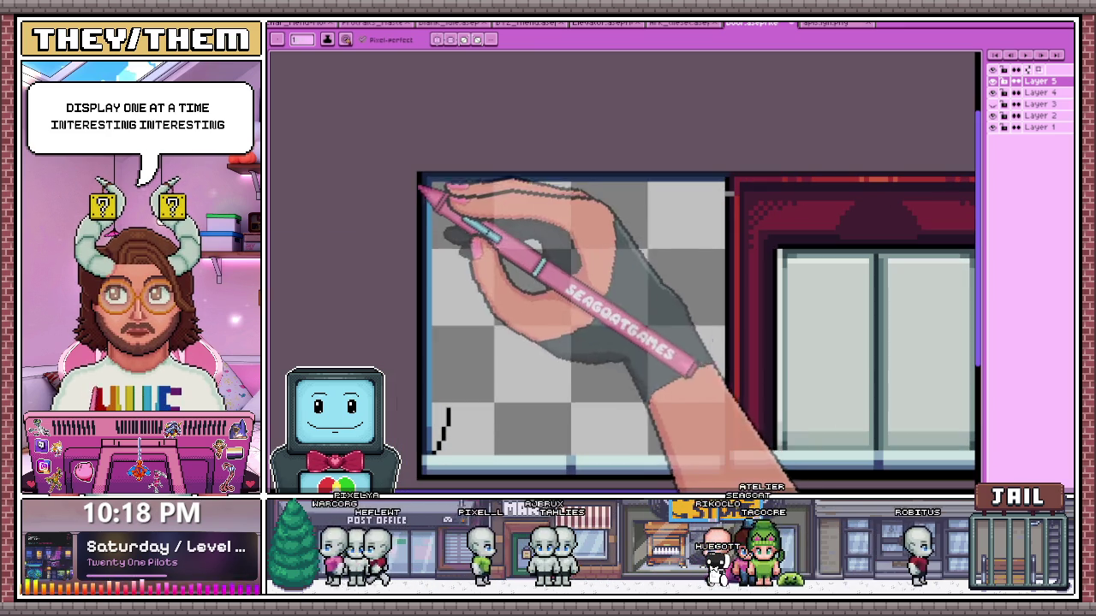
scroll(695, 257, up, 1)
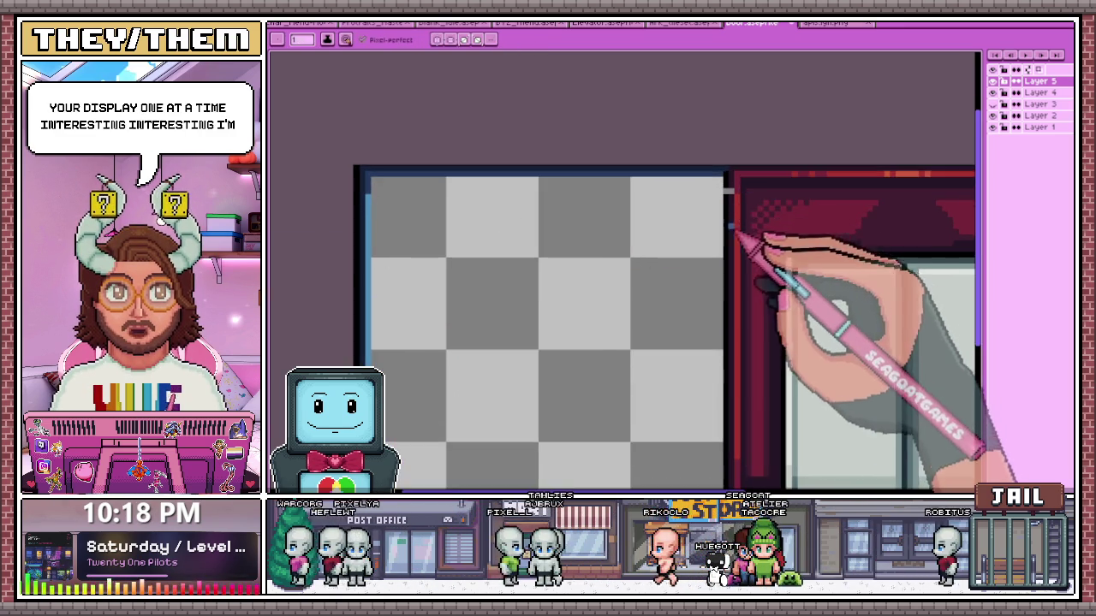
scroll(719, 240, down, 2)
scroll(506, 391, up, 1)
scroll(514, 399, up, 1)
scroll(719, 415, down, 1)
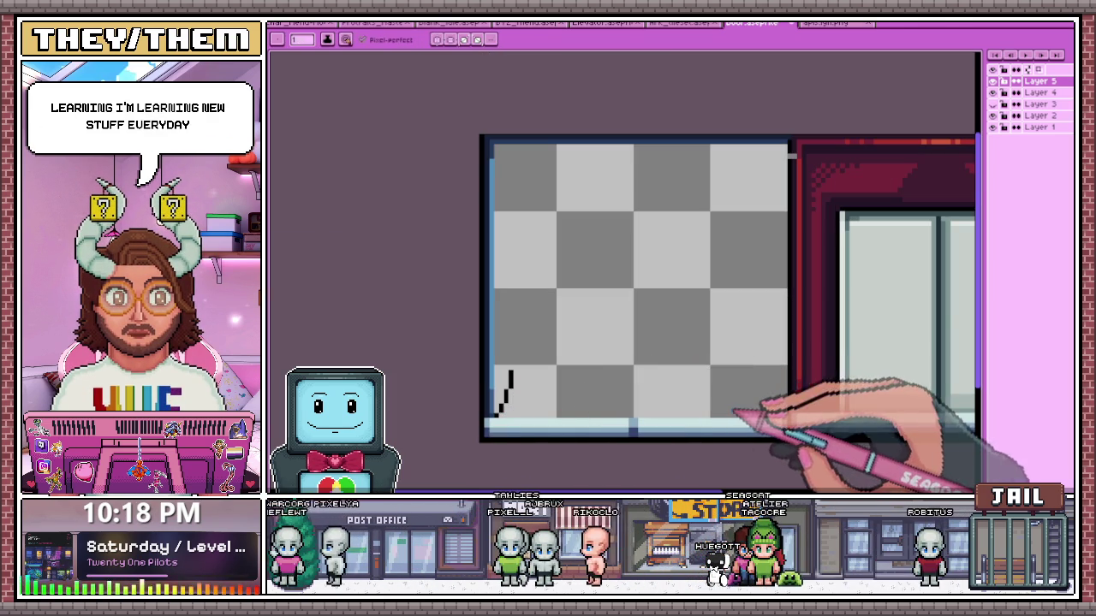
scroll(669, 406, down, 2)
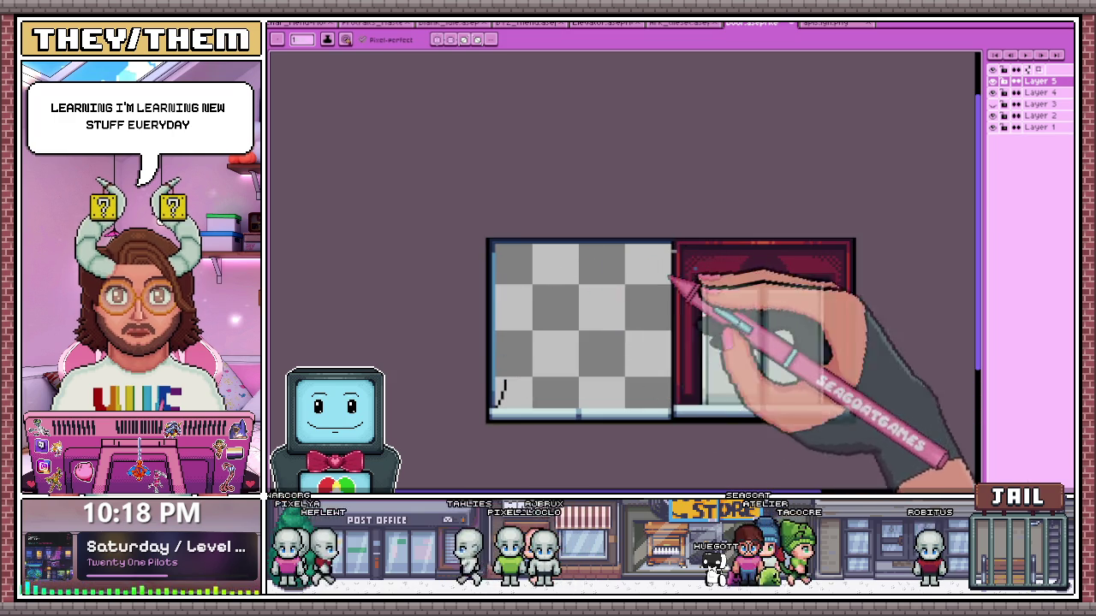
scroll(718, 261, up, 2)
scroll(360, 256, up, 1)
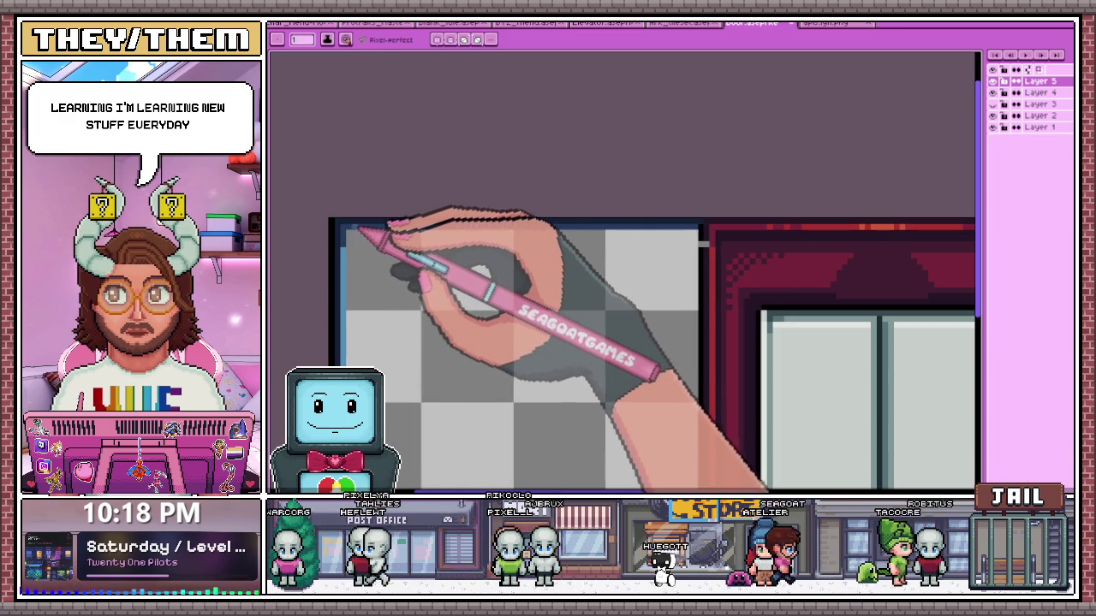
scroll(677, 233, up, 1)
scroll(599, 248, left, 3)
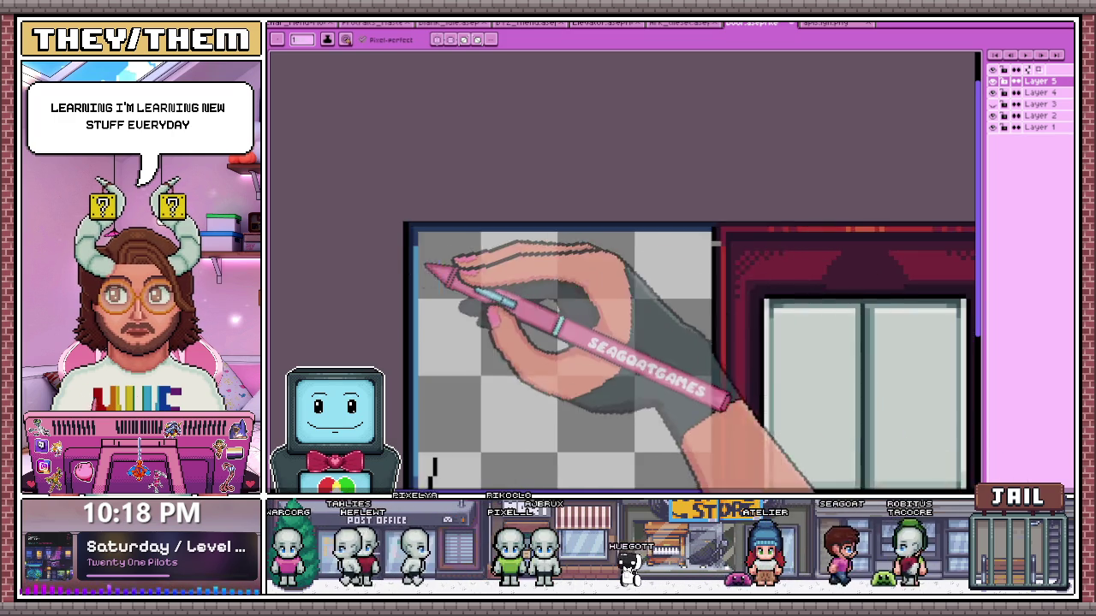
key(i)
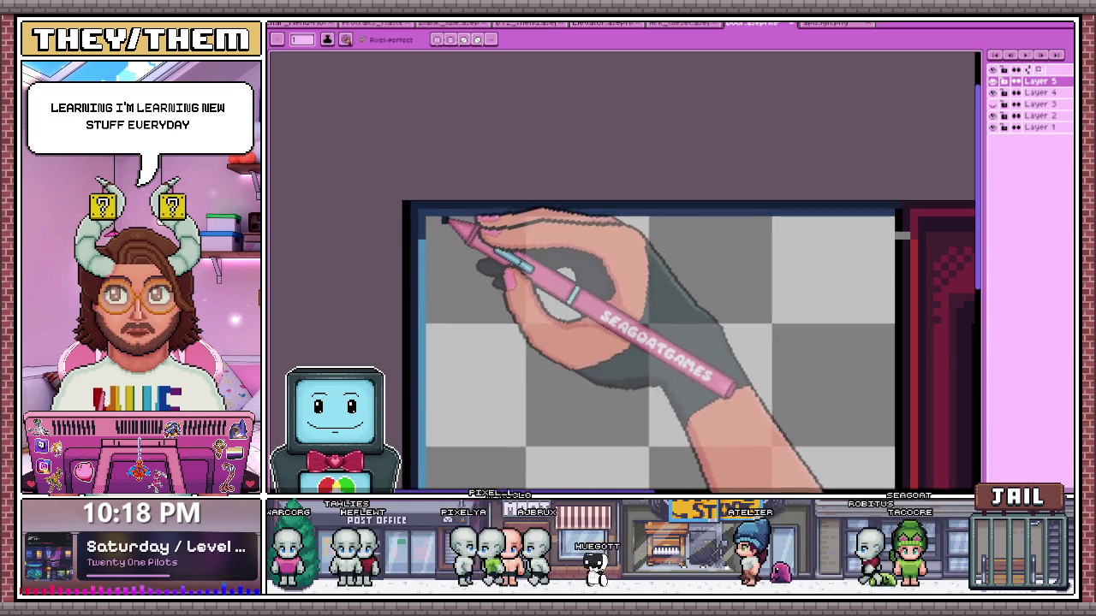
scroll(445, 221, up, 1)
scroll(437, 232, down, 1)
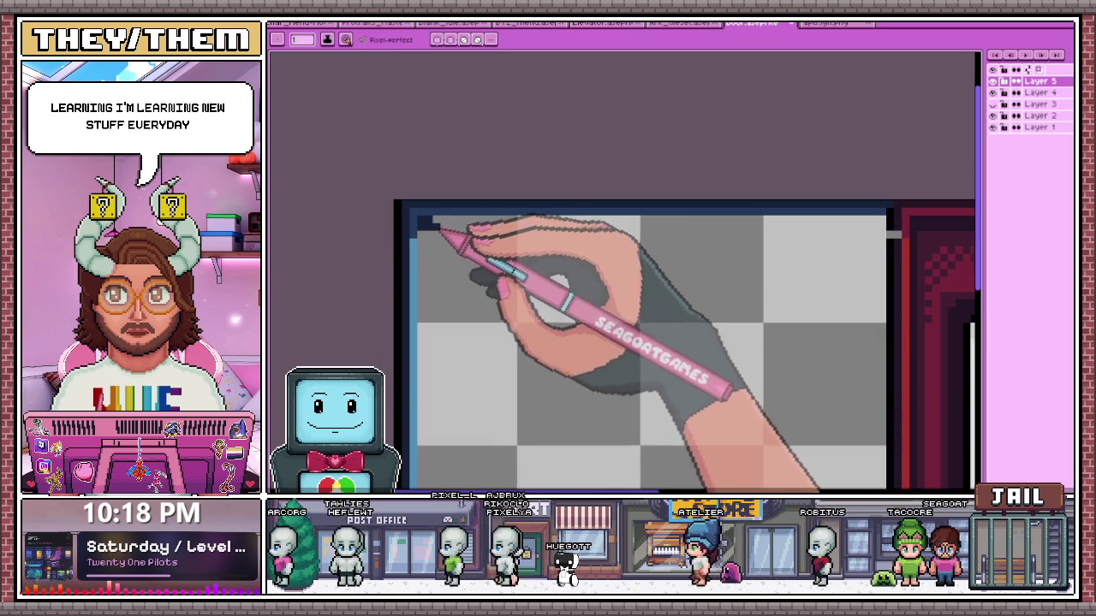
scroll(441, 227, down, 1)
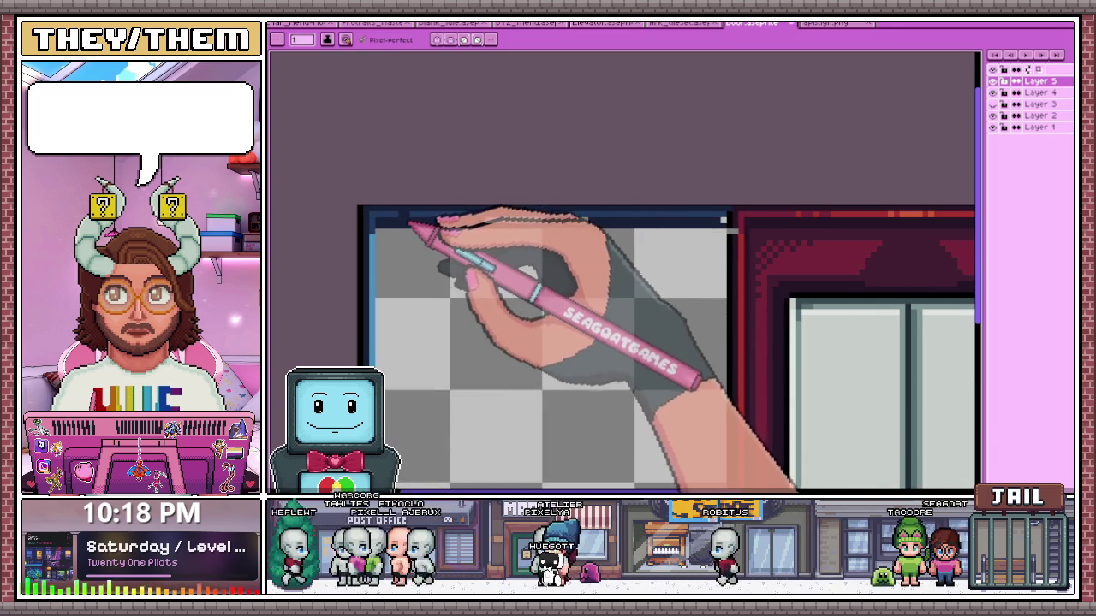
scroll(402, 221, up, 1)
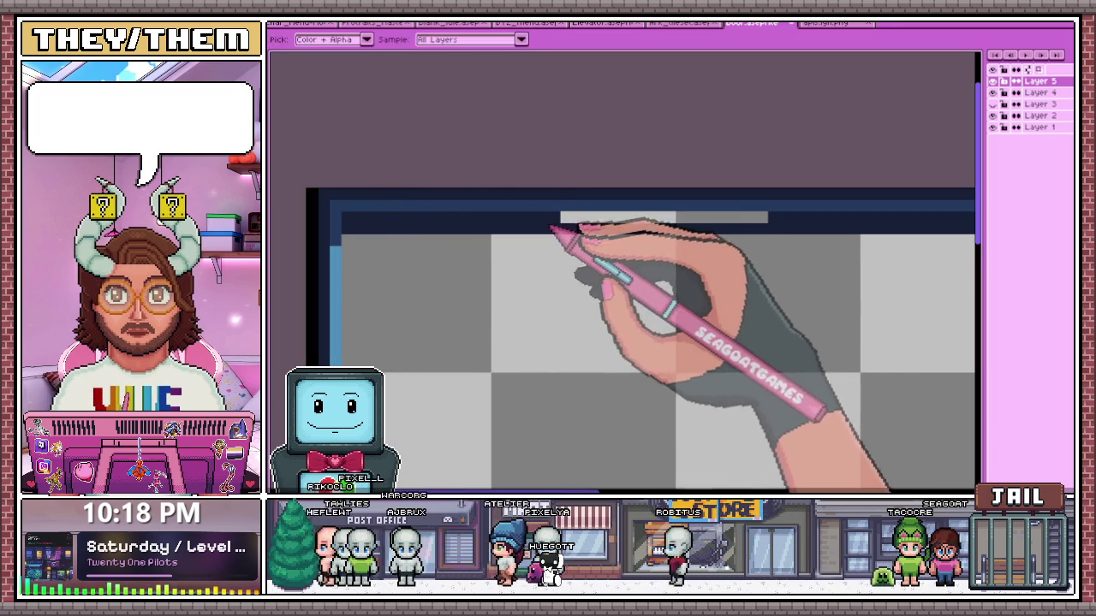
drag(562, 220, 629, 221)
drag(715, 233, 777, 232)
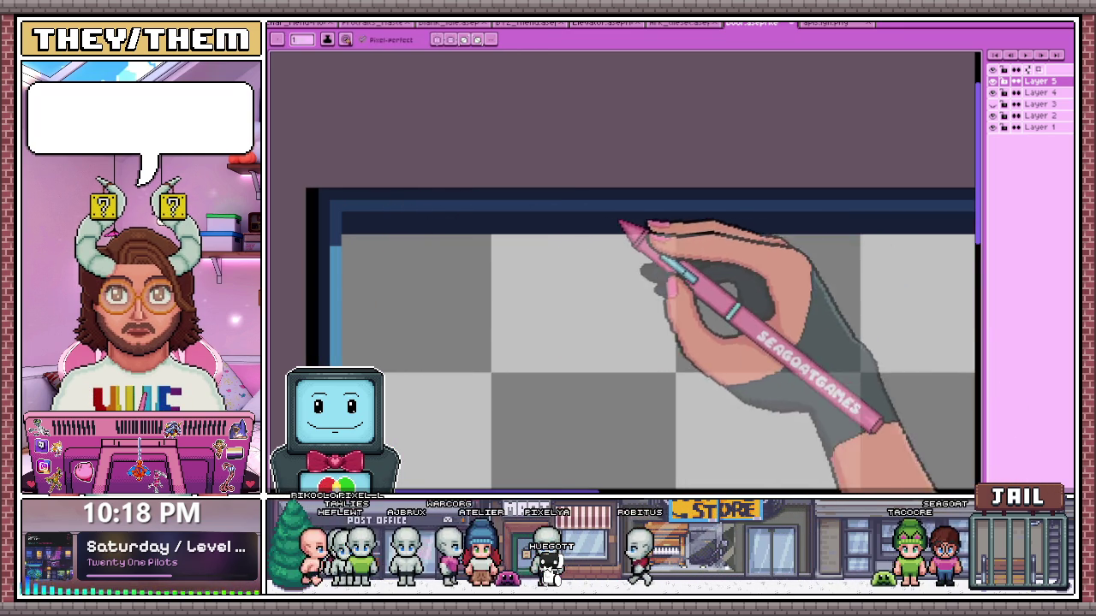
scroll(550, 238, down, 3)
scroll(689, 221, up, 2)
scroll(685, 219, up, 1)
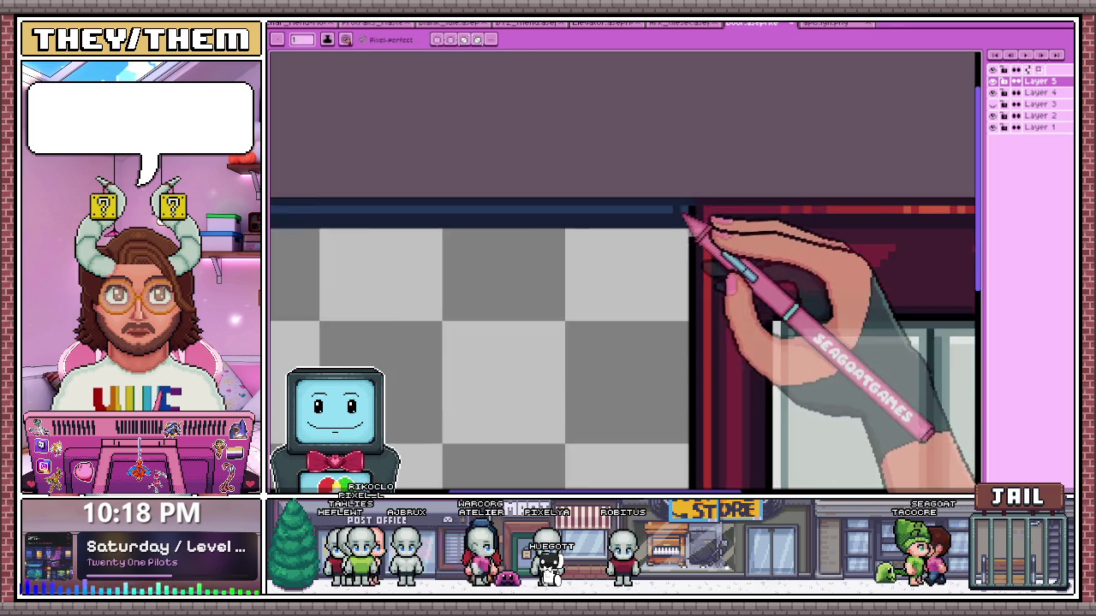
scroll(689, 227, down, 2)
scroll(693, 385, up, 1)
scroll(698, 369, down, 1)
scroll(685, 172, up, 2)
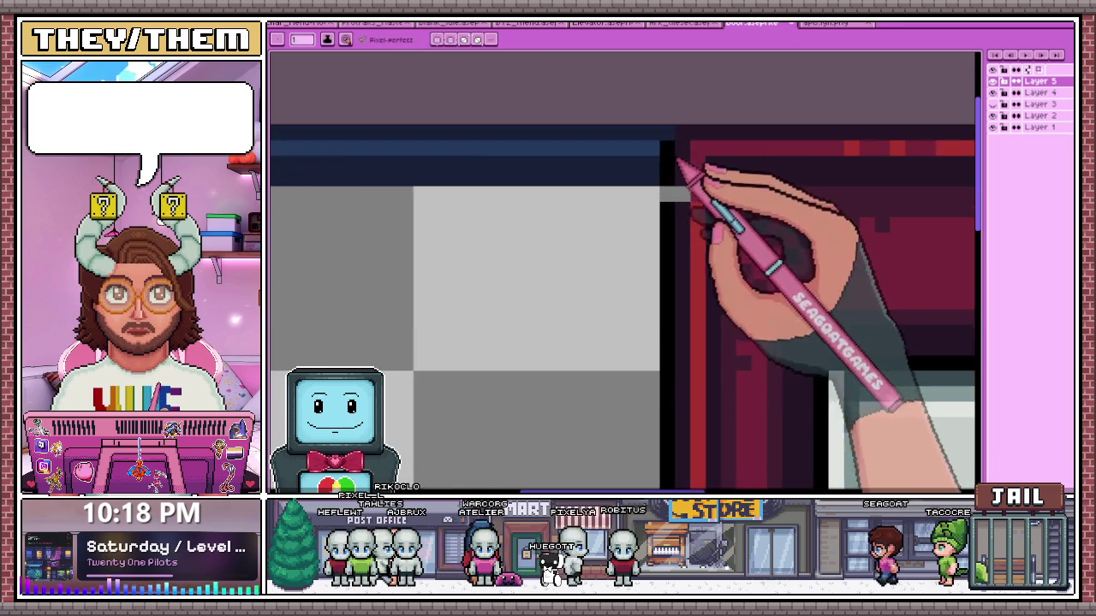
scroll(600, 215, down, 2)
scroll(597, 214, down, 2)
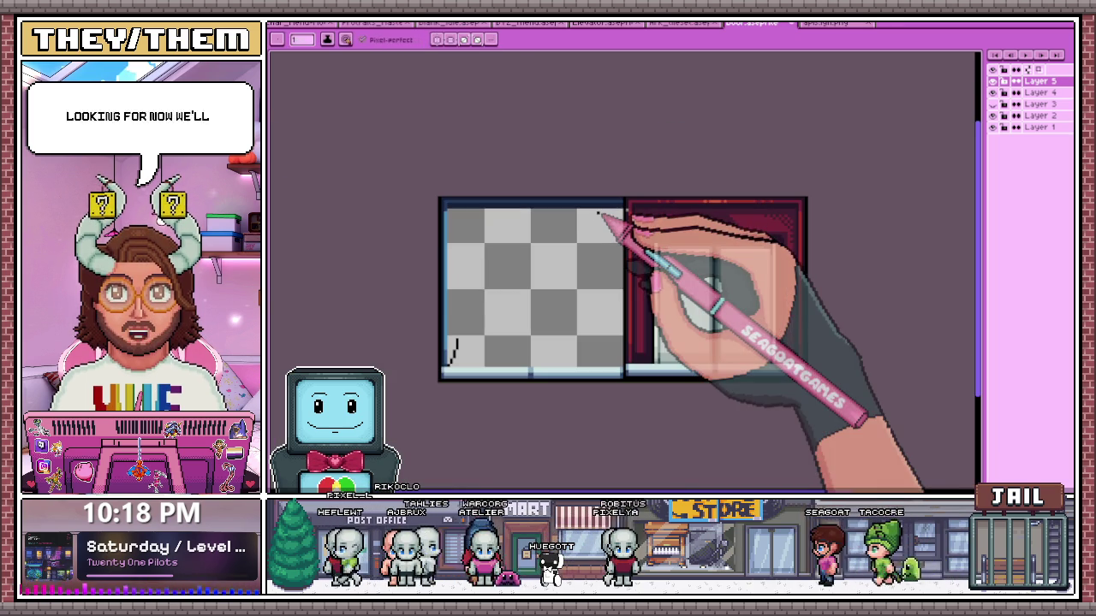
scroll(450, 351, up, 1)
scroll(454, 355, up, 1)
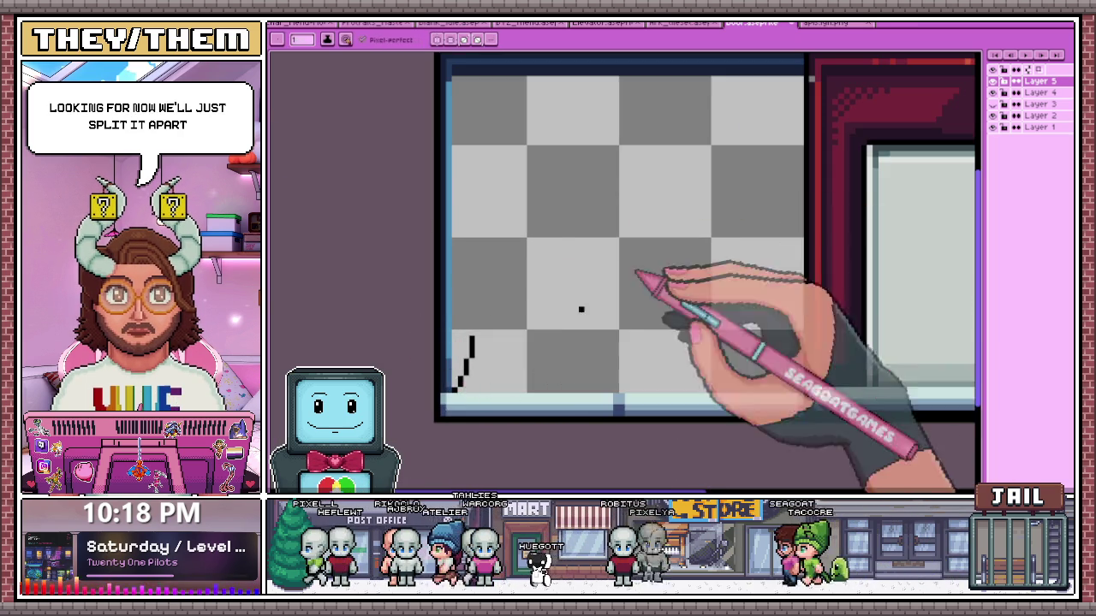
scroll(581, 310, up, 2)
scroll(790, 154, down, 1)
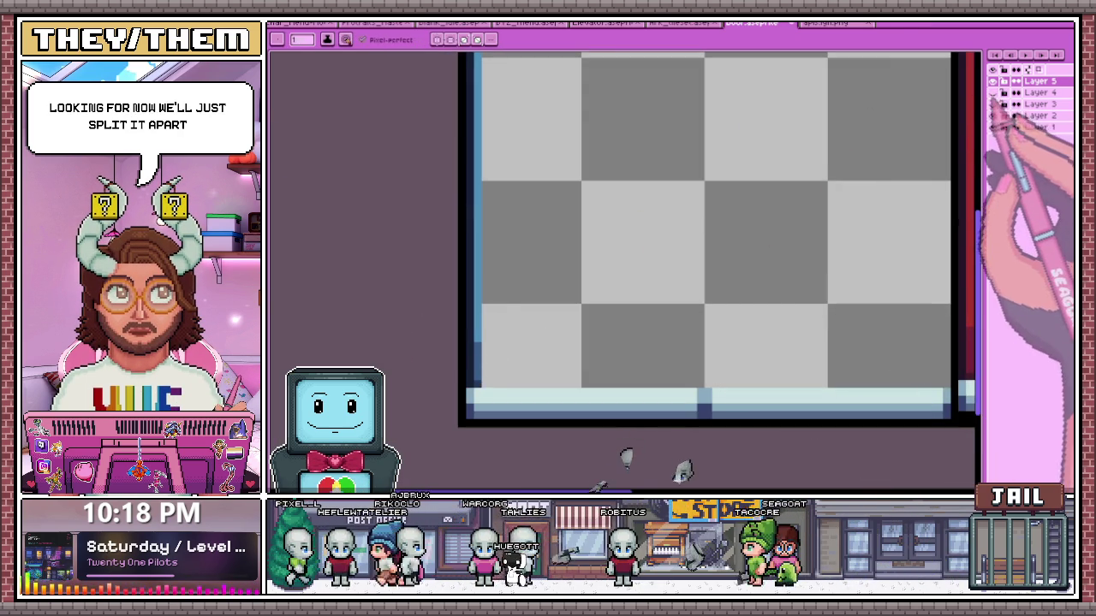
Draw a short black diagonal at lower left, then flatten the visible layers into a new layer
drag(510, 315, 485, 384)
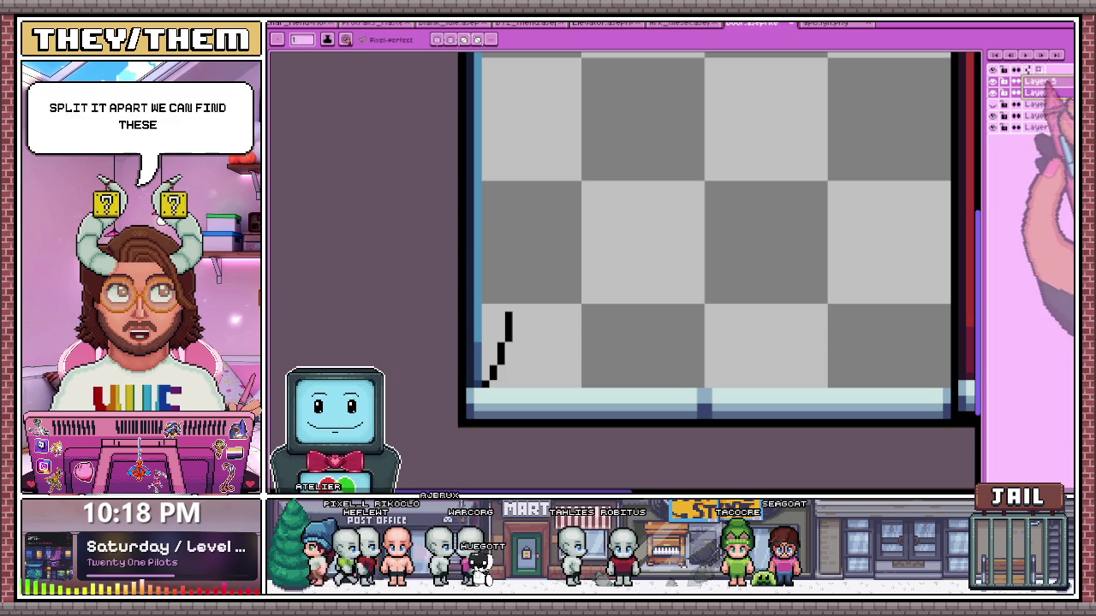
click(1033, 175)
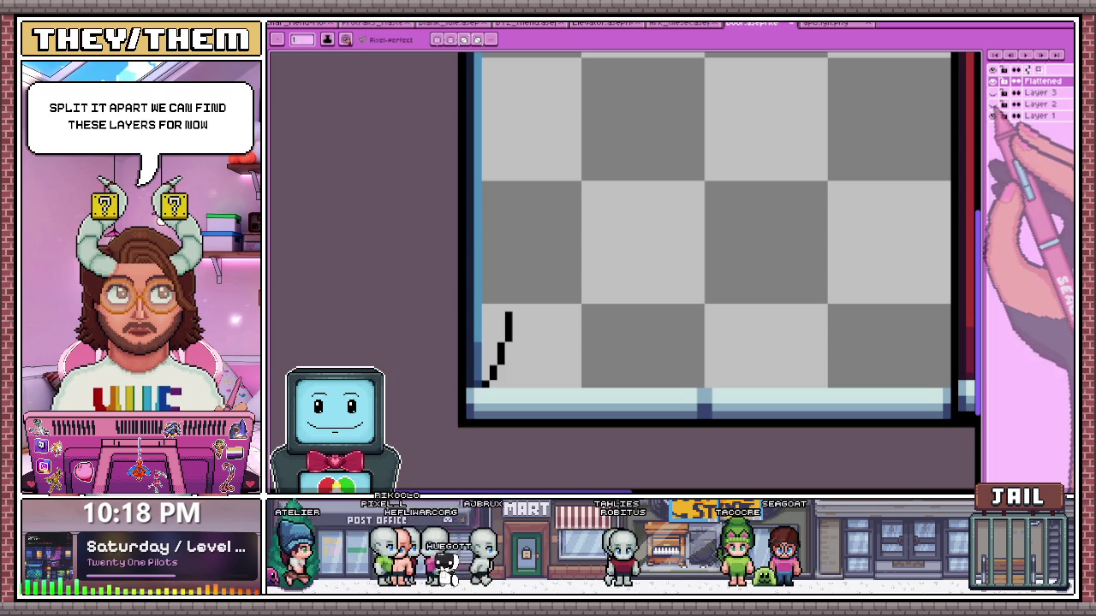
scroll(719, 231, down, 1)
scroll(719, 231, down, 1)
scroll(719, 223, down, 1)
scroll(719, 222, up, 1)
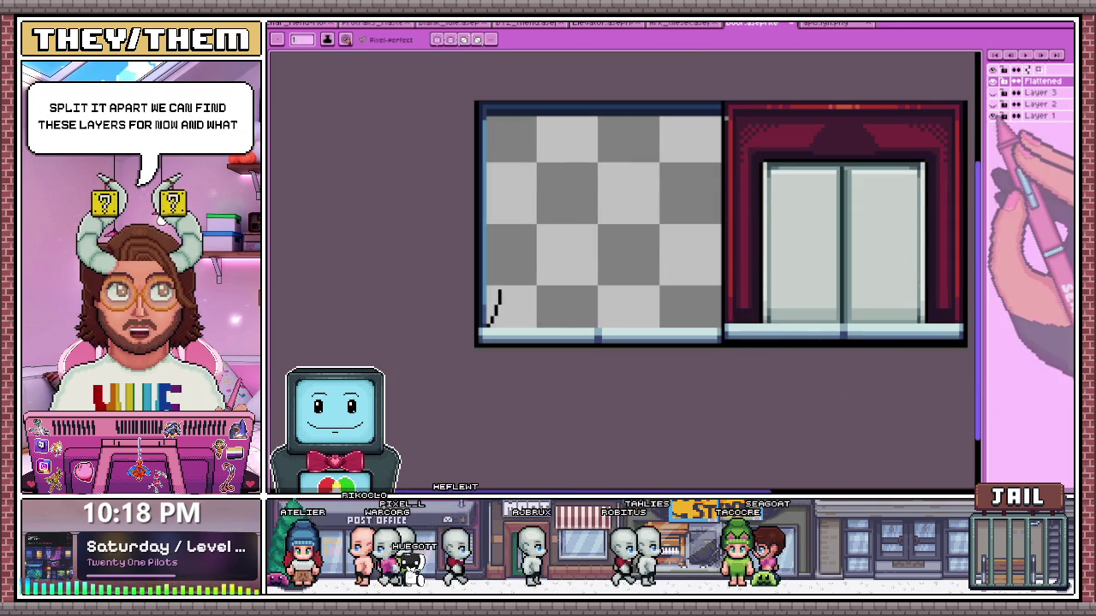
Hide the green Layer 2 sketch and Layer 1 with the bottom ledge
click(1039, 103)
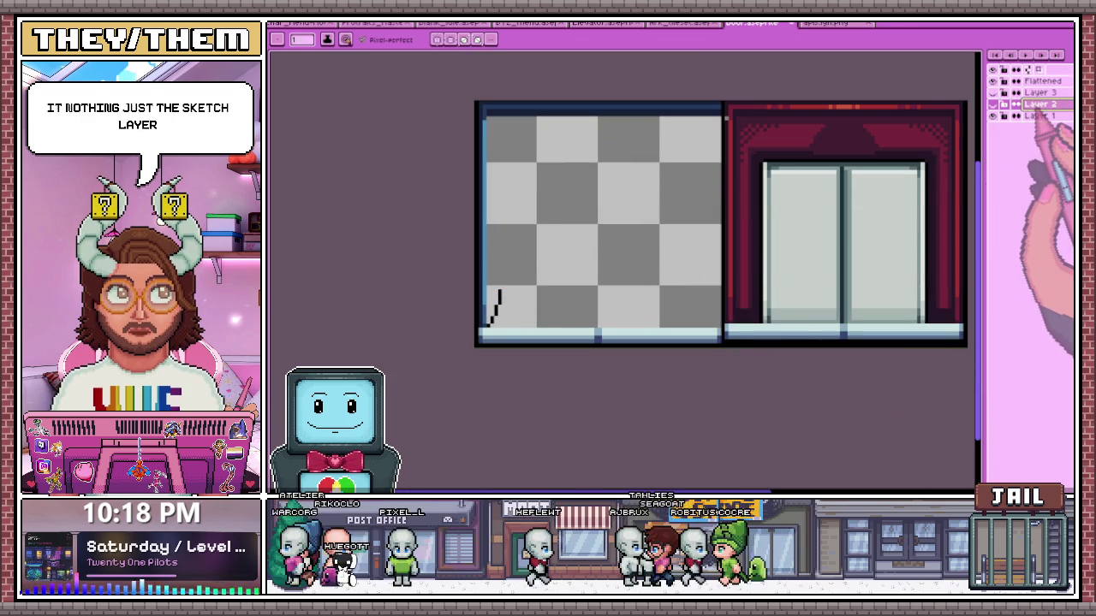
click(992, 103)
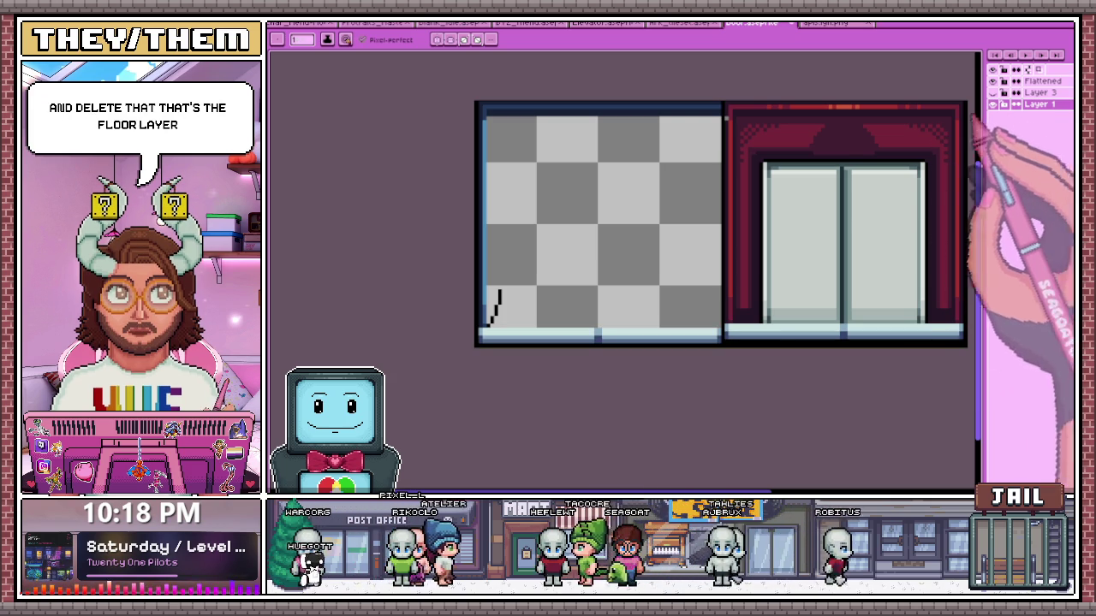
scroll(608, 142, down, 1)
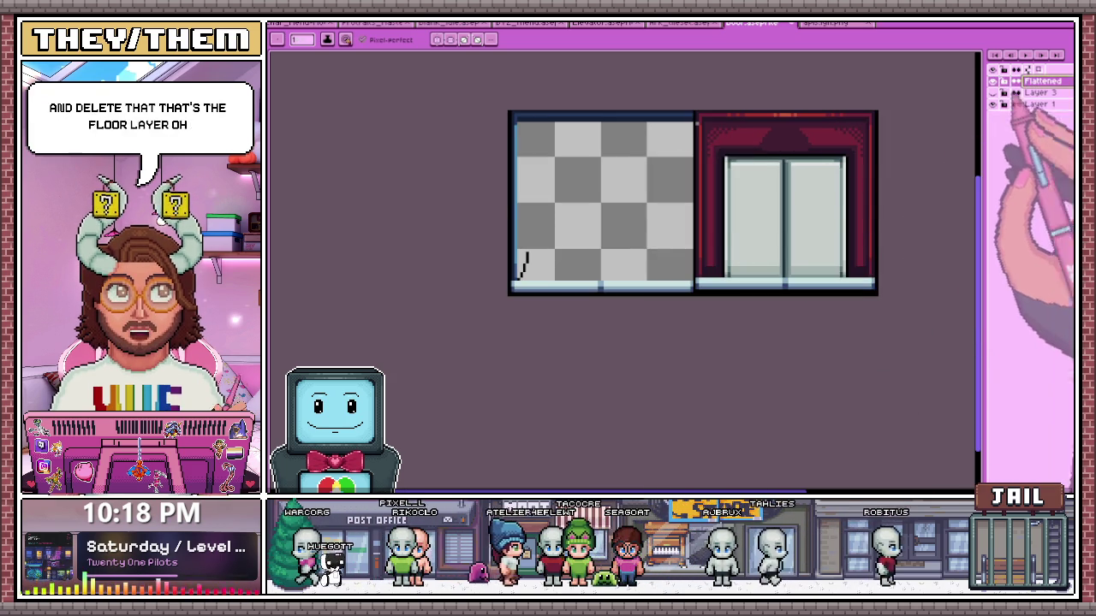
scroll(713, 115, up, 1)
Marquee-select the old door panel on the right and delete it
key(m)
scroll(676, 103, up, 1)
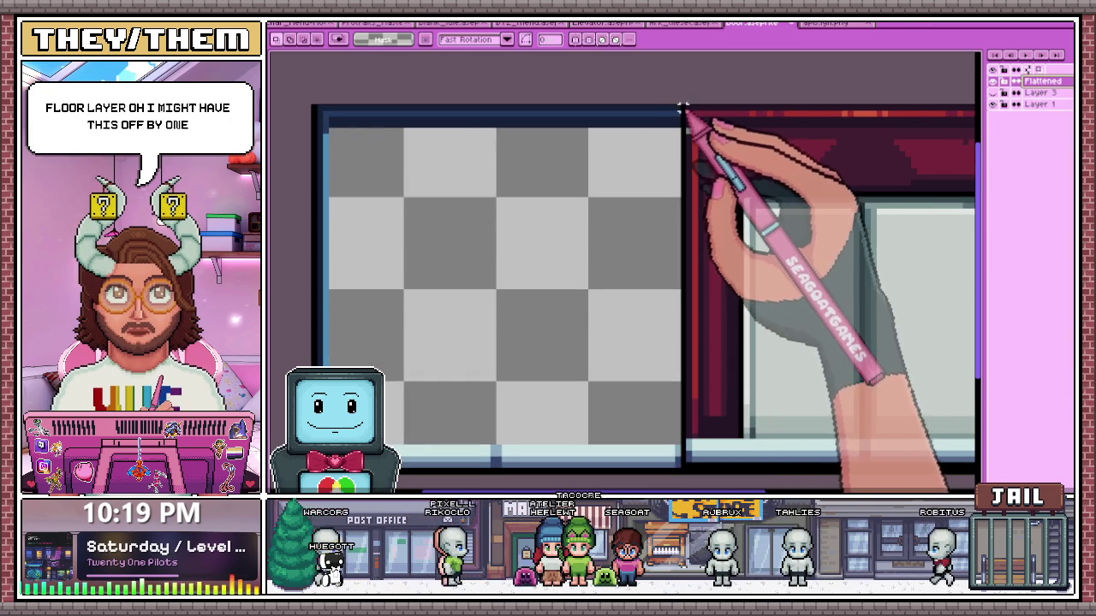
drag(682, 107, 921, 377)
scroll(728, 228, down, 1)
key(Delete)
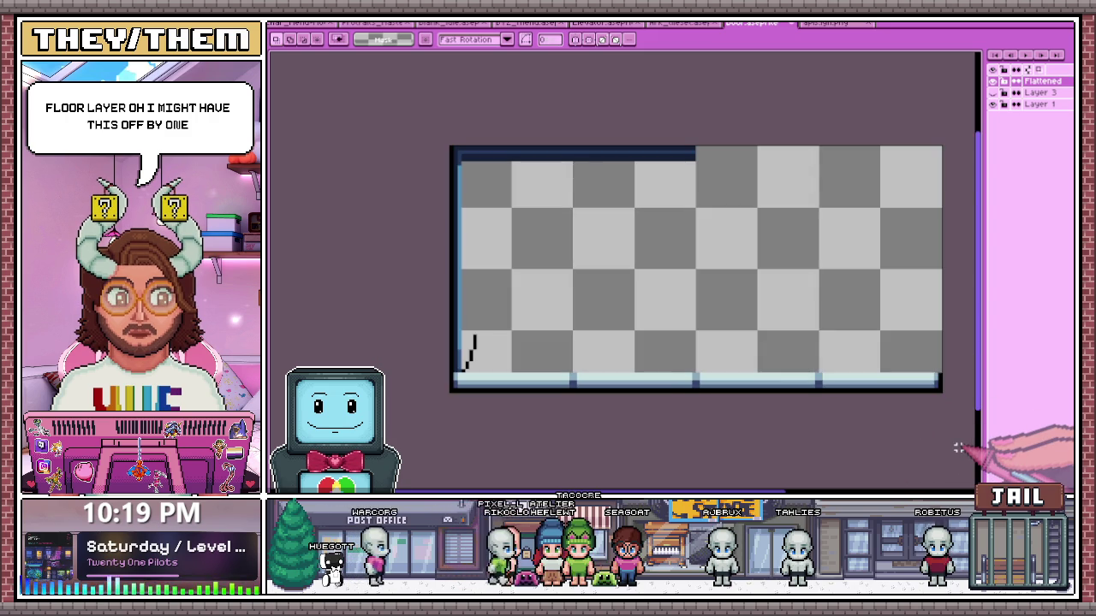
Copy the whole elevator canvas from its file and paste it into the door sprite
click(834, 23)
click(689, 23)
click(603, 23)
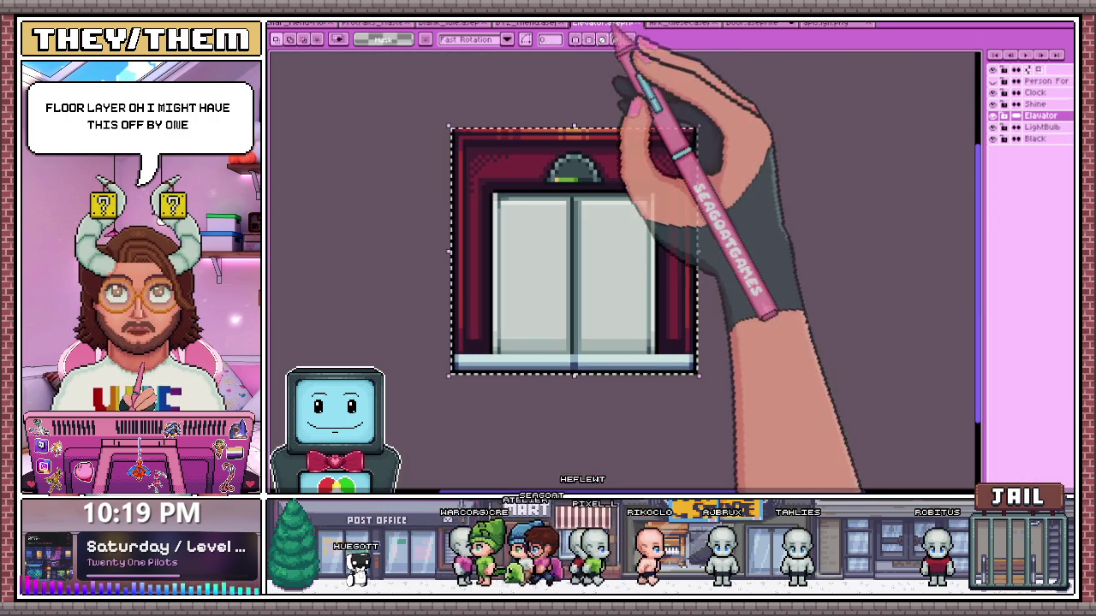
key(ctrl+a)
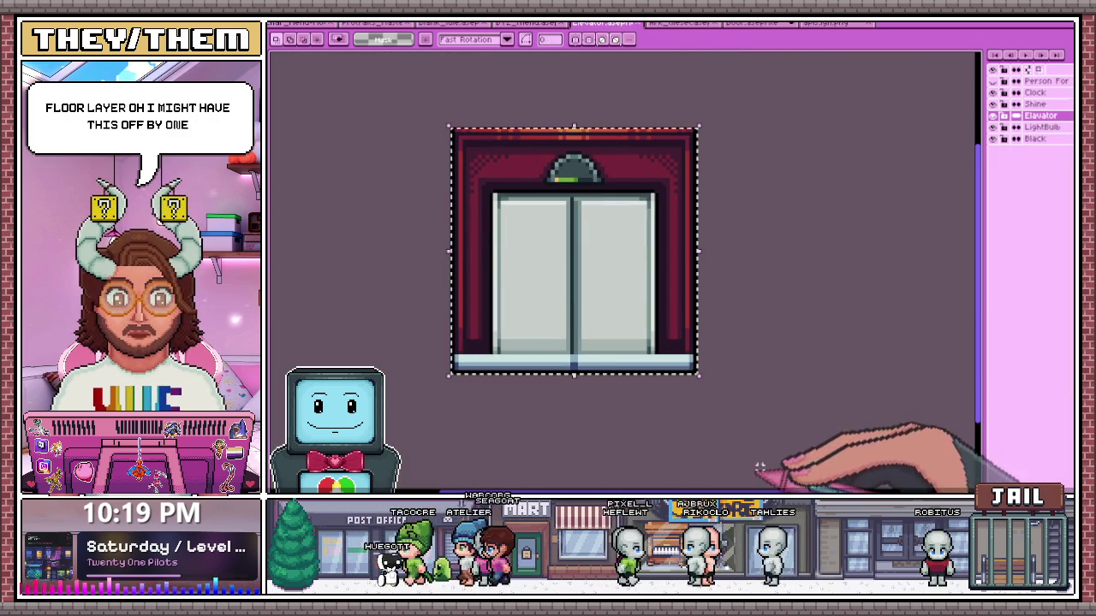
click(831, 23)
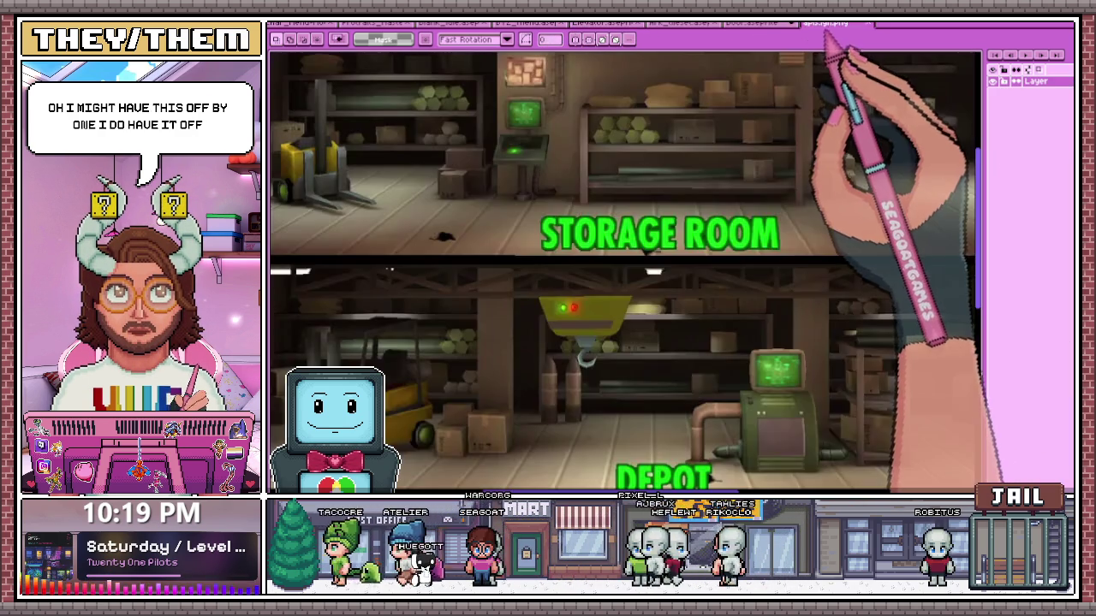
click(758, 23)
key(ctrl+v)
Move the pasted elevator door into the right half, starting at x 64, and commit
drag(557, 327, 807, 322)
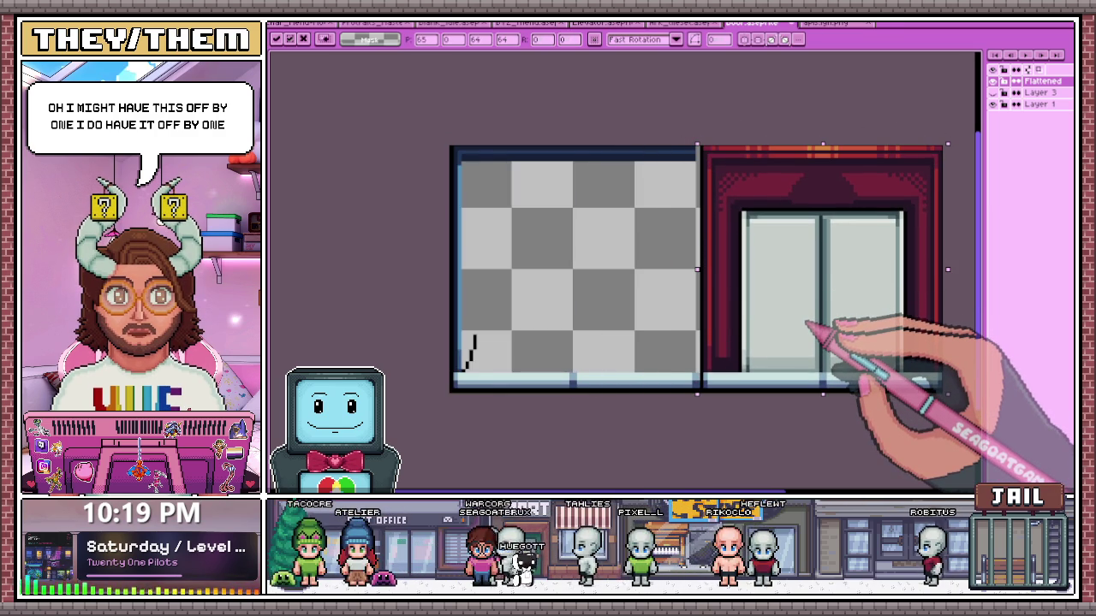
drag(777, 327, 773, 324)
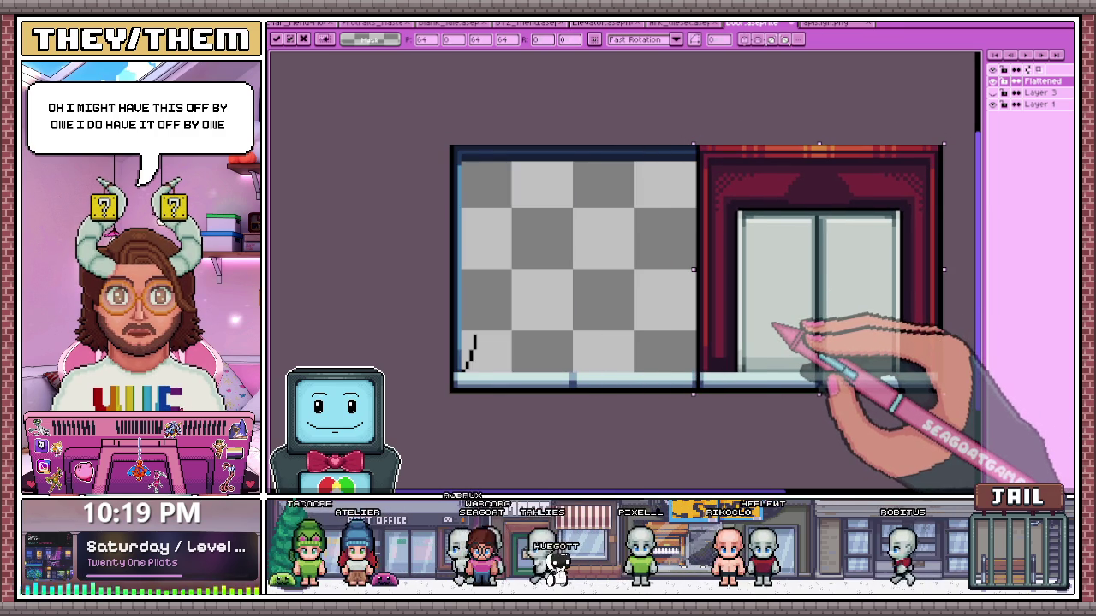
scroll(522, 351, down, 2)
key(Return)
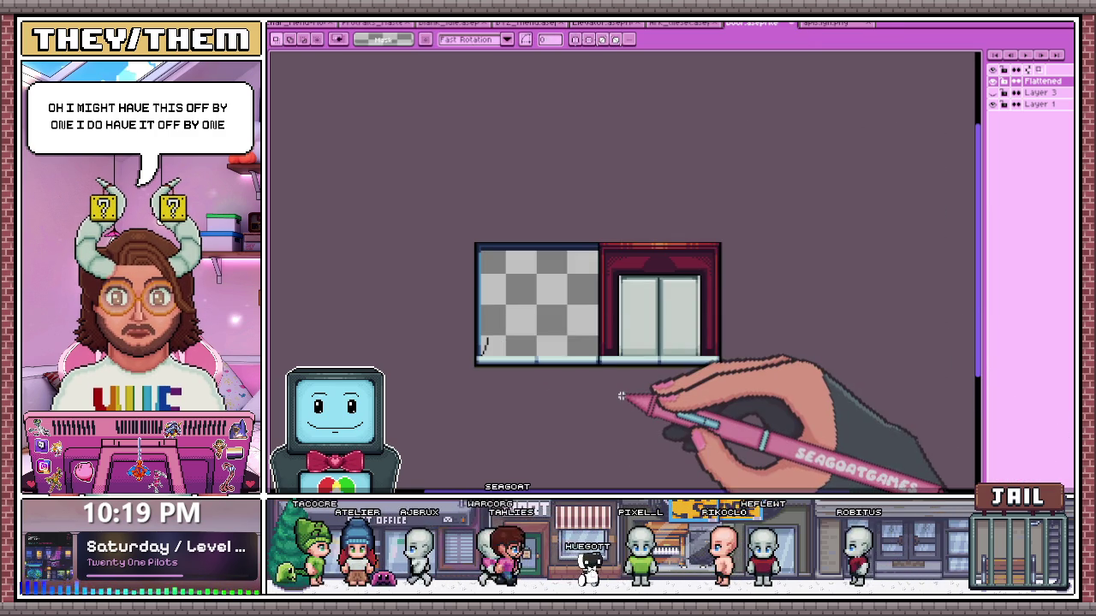
scroll(504, 253, up, 1)
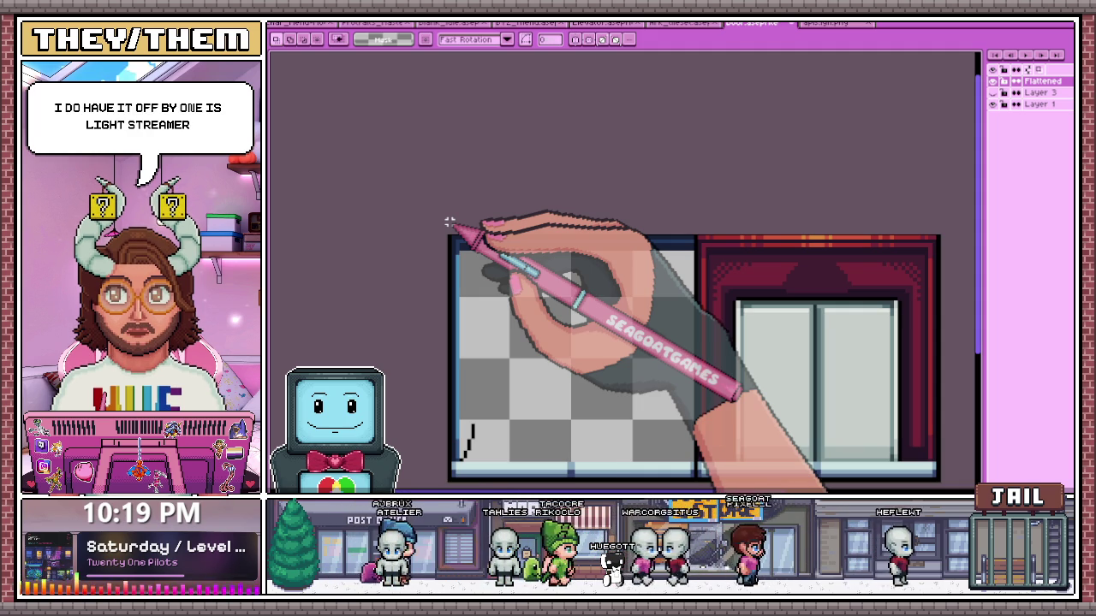
Select the top band of the left door panel, then deselect and return to the Pencil
scroll(660, 300, up, 1)
drag(700, 291, 707, 296)
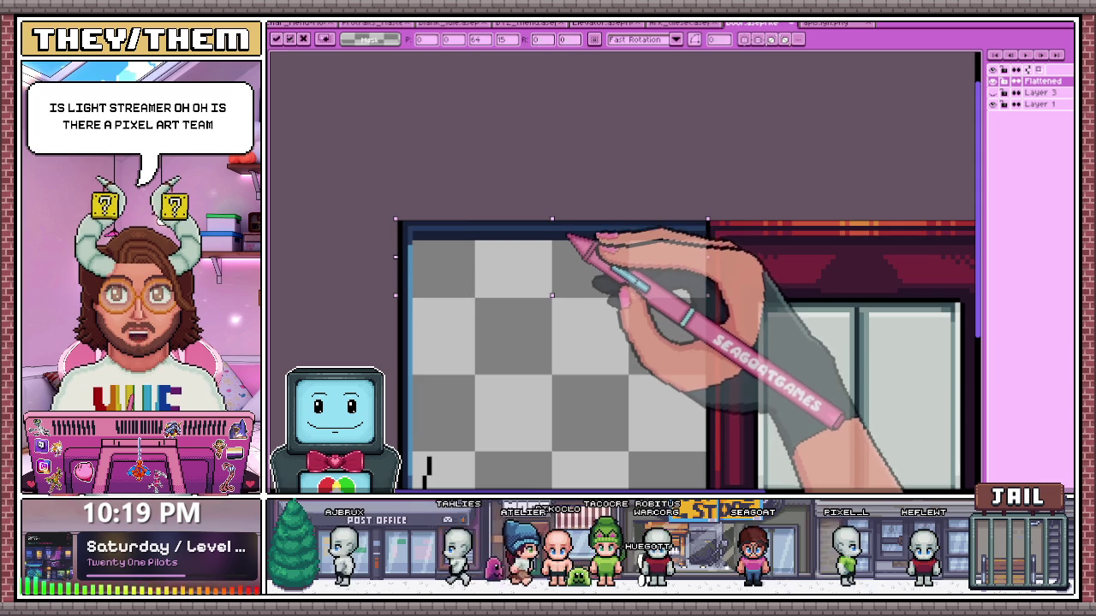
key(ctrl+d)
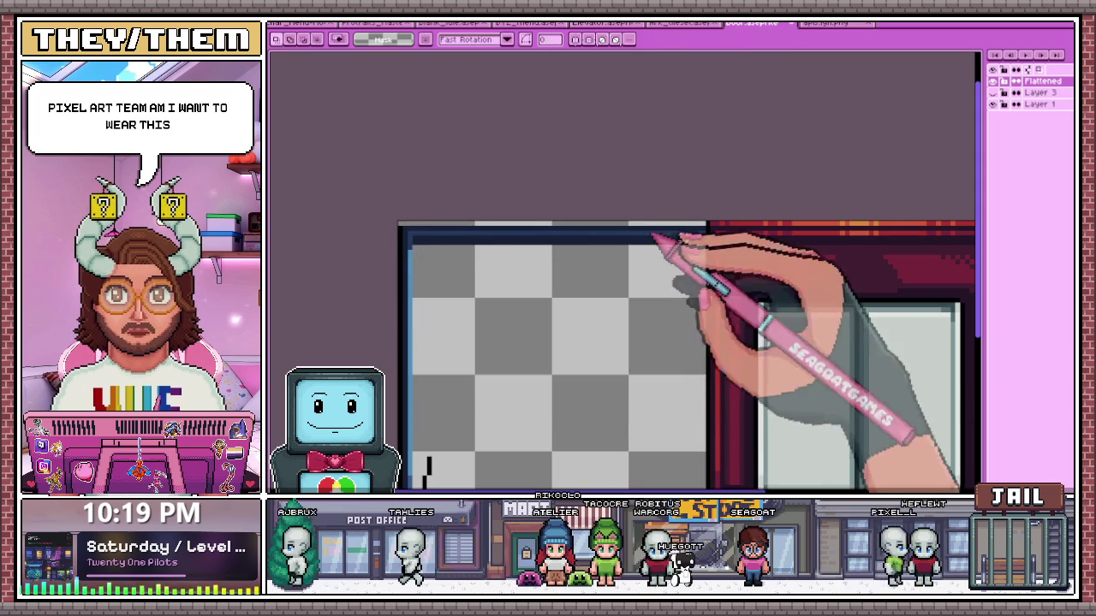
scroll(387, 247, up, 1)
scroll(389, 248, up, 1)
key(b)
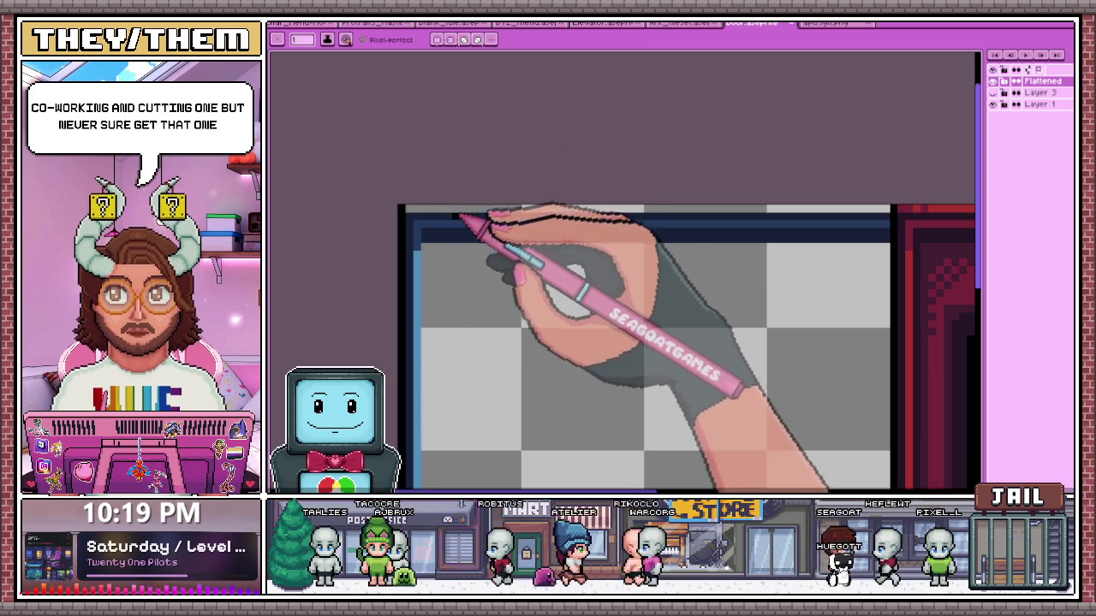
scroll(458, 221, down, 1)
scroll(782, 214, up, 1)
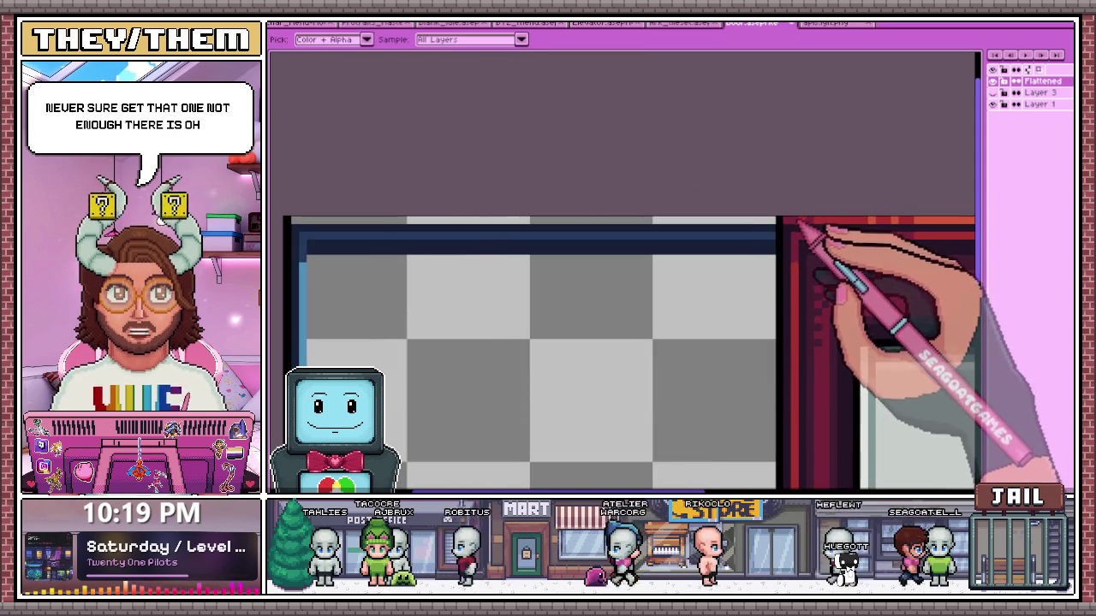
scroll(418, 231, up, 1)
scroll(417, 224, down, 2)
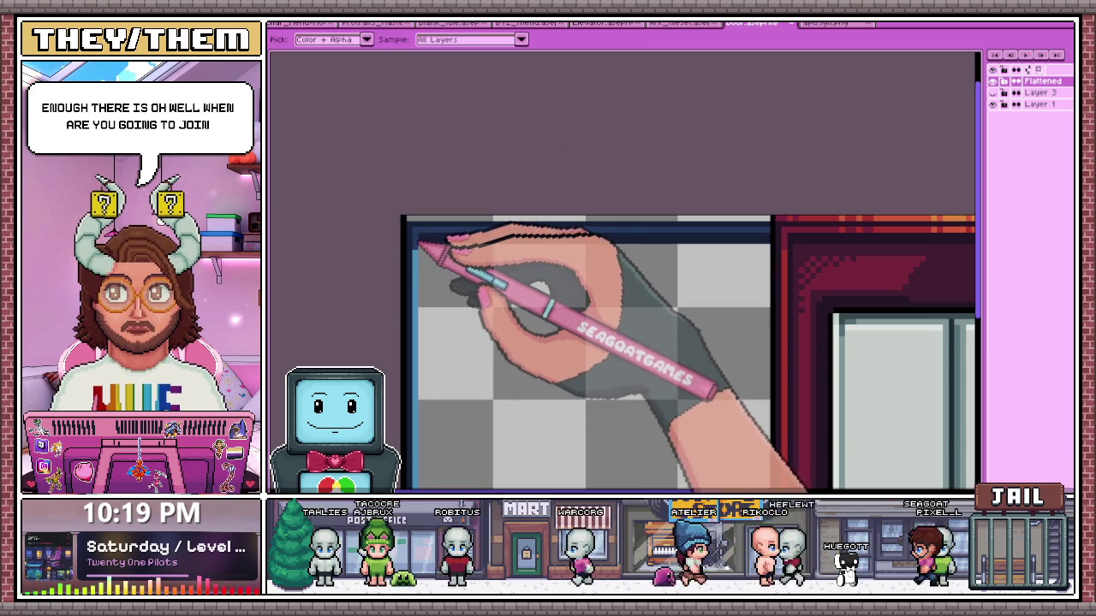
key(i)
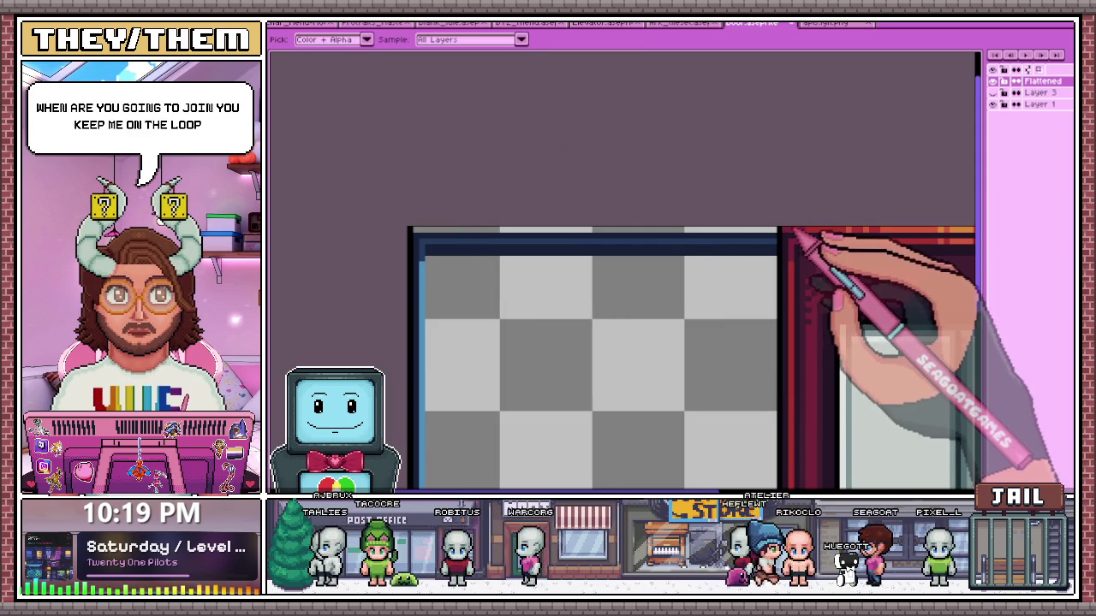
key(b)
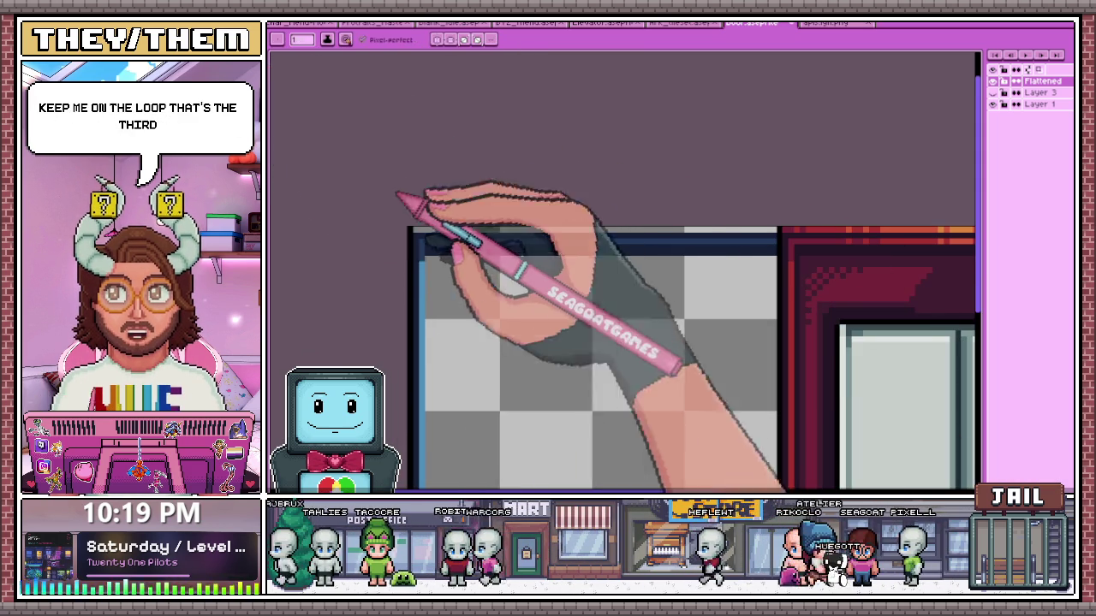
scroll(407, 255, up, 2)
scroll(407, 273, down, 2)
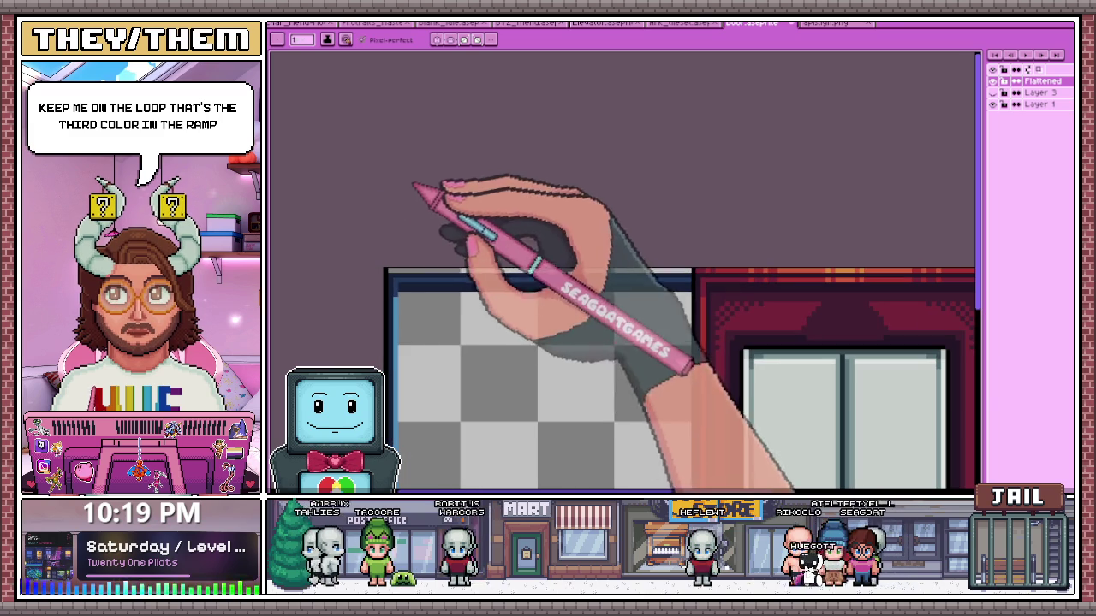
scroll(399, 291, up, 2)
scroll(399, 257, down, 1)
scroll(403, 270, up, 1)
scroll(599, 274, down, 2)
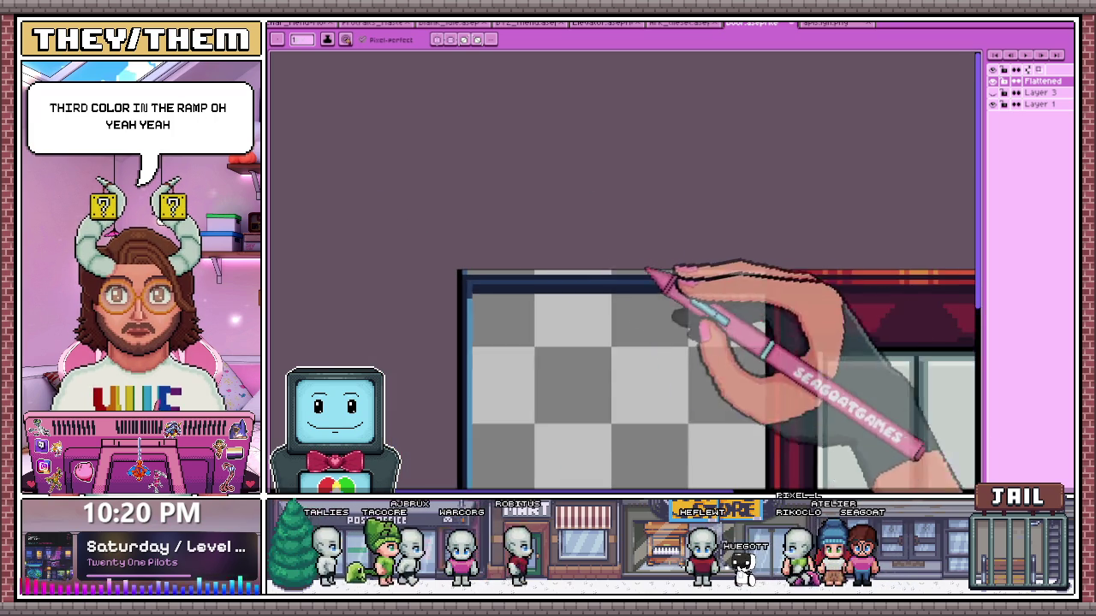
scroll(660, 276, up, 1)
scroll(733, 272, down, 1)
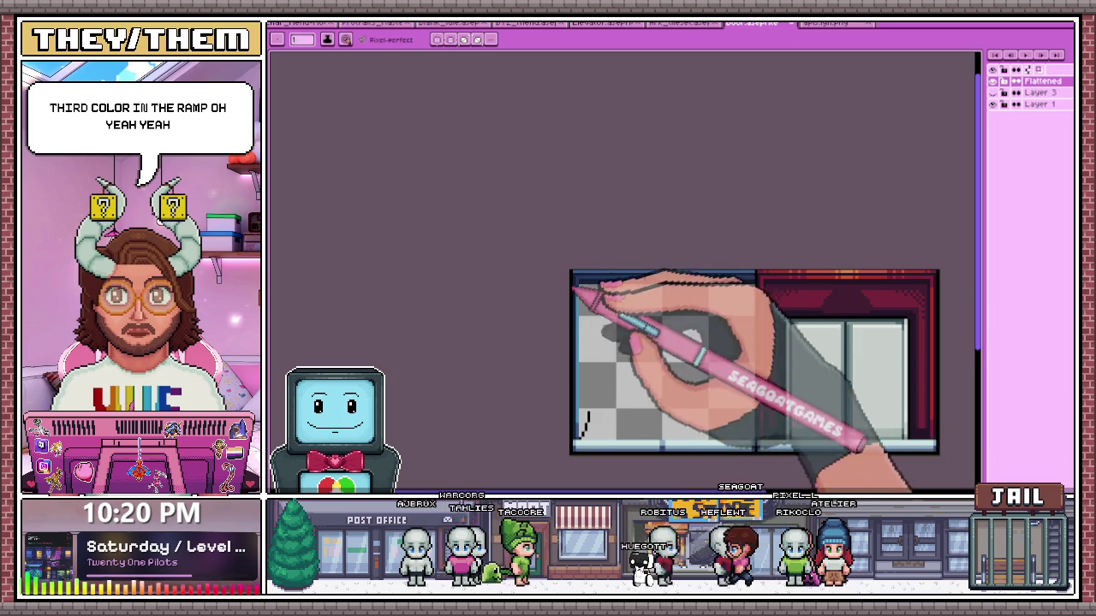
Zoom in on the left door panel and settle on the single-pixel drawing tool
scroll(655, 359, up, 1)
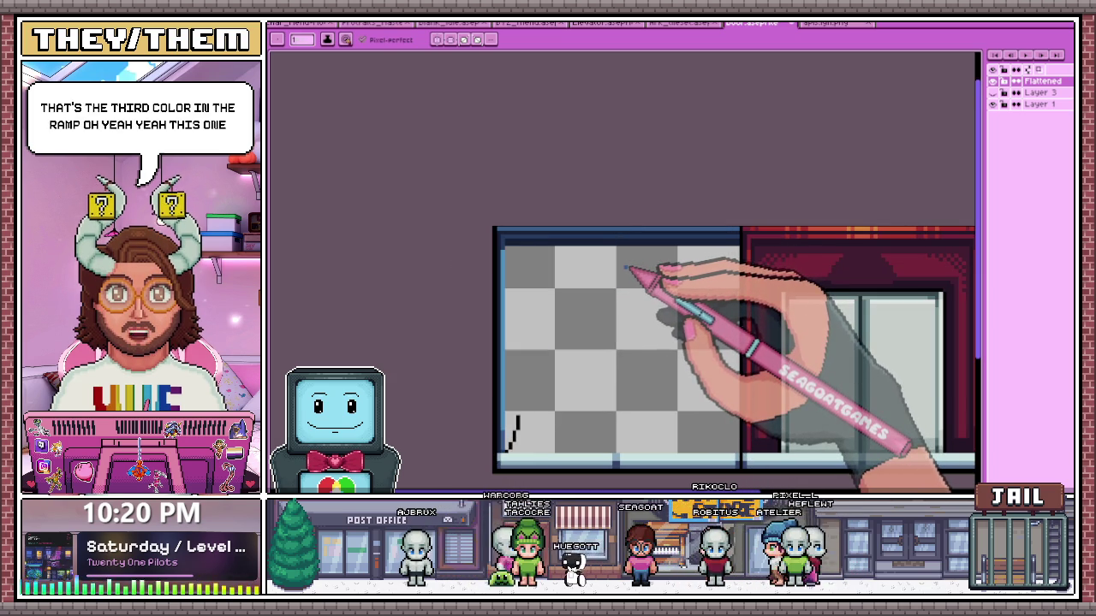
scroll(626, 269, down, 1)
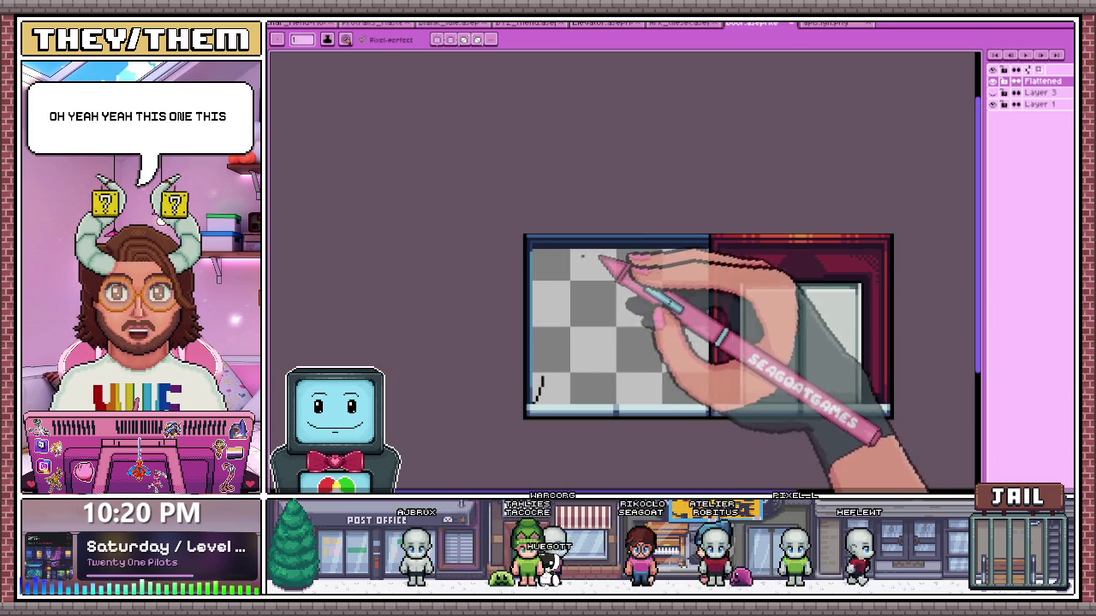
scroll(618, 391, up, 1)
scroll(618, 391, down, 1)
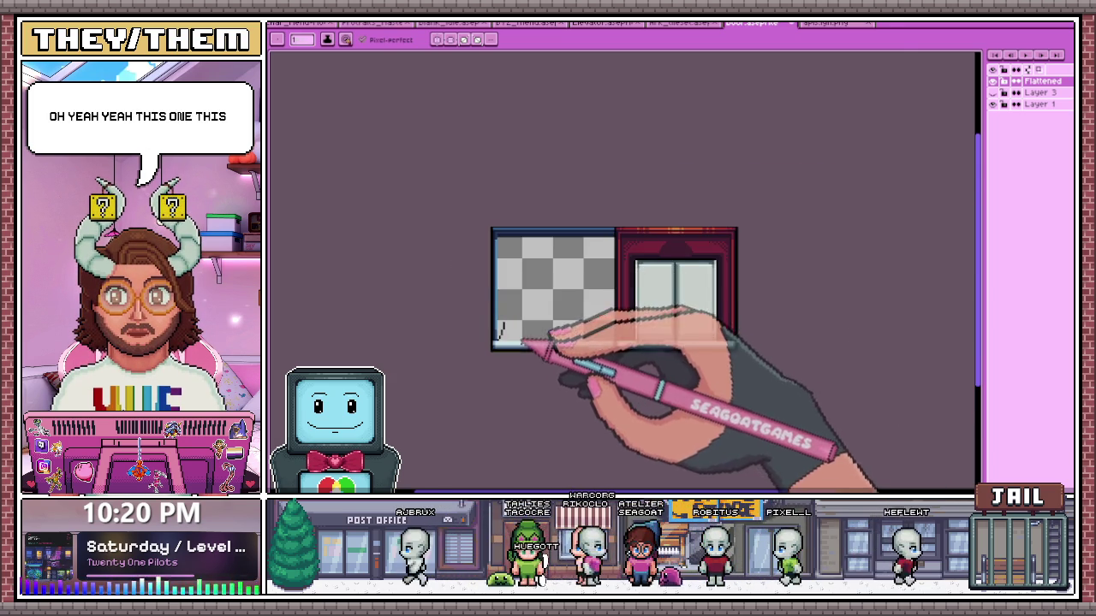
scroll(534, 350, up, 2)
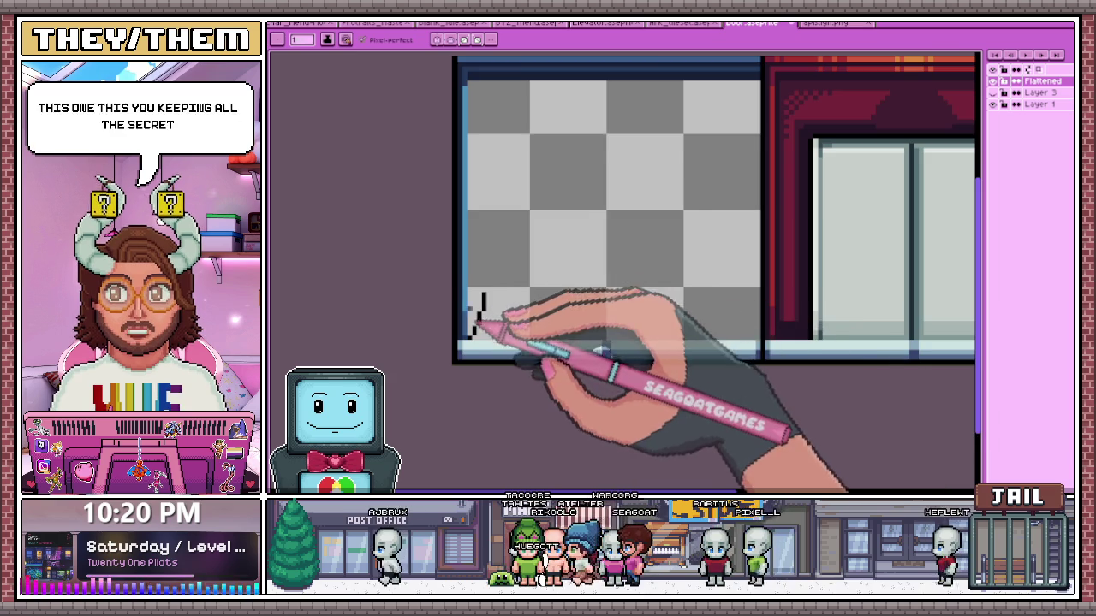
scroll(484, 335, up, 1)
scroll(482, 362, down, 1)
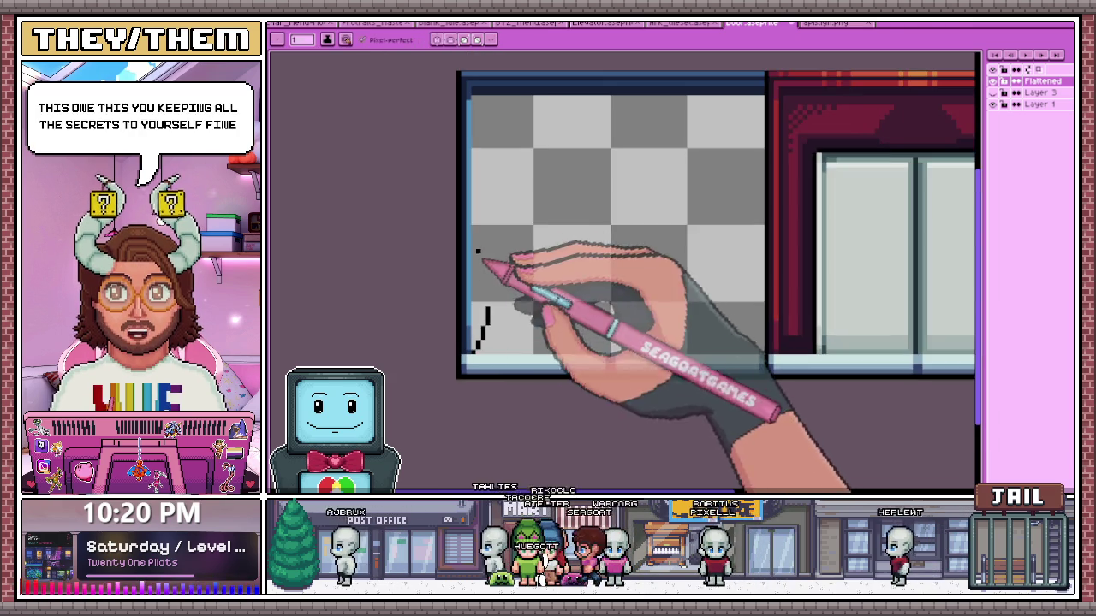
scroll(489, 286, up, 1)
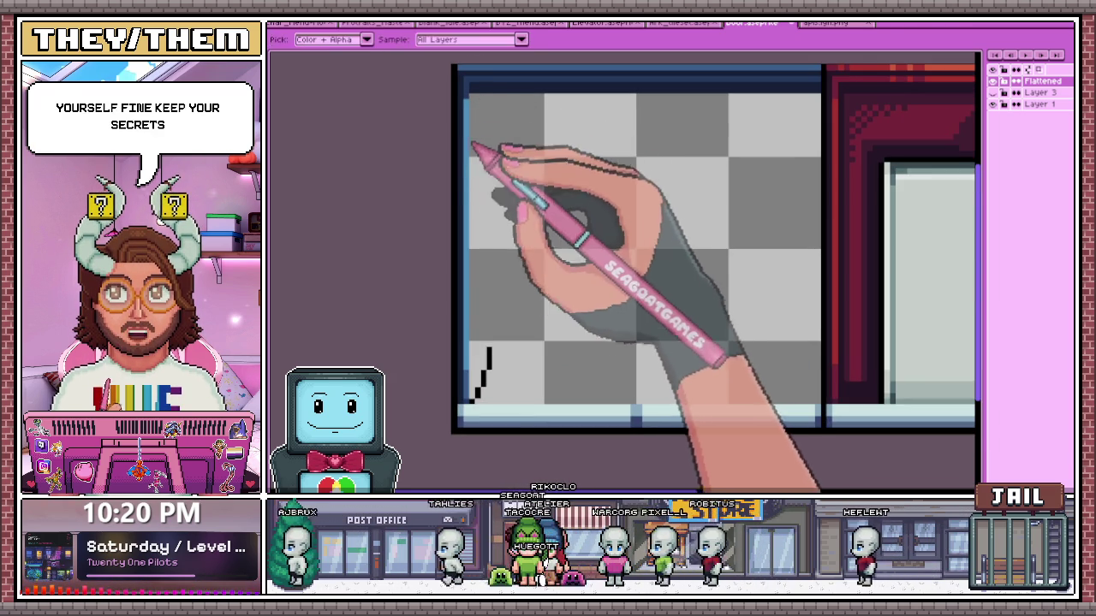
scroll(472, 110, up, 1)
scroll(489, 152, down, 1)
scroll(485, 360, up, 1)
scroll(484, 334, down, 1)
scroll(489, 318, down, 1)
scroll(489, 317, up, 1)
scroll(488, 342, up, 2)
scroll(488, 360, down, 1)
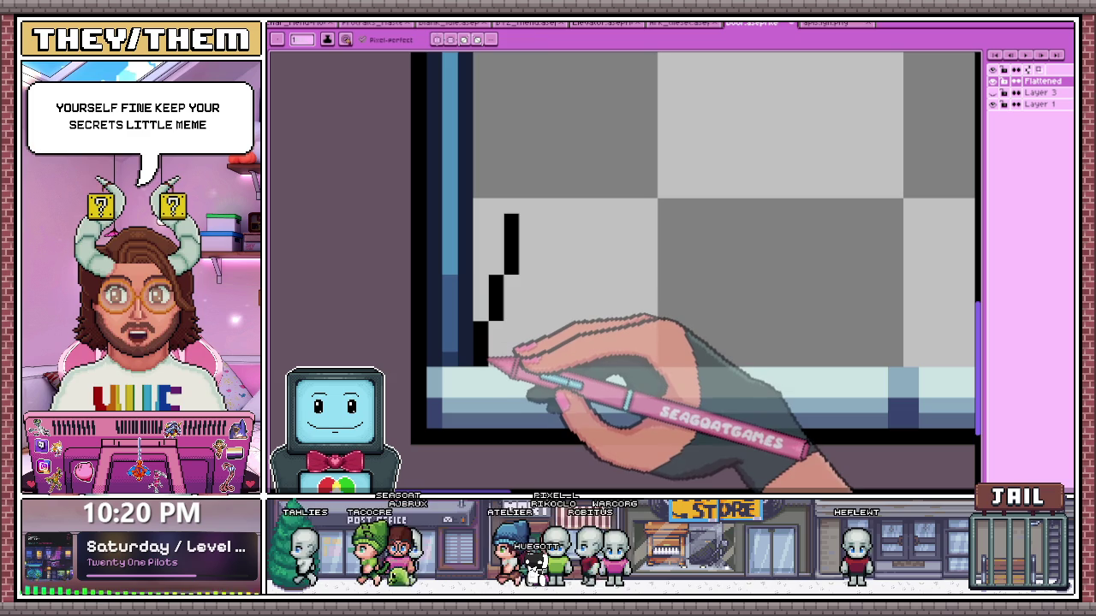
key(b)
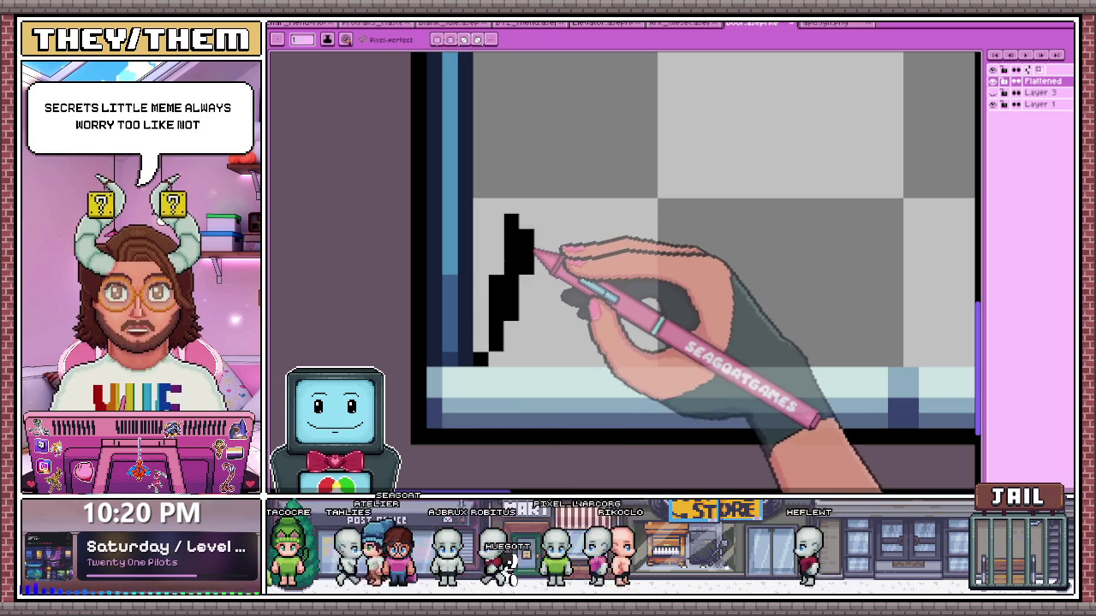
scroll(506, 306, down, 3)
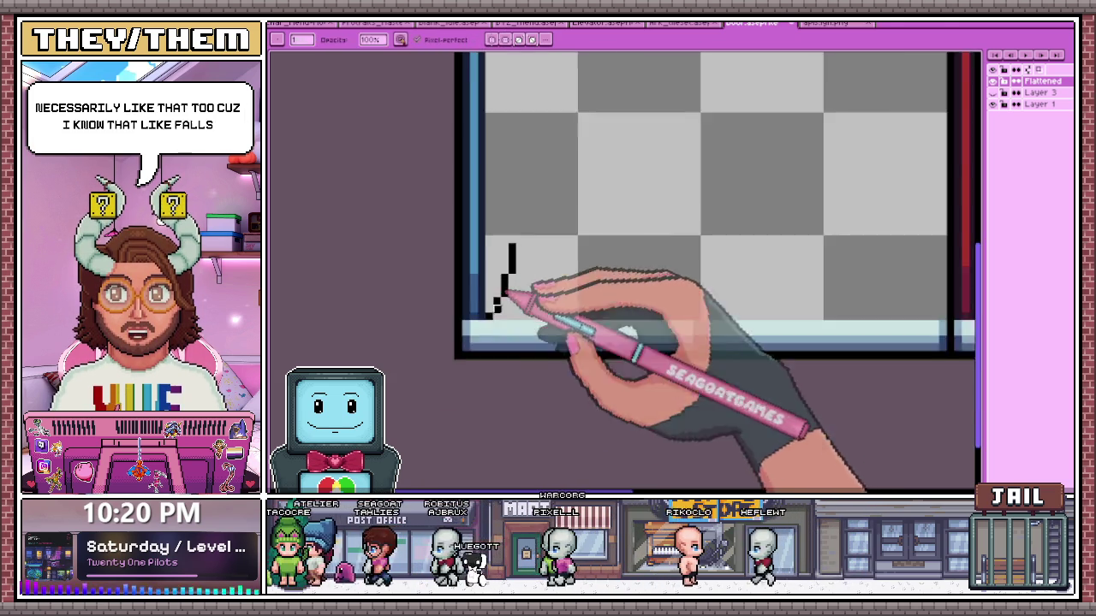
scroll(513, 317, down, 3)
key(e)
Place black pixels down the left edge of the left door panel
scroll(508, 319, up, 3)
scroll(514, 196, down, 2)
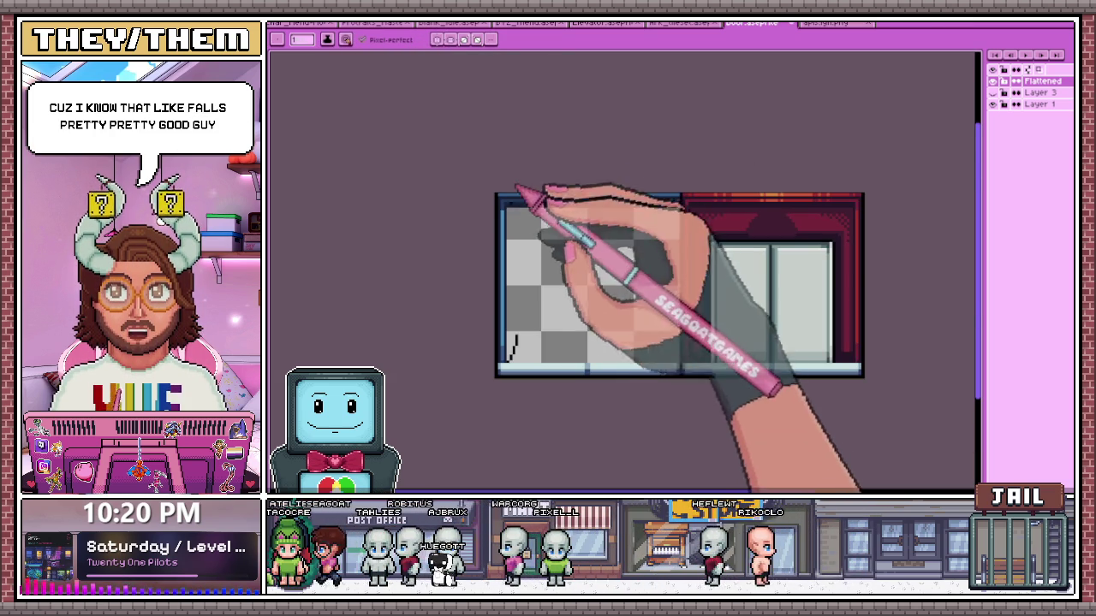
scroll(509, 215, up, 2)
scroll(502, 210, up, 1)
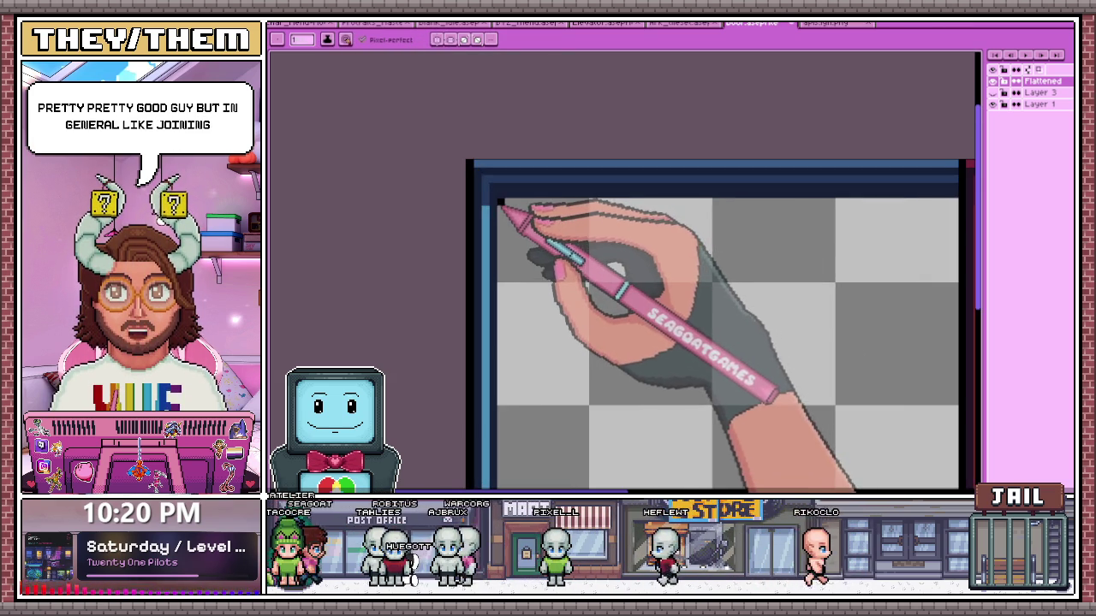
scroll(506, 214, down, 1)
scroll(506, 216, up, 1)
scroll(506, 214, down, 2)
scroll(505, 212, up, 2)
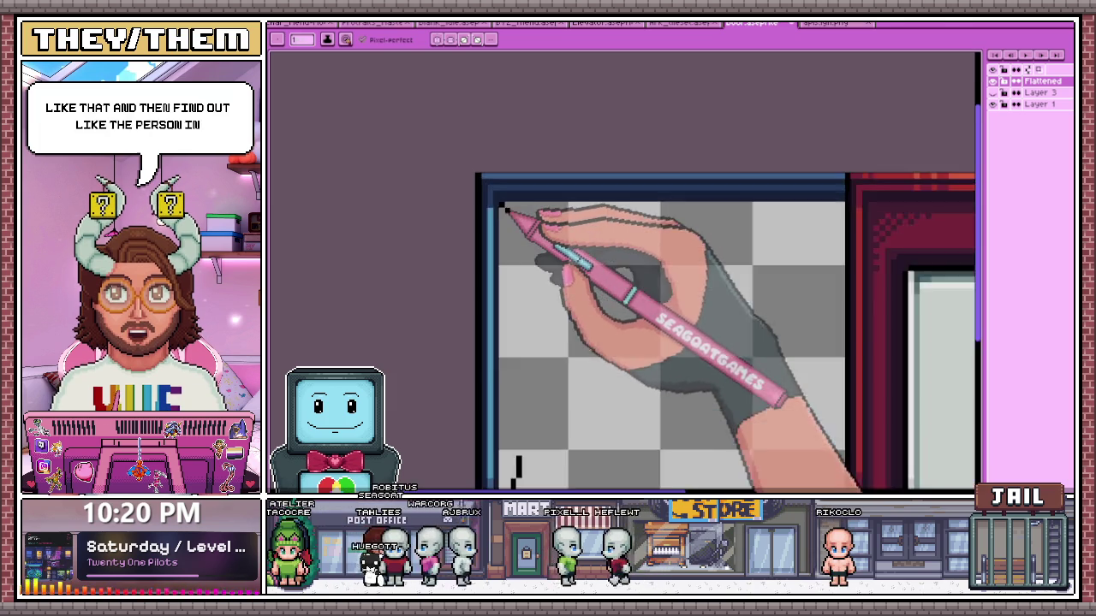
scroll(505, 209, up, 1)
scroll(505, 215, down, 2)
scroll(514, 221, down, 2)
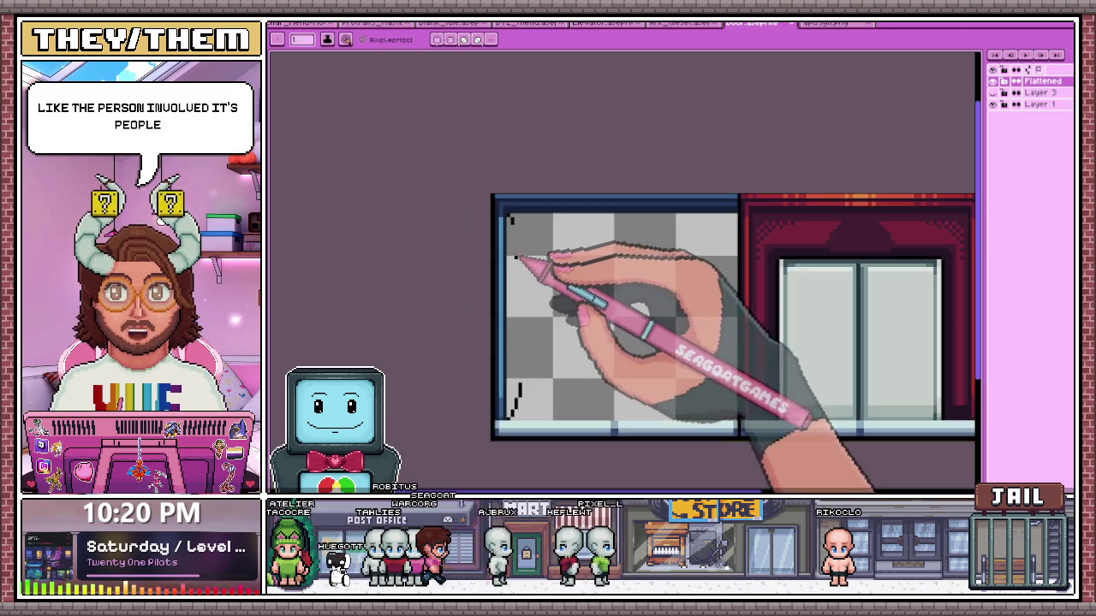
scroll(521, 218, up, 4)
scroll(532, 257, down, 1)
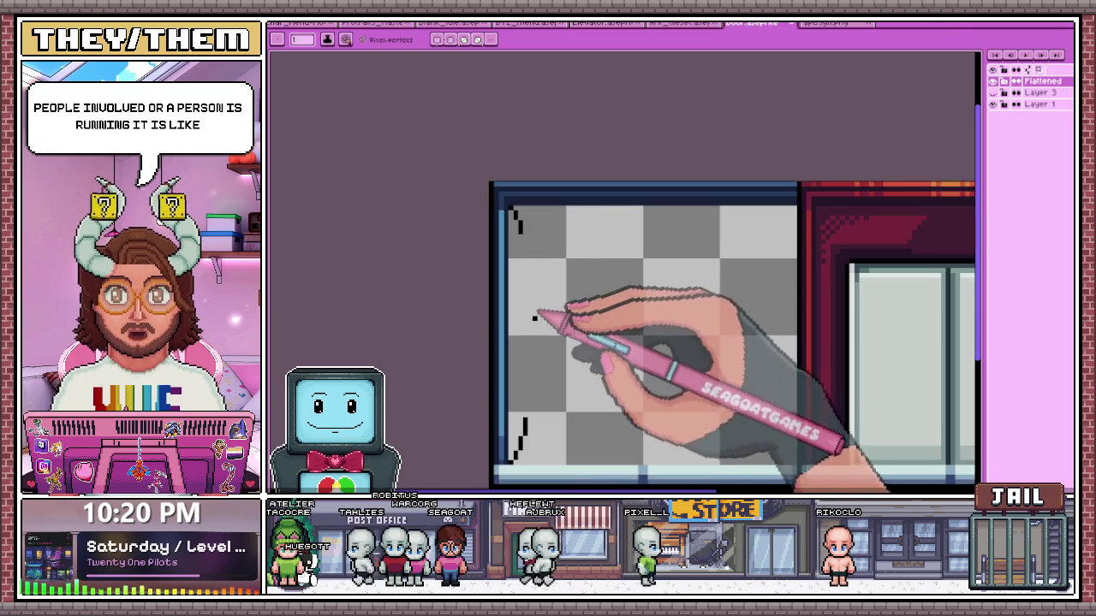
scroll(534, 300, up, 1)
scroll(531, 172, up, 1)
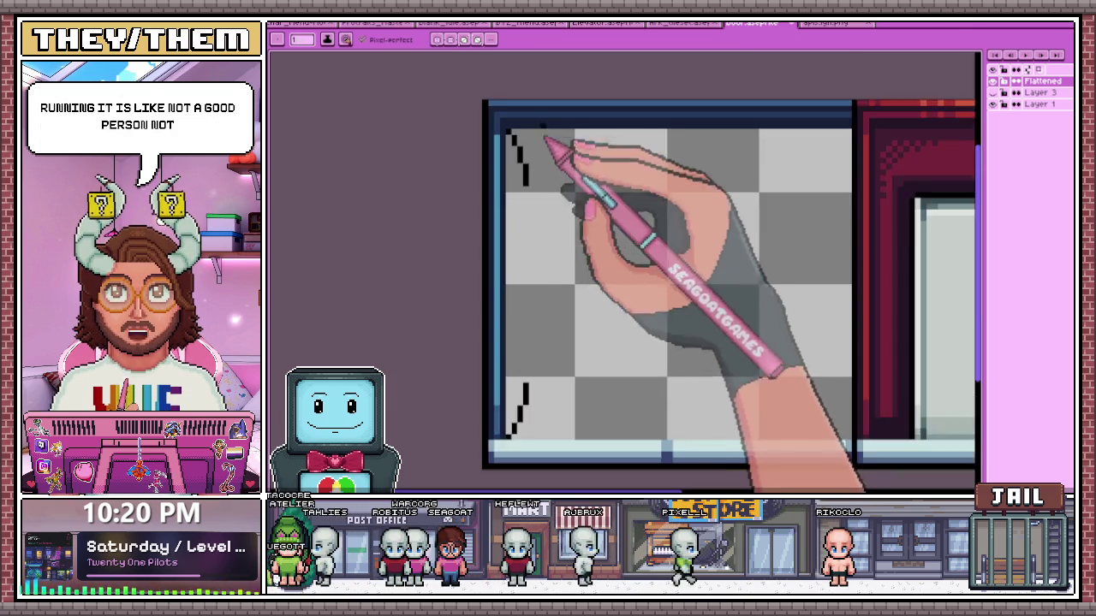
scroll(543, 171, down, 2)
scroll(548, 312, up, 1)
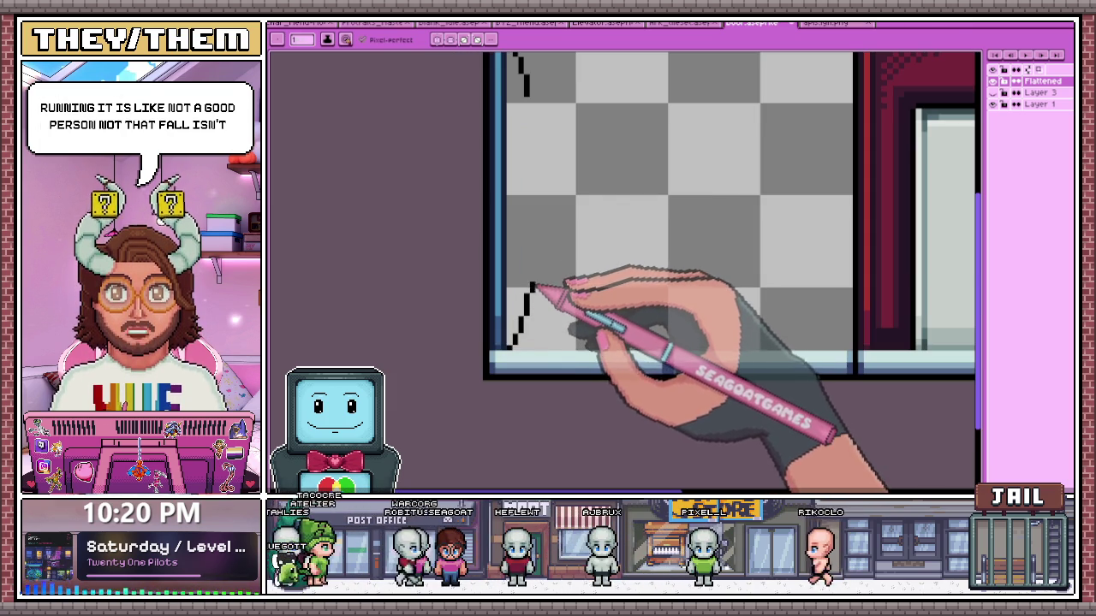
scroll(532, 274, up, 1)
scroll(522, 296, up, 1)
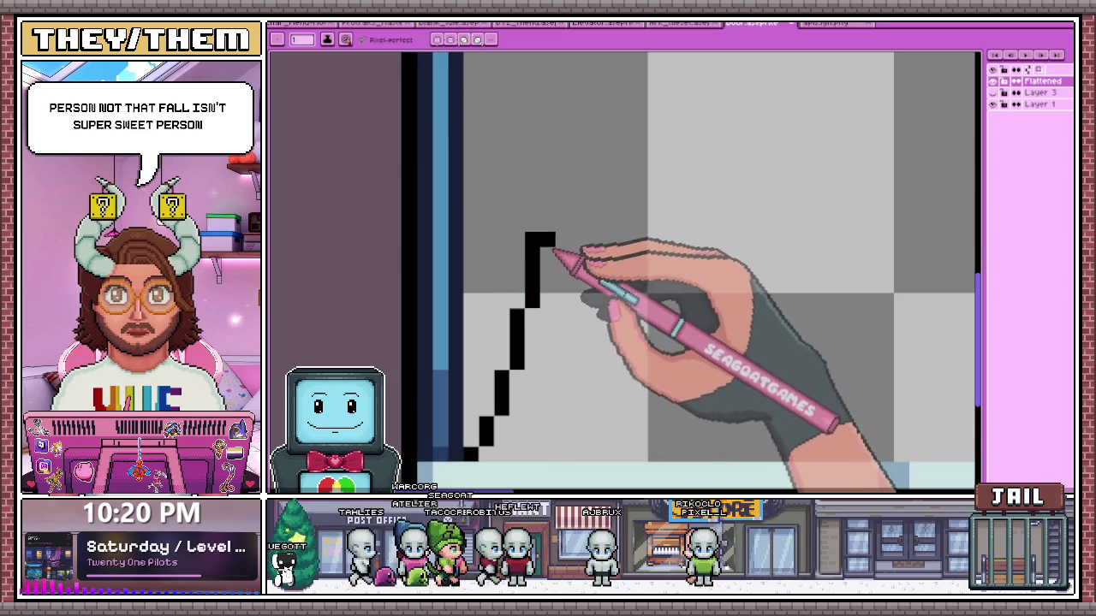
scroll(561, 246, down, 2)
scroll(542, 171, up, 2)
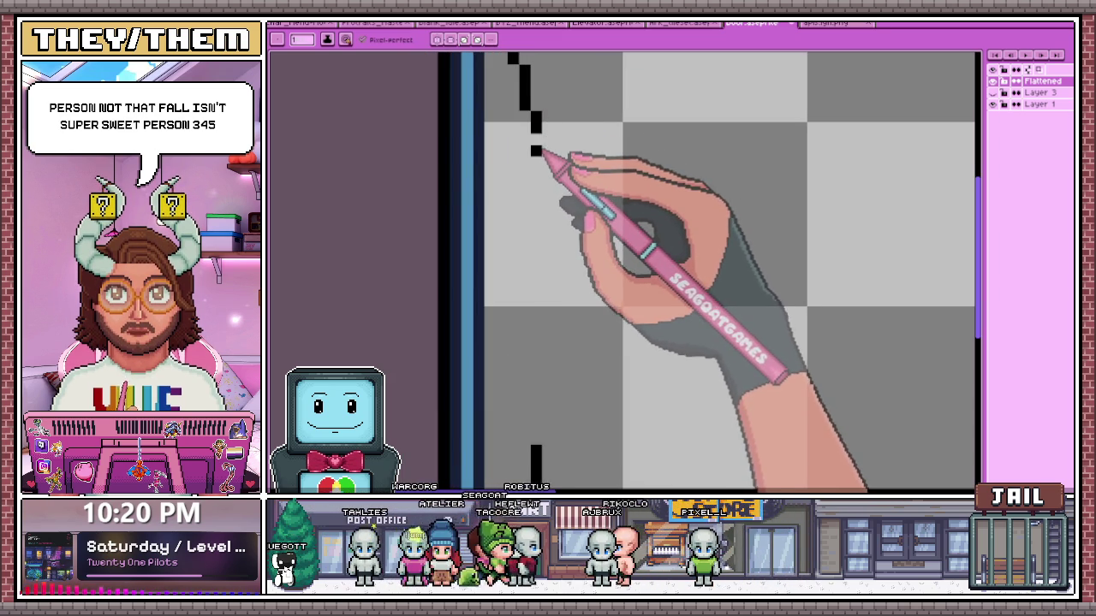
scroll(540, 214, down, 2)
scroll(552, 302, up, 1)
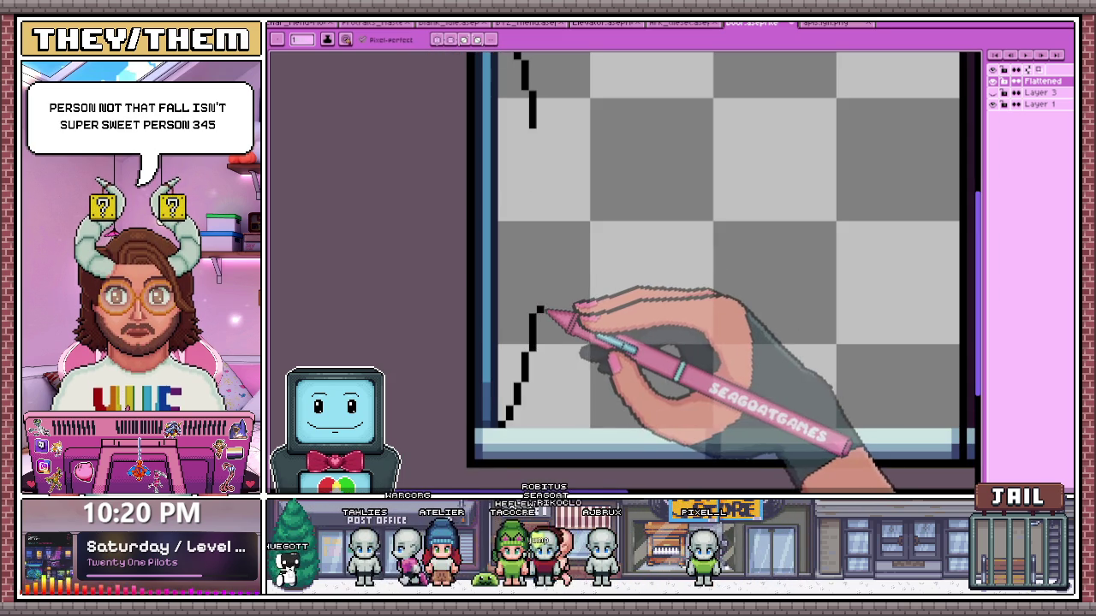
click(539, 287)
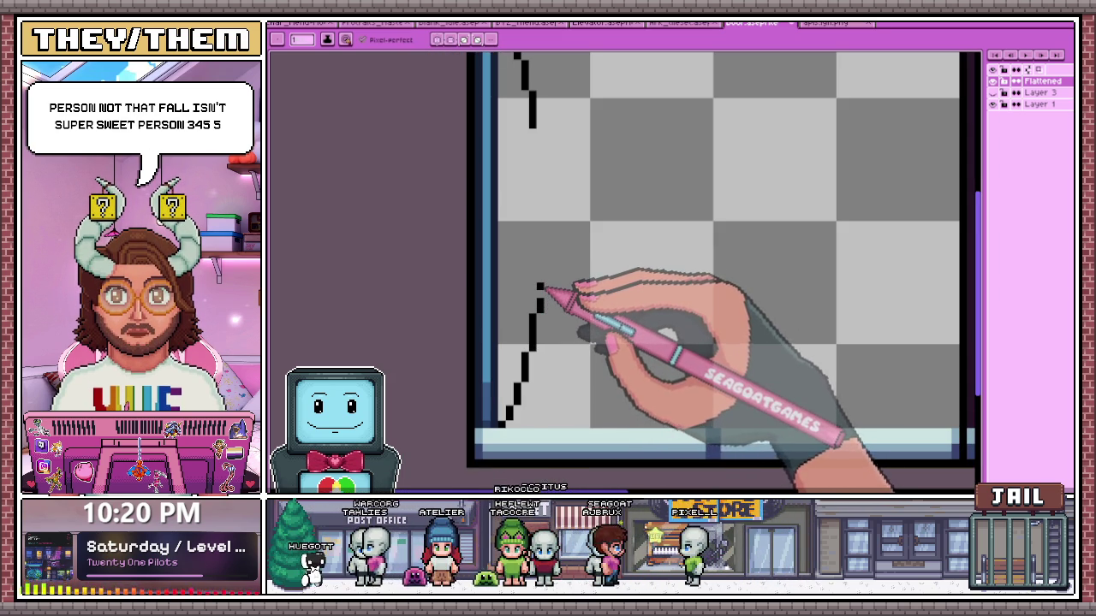
scroll(546, 275, up, 2)
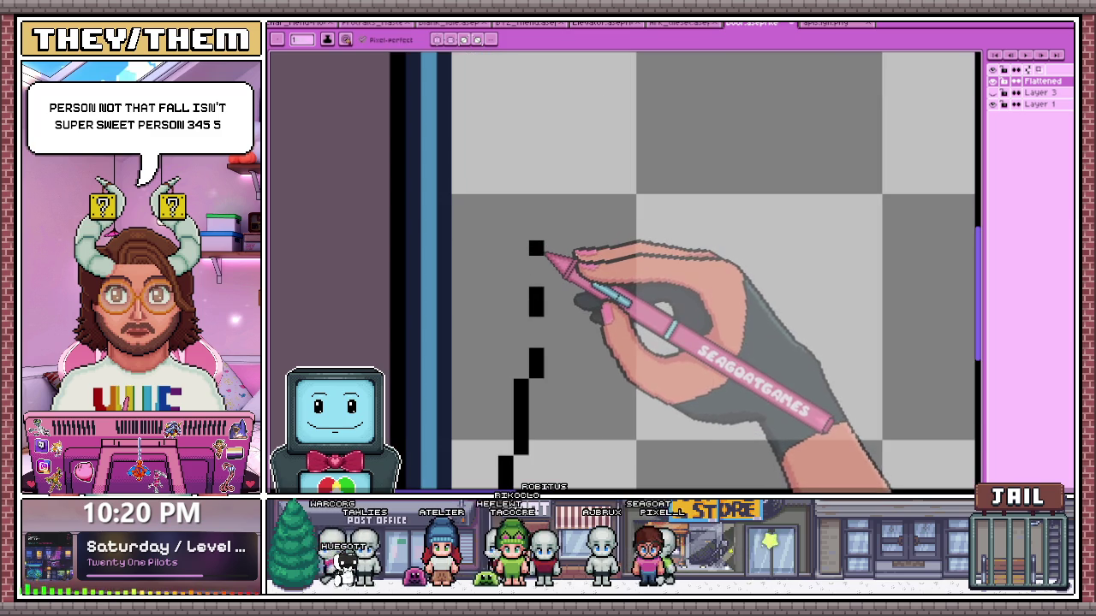
scroll(545, 248, down, 2)
scroll(552, 150, up, 2)
click(538, 175)
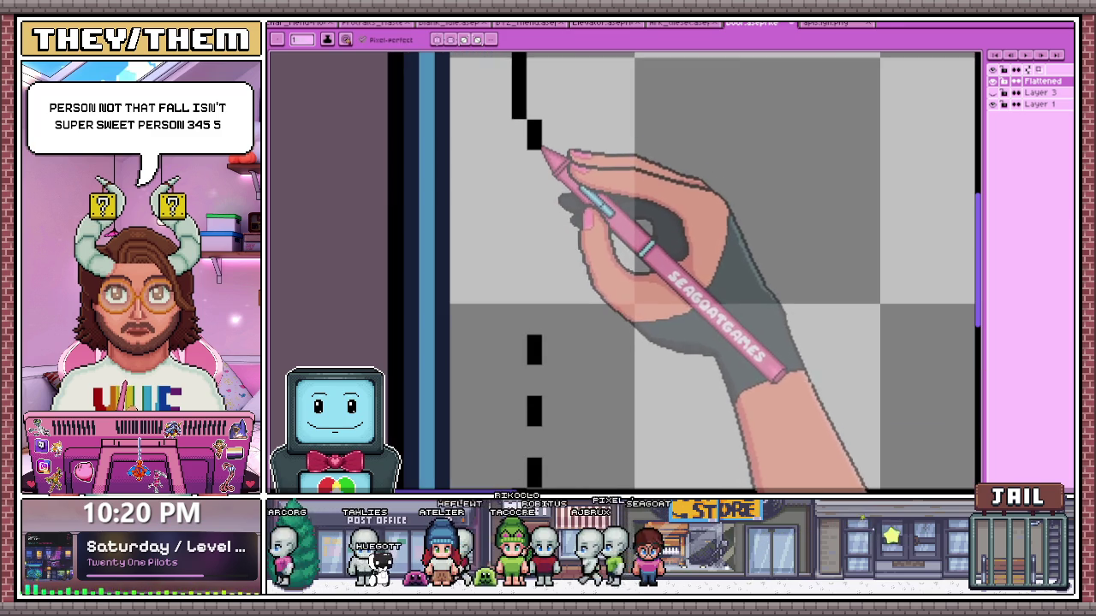
click(533, 187)
click(533, 219)
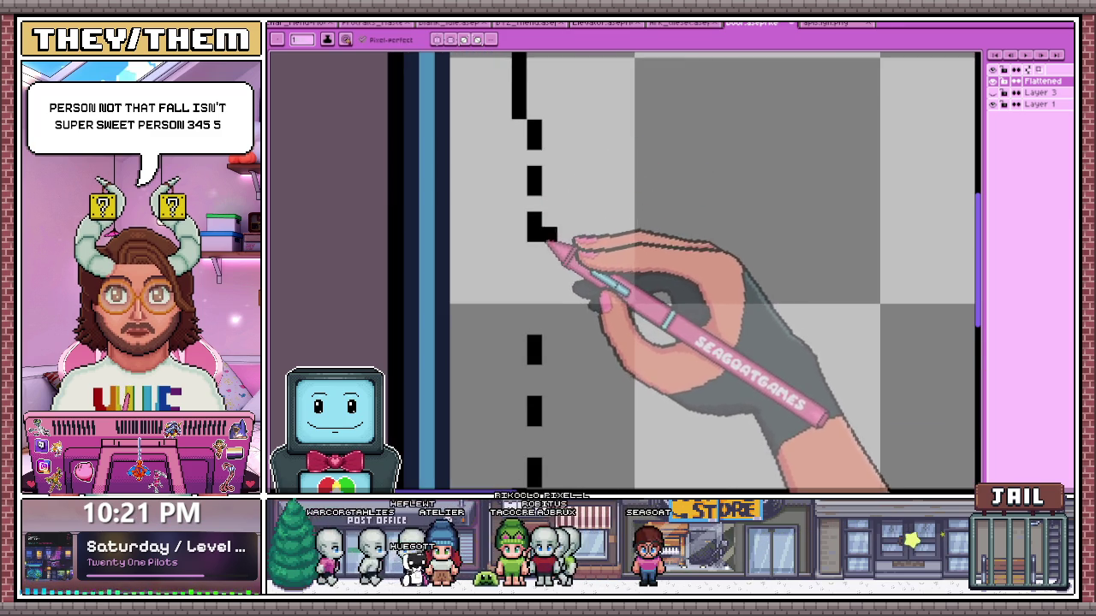
Add black pixels beside the dashed line and undo an extra pixel at its top
scroll(541, 244, down, 1)
click(548, 280)
scroll(544, 224, up, 1)
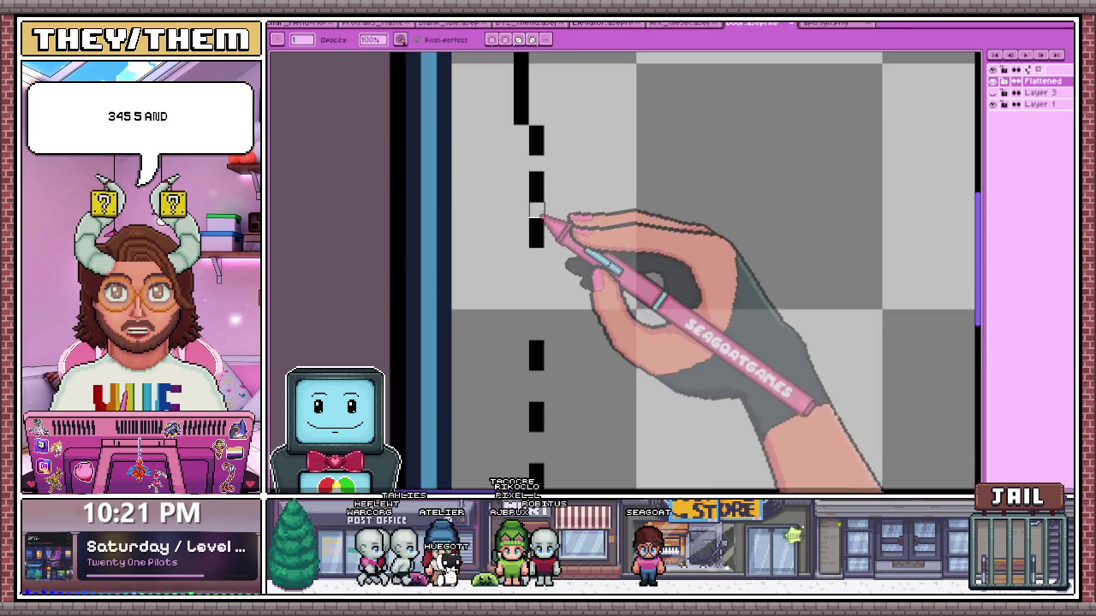
key(ctrl+z)
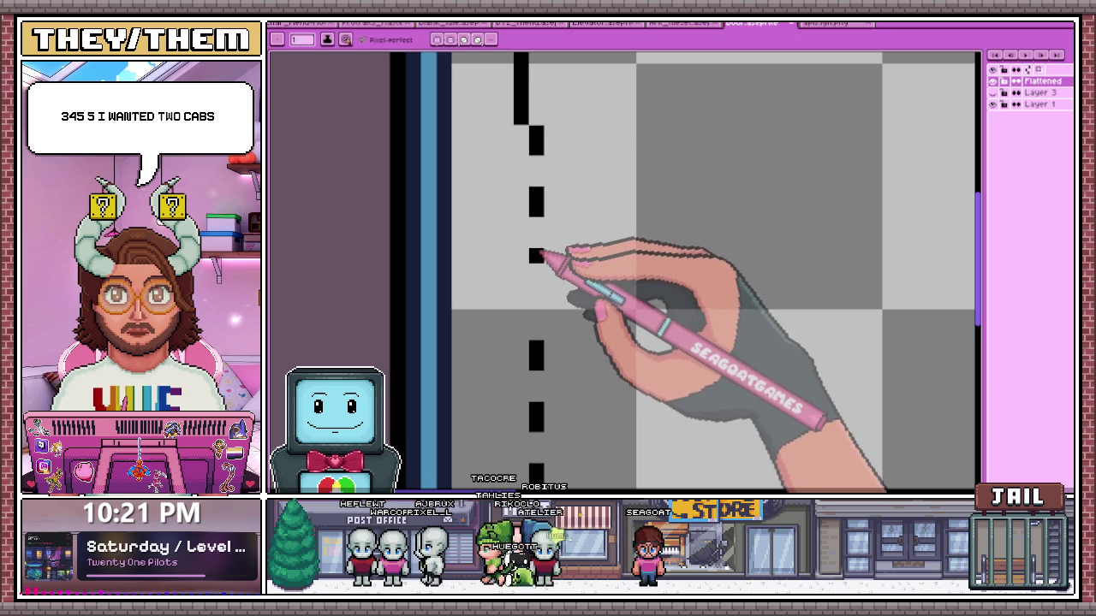
scroll(544, 276, down, 1)
click(546, 312)
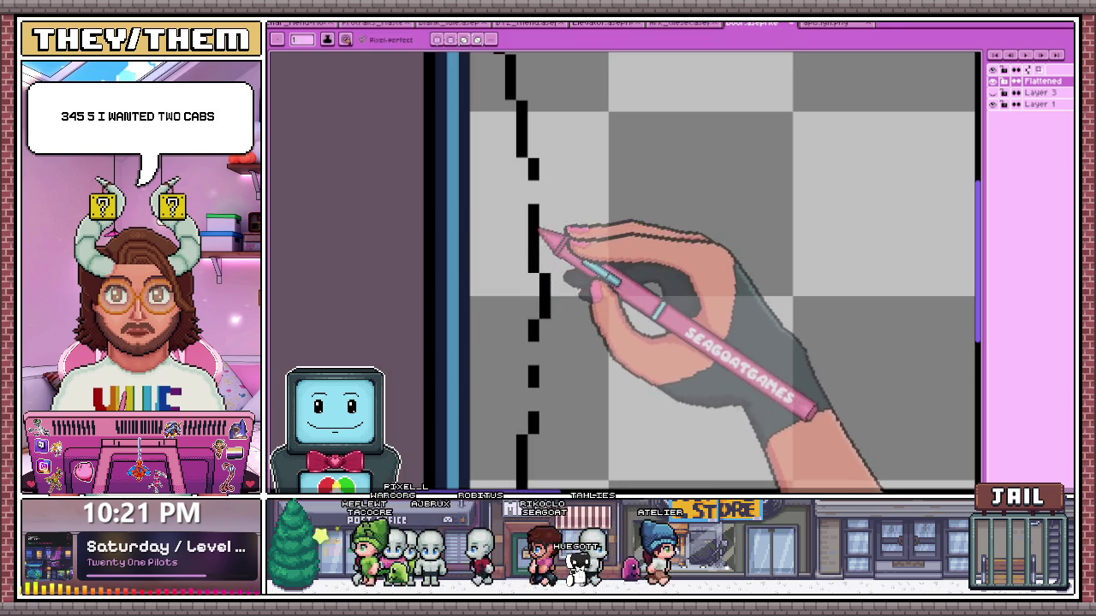
Thicken the upper part of the black curve and fill a gap near its top
scroll(539, 244, down, 1)
scroll(536, 304, up, 1)
scroll(539, 235, down, 2)
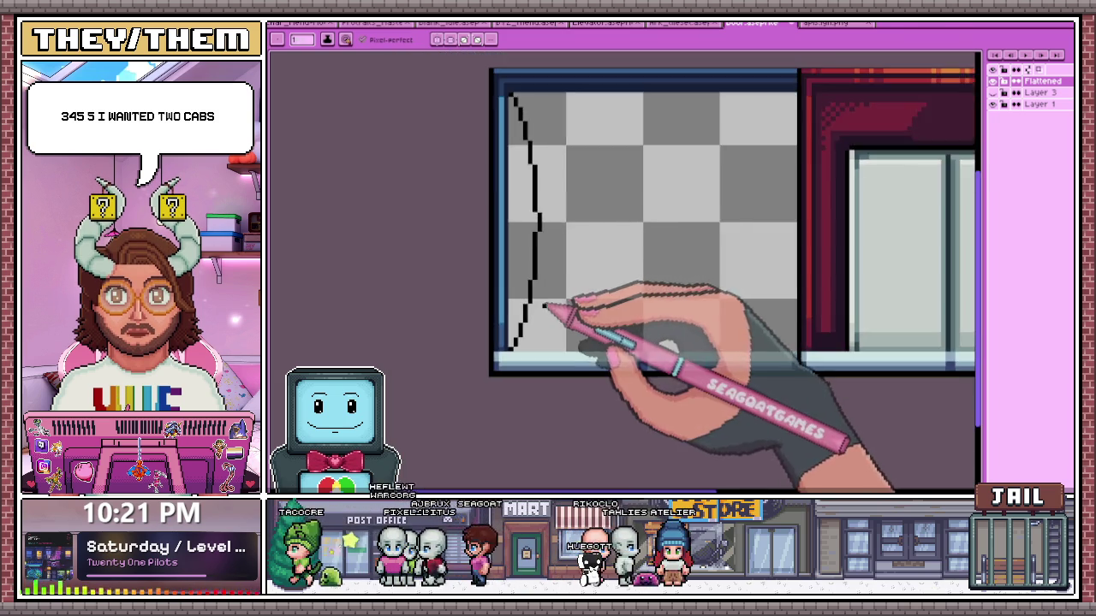
scroll(557, 245, down, 1)
scroll(563, 291, up, 2)
scroll(538, 233, down, 3)
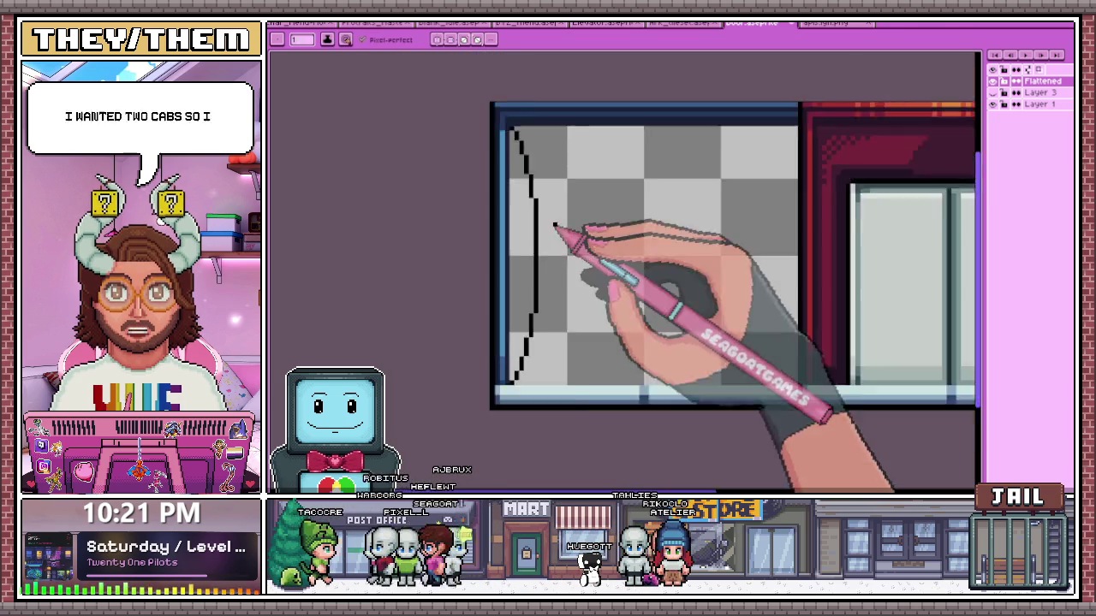
scroll(560, 232, down, 1)
scroll(557, 313, down, 2)
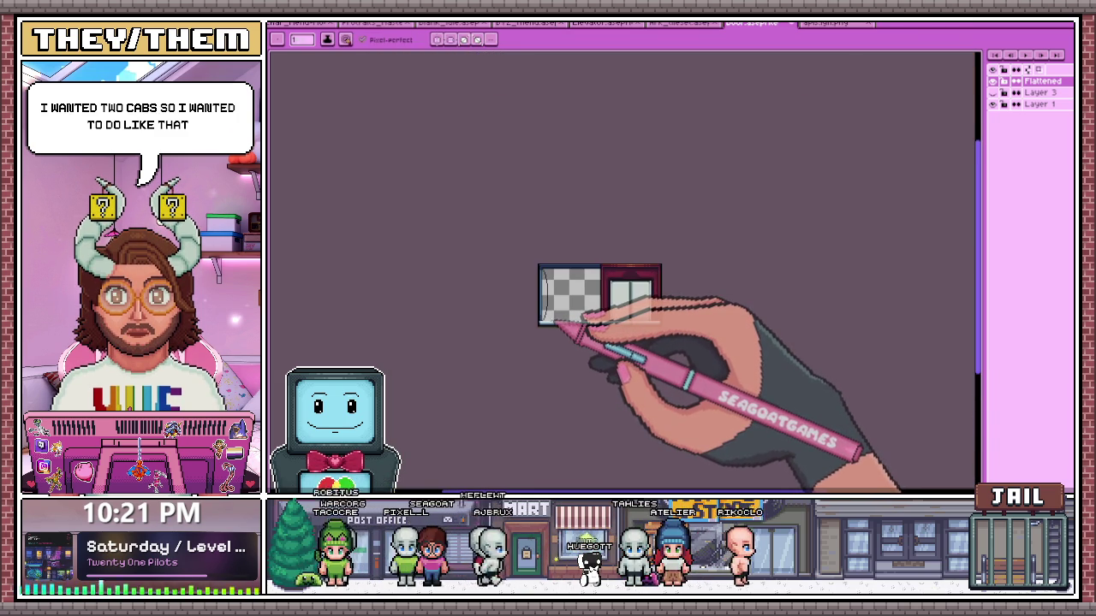
scroll(578, 323, up, 3)
scroll(557, 317, up, 2)
scroll(520, 330, down, 1)
scroll(558, 322, up, 2)
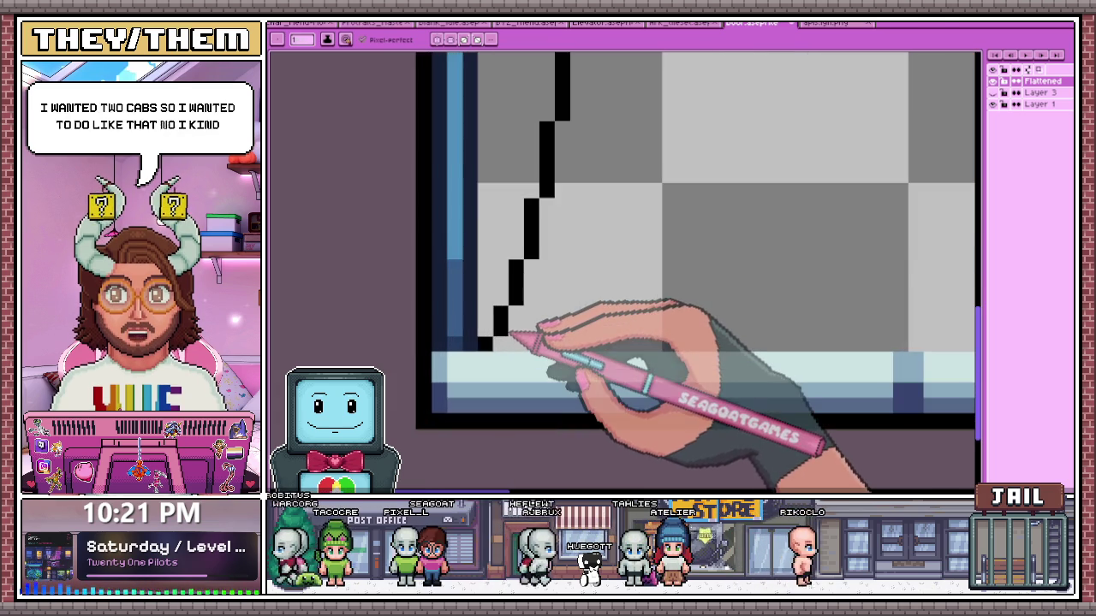
scroll(516, 321, up, 1)
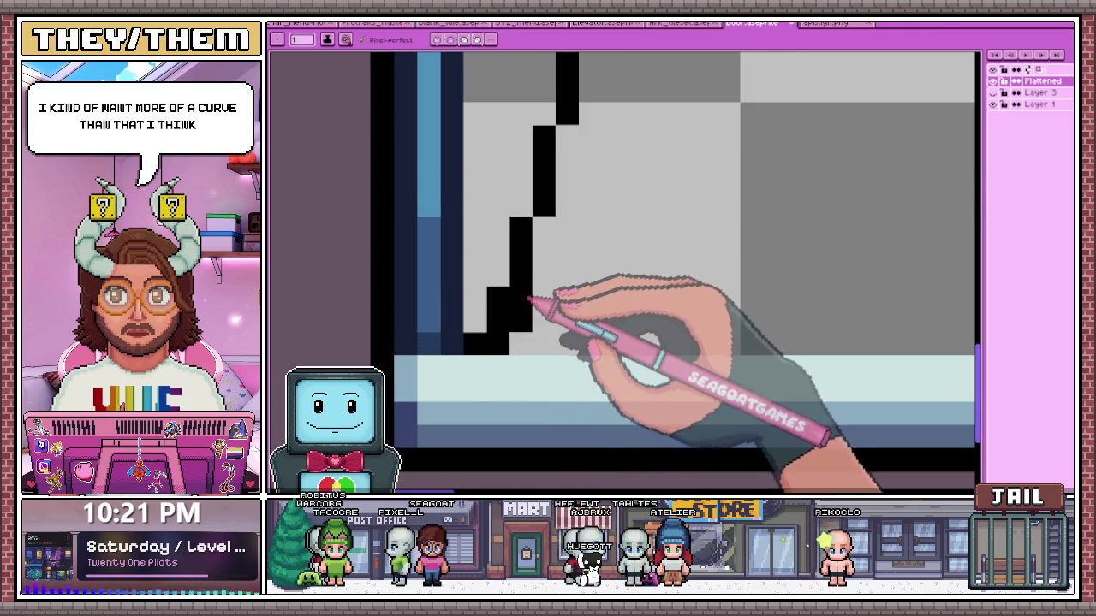
scroll(549, 241, down, 2)
scroll(543, 245, up, 2)
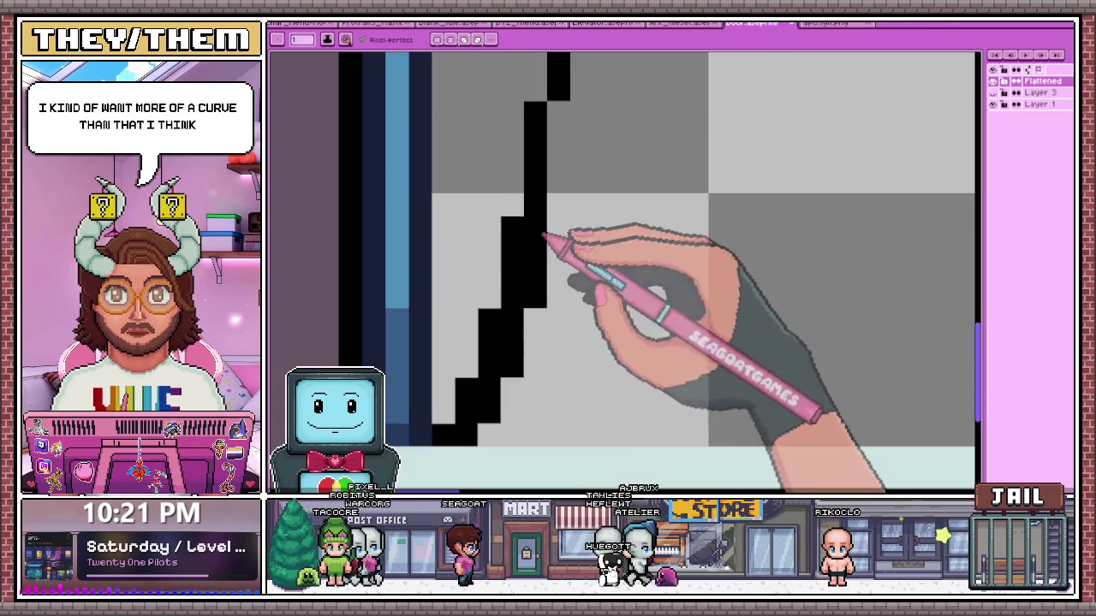
scroll(548, 244, down, 3)
scroll(540, 291, up, 2)
scroll(536, 330, down, 3)
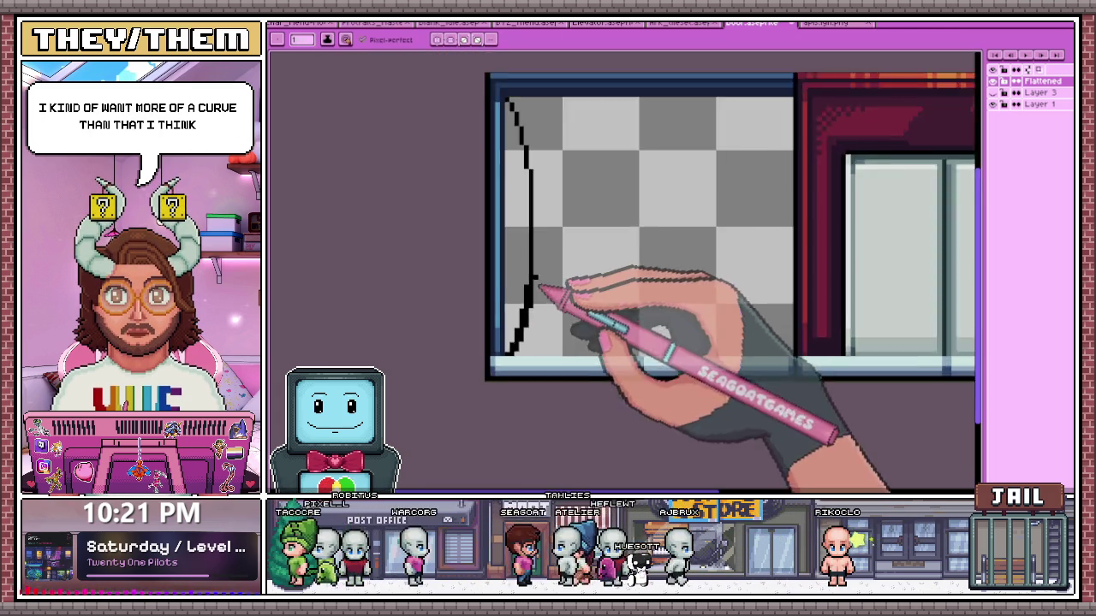
scroll(539, 296, up, 2)
scroll(543, 133, up, 1)
drag(543, 133, 534, 177)
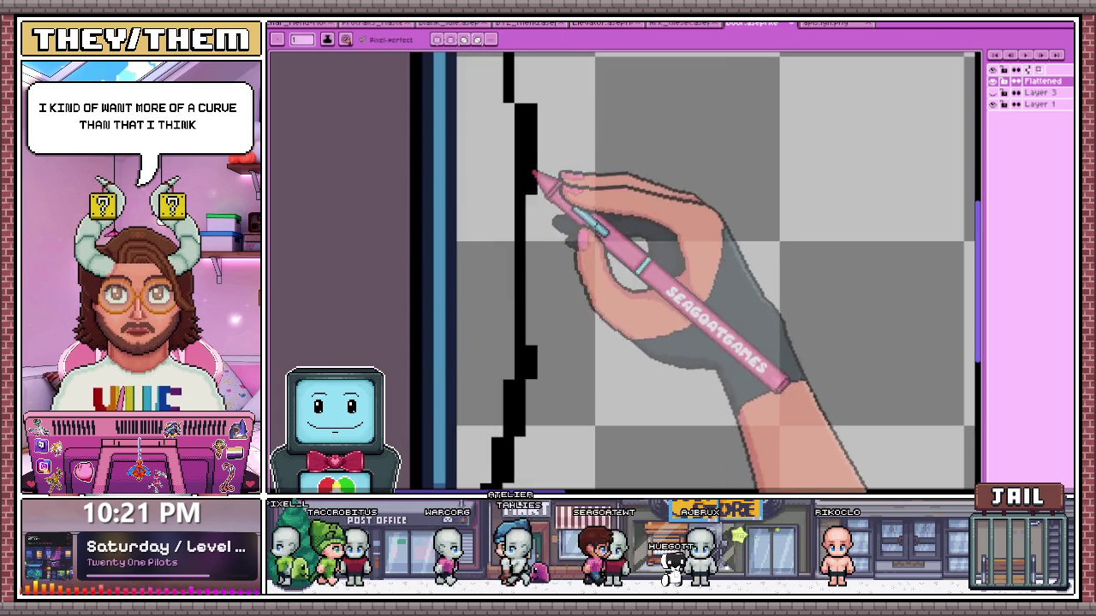
scroll(540, 238, down, 2)
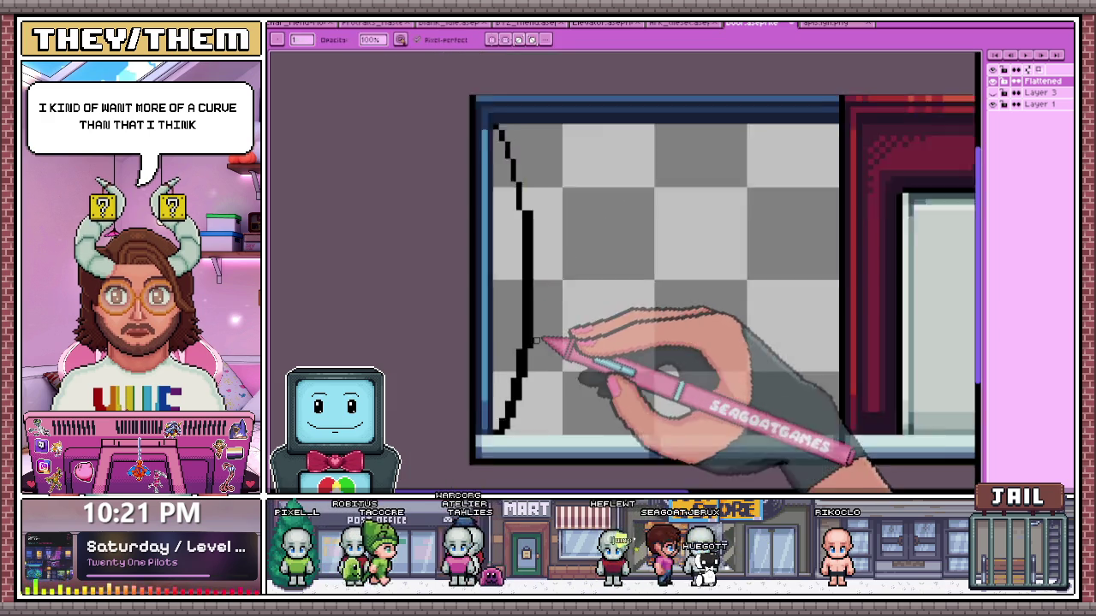
scroll(542, 274, up, 1)
scroll(534, 191, up, 1)
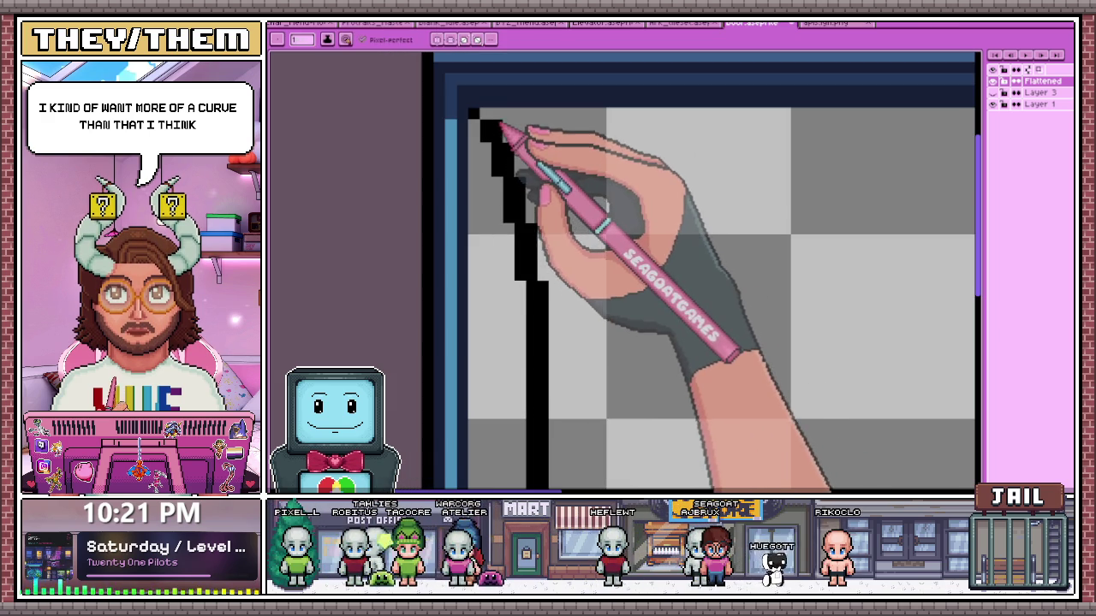
click(543, 137)
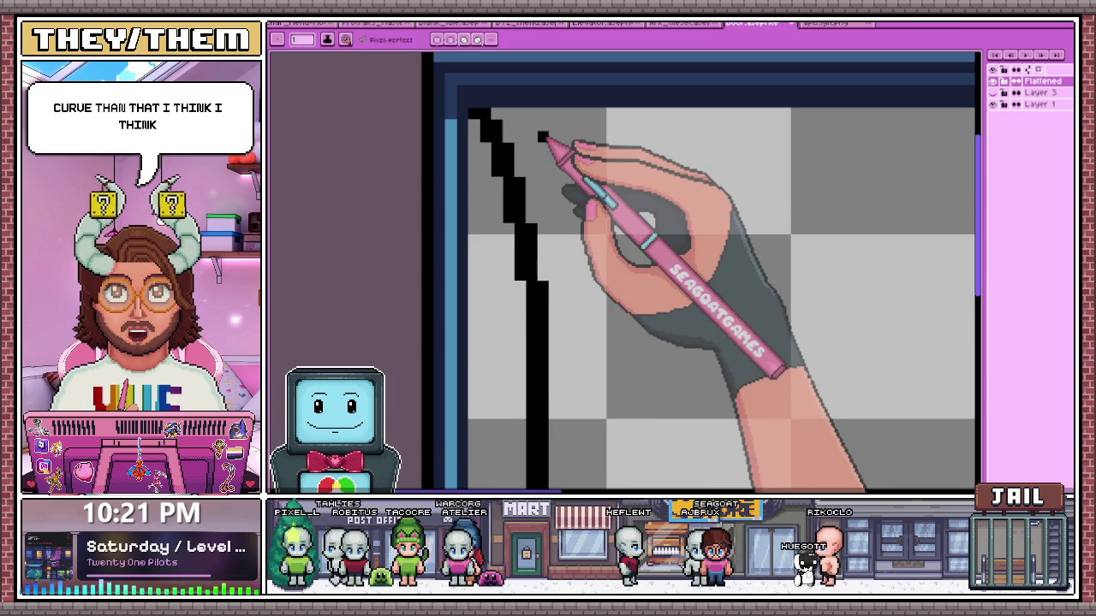
Erase stray pixels at the top of the line, then return to the black Pencil
drag(479, 116, 488, 133)
key(b)
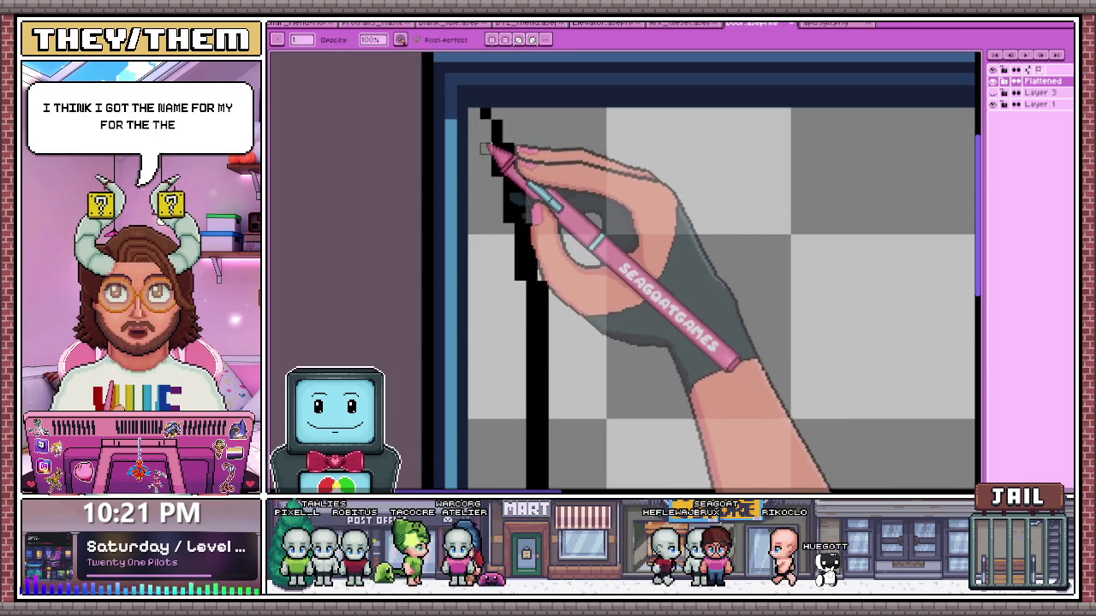
scroll(492, 167, up, 1)
scroll(501, 166, down, 1)
scroll(505, 154, up, 1)
click(513, 181)
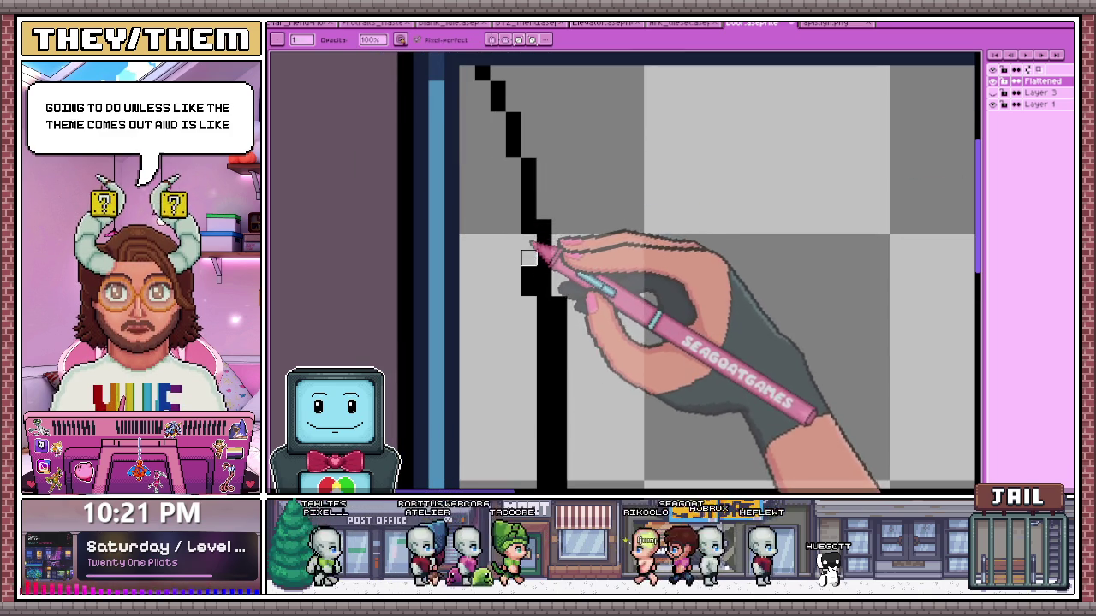
scroll(528, 289, down, 1)
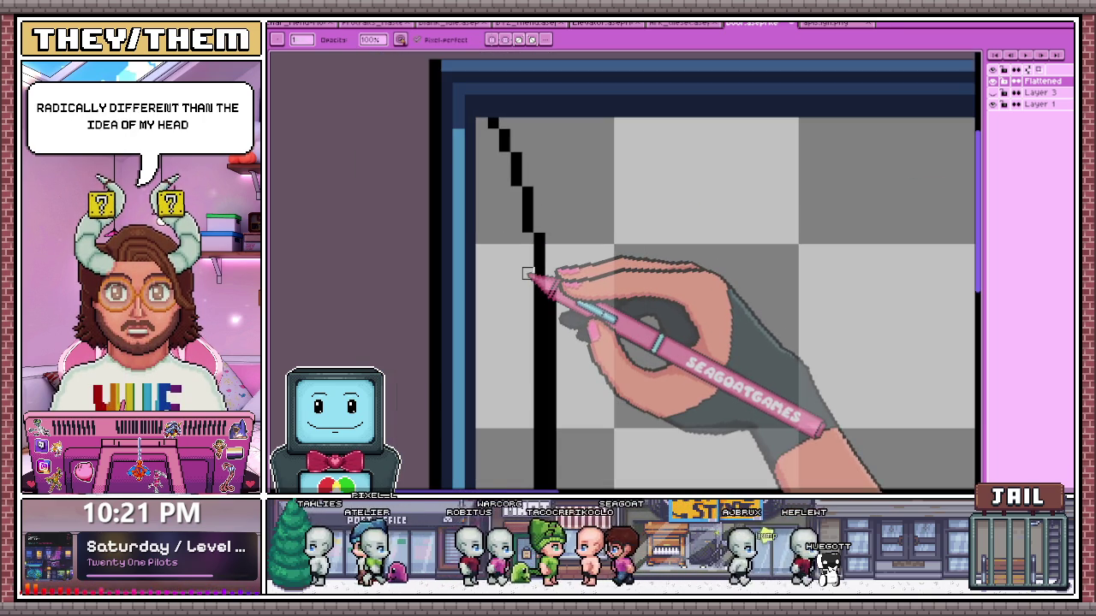
scroll(528, 274, down, 1)
scroll(523, 269, up, 1)
scroll(525, 411, down, 1)
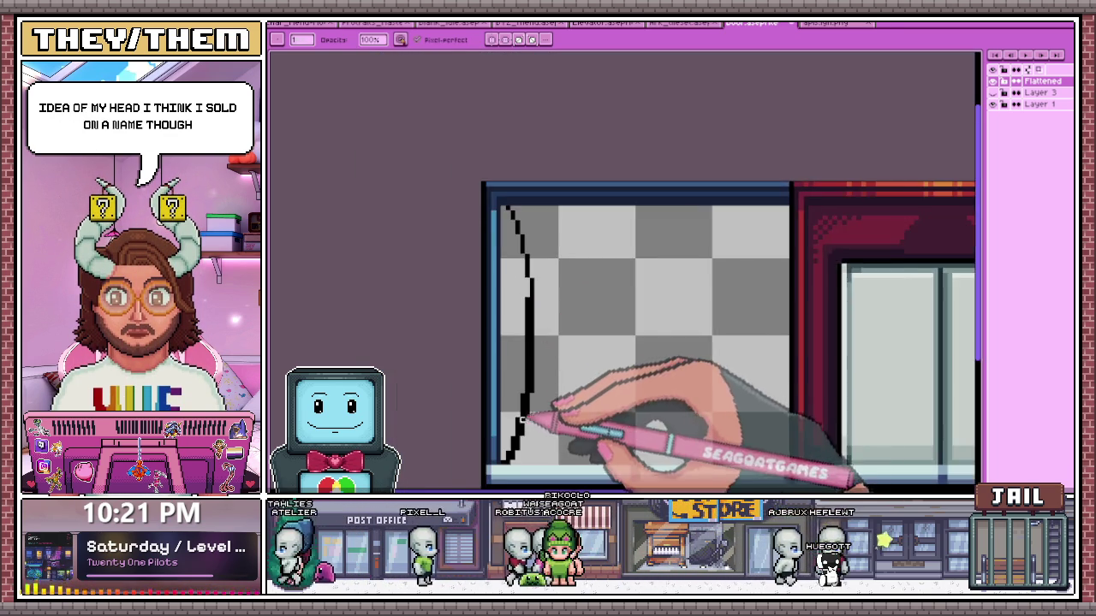
scroll(524, 413, up, 1)
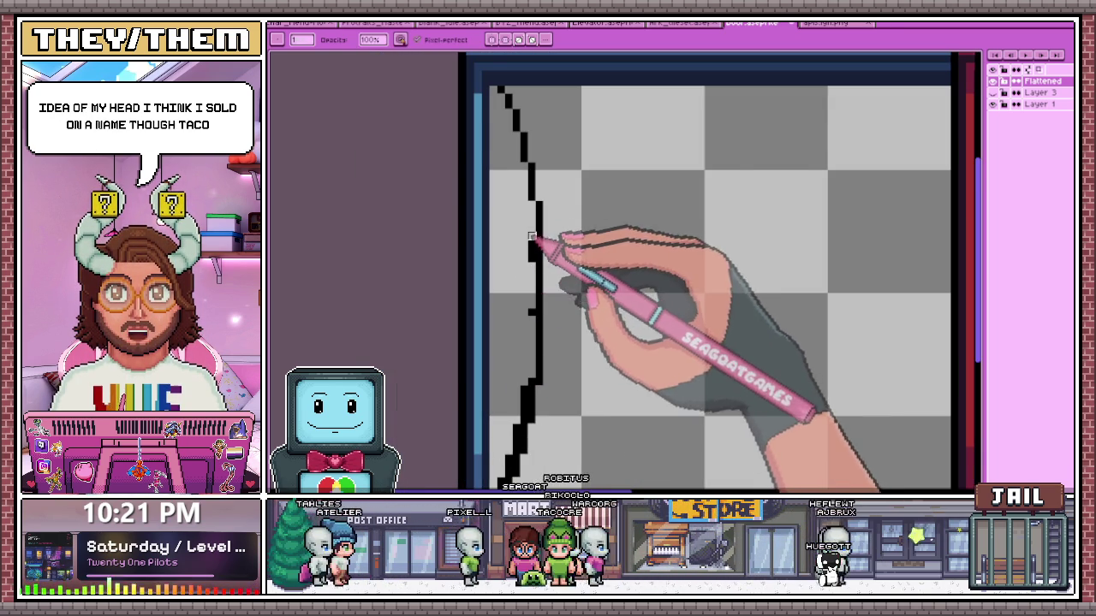
scroll(455, 186, down, 1)
scroll(517, 232, up, 3)
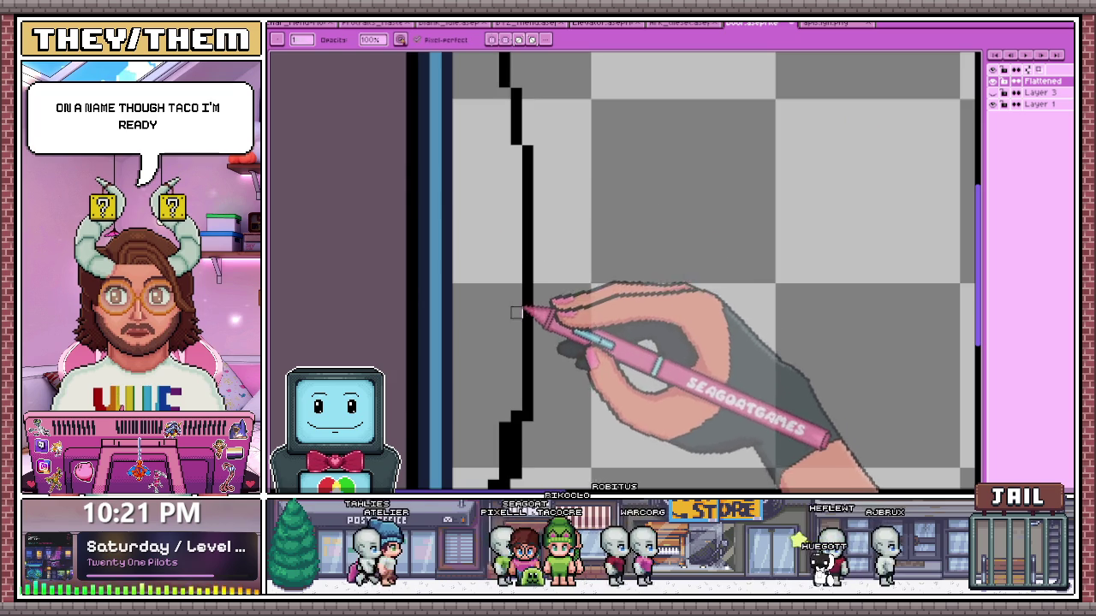
scroll(516, 301, down, 2)
scroll(509, 379, up, 2)
scroll(509, 257, down, 1)
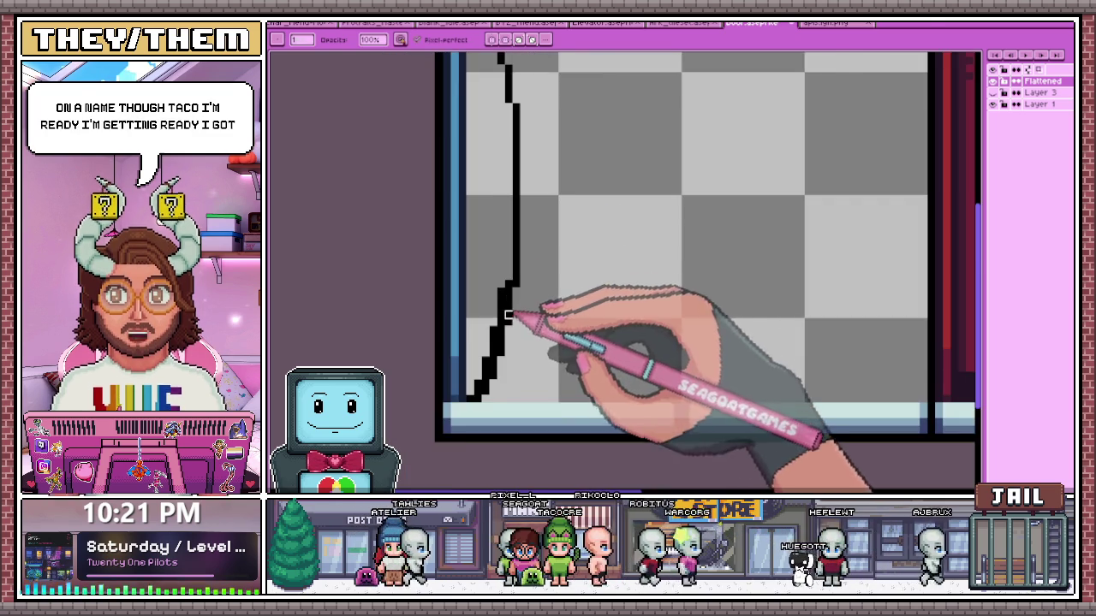
scroll(508, 316, up, 1)
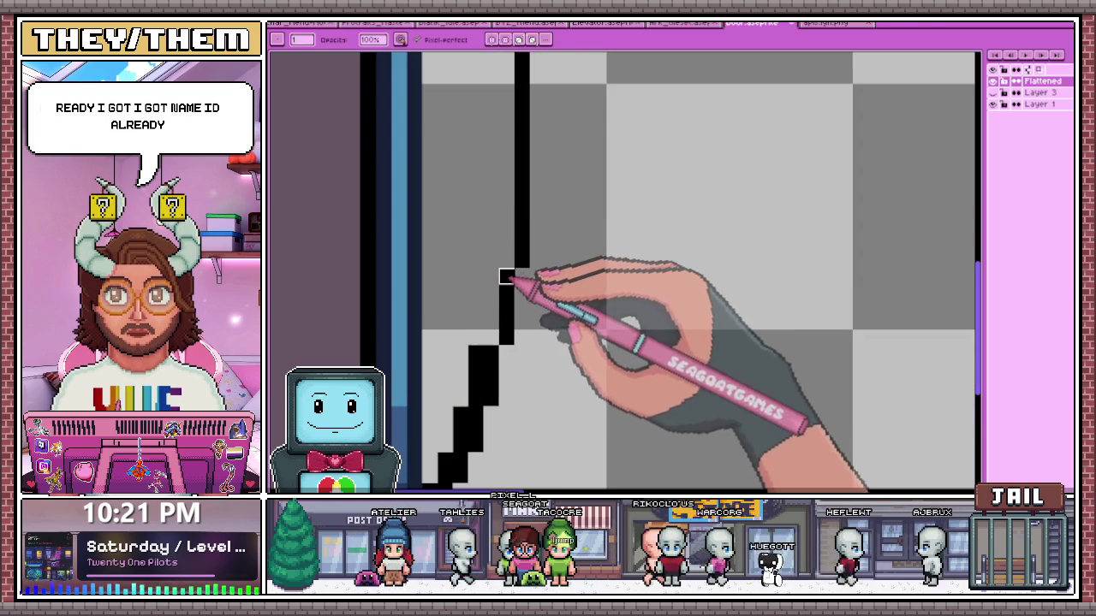
scroll(496, 295, down, 1)
scroll(491, 308, up, 1)
scroll(491, 313, up, 1)
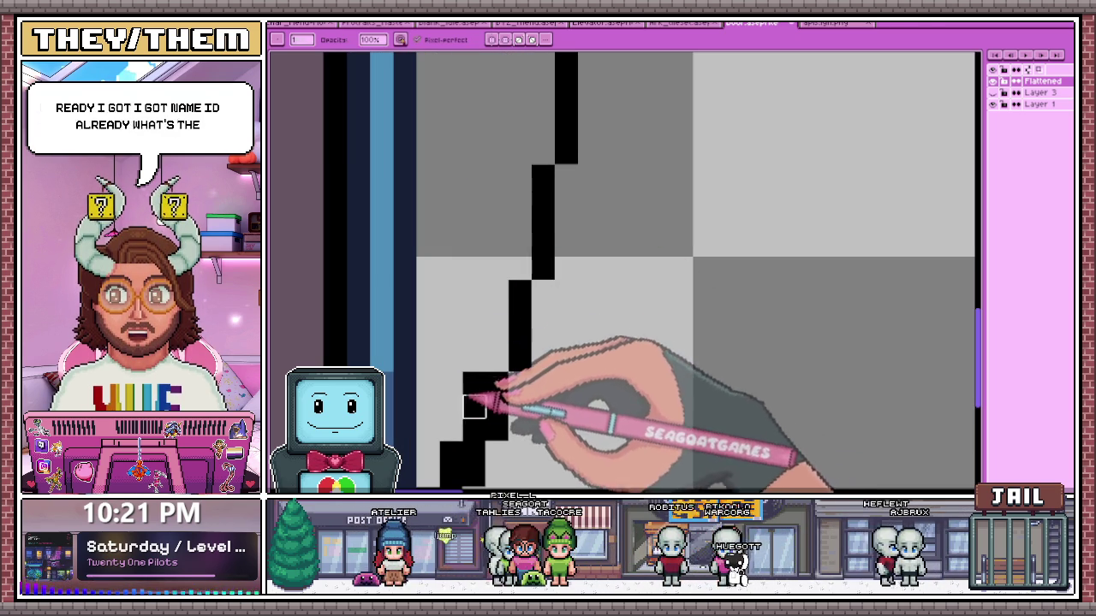
scroll(469, 342, down, 1)
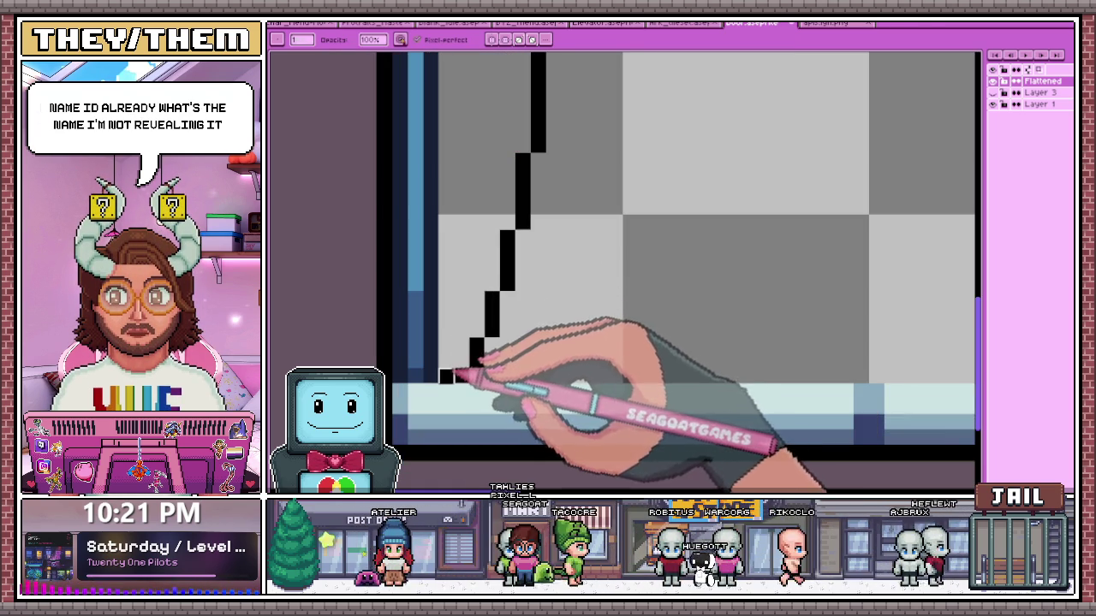
scroll(446, 377, down, 2)
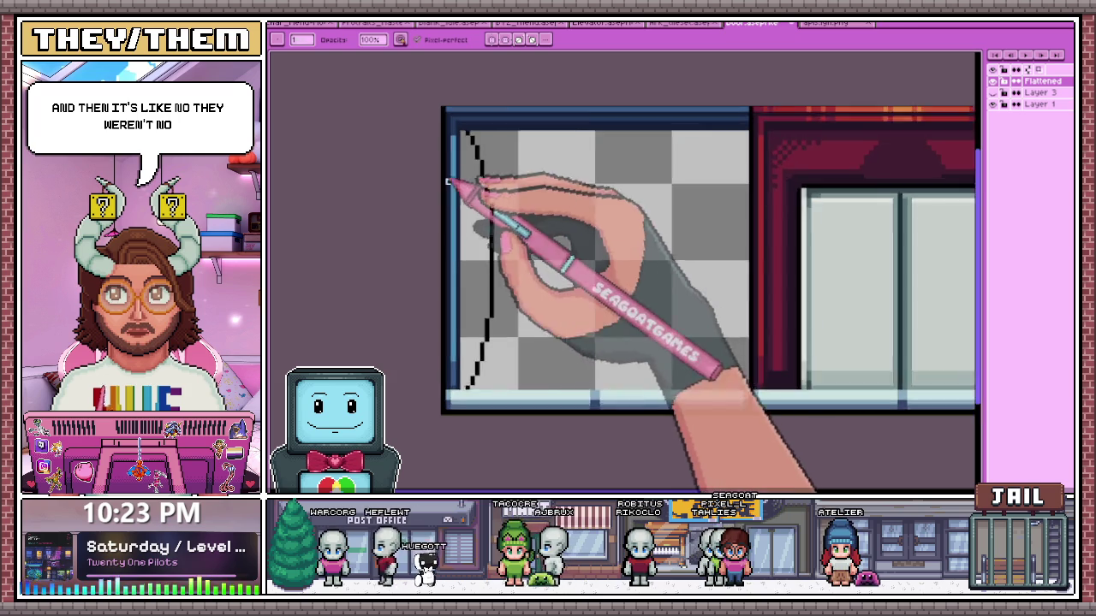
Thicken the upper part of the black stair-step line on the left door panel
scroll(480, 239, down, 2)
scroll(488, 304, up, 2)
scroll(492, 308, up, 2)
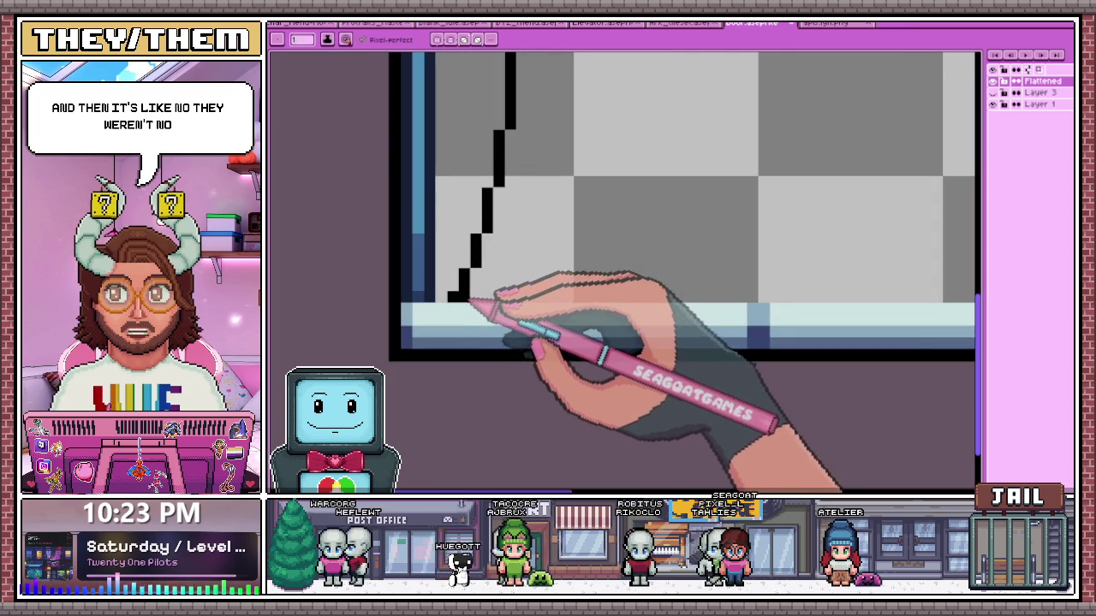
scroll(484, 295, up, 1)
scroll(488, 285, up, 1)
mouse_move(526, 380)
mouse_down()
mouse_move(551, 331)
mouse_move(563, 232)
mouse_up()
scroll(560, 224, down, 1)
scroll(561, 227, down, 1)
scroll(561, 249, up, 1)
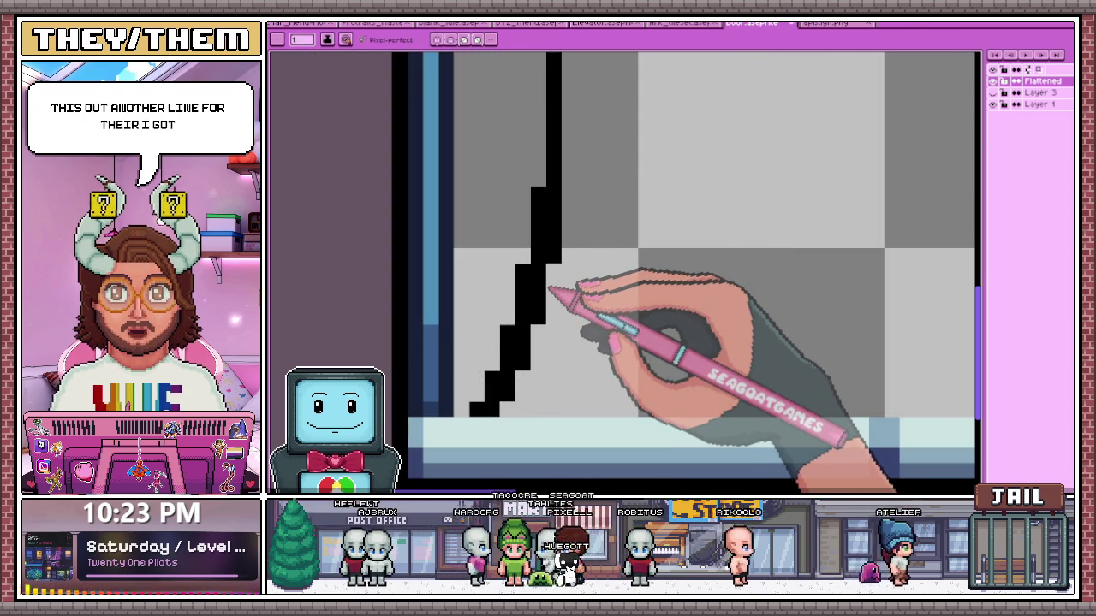
Add a black pixel left of the line and a short stub right of it
click(491, 239)
scroll(570, 183, down, 2)
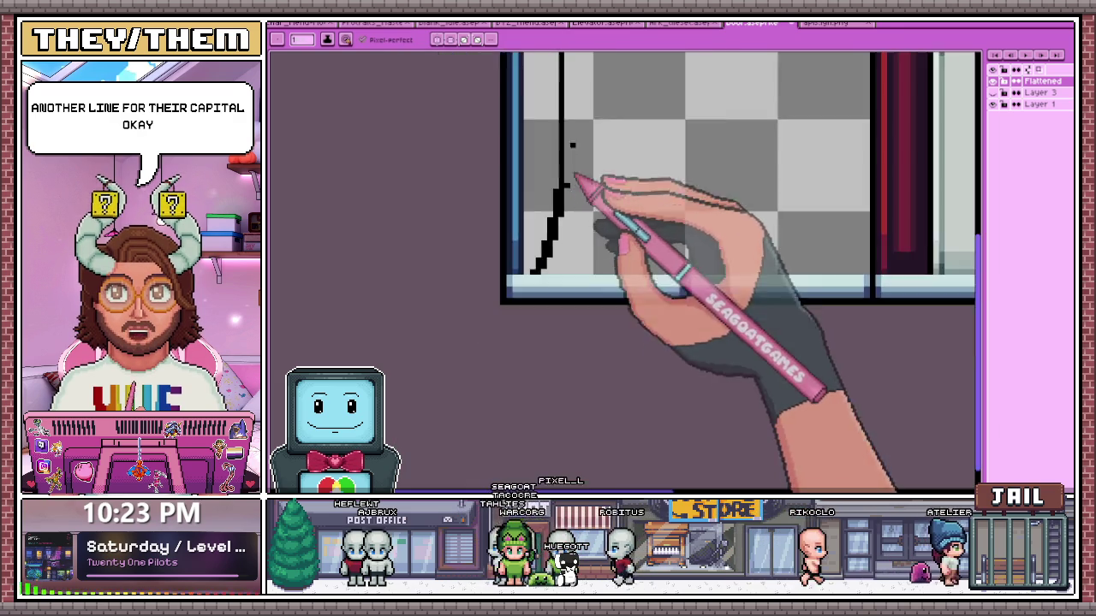
scroll(567, 306, up, 1)
scroll(565, 274, up, 1)
click(563, 255)
scroll(564, 247, down, 2)
scroll(565, 247, up, 1)
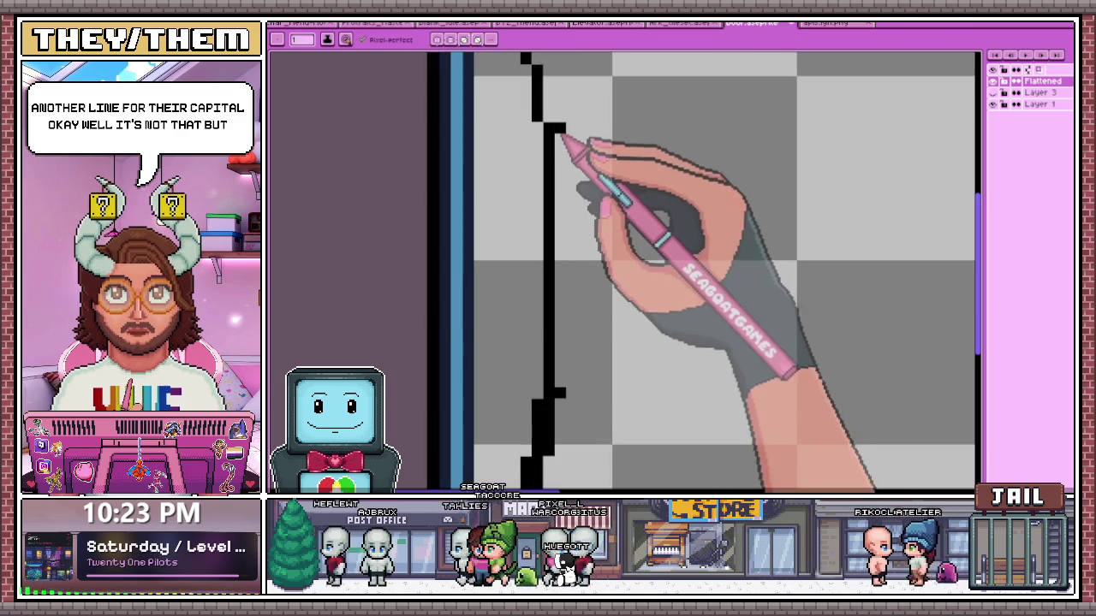
scroll(568, 350, down, 2)
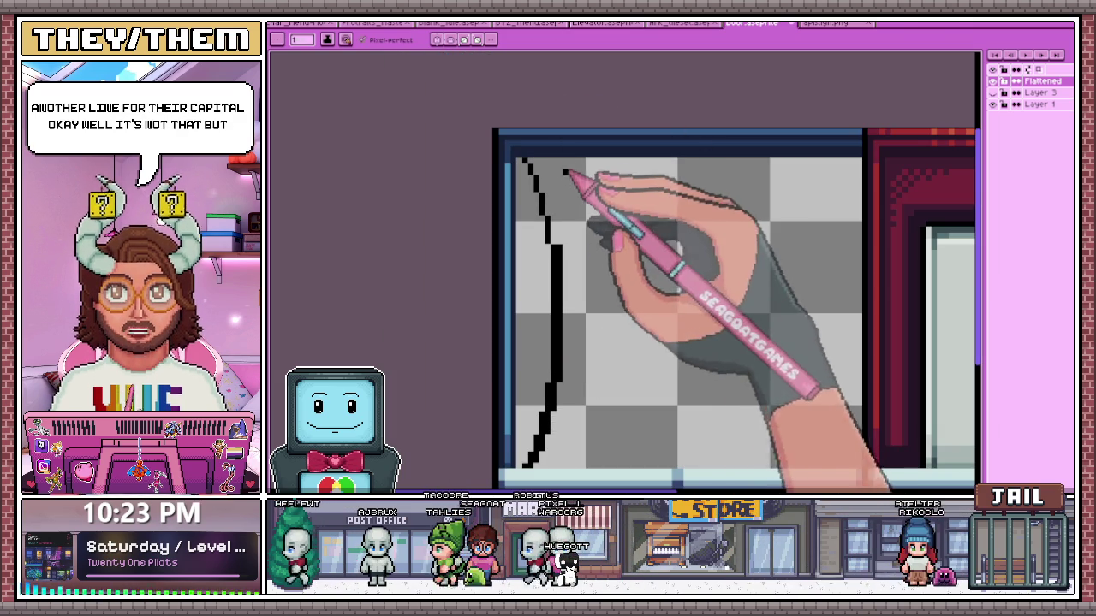
scroll(561, 223, up, 2)
scroll(561, 236, up, 1)
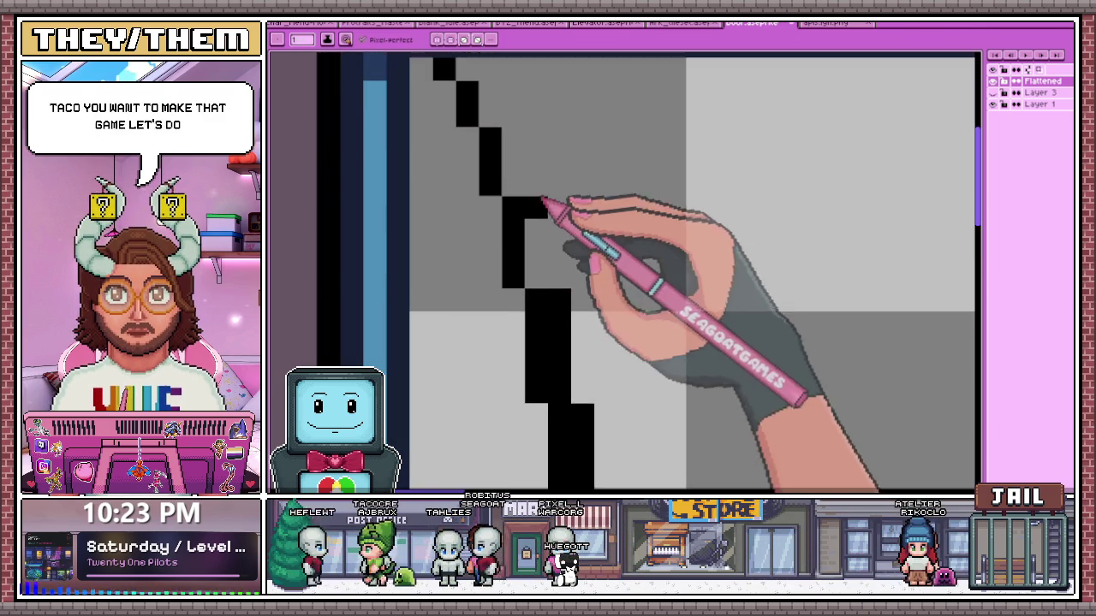
scroll(535, 223, down, 2)
scroll(526, 192, up, 2)
scroll(523, 180, down, 2)
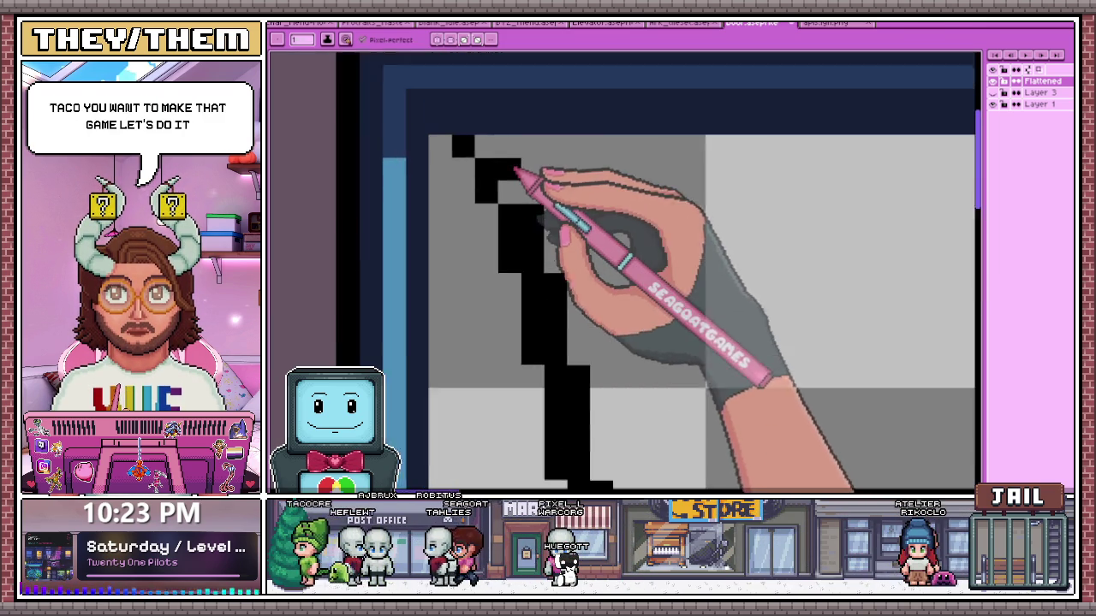
scroll(516, 189, up, 2)
Return to the black Pencil and check the thin one-pixel diagonal reaching the floor strip
key(b)
scroll(505, 231, down, 1)
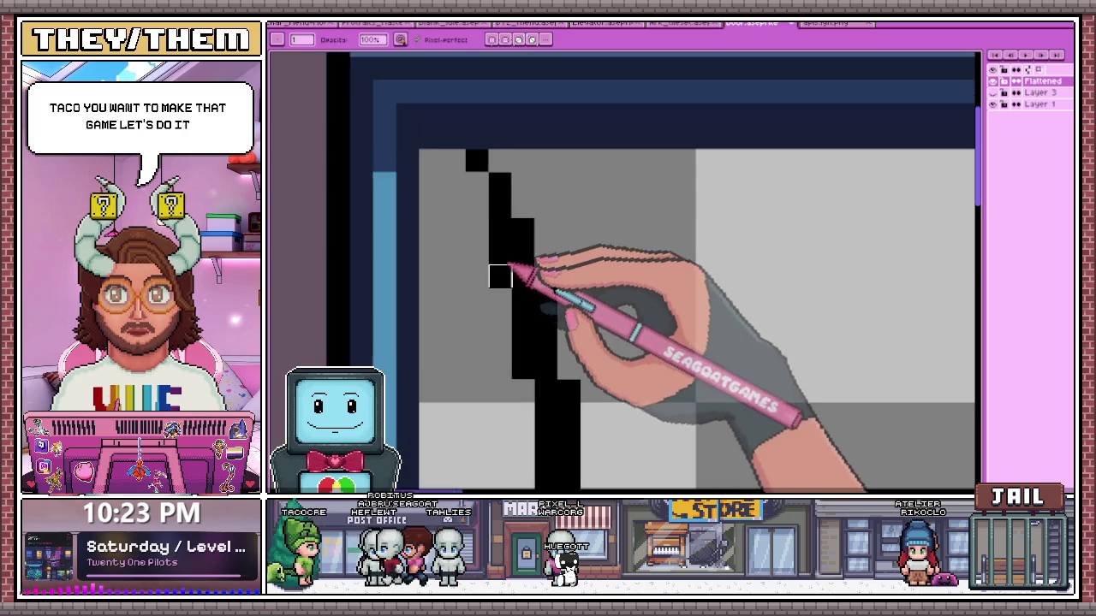
scroll(508, 239, up, 2)
scroll(510, 228, down, 2)
scroll(514, 183, up, 1)
scroll(517, 240, up, 1)
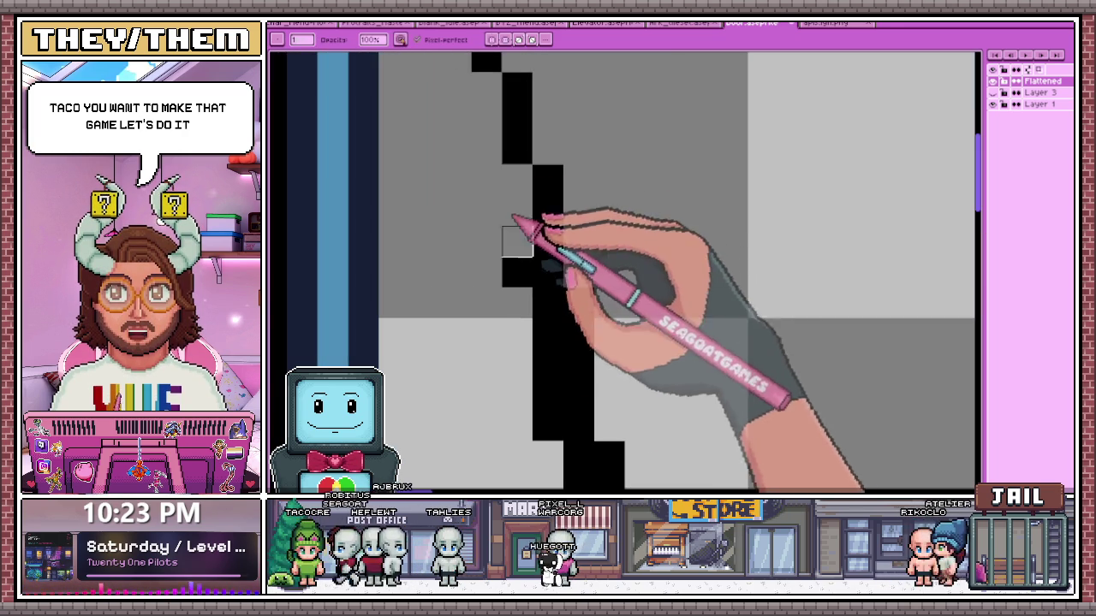
scroll(547, 303, down, 2)
scroll(501, 228, up, 1)
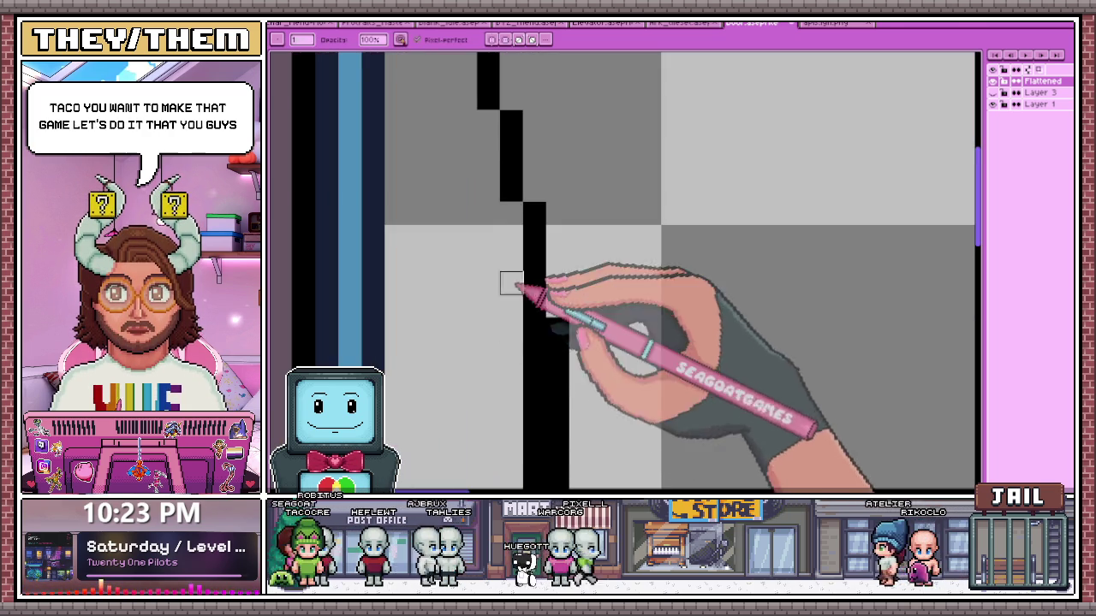
scroll(511, 284, down, 2)
scroll(521, 296, up, 1)
scroll(522, 277, down, 2)
scroll(521, 317, up, 3)
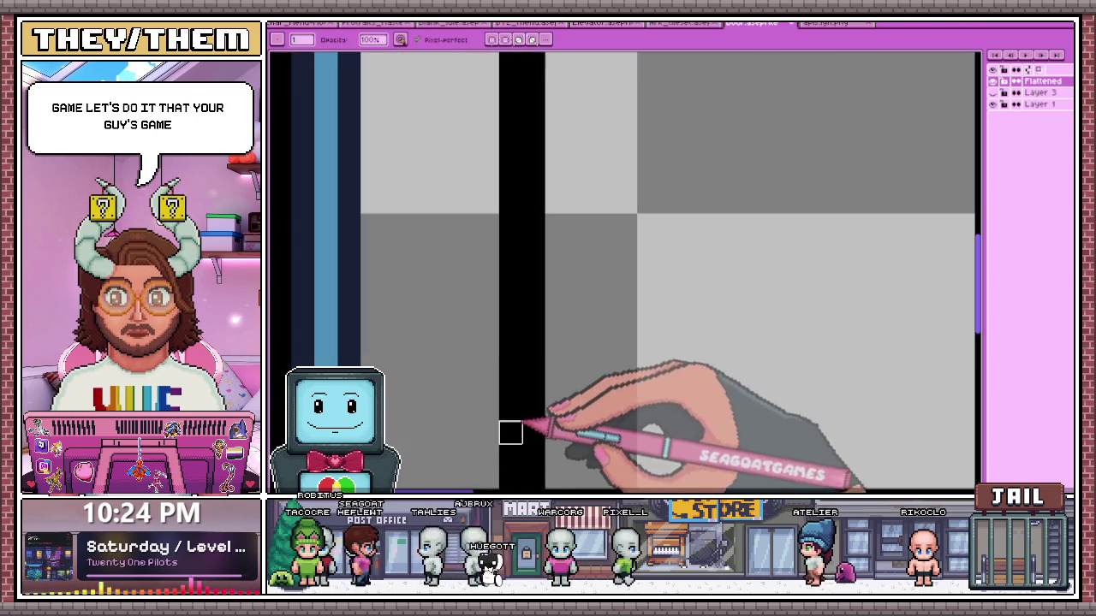
scroll(488, 362, down, 2)
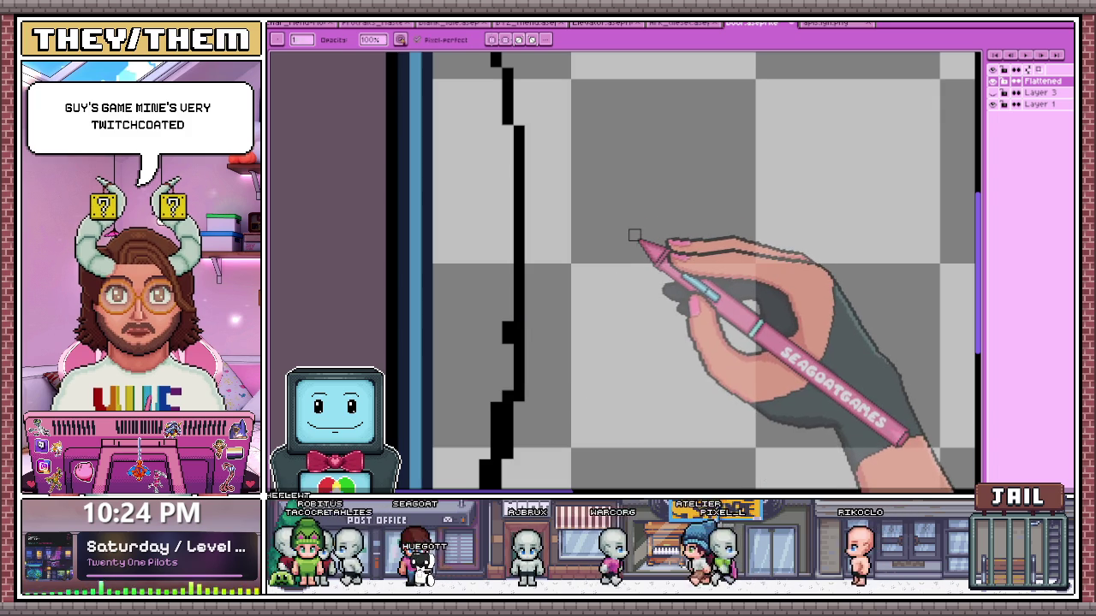
scroll(634, 236, down, 1)
scroll(594, 269, up, 1)
scroll(543, 276, down, 1)
scroll(554, 303, up, 1)
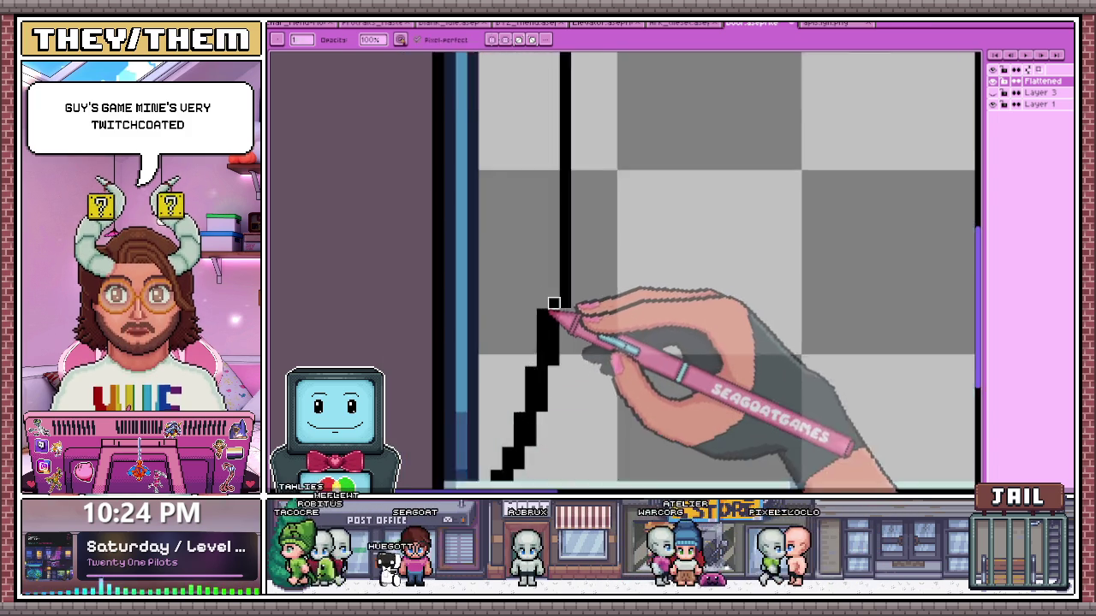
scroll(535, 376, up, 1)
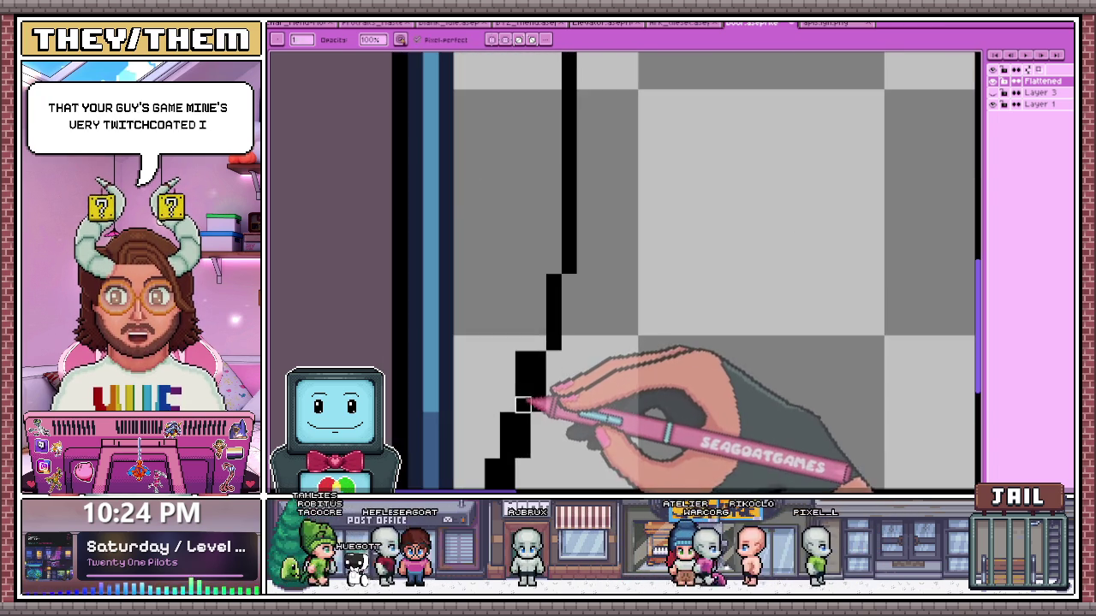
scroll(520, 400, down, 1)
scroll(514, 398, up, 1)
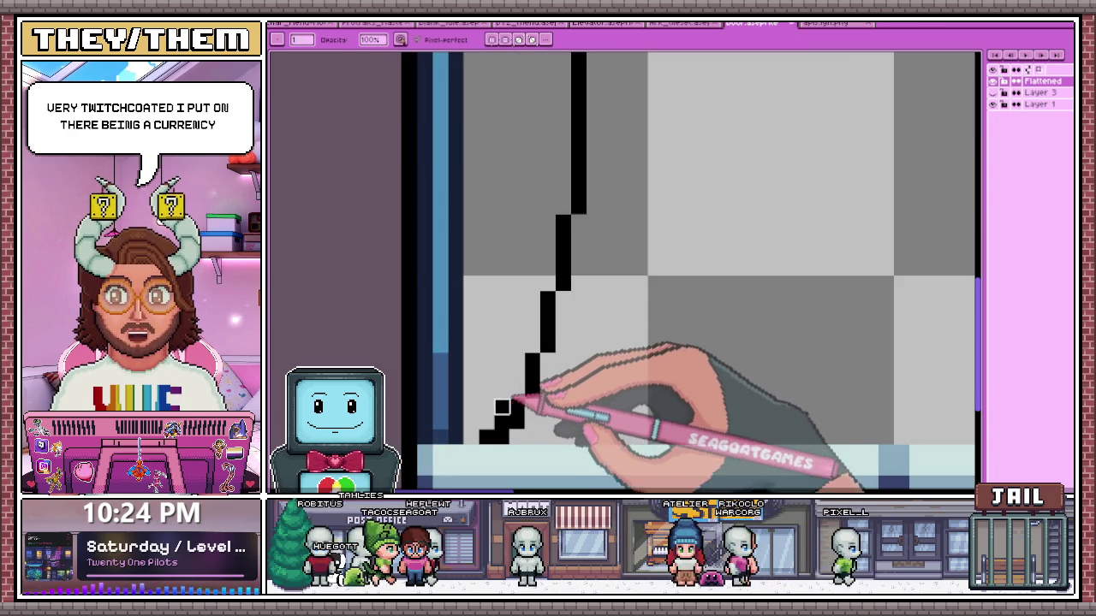
scroll(497, 425, down, 1)
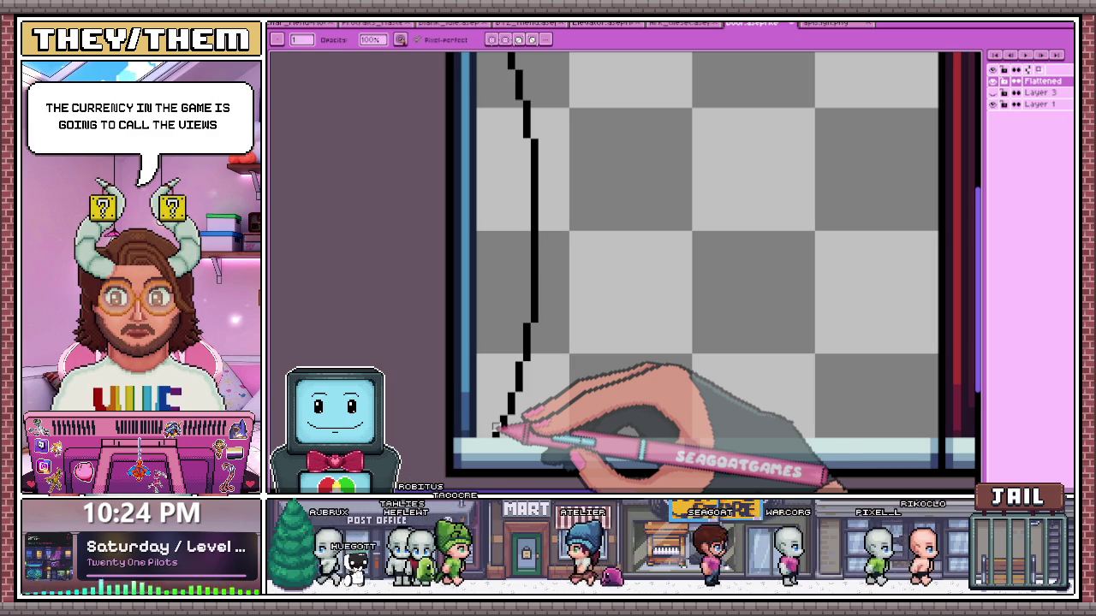
key(e)
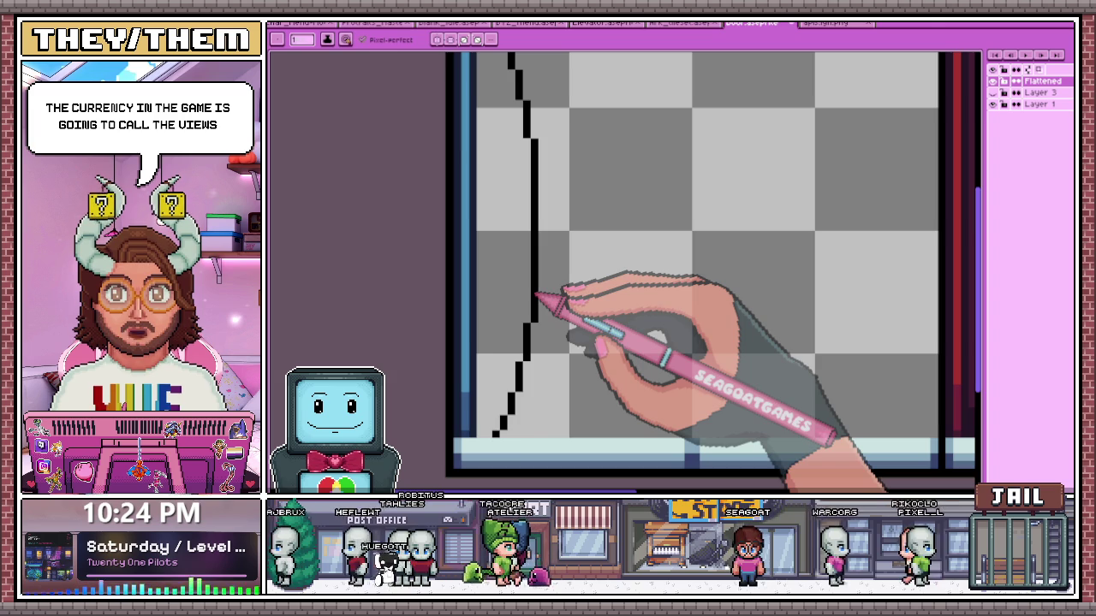
scroll(537, 296, down, 1)
scroll(594, 245, down, 1)
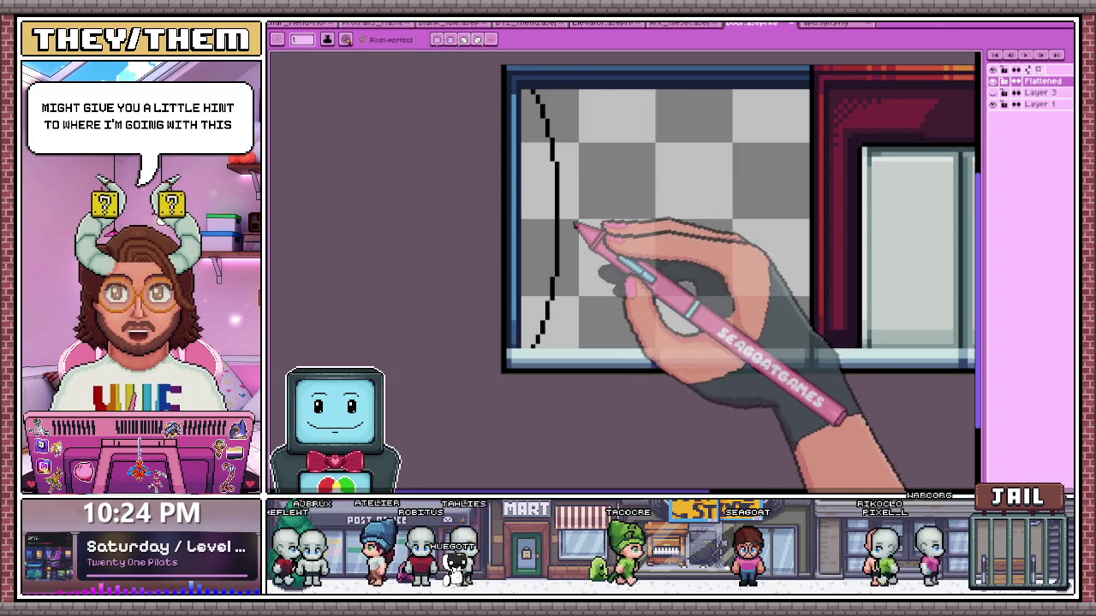
scroll(548, 256, down, 1)
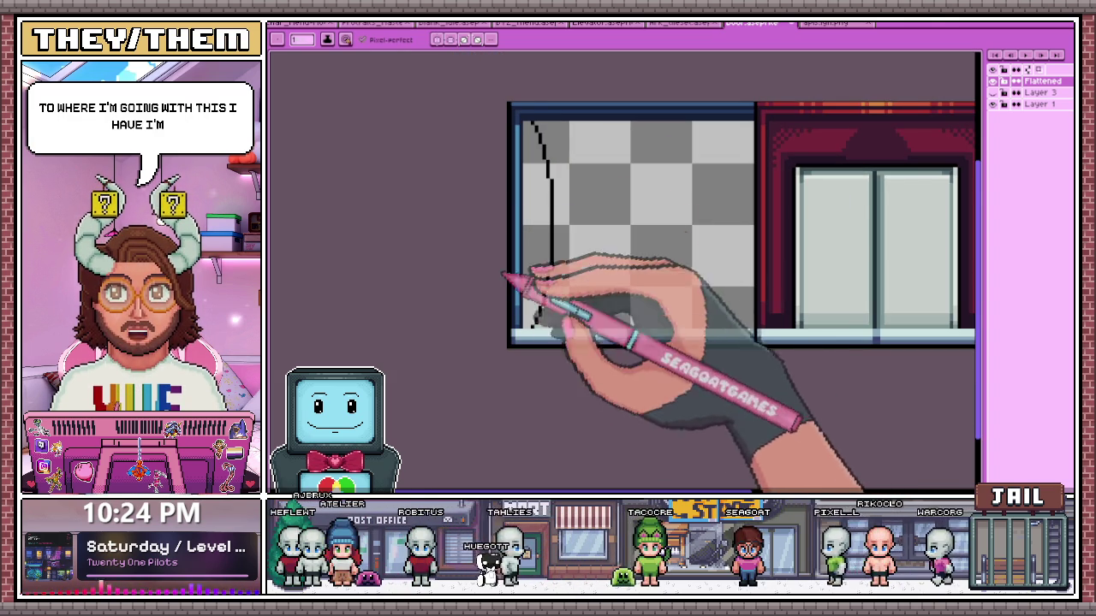
scroll(524, 223, up, 1)
scroll(600, 180, down, 1)
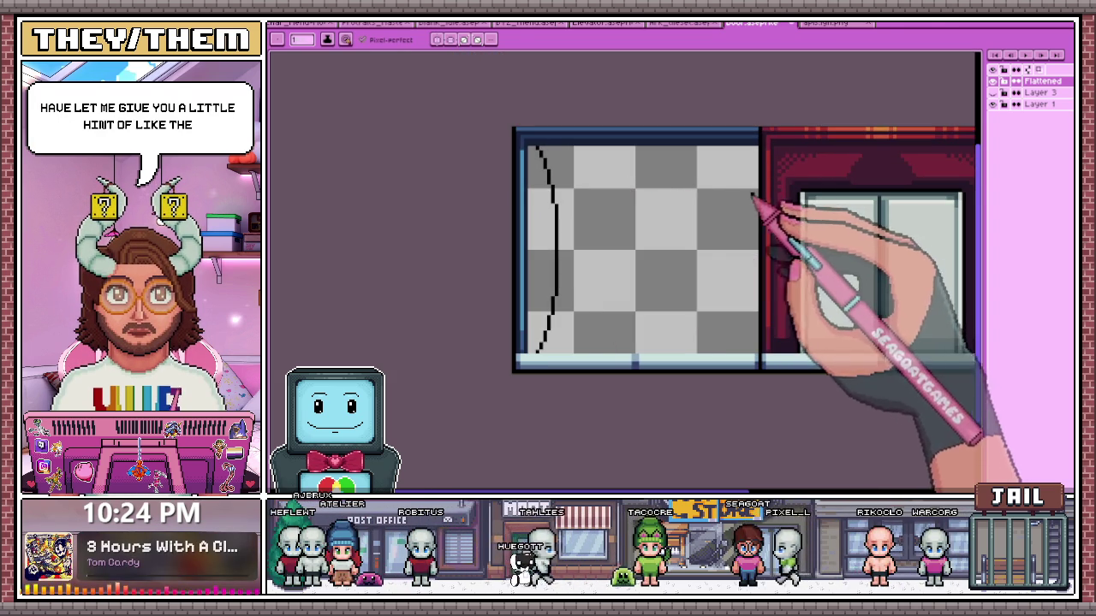
key(i)
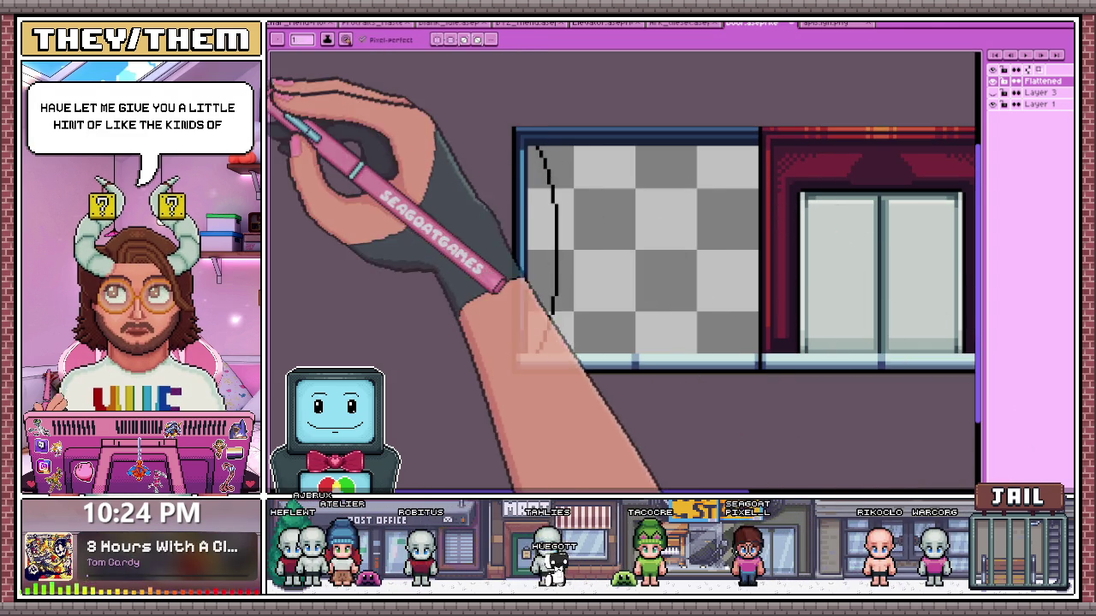
key(b)
scroll(541, 204, up, 1)
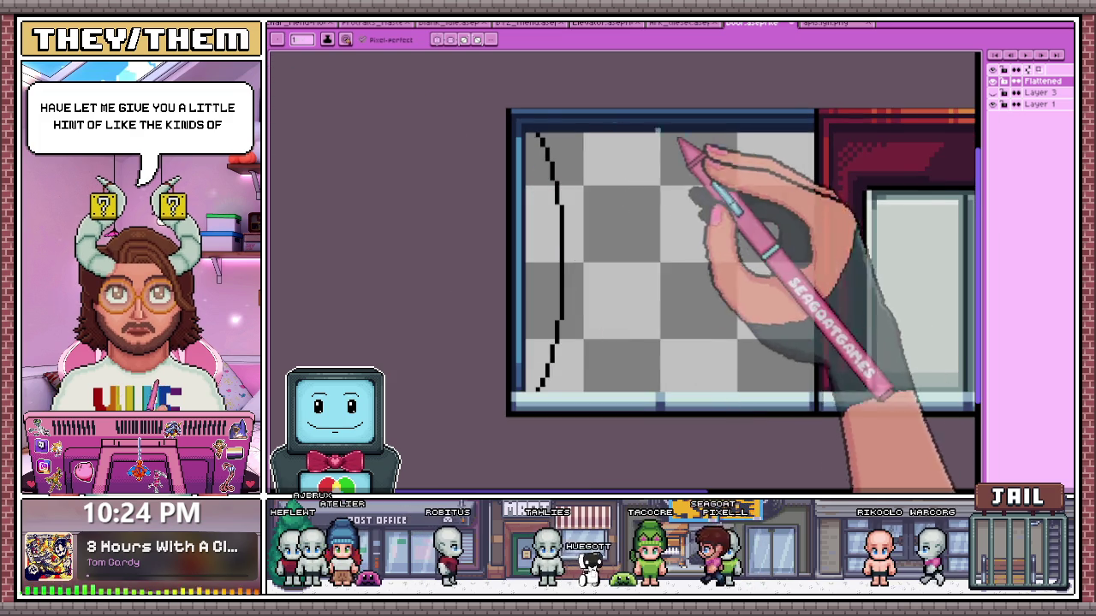
scroll(513, 142, up, 1)
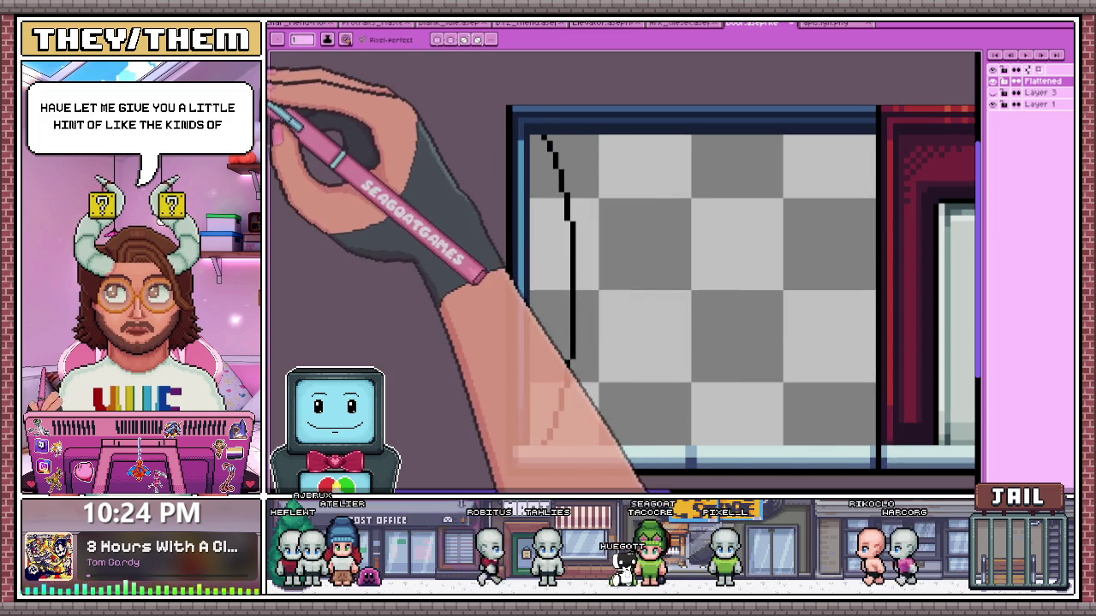
scroll(548, 164, up, 1)
scroll(552, 170, down, 2)
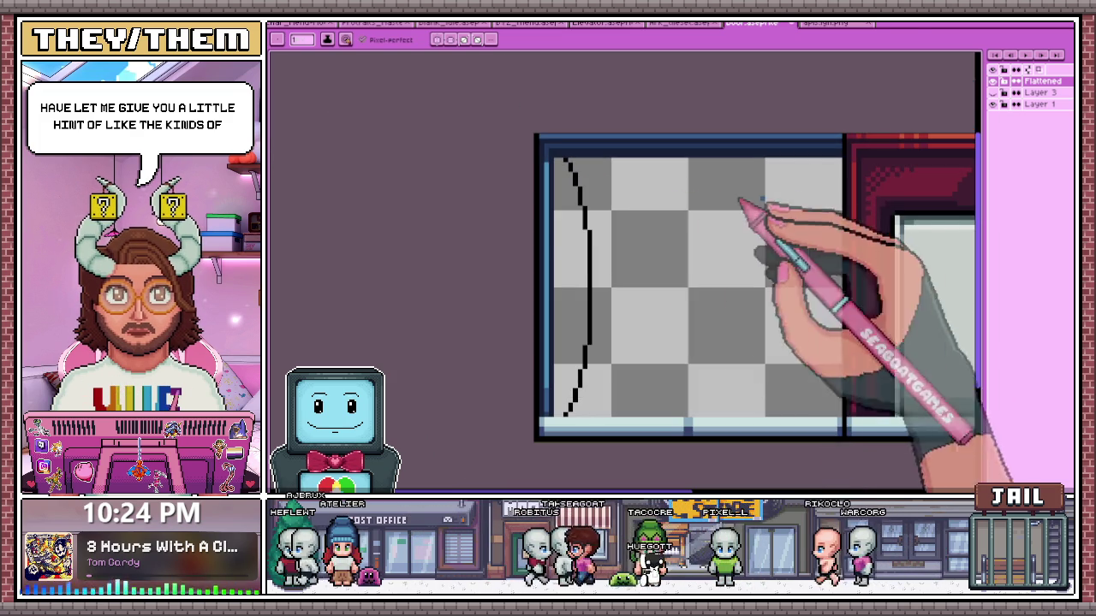
scroll(856, 215, up, 1)
scroll(489, 188, down, 1)
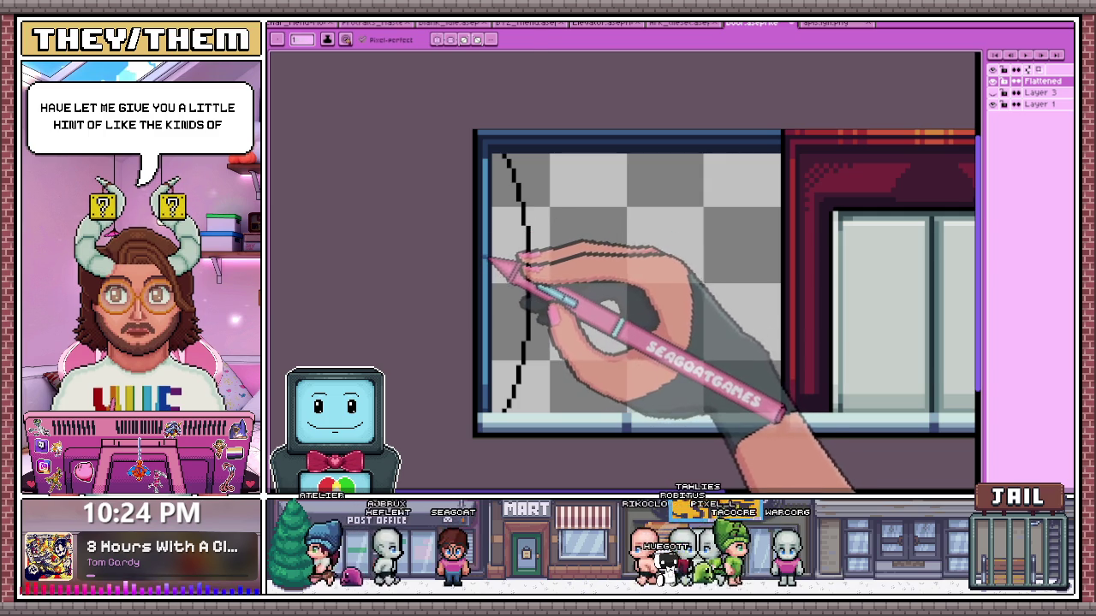
scroll(492, 261, down, 2)
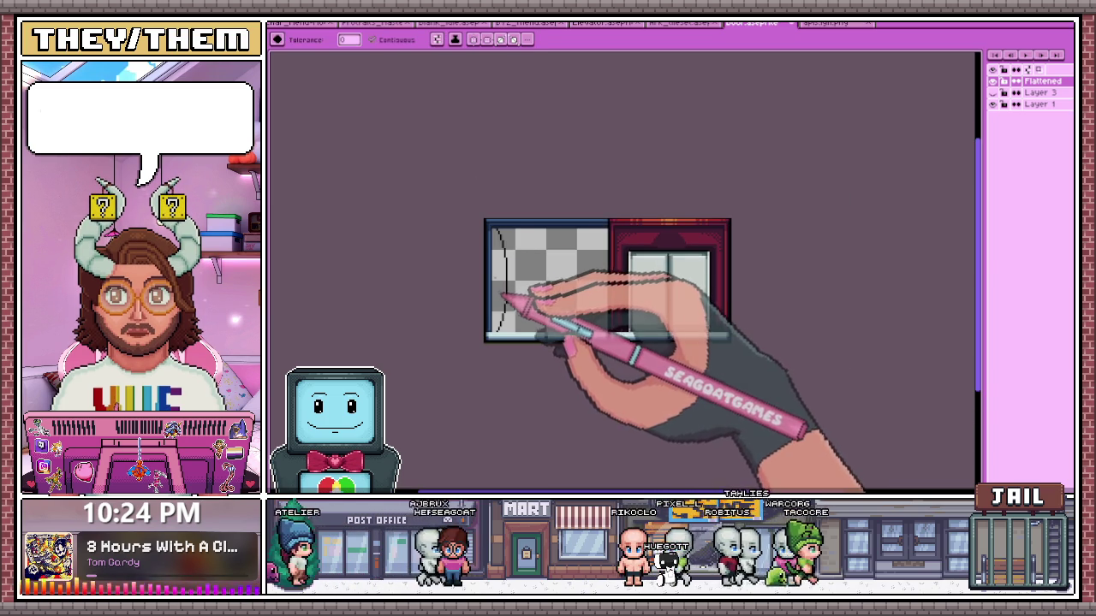
scroll(515, 247, up, 2)
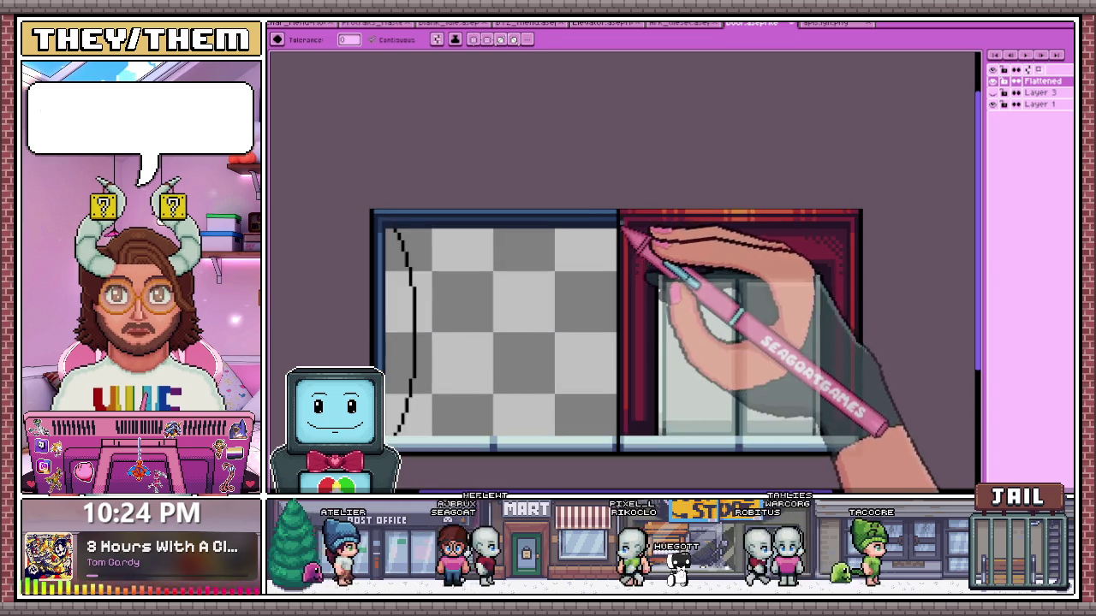
scroll(629, 229, up, 1)
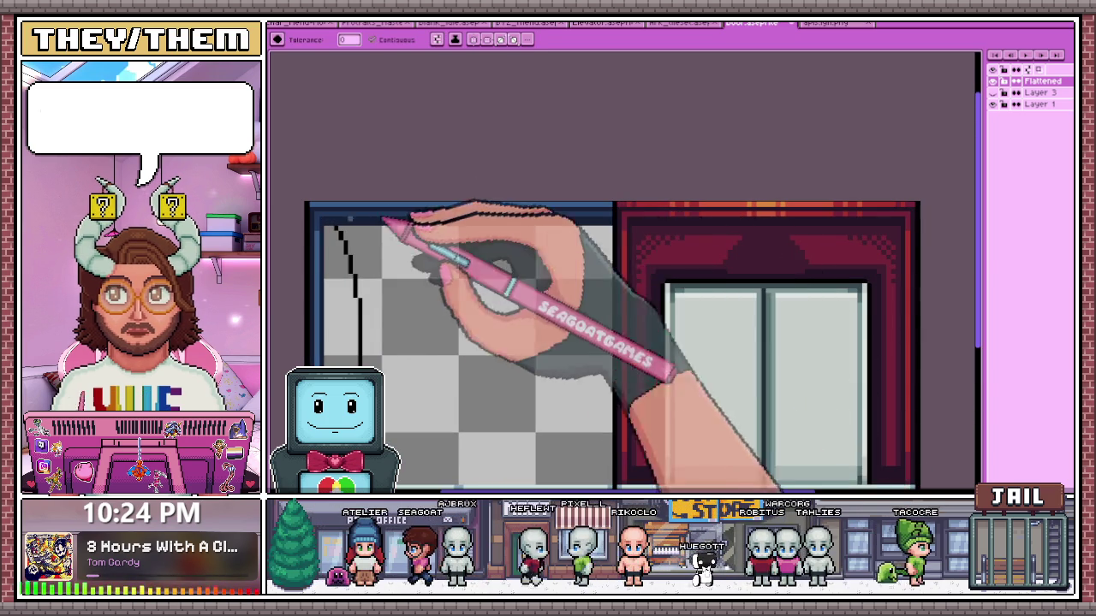
scroll(633, 210, up, 1)
key(i)
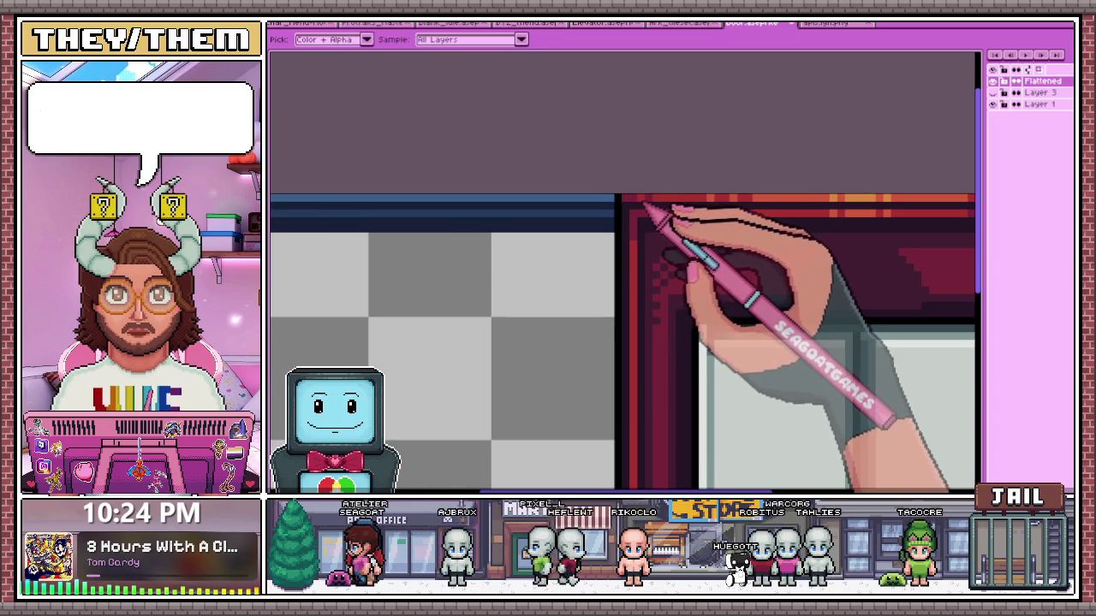
key(w)
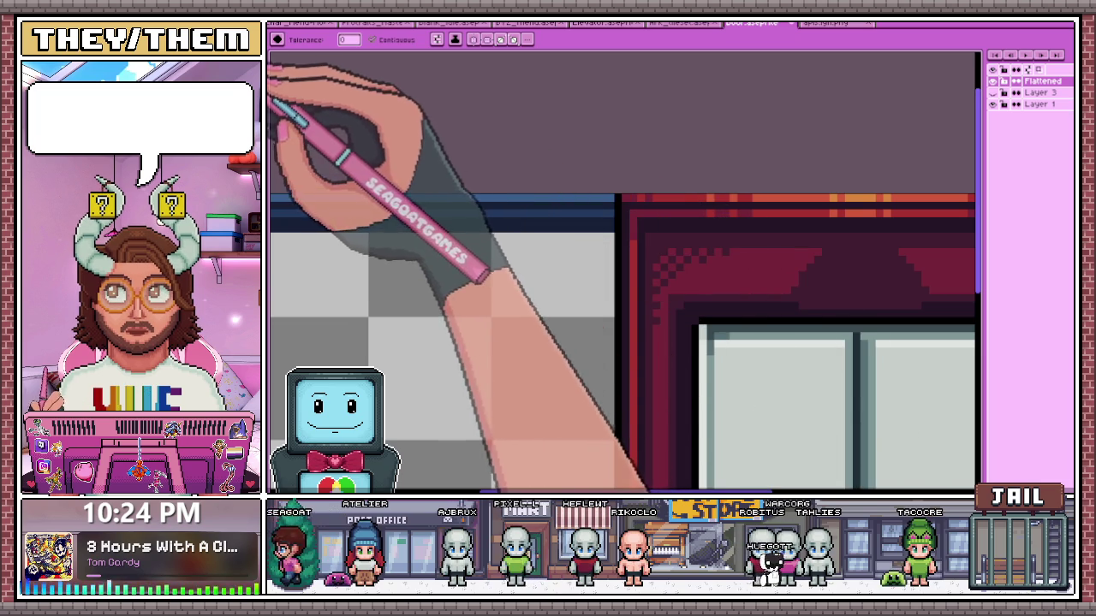
scroll(315, 195, down, 1)
scroll(493, 227, down, 3)
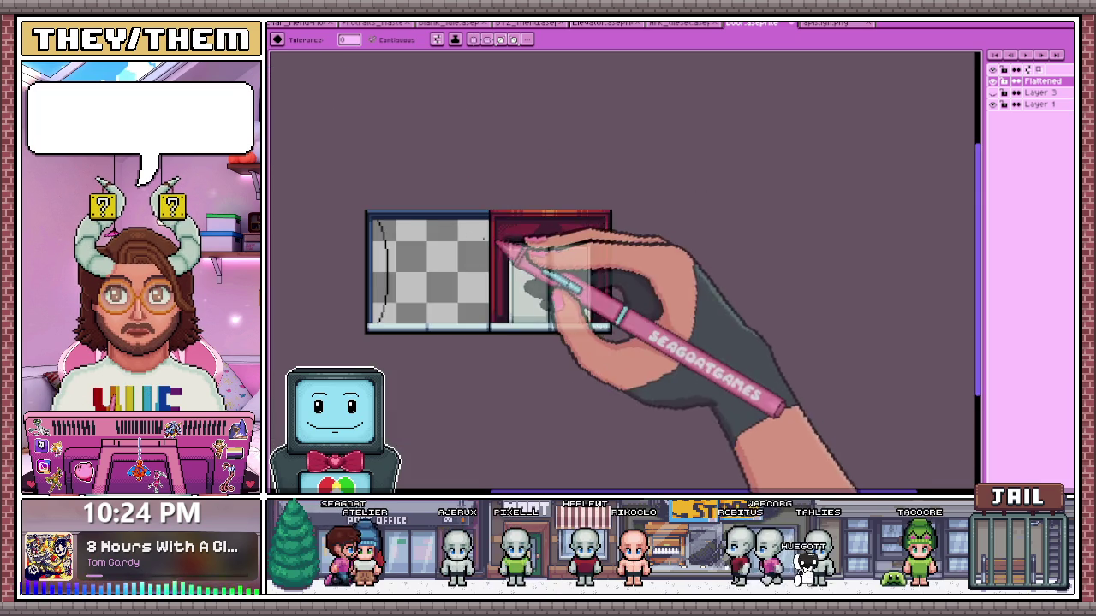
scroll(380, 257, up, 3)
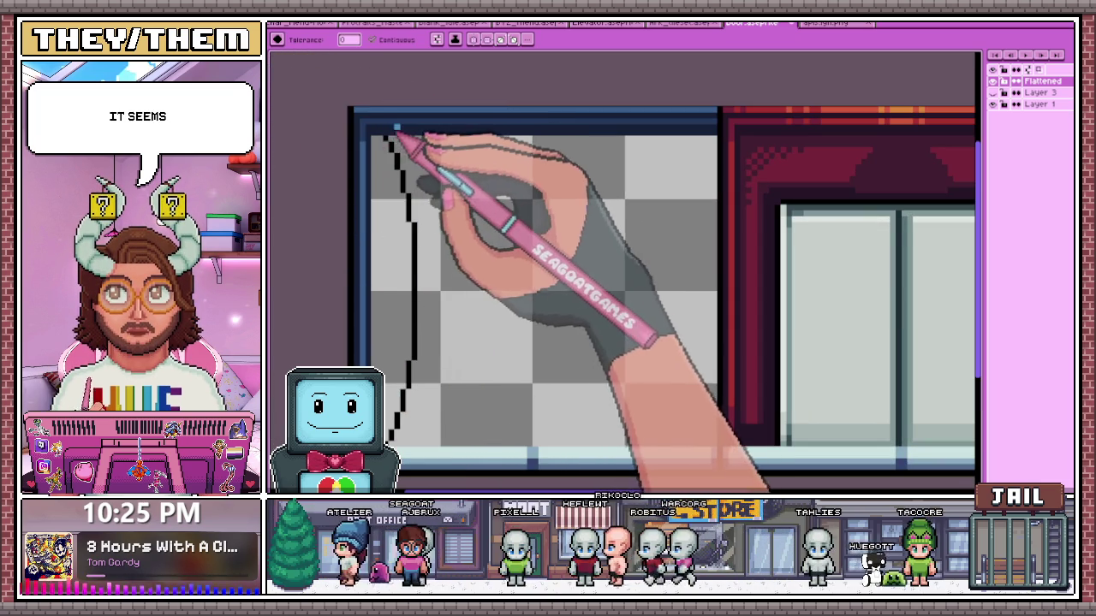
scroll(363, 116, up, 1)
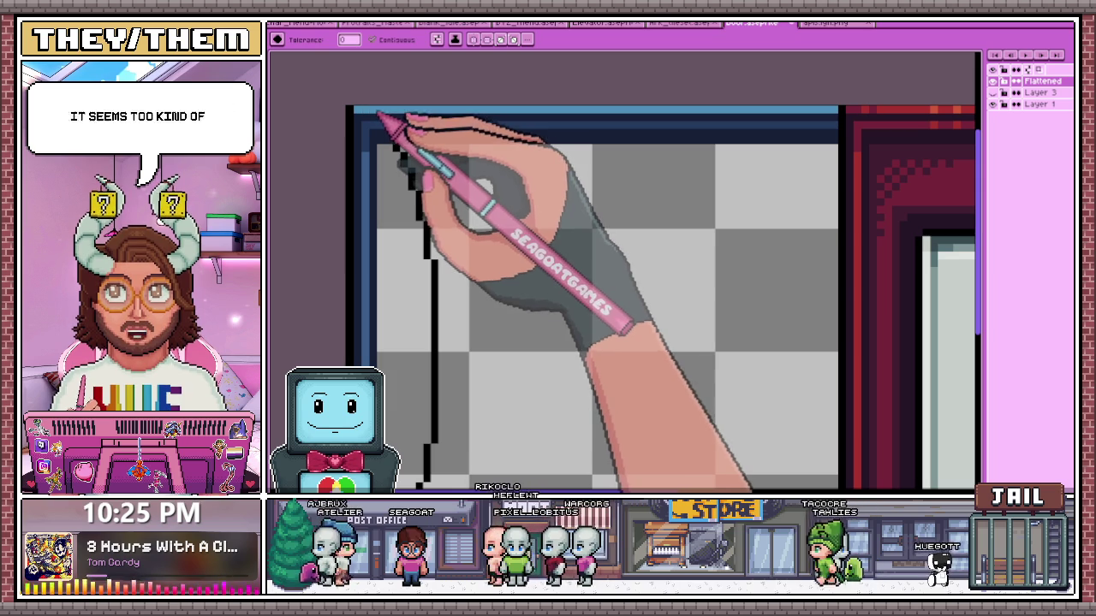
key(b)
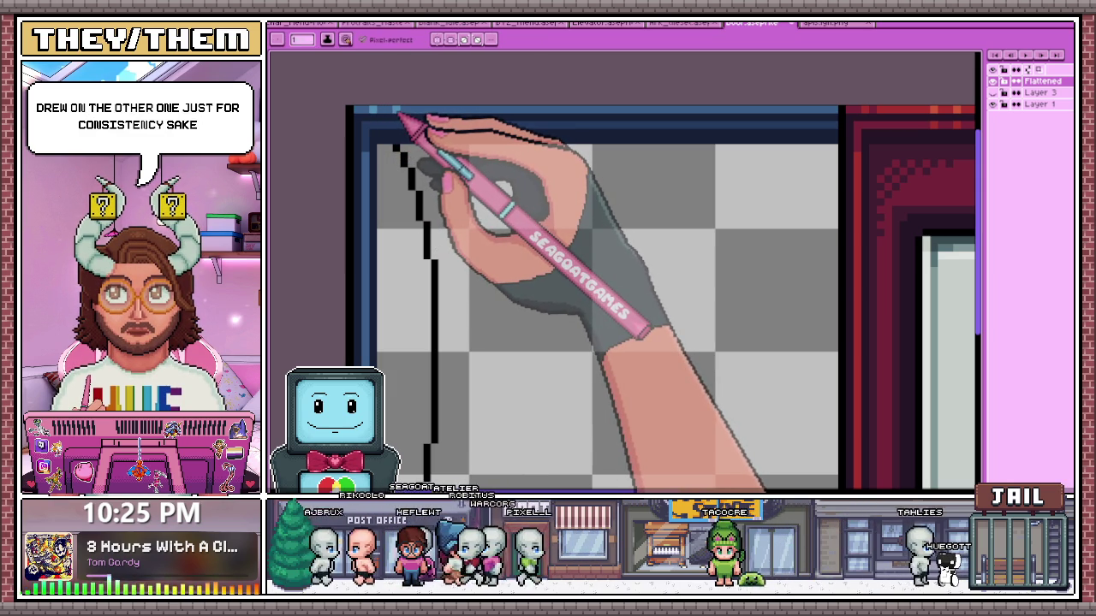
scroll(394, 111, down, 2)
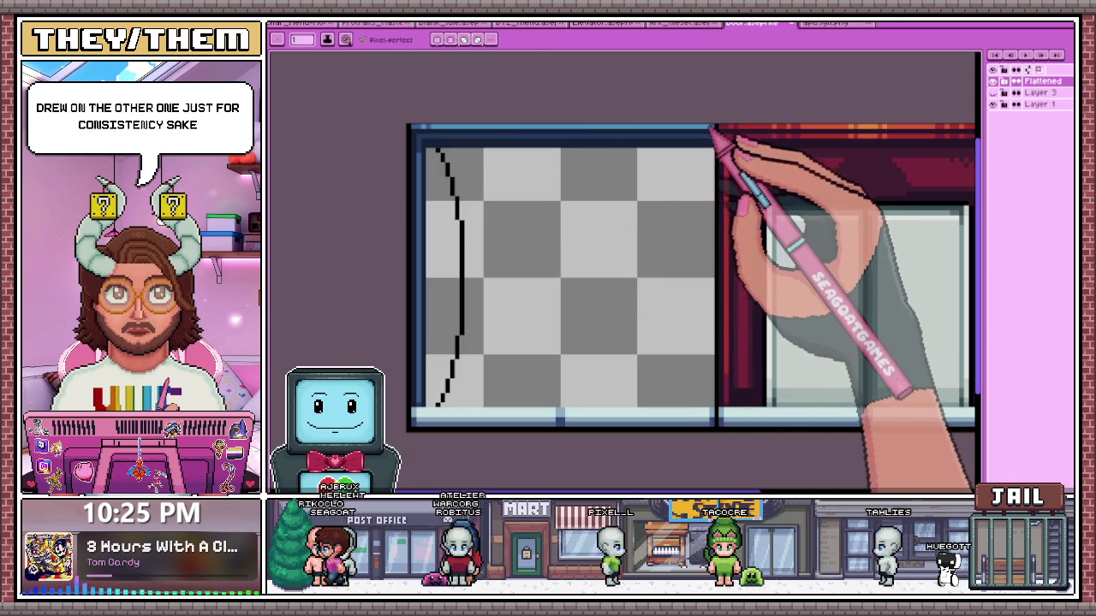
scroll(591, 120, down, 1)
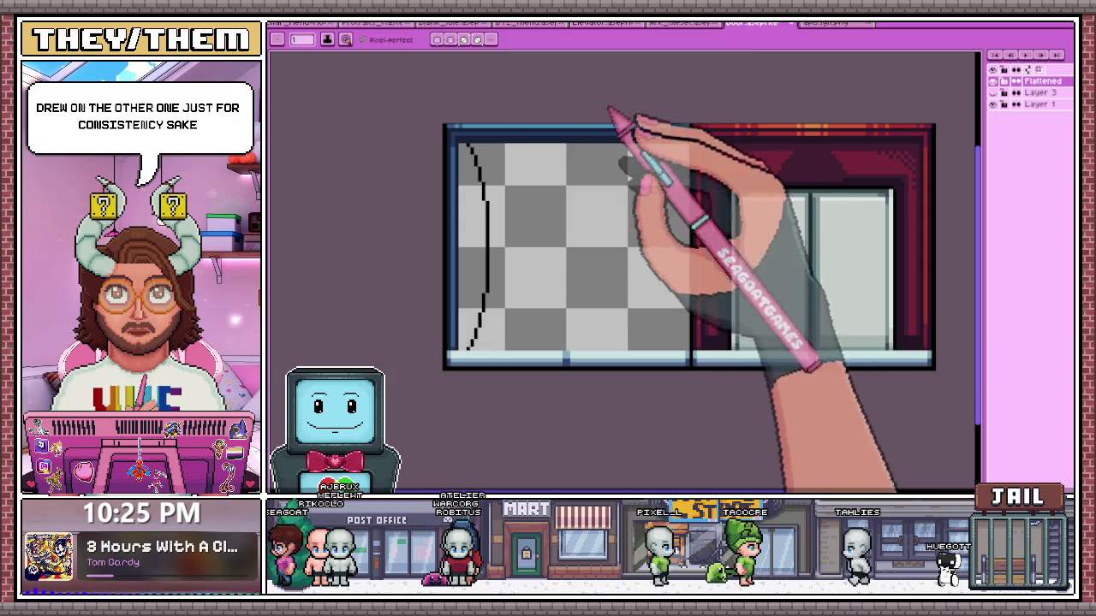
scroll(505, 128, up, 1)
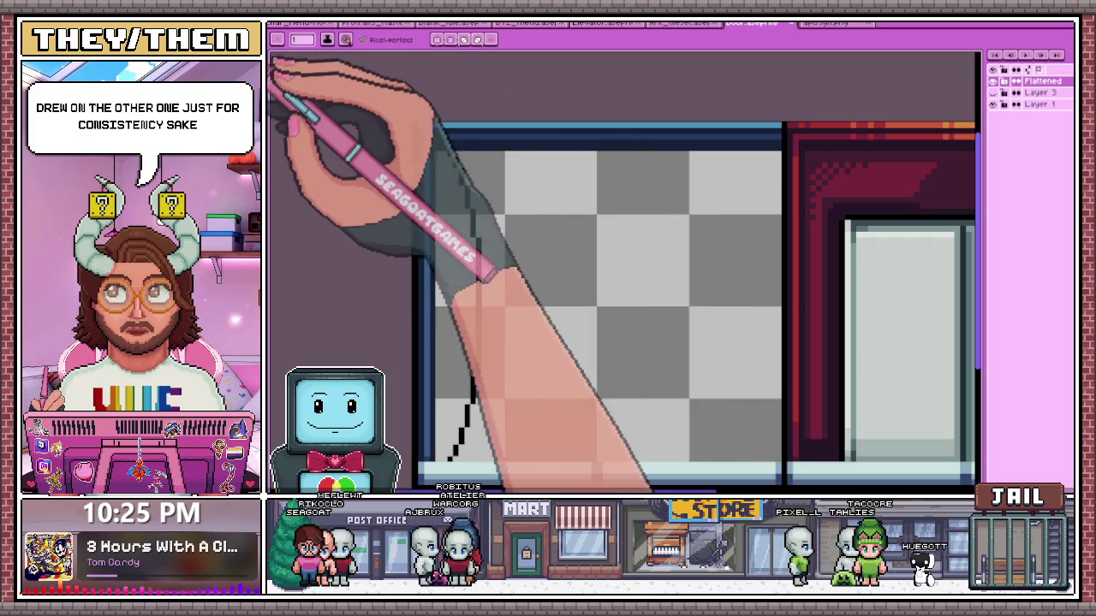
scroll(540, 133, up, 1)
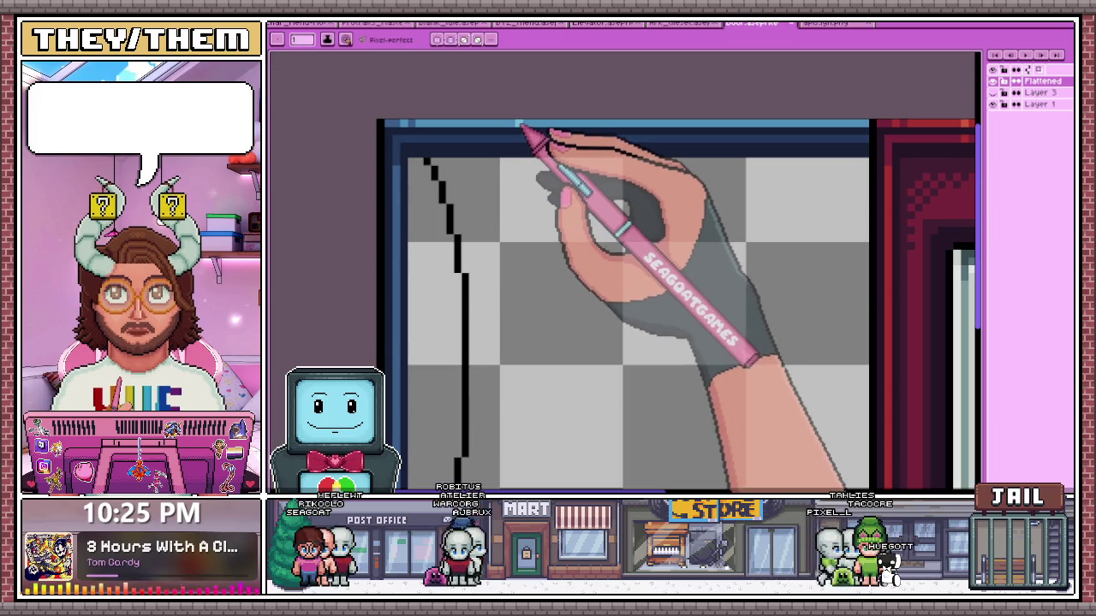
scroll(541, 130, down, 1)
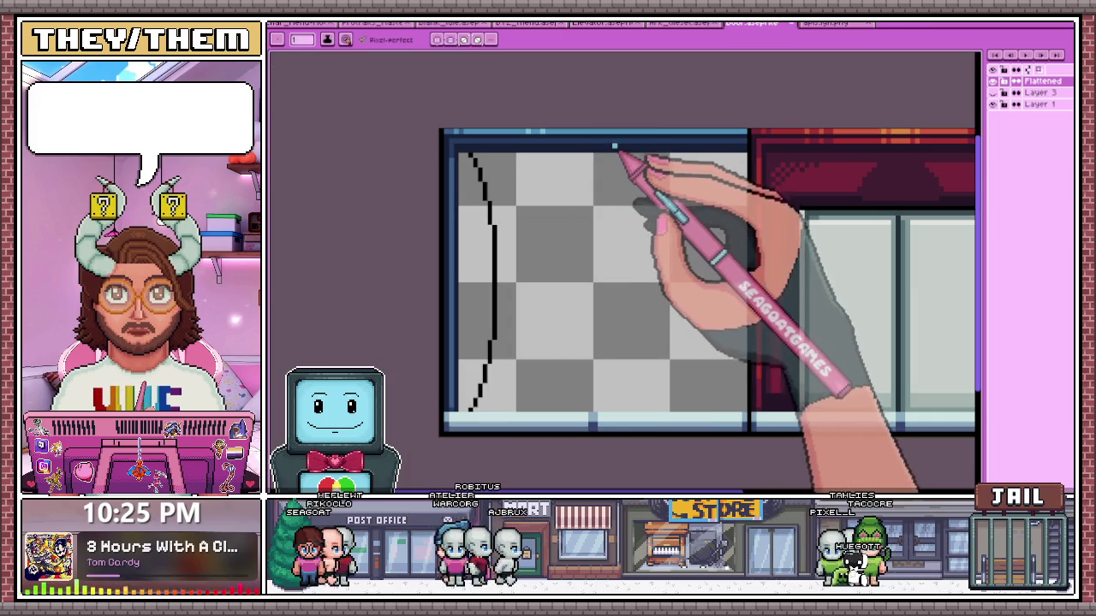
scroll(594, 140, up, 1)
scroll(582, 142, up, 2)
scroll(533, 142, down, 2)
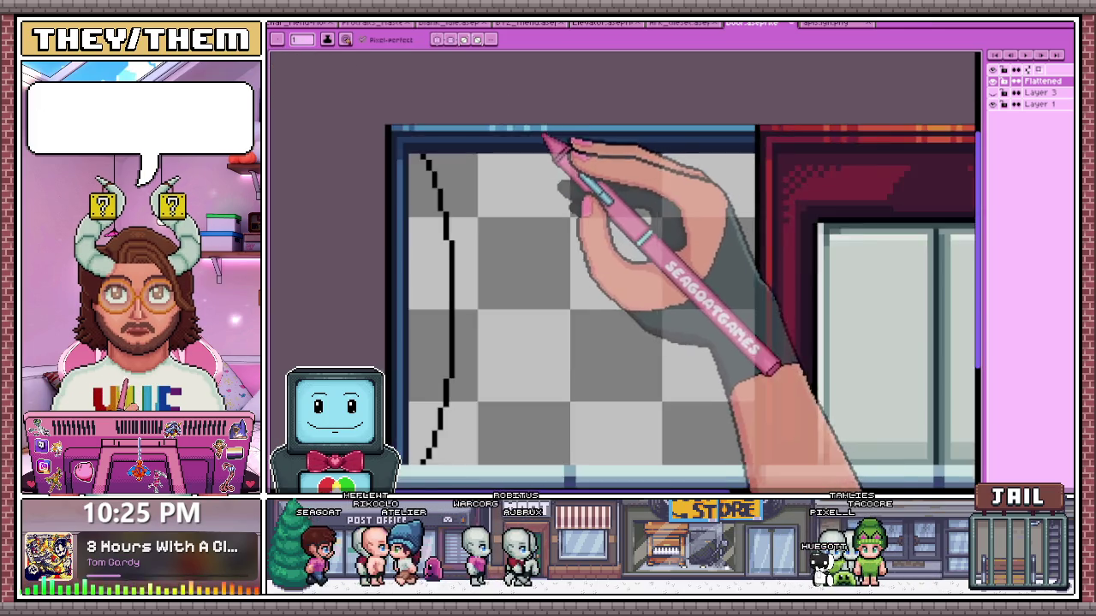
scroll(548, 146, down, 1)
scroll(651, 151, up, 1)
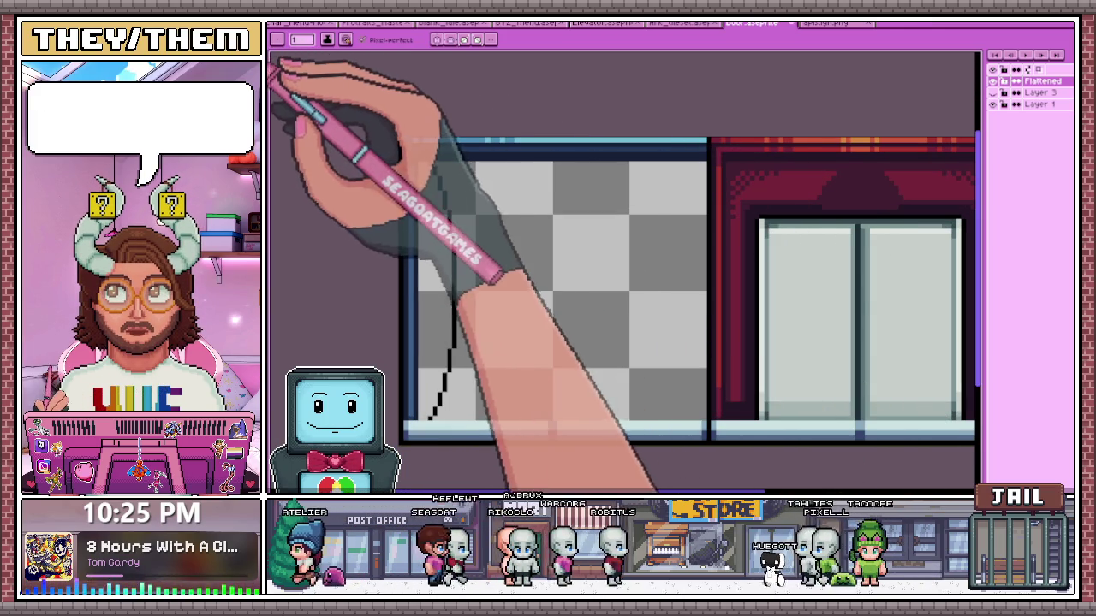
scroll(574, 146, up, 2)
scroll(591, 152, down, 1)
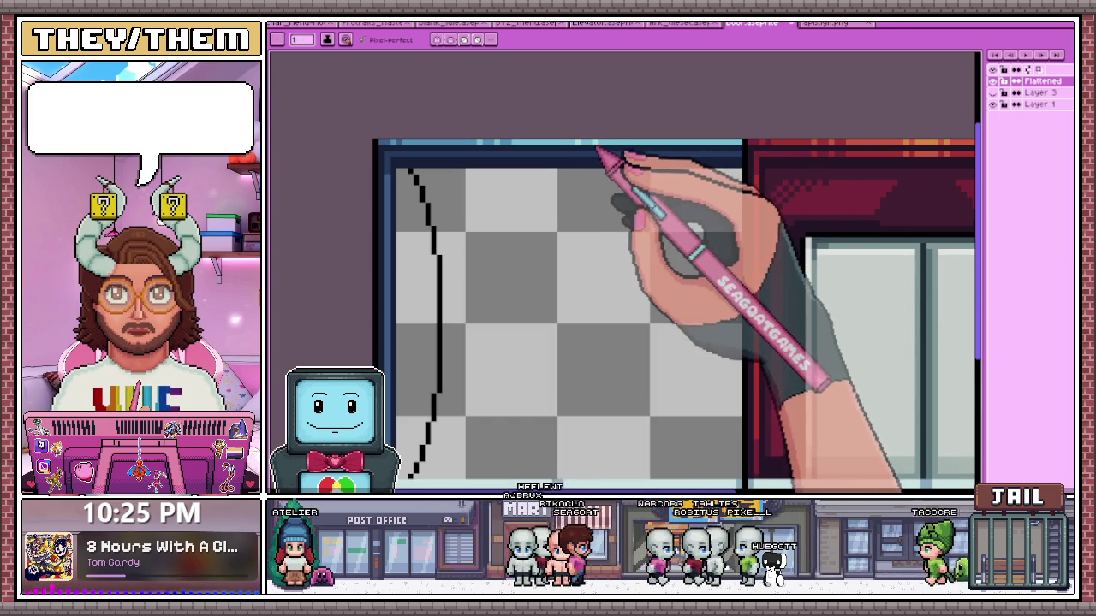
scroll(736, 162, down, 1)
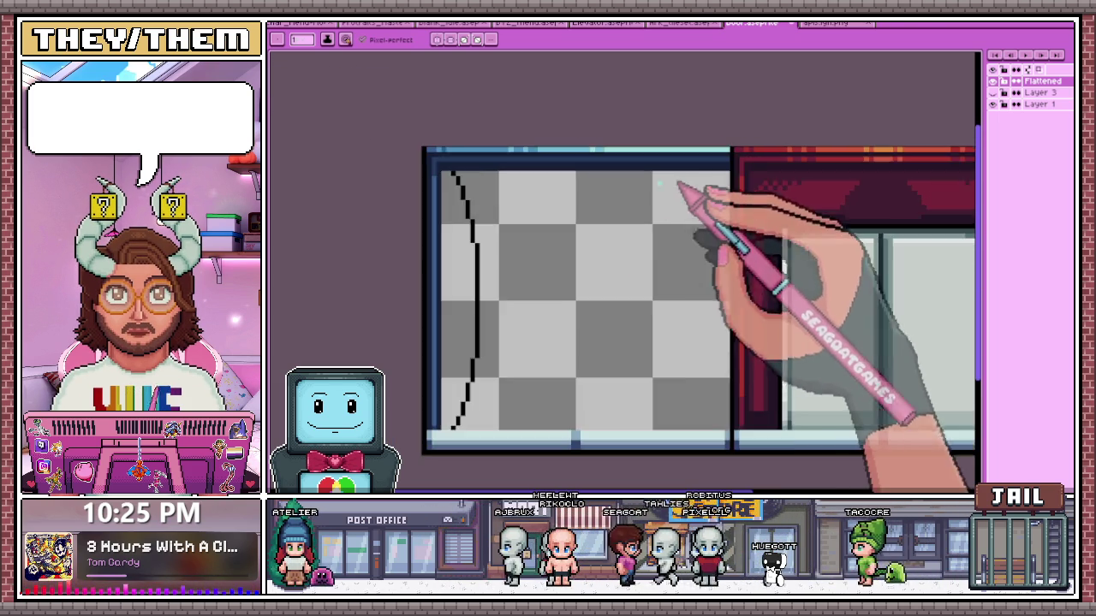
scroll(676, 184, down, 2)
scroll(609, 205, down, 1)
scroll(624, 232, down, 1)
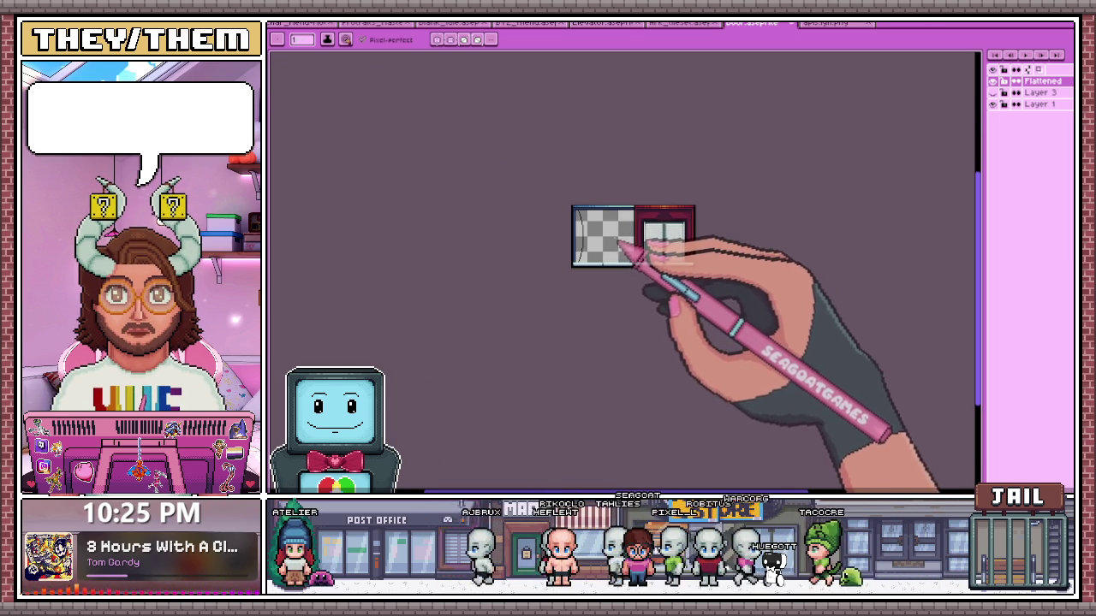
scroll(621, 245, up, 2)
scroll(606, 210, up, 1)
scroll(514, 229, up, 1)
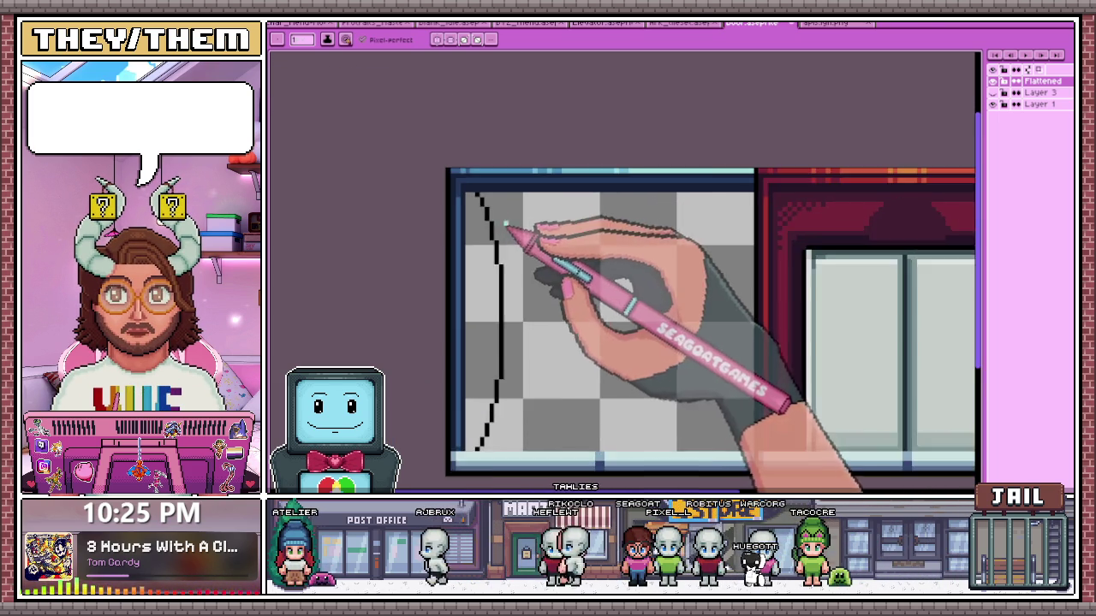
scroll(511, 232, down, 1)
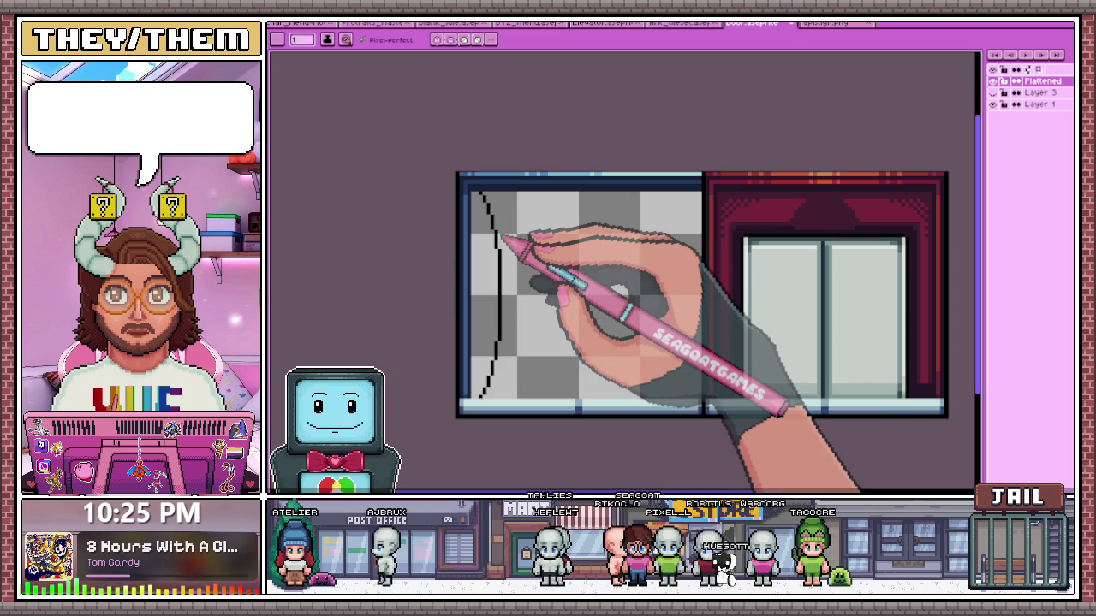
scroll(476, 244, up, 1)
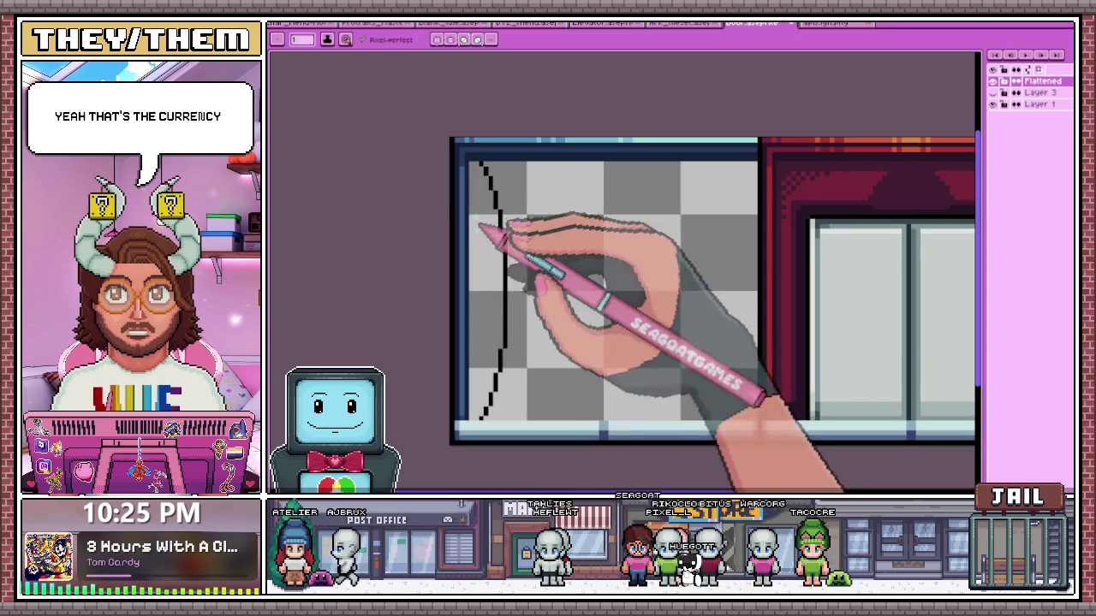
scroll(465, 366, down, 1)
scroll(484, 366, down, 1)
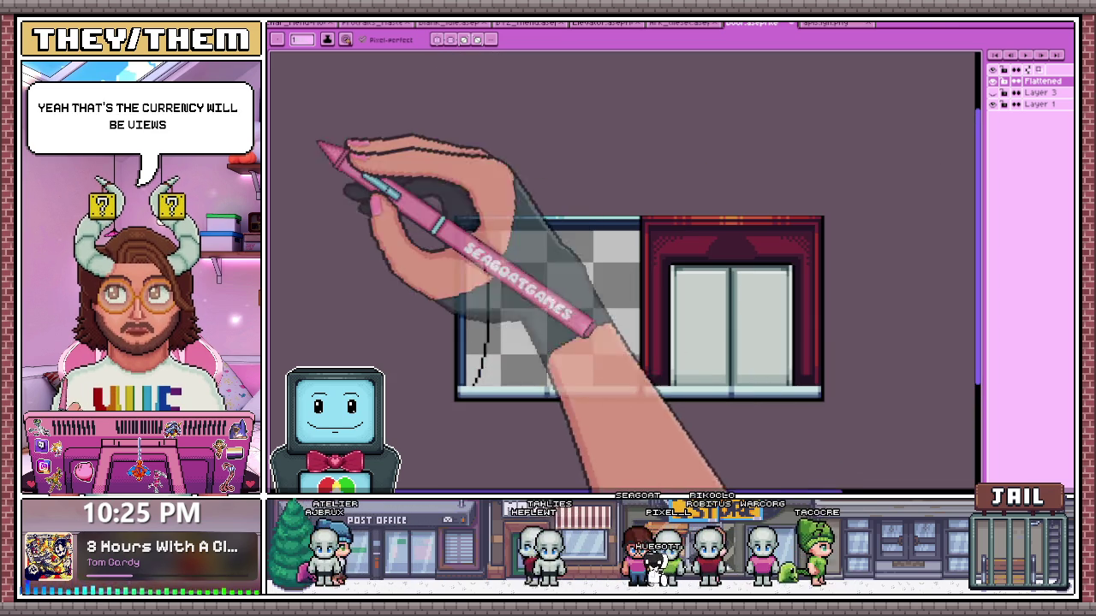
scroll(480, 244, up, 2)
scroll(482, 244, up, 1)
scroll(492, 224, down, 1)
scroll(489, 220, down, 1)
scroll(478, 414, down, 1)
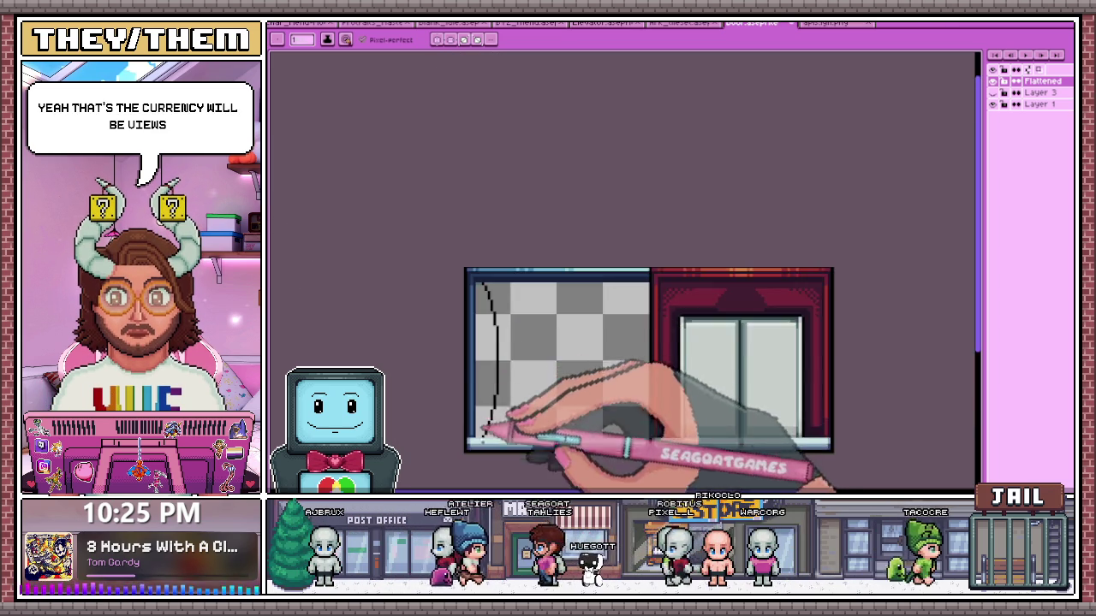
scroll(478, 413, up, 2)
scroll(489, 435, up, 1)
scroll(496, 421, down, 1)
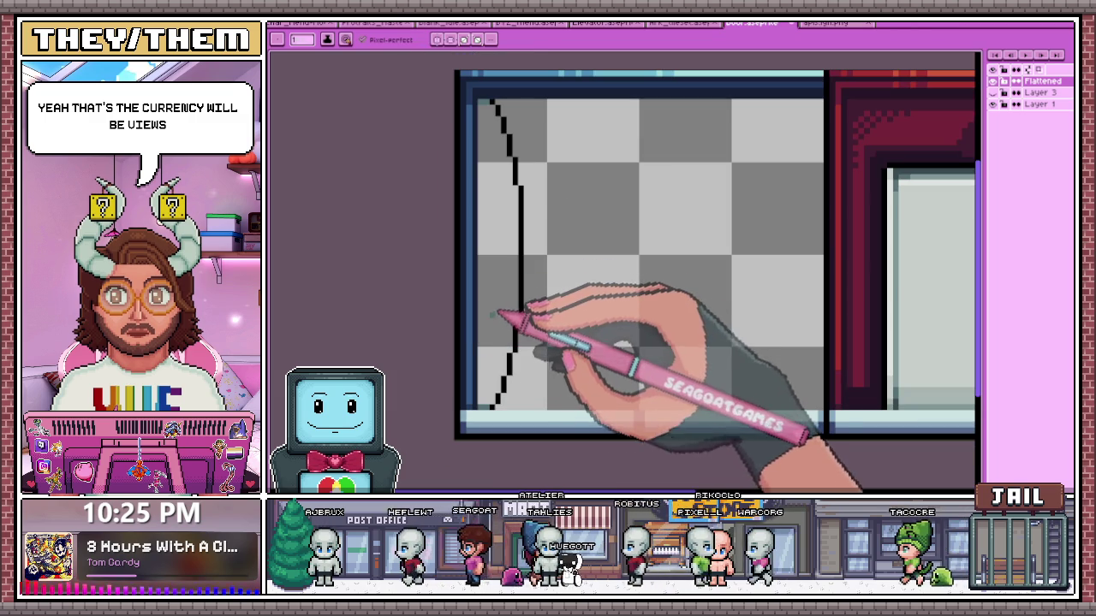
scroll(506, 313, down, 1)
Bucket-fill the strip left of the black curve with muted teal, then return to the Pencil
key(g)
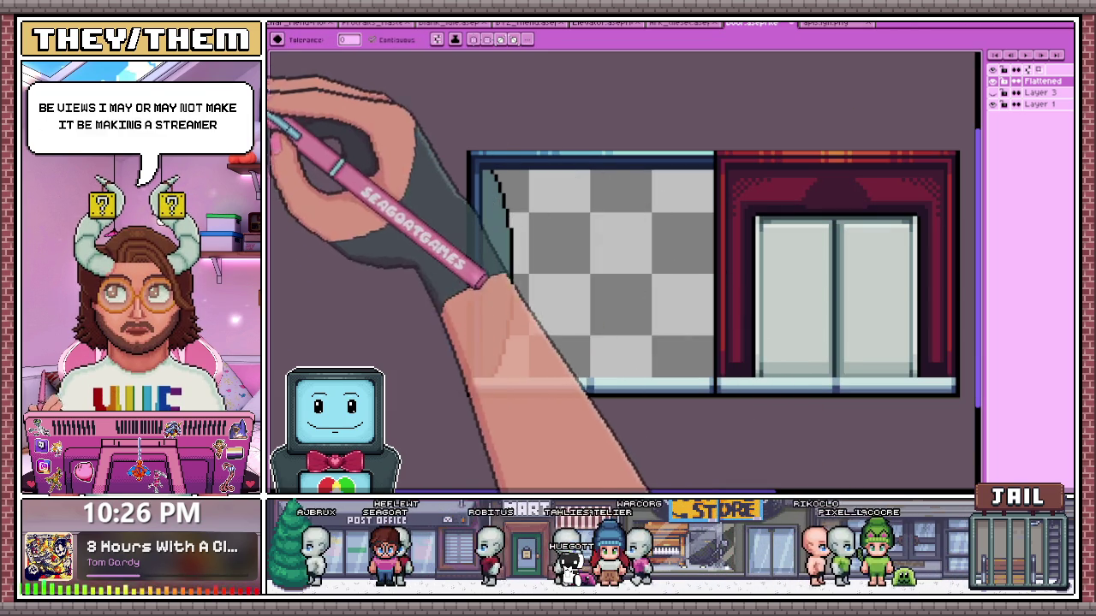
scroll(491, 180, down, 2)
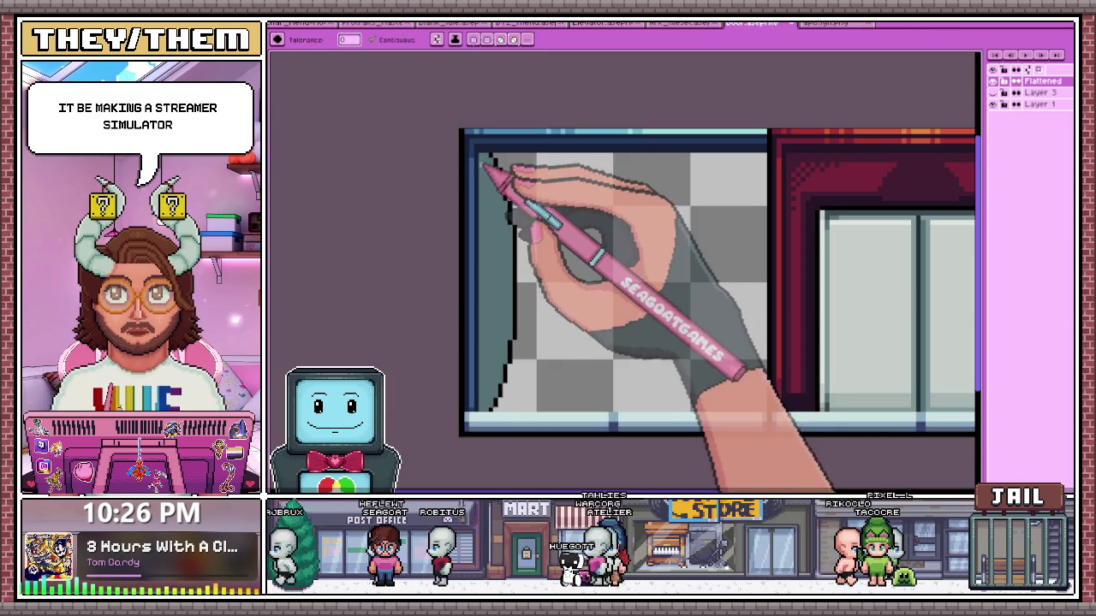
scroll(521, 382, up, 2)
scroll(471, 441, up, 1)
key(b)
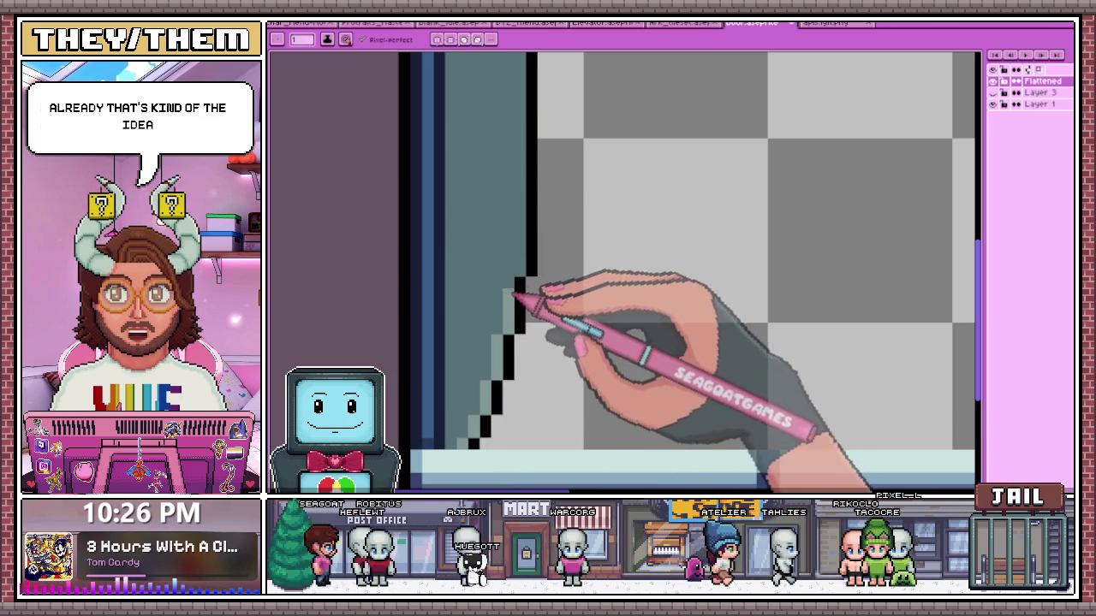
Draw light teal pixels alongside the black arc's inner edge, zooming in and out to check
scroll(513, 257, down, 2)
scroll(516, 163, up, 2)
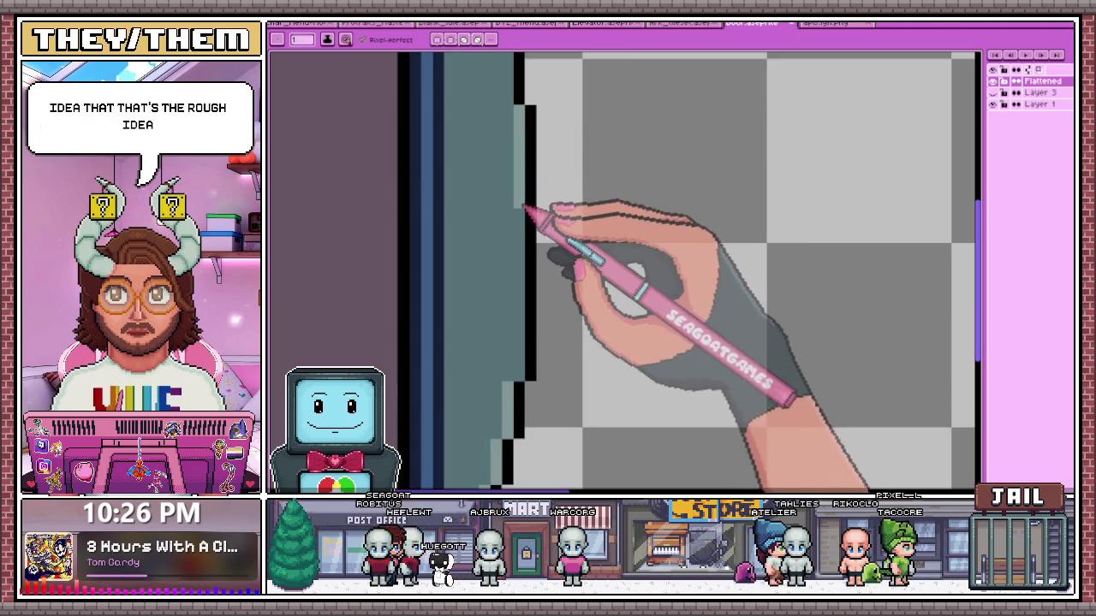
scroll(522, 368, down, 2)
scroll(514, 314, up, 3)
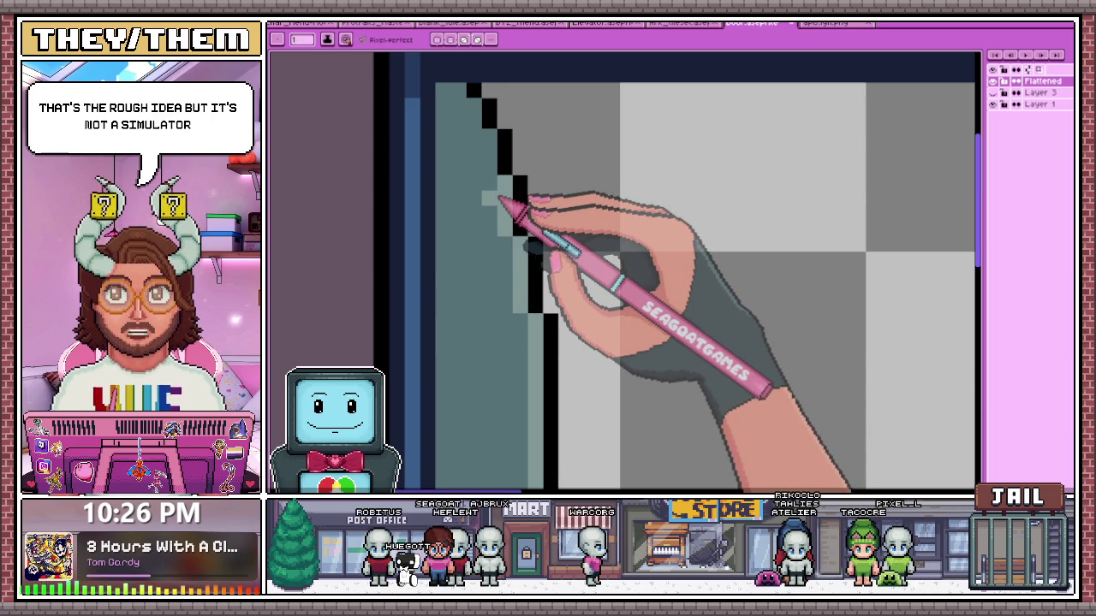
drag(403, 103, 465, 111)
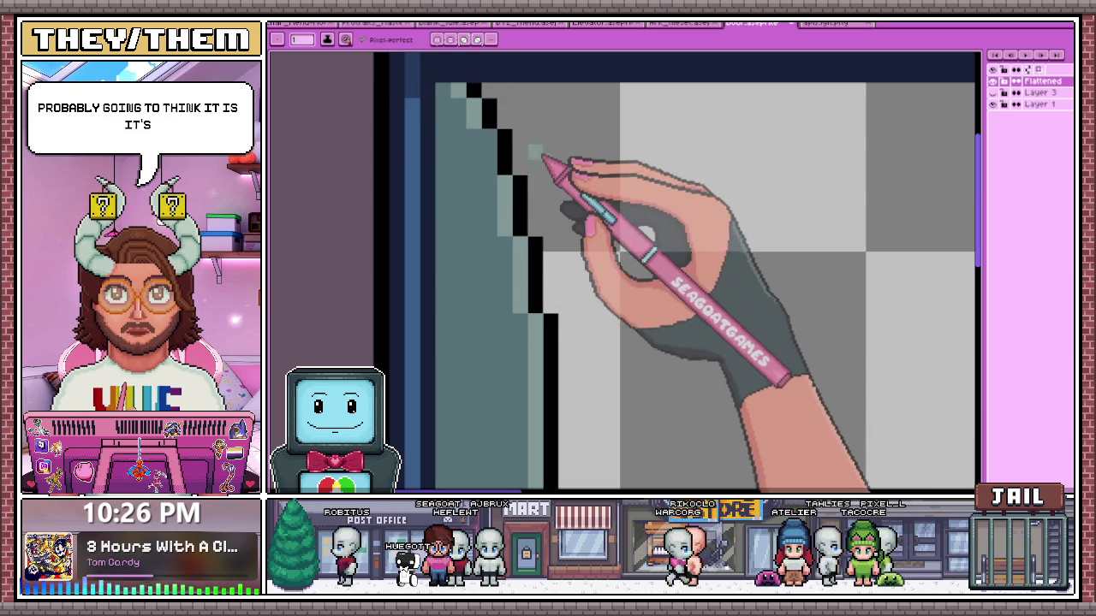
scroll(509, 176, down, 1)
scroll(514, 123, down, 2)
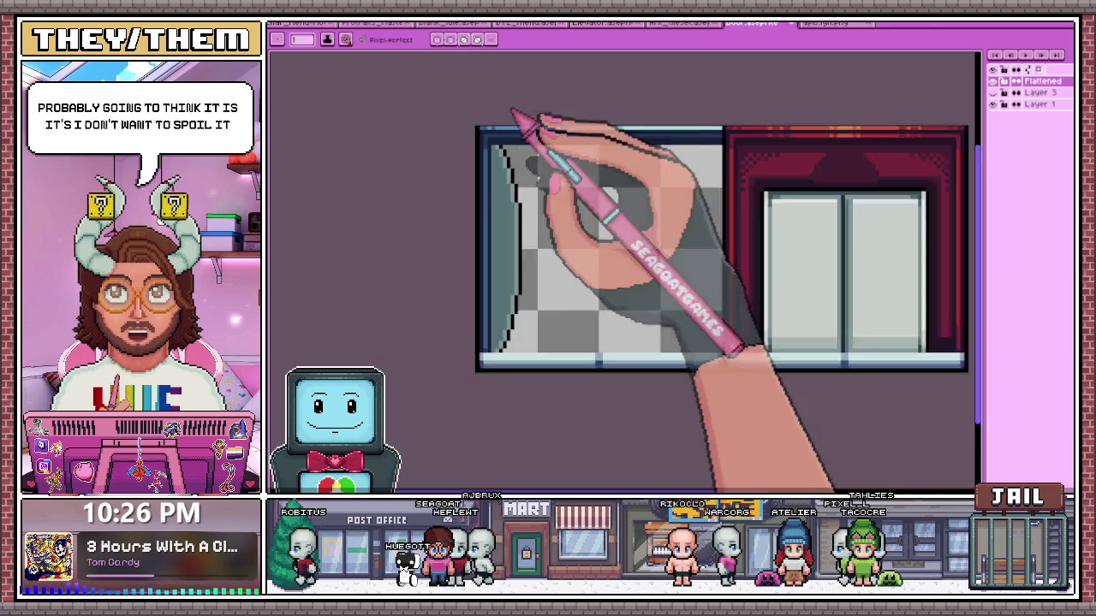
scroll(514, 196, down, 1)
scroll(505, 282, down, 2)
scroll(499, 257, up, 3)
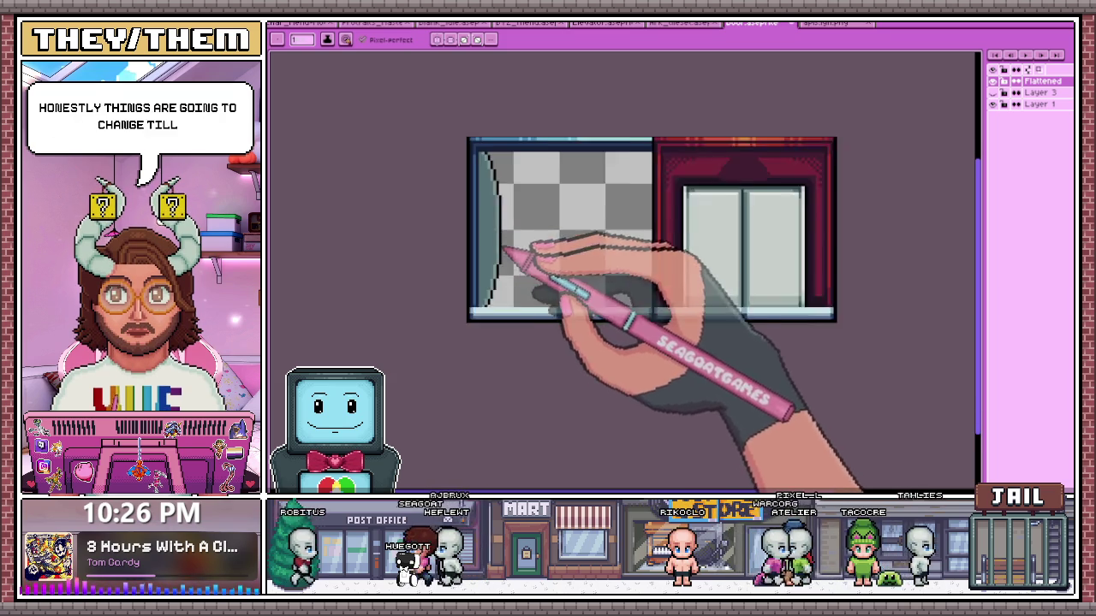
scroll(488, 205, up, 1)
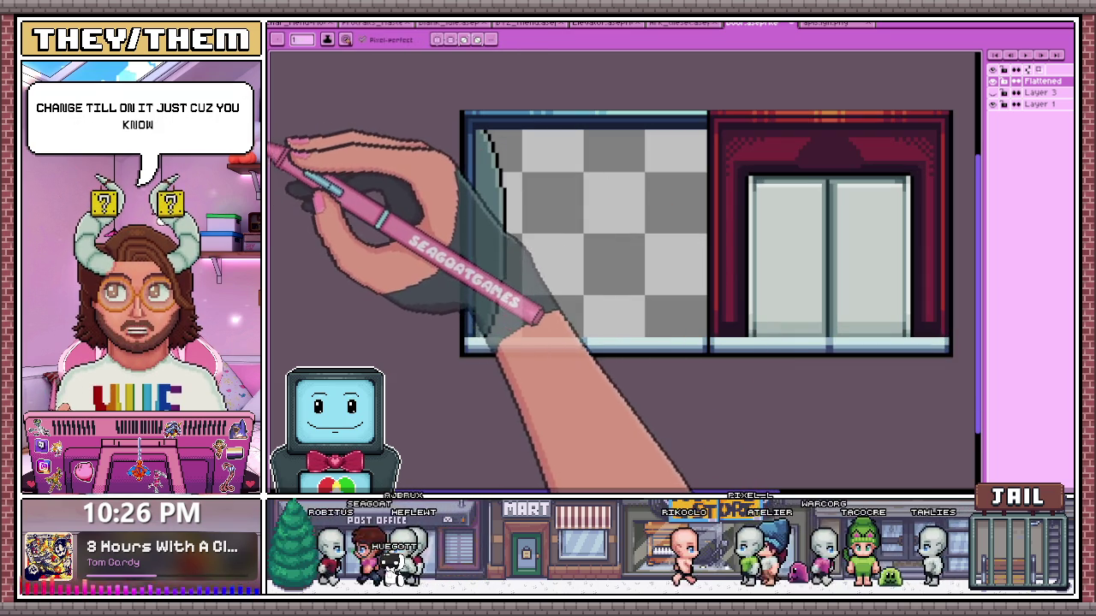
scroll(475, 137, up, 2)
scroll(488, 129, down, 2)
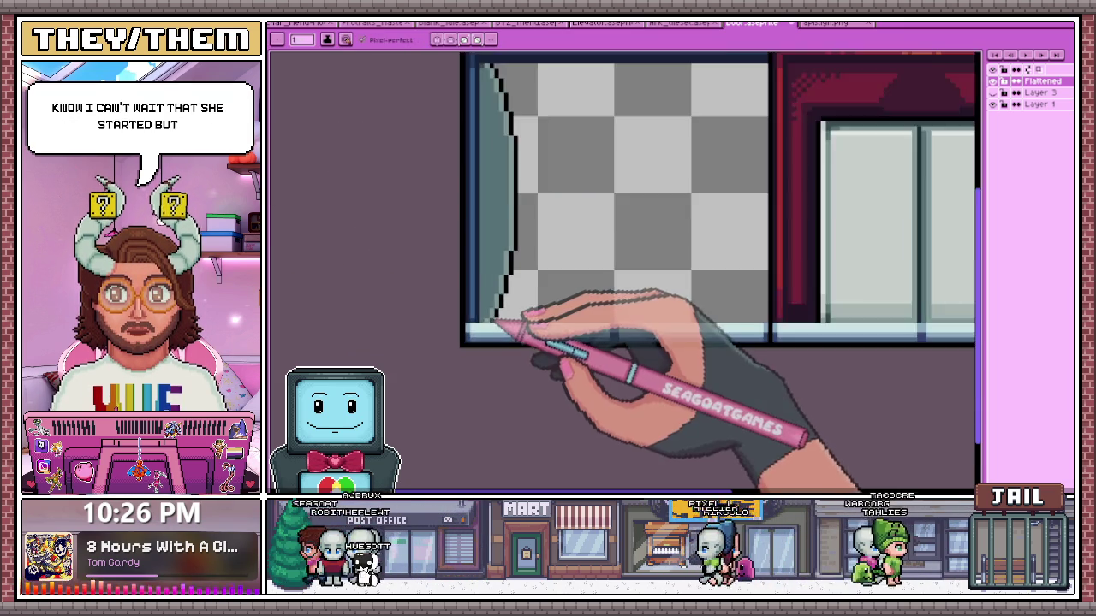
scroll(492, 318, up, 1)
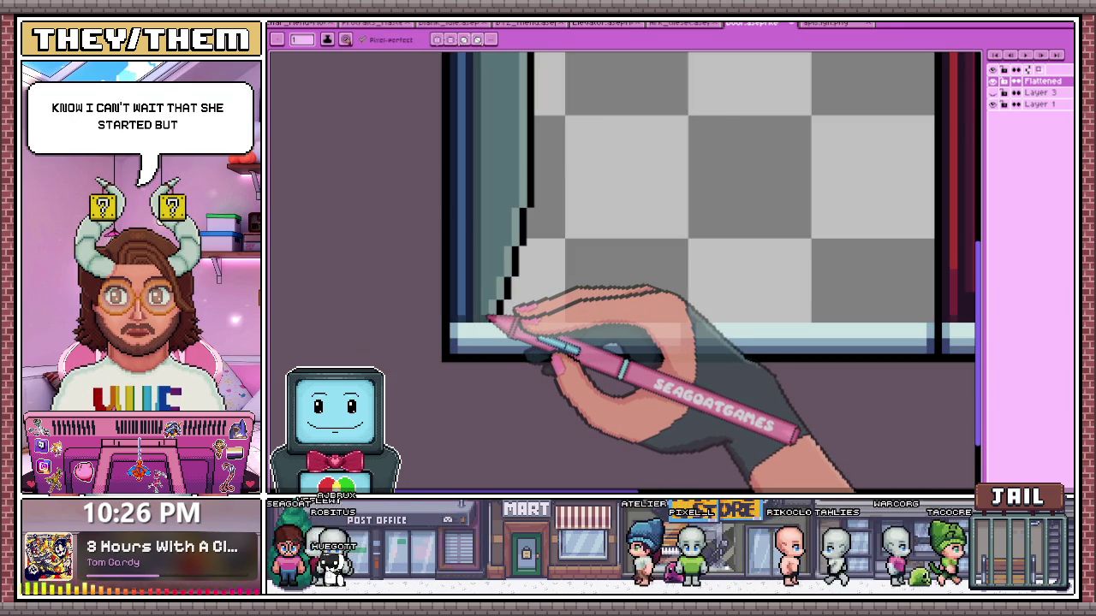
scroll(492, 319, down, 1)
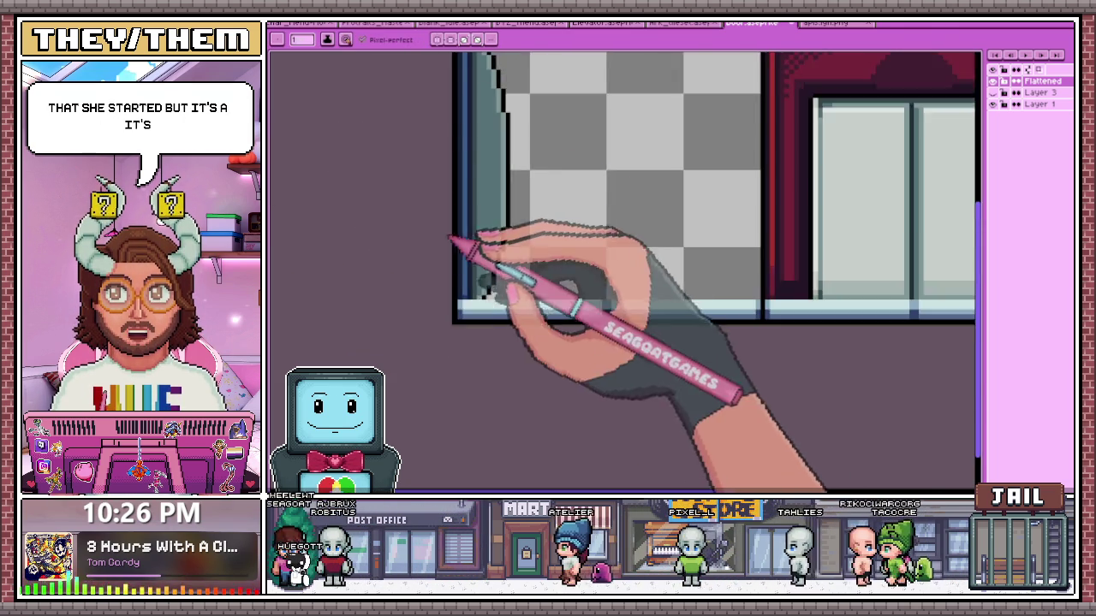
scroll(448, 244, down, 1)
scroll(465, 215, up, 1)
scroll(485, 111, up, 1)
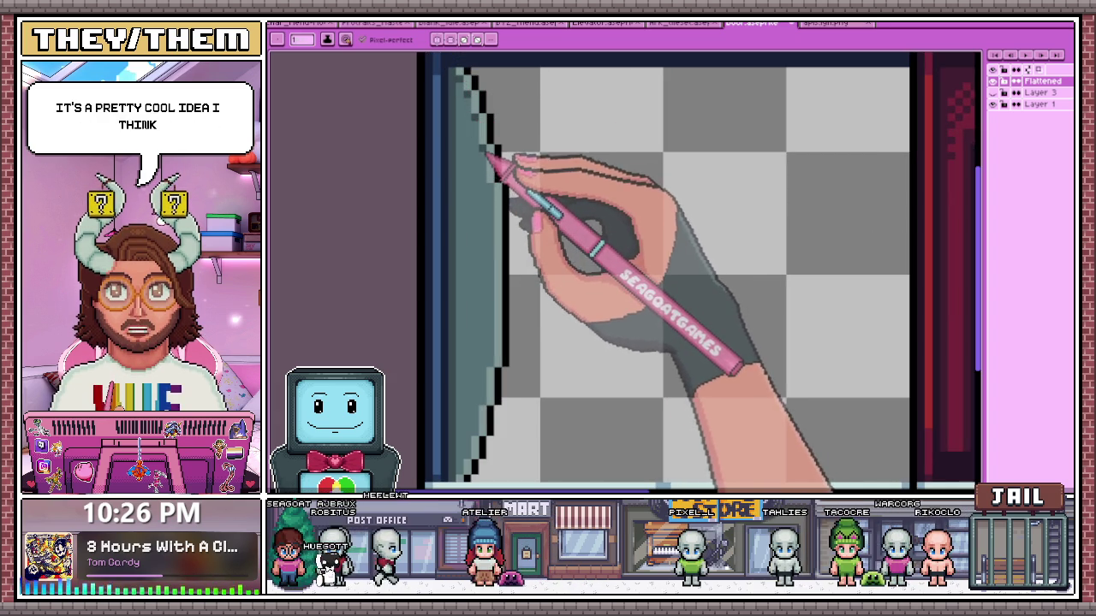
scroll(499, 193, down, 1)
scroll(502, 200, down, 1)
scroll(502, 208, up, 1)
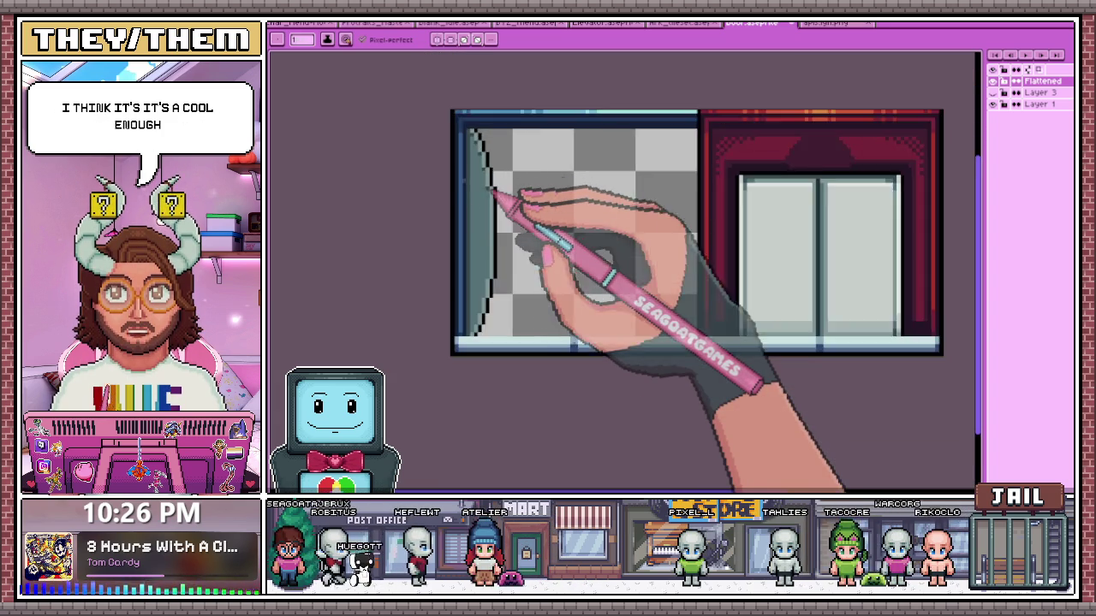
scroll(479, 325, up, 1)
scroll(475, 345, up, 1)
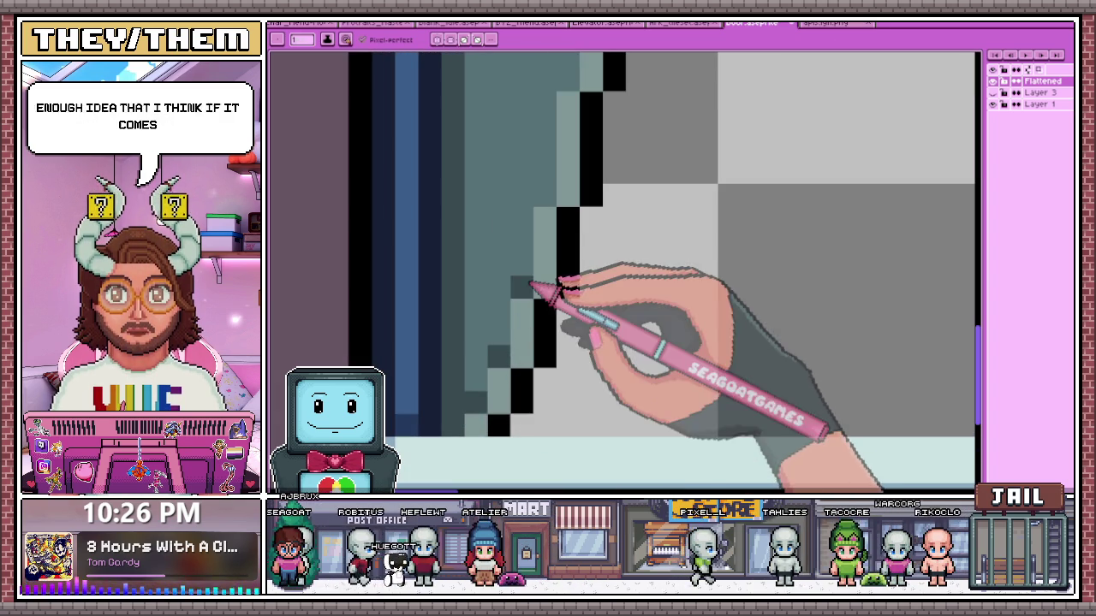
scroll(539, 232, down, 1)
scroll(541, 190, down, 1)
scroll(530, 203, up, 1)
scroll(521, 262, down, 1)
scroll(507, 304, down, 3)
scroll(514, 329, down, 1)
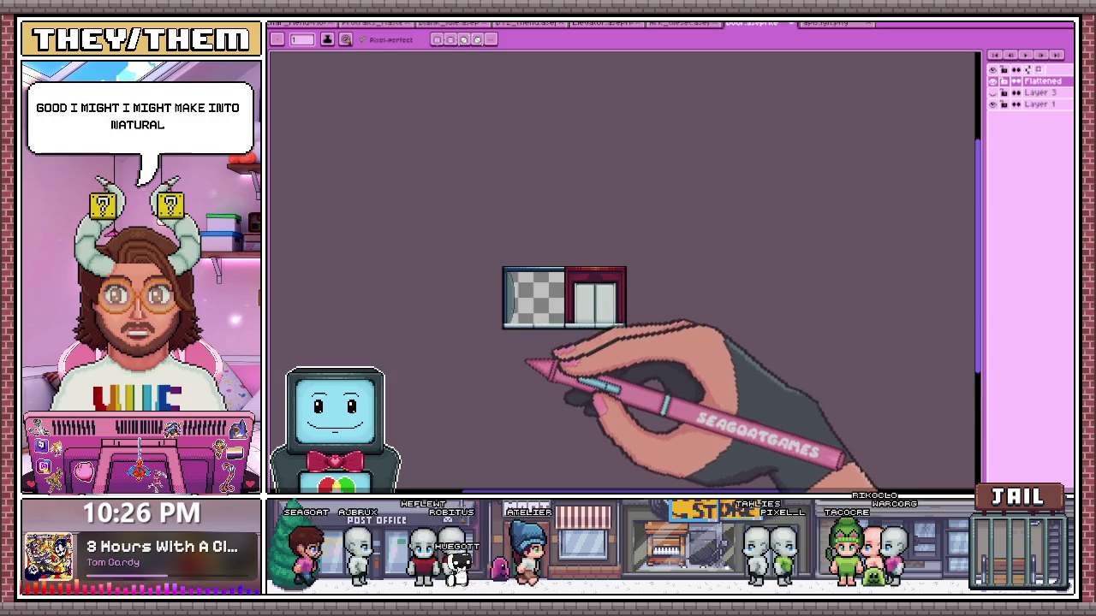
scroll(524, 347, up, 2)
scroll(501, 321, up, 2)
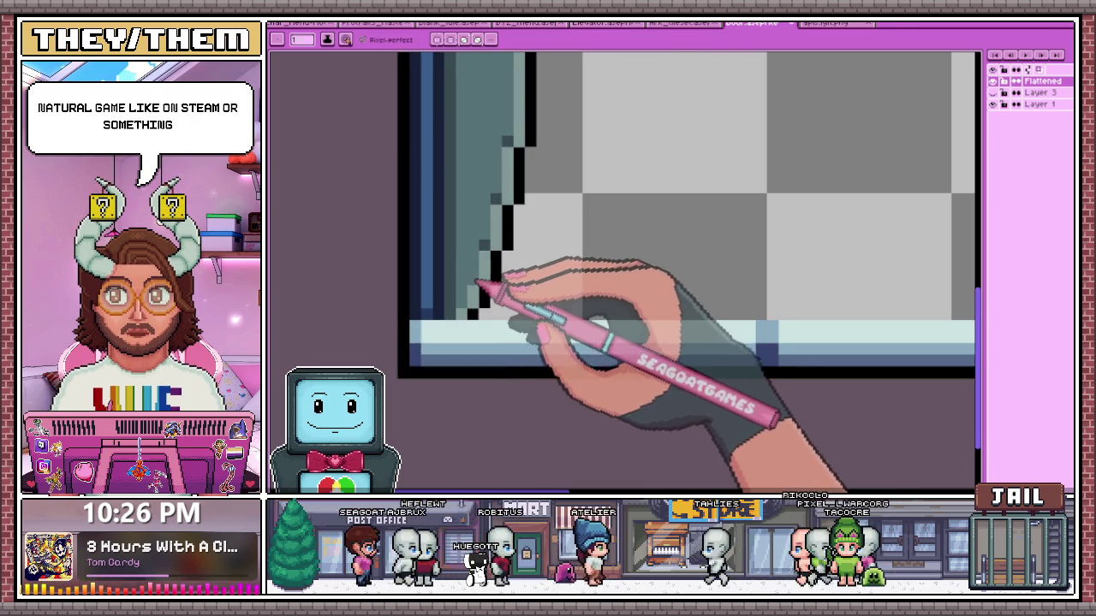
scroll(518, 257, down, 2)
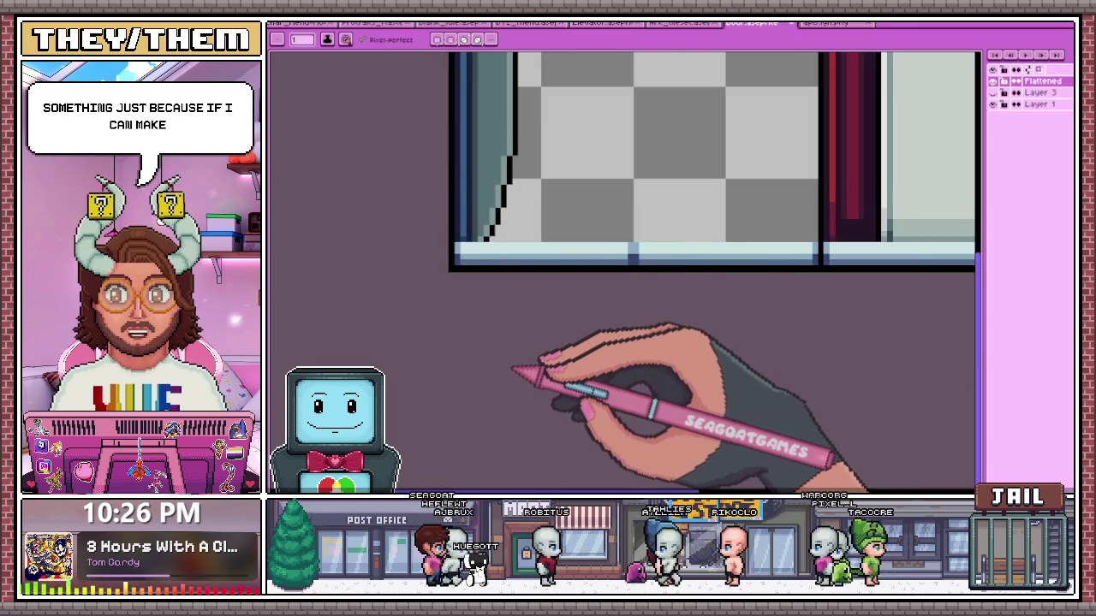
scroll(510, 360, down, 1)
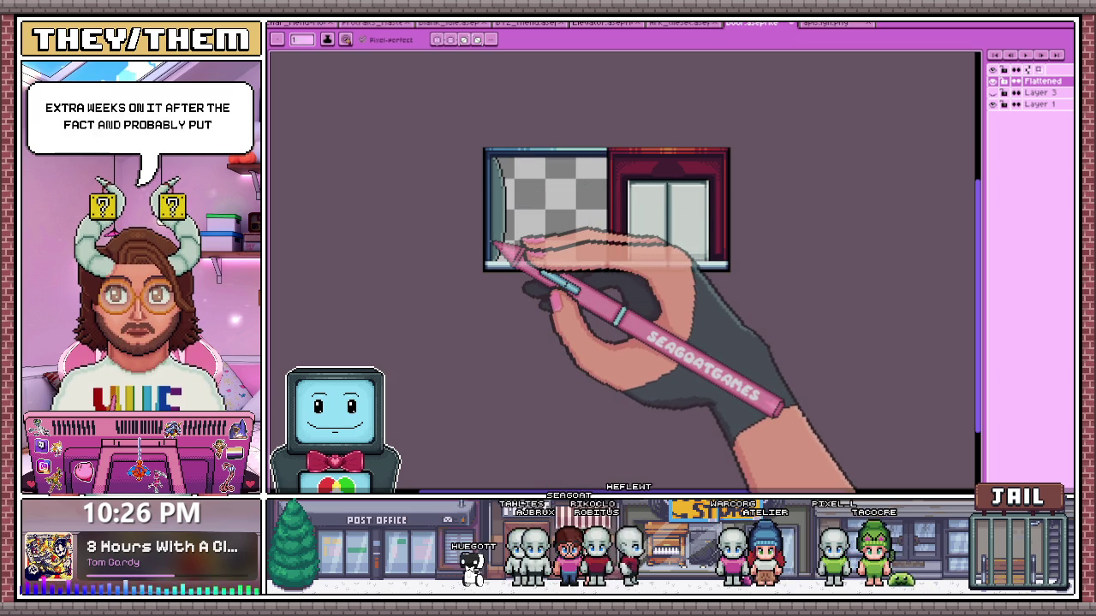
scroll(499, 214, up, 1)
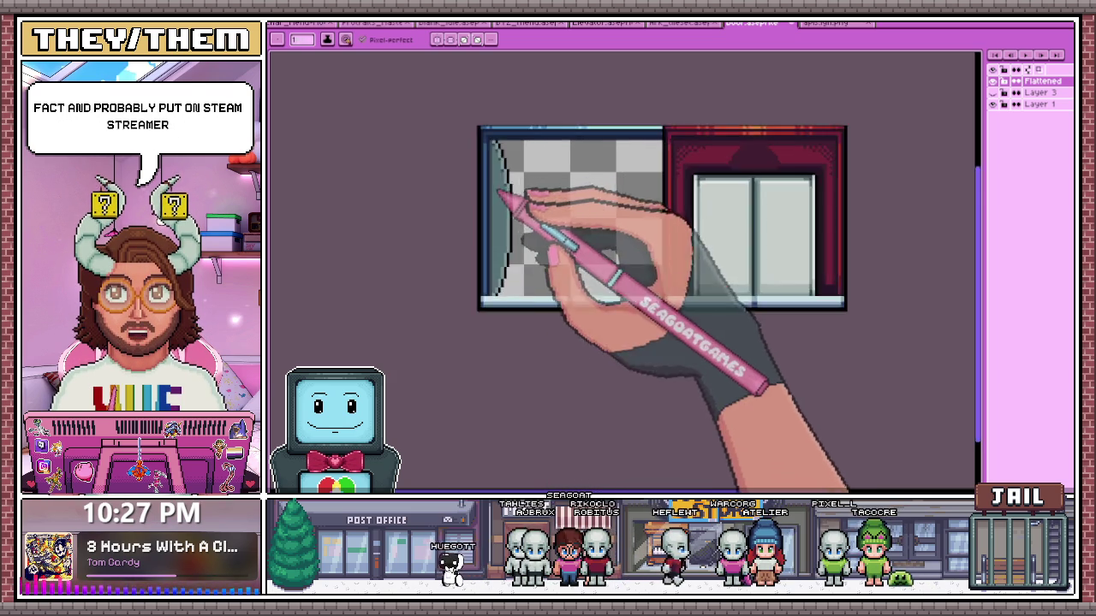
scroll(510, 167, up, 2)
scroll(501, 171, up, 1)
scroll(501, 184, up, 1)
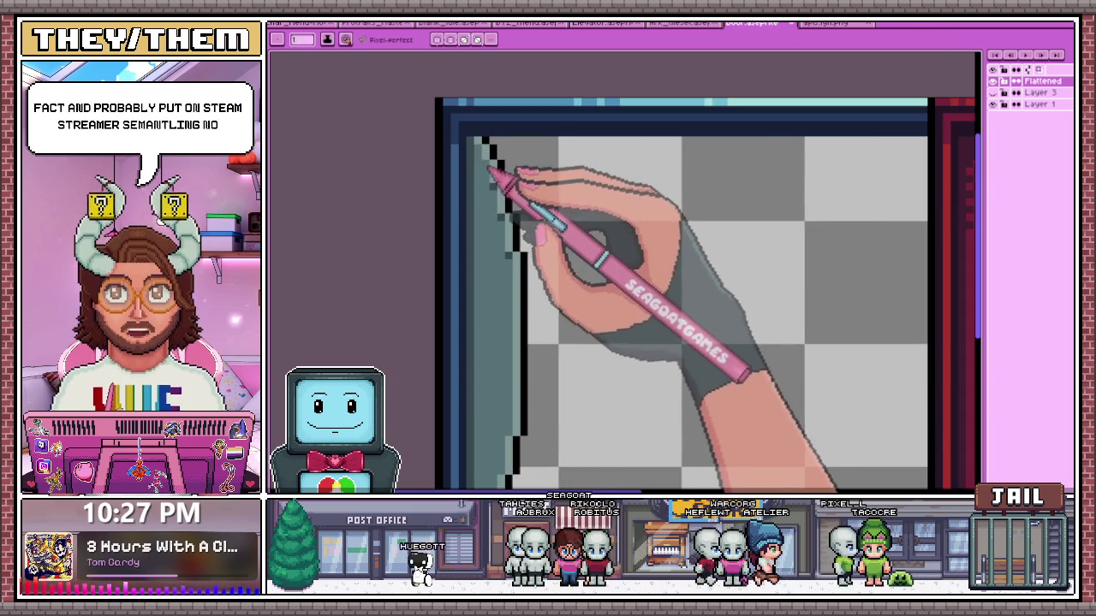
Zoom around the door edge to inspect the teal-edged black arc
scroll(505, 188, up, 1)
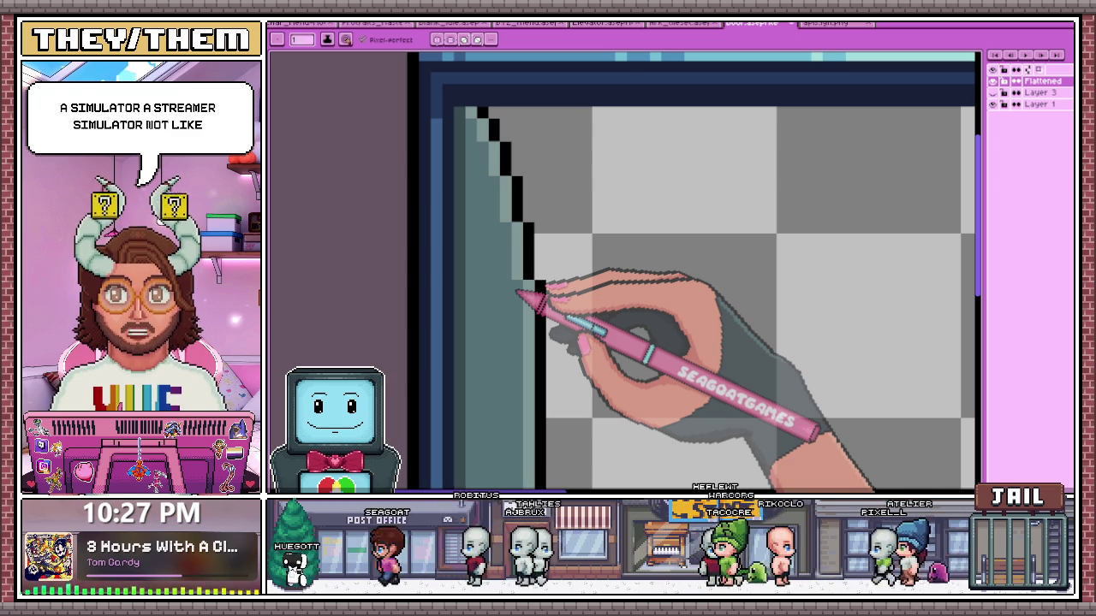
scroll(517, 291, down, 3)
scroll(557, 197, up, 2)
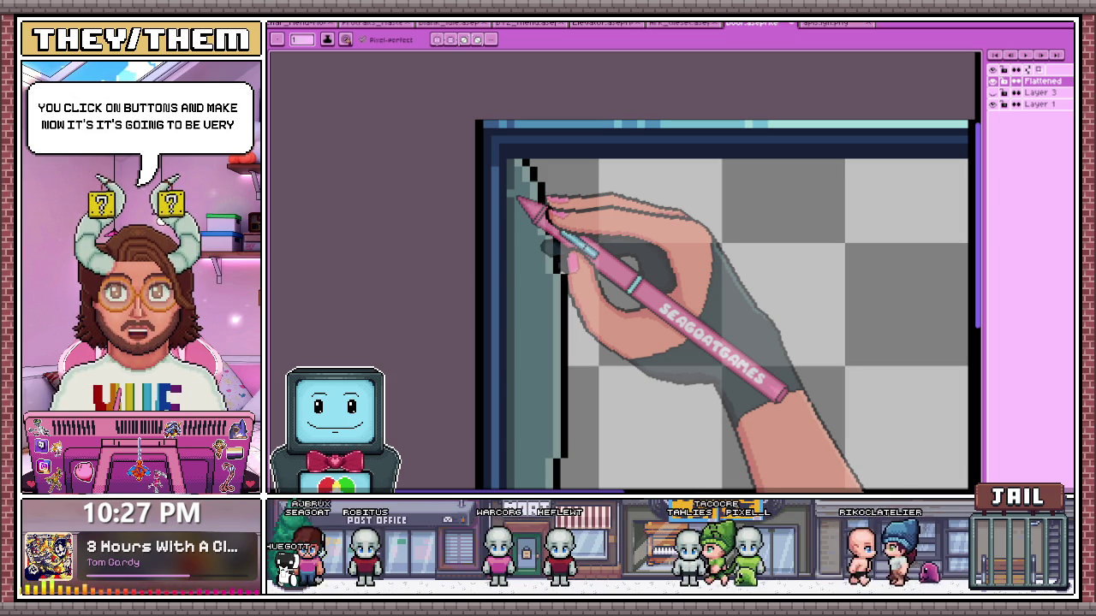
scroll(557, 191, down, 2)
scroll(563, 208, up, 1)
scroll(579, 276, down, 2)
scroll(557, 246, up, 2)
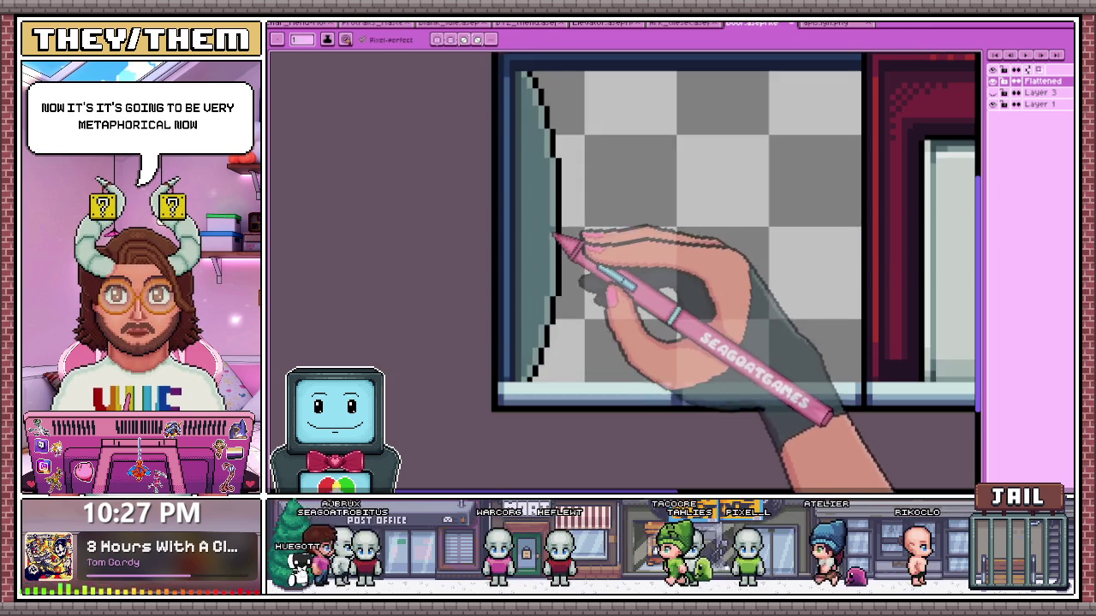
scroll(551, 175, up, 1)
scroll(556, 176, up, 1)
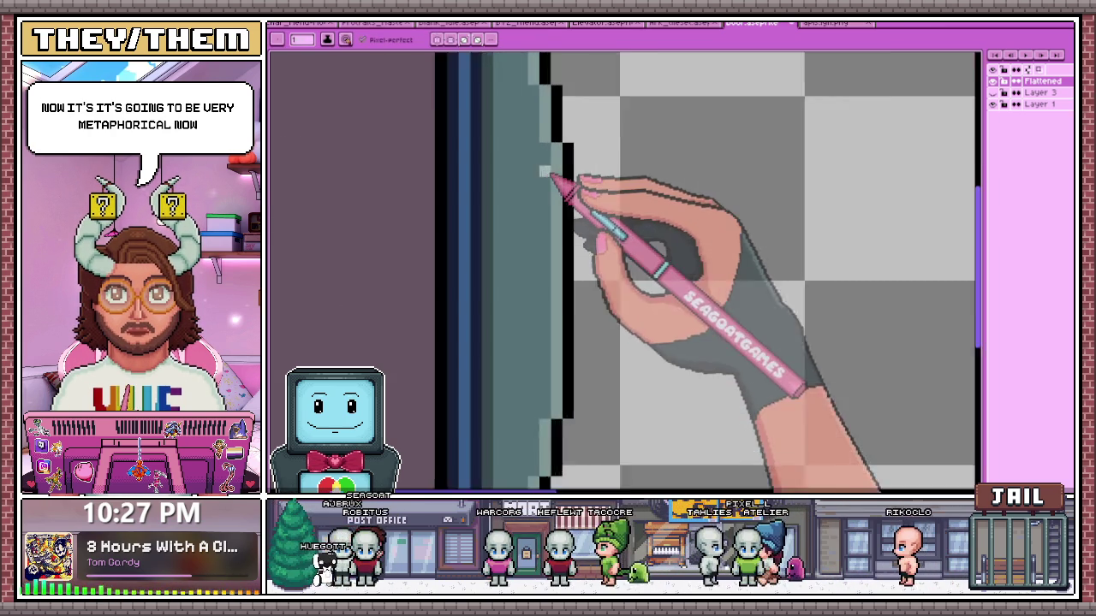
scroll(569, 240, up, 1)
scroll(565, 342, up, 1)
scroll(561, 214, down, 2)
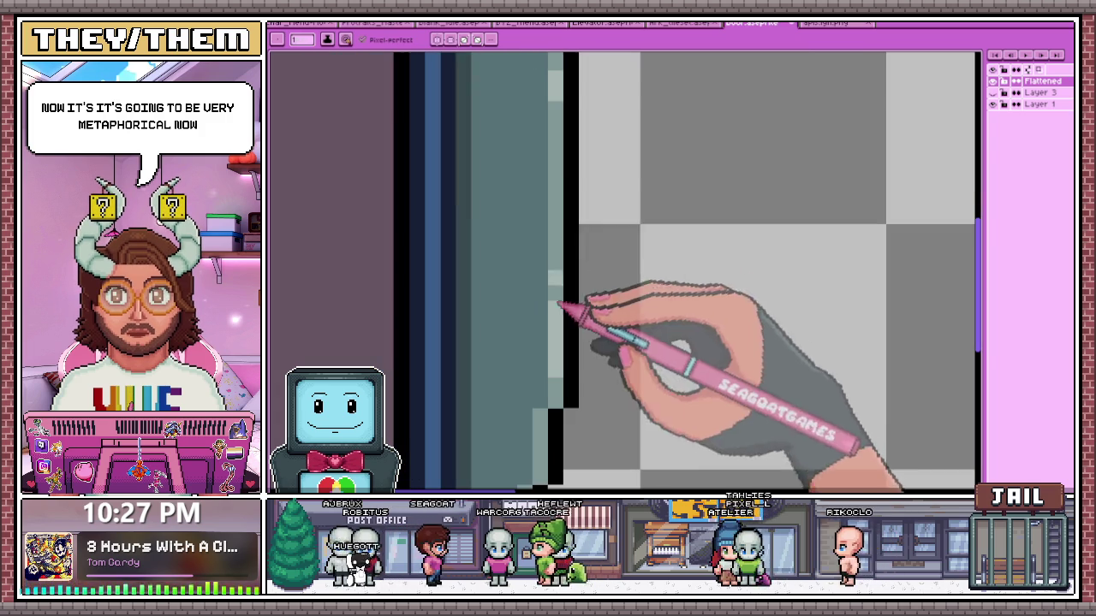
scroll(565, 218, down, 2)
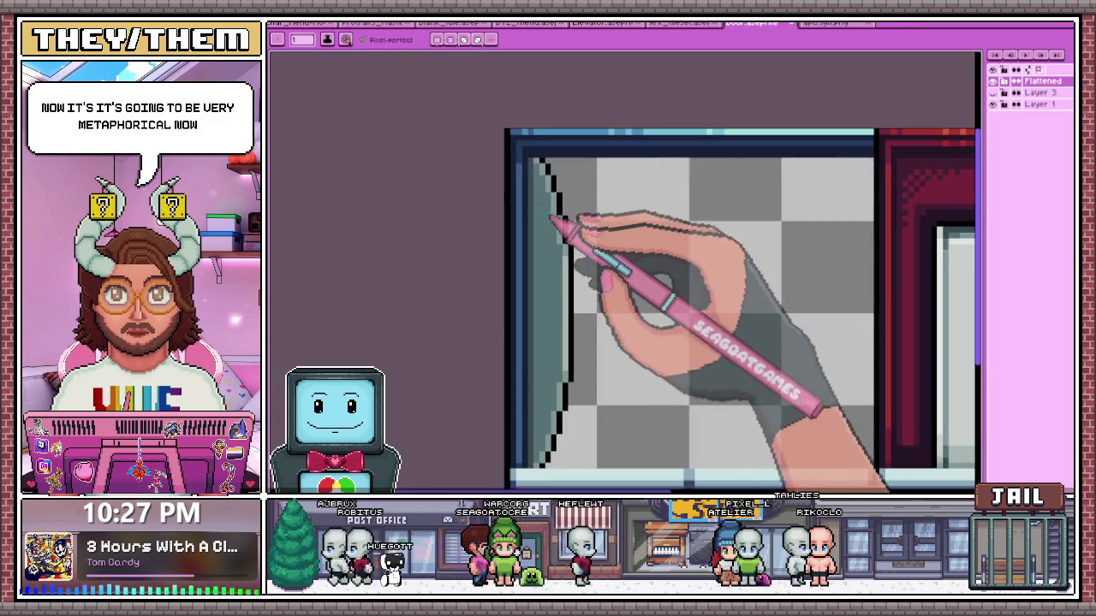
scroll(539, 207, up, 2)
scroll(561, 210, up, 2)
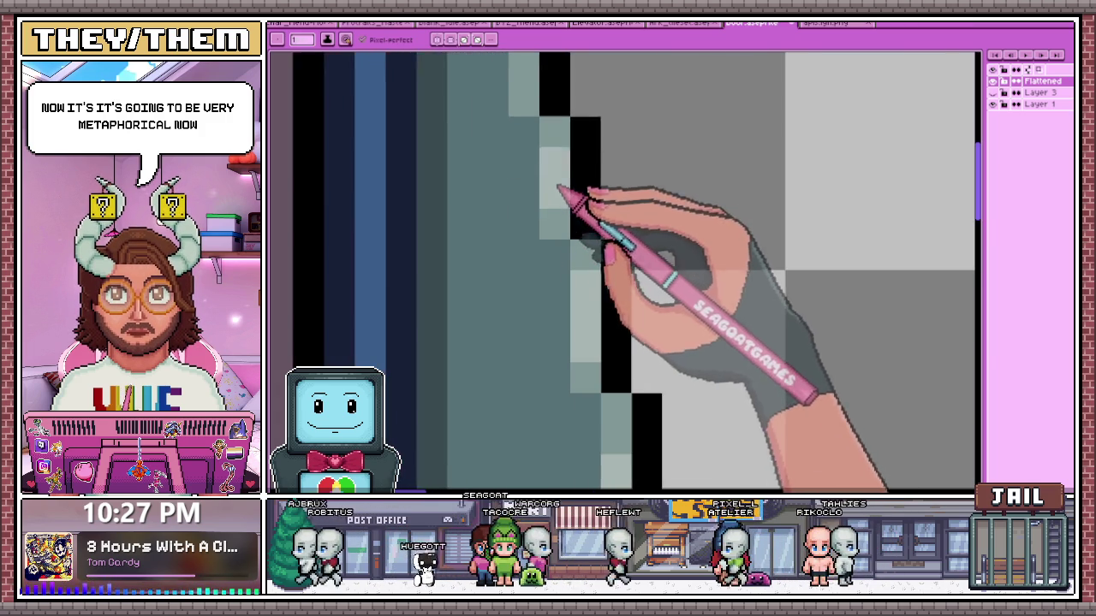
scroll(561, 190, down, 3)
scroll(587, 225, up, 2)
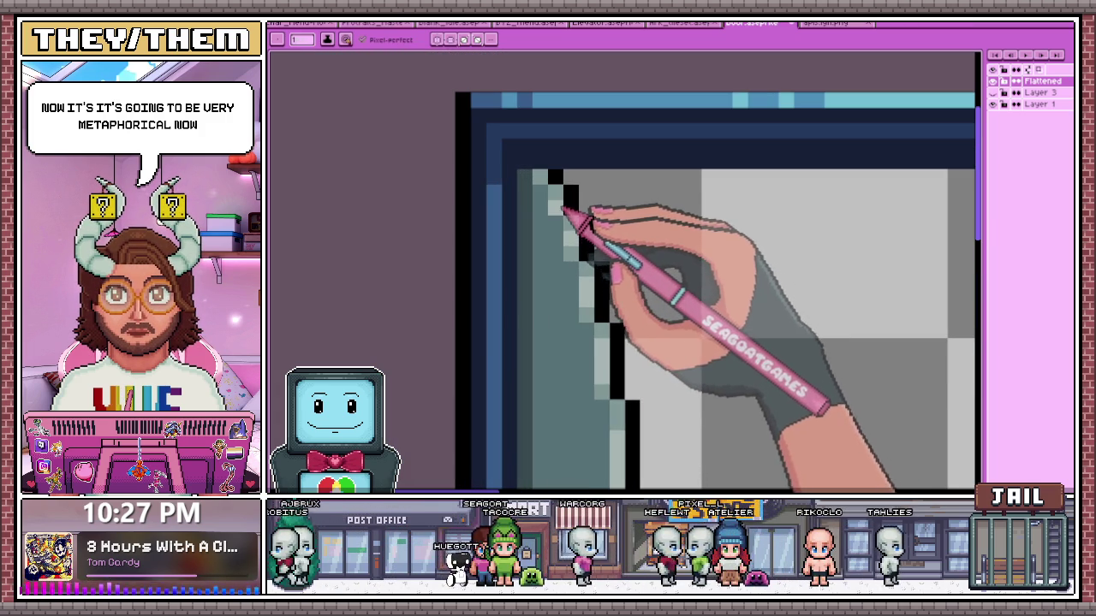
scroll(561, 203, down, 1)
scroll(533, 178, down, 2)
scroll(567, 318, up, 3)
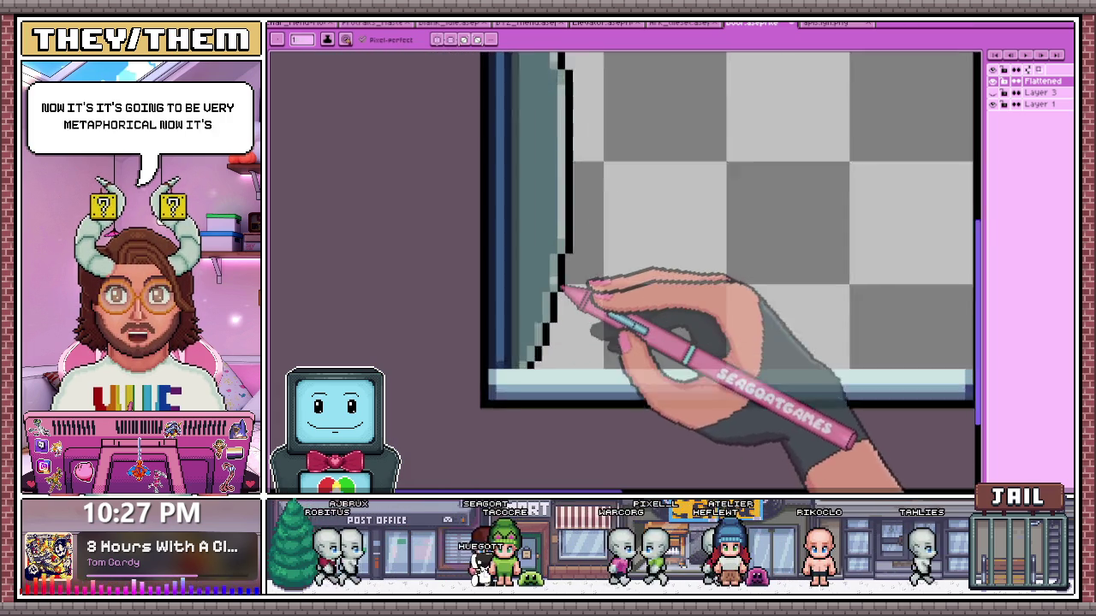
scroll(570, 288, up, 1)
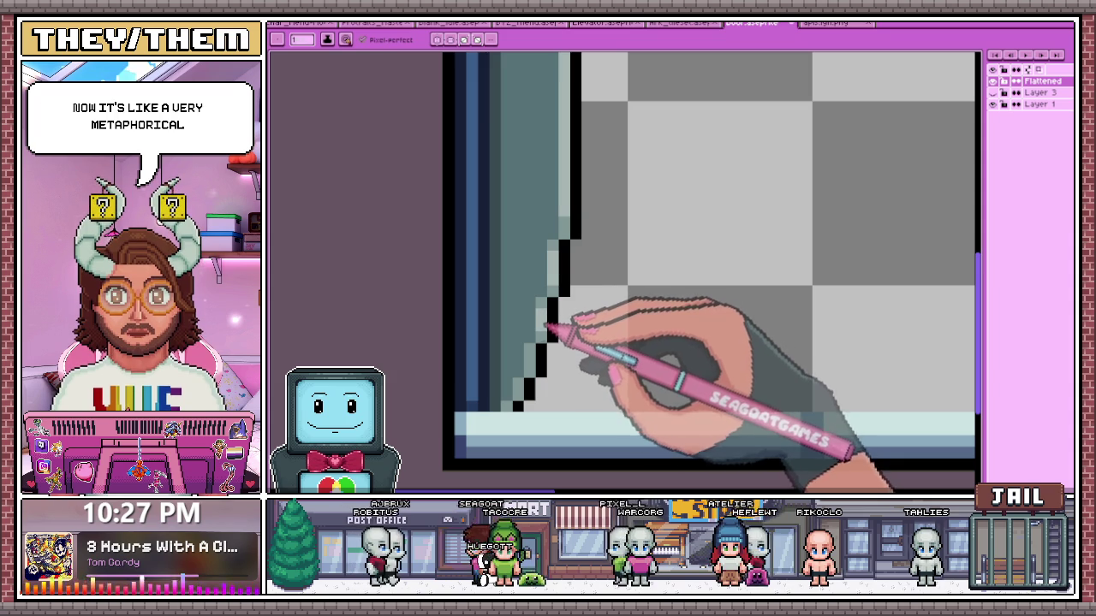
scroll(535, 361, down, 2)
scroll(526, 355, up, 1)
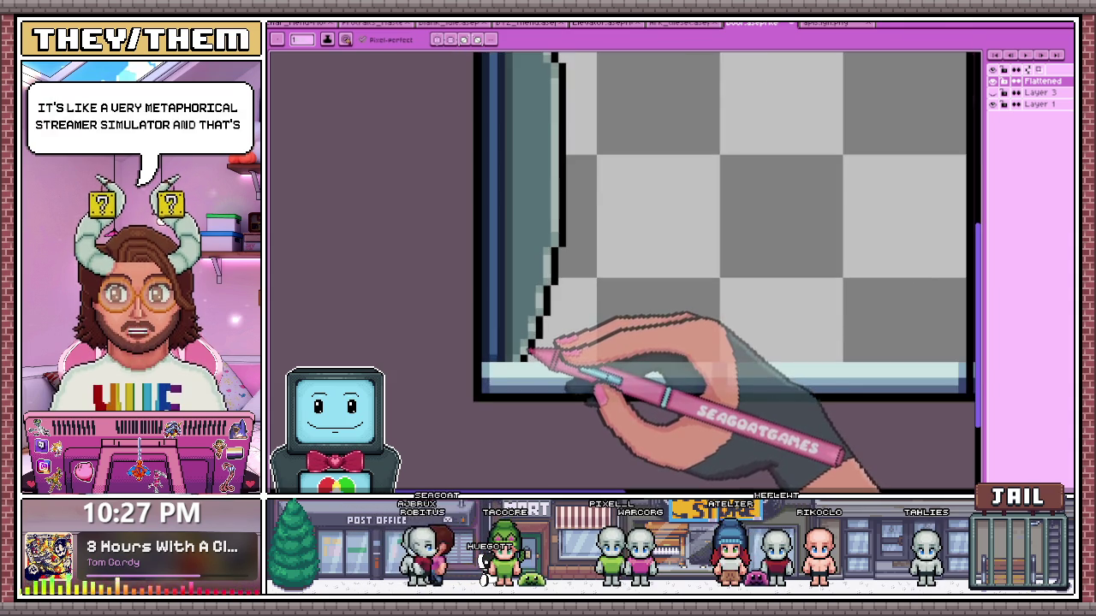
scroll(527, 352, down, 2)
scroll(535, 332, down, 1)
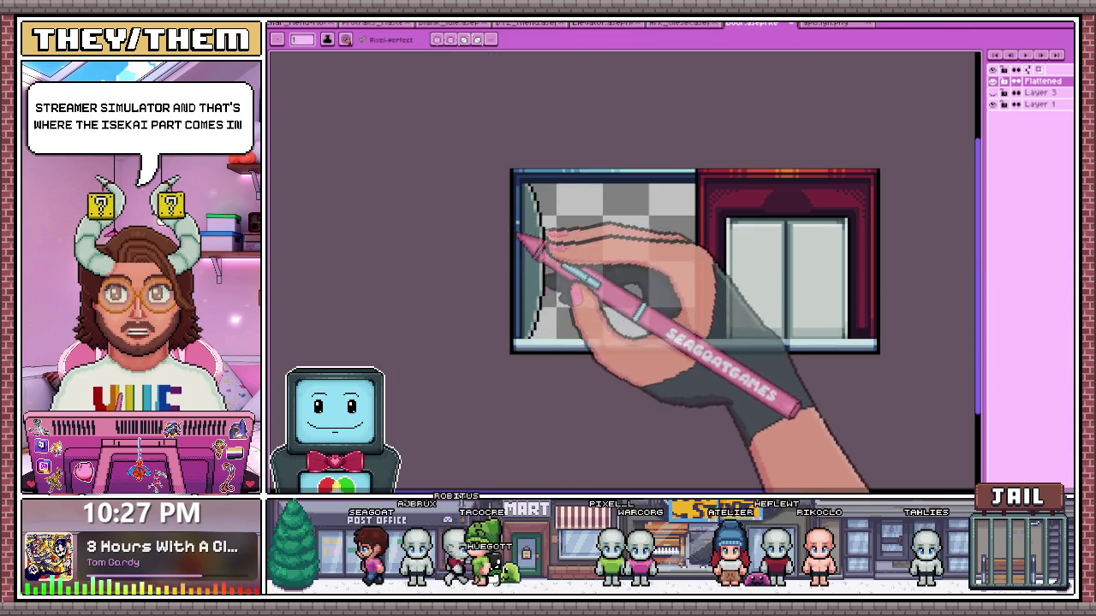
scroll(517, 236, up, 2)
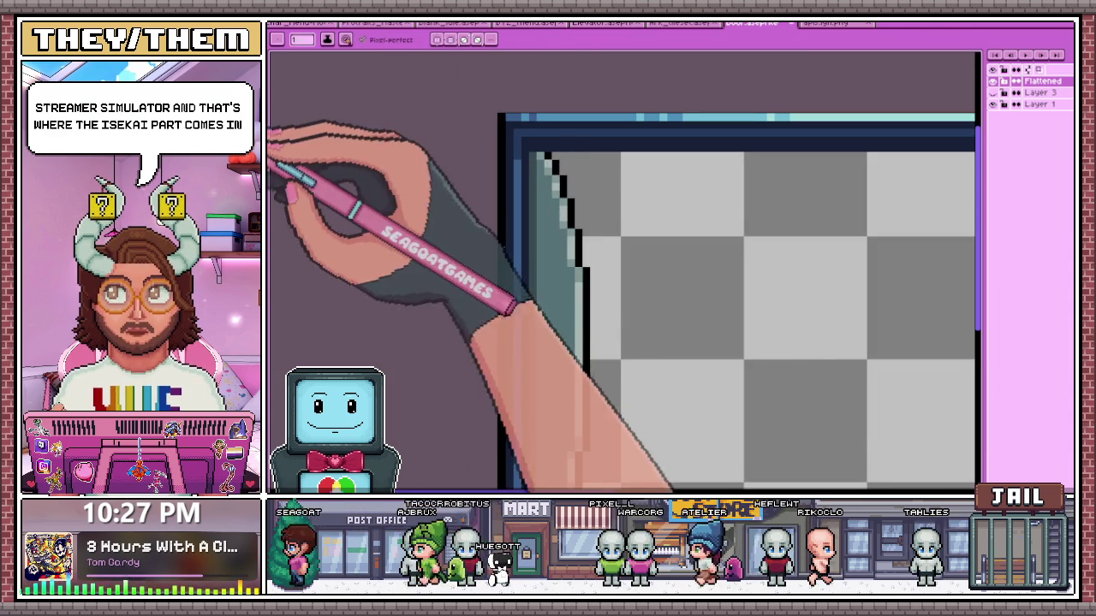
scroll(534, 166, up, 1)
scroll(550, 152, down, 1)
scroll(548, 214, down, 2)
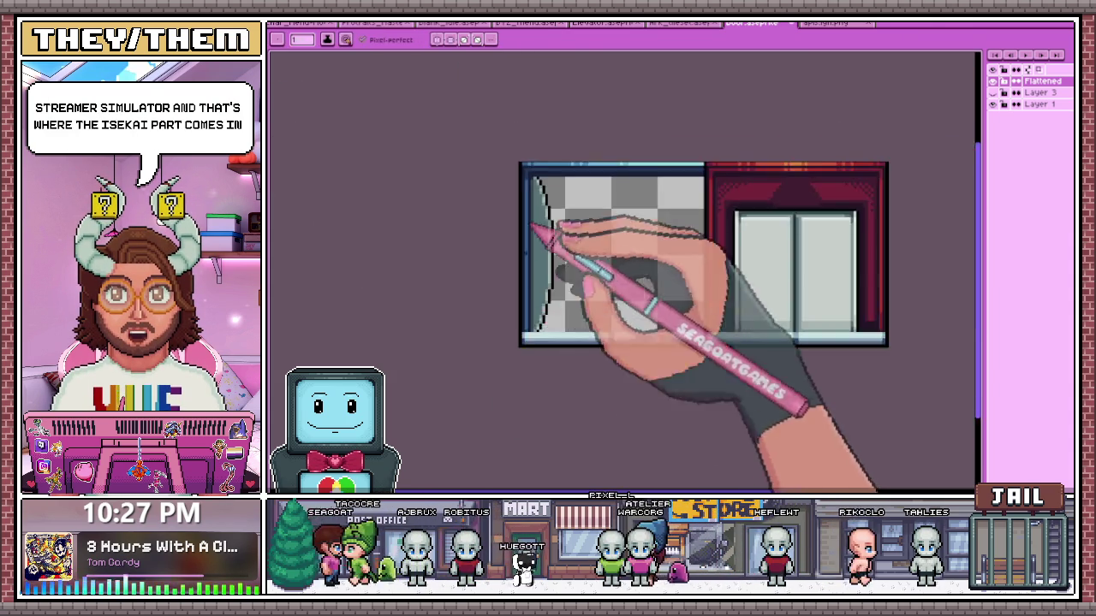
scroll(543, 342, up, 1)
scroll(546, 323, up, 1)
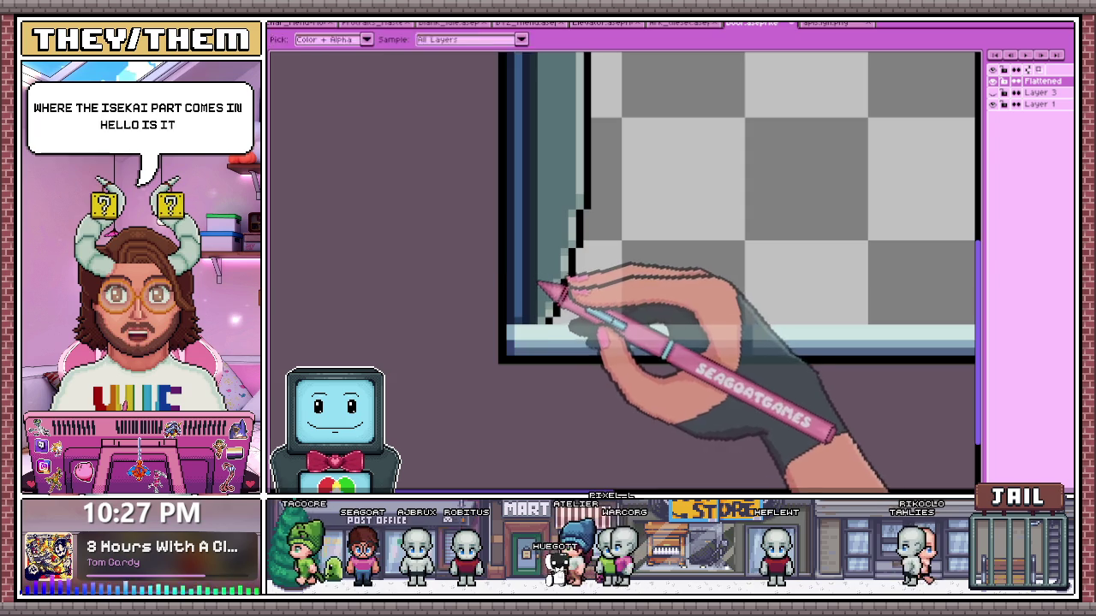
Return to the Pencil and show the green seated-figure sketch over the left panel
key(b)
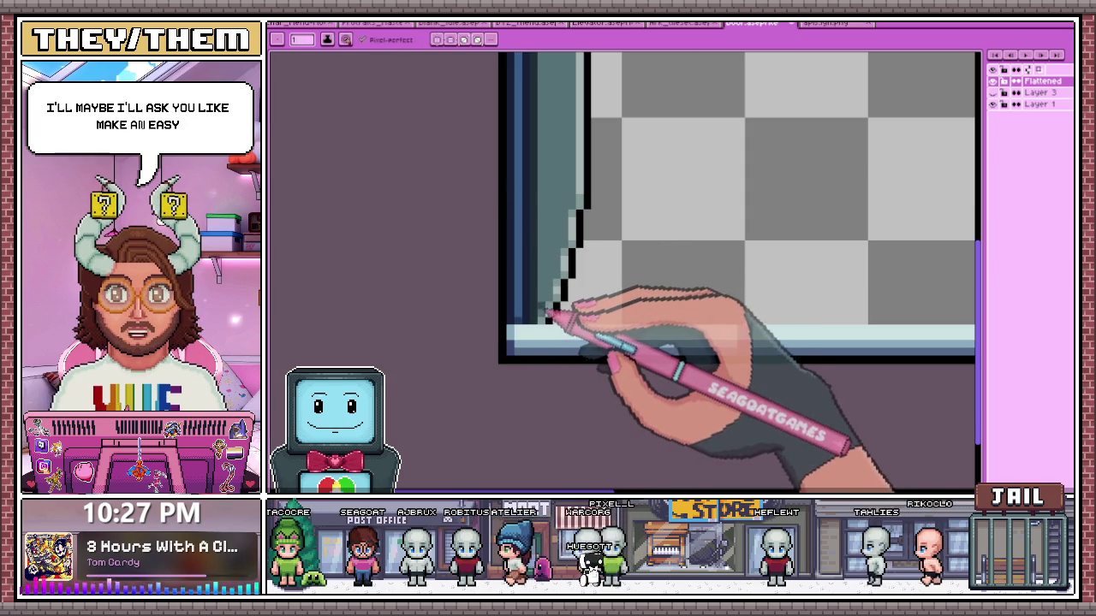
scroll(558, 111, down, 1)
scroll(567, 123, up, 2)
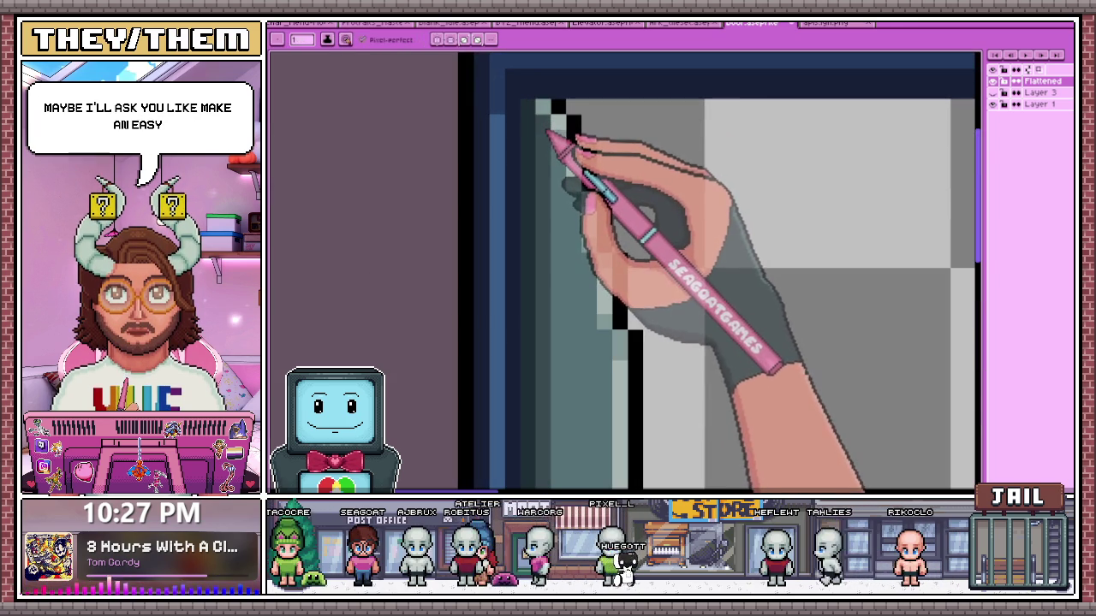
scroll(568, 142, down, 1)
scroll(570, 252, down, 1)
scroll(578, 281, down, 2)
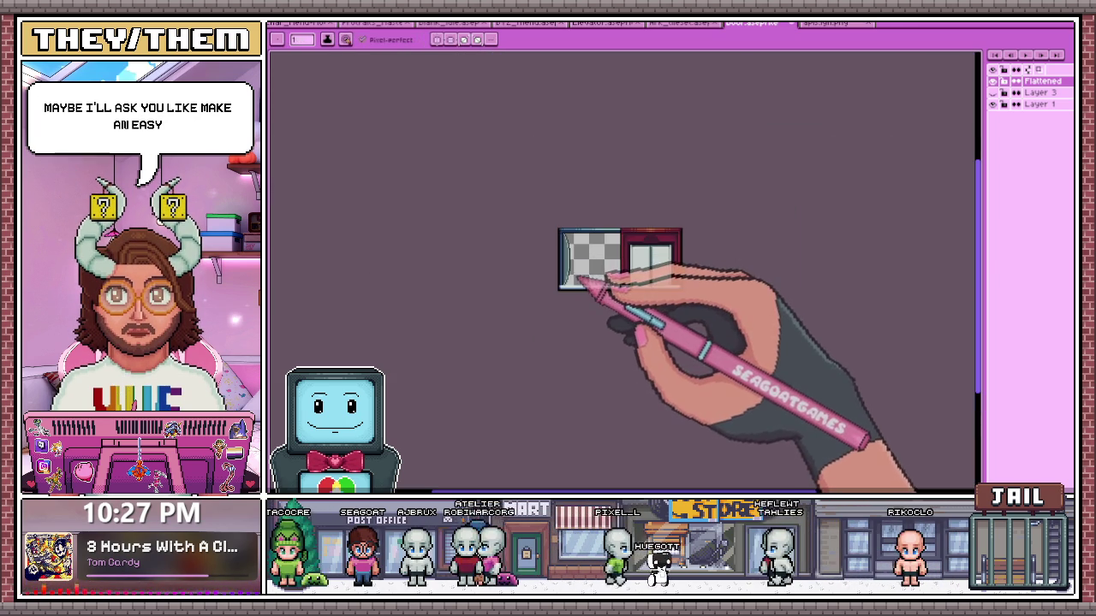
scroll(570, 257, up, 3)
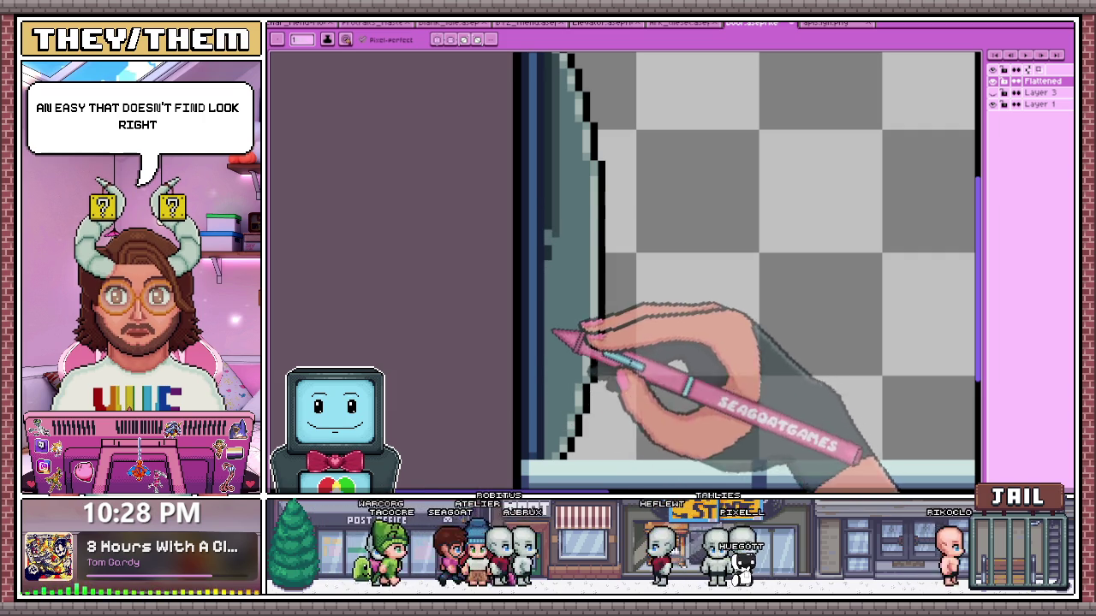
scroll(560, 171, down, 2)
scroll(568, 158, up, 3)
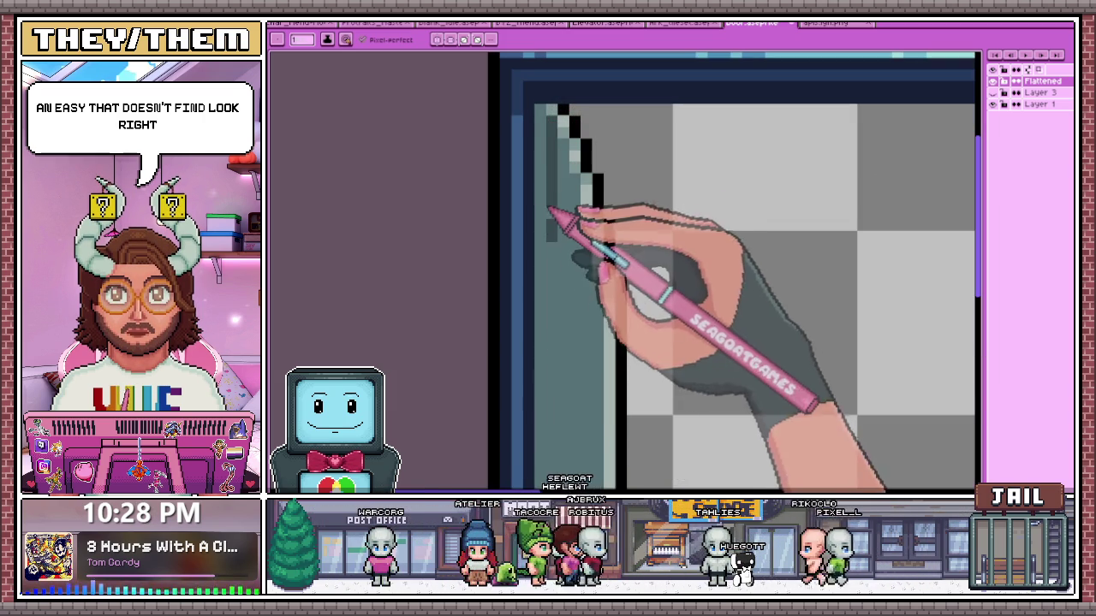
scroll(556, 137, down, 1)
scroll(548, 171, down, 1)
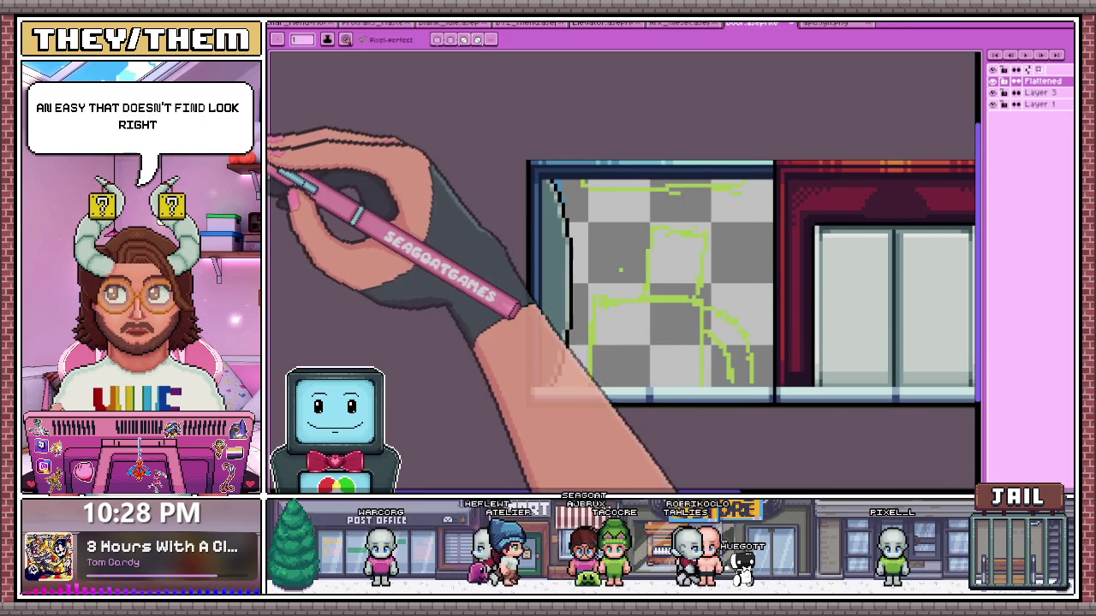
scroll(606, 278, up, 2)
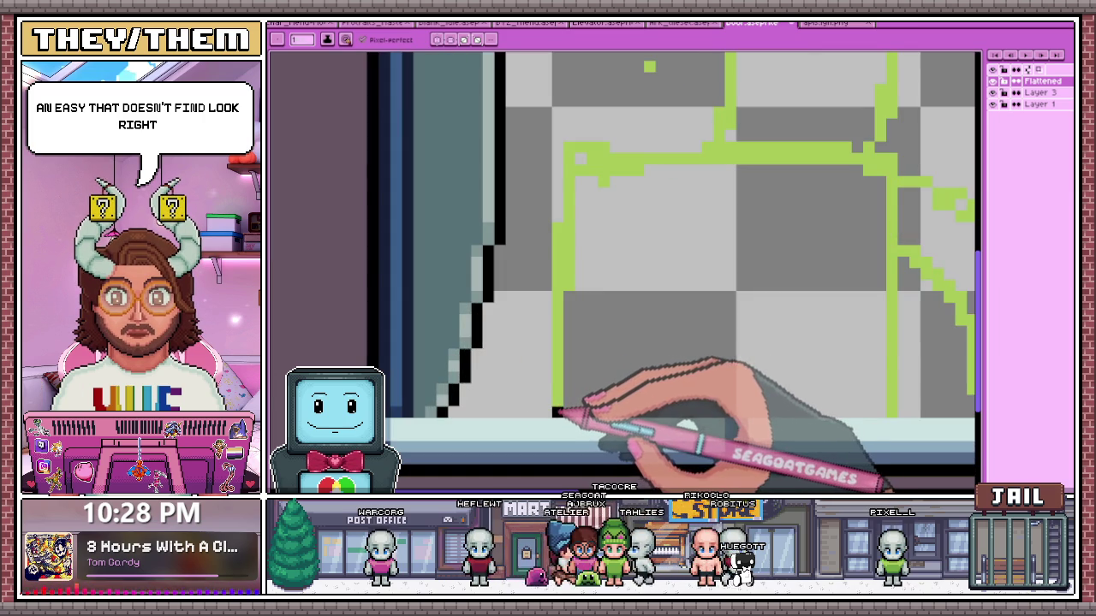
Trace the figure's left body edge and shoulder line in black over the sketch
drag(557, 416, 558, 274)
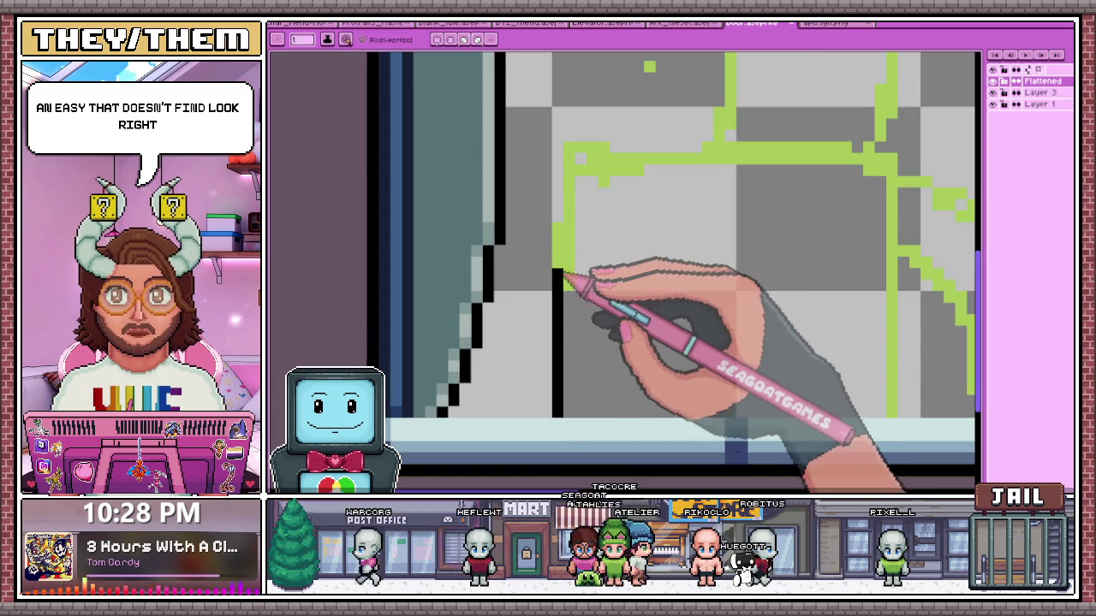
scroll(579, 172, down, 2)
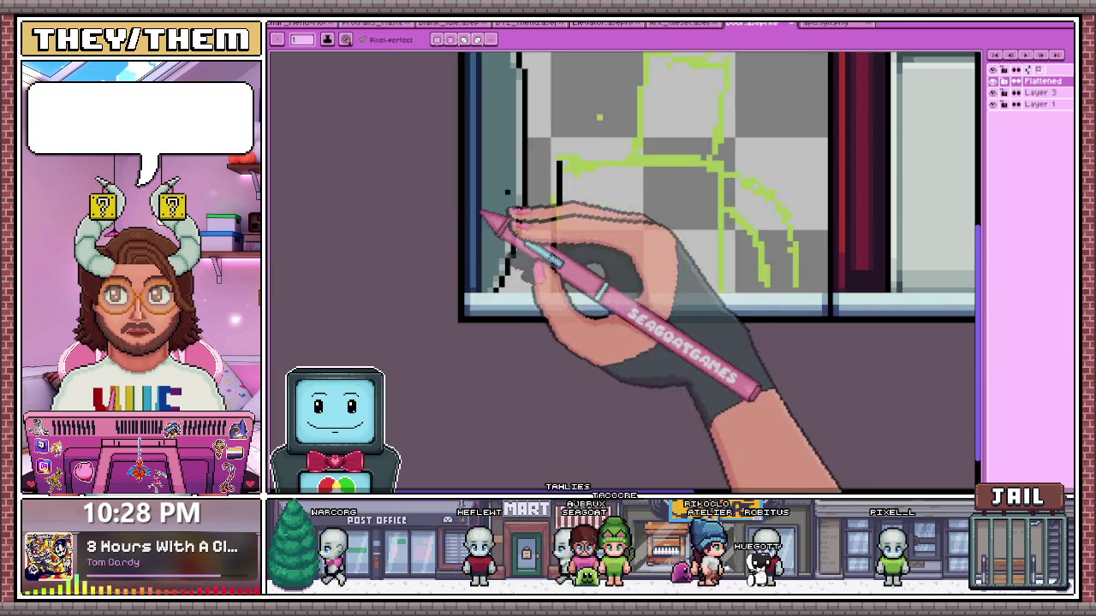
scroll(489, 220, up, 3)
click(528, 179)
scroll(528, 179, up, 1)
mouse_move(473, 169)
mouse_down()
mouse_move(594, 177)
mouse_move(726, 166)
mouse_up()
scroll(401, 246, down, 2)
scroll(567, 215, up, 1)
scroll(482, 215, up, 1)
drag(482, 215, 627, 220)
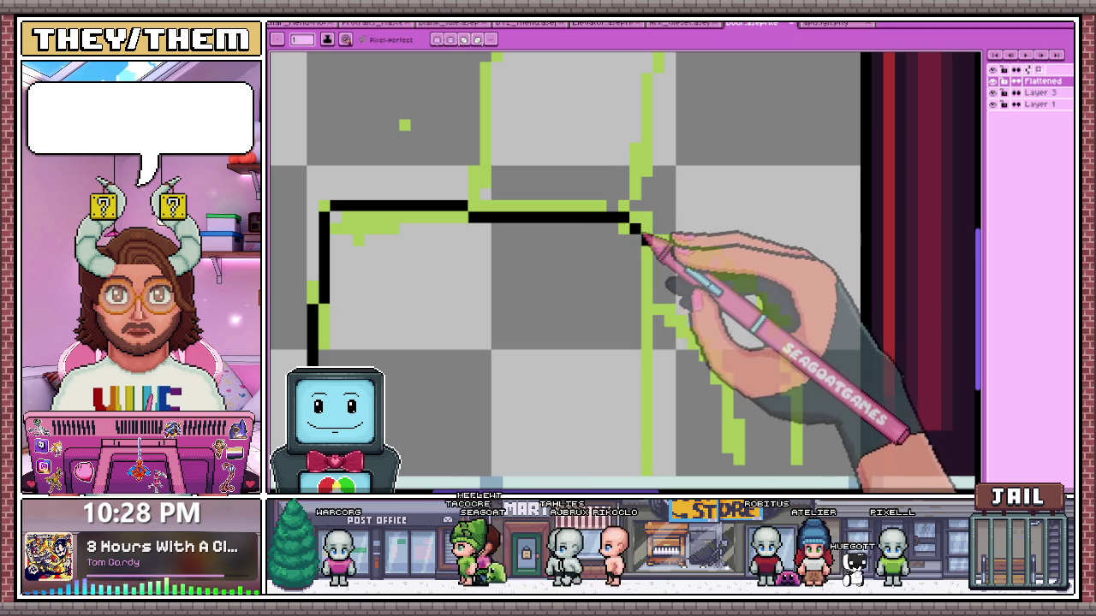
Draw the left and right sides of the head upward in black
scroll(710, 317, down, 2)
scroll(693, 330, up, 1)
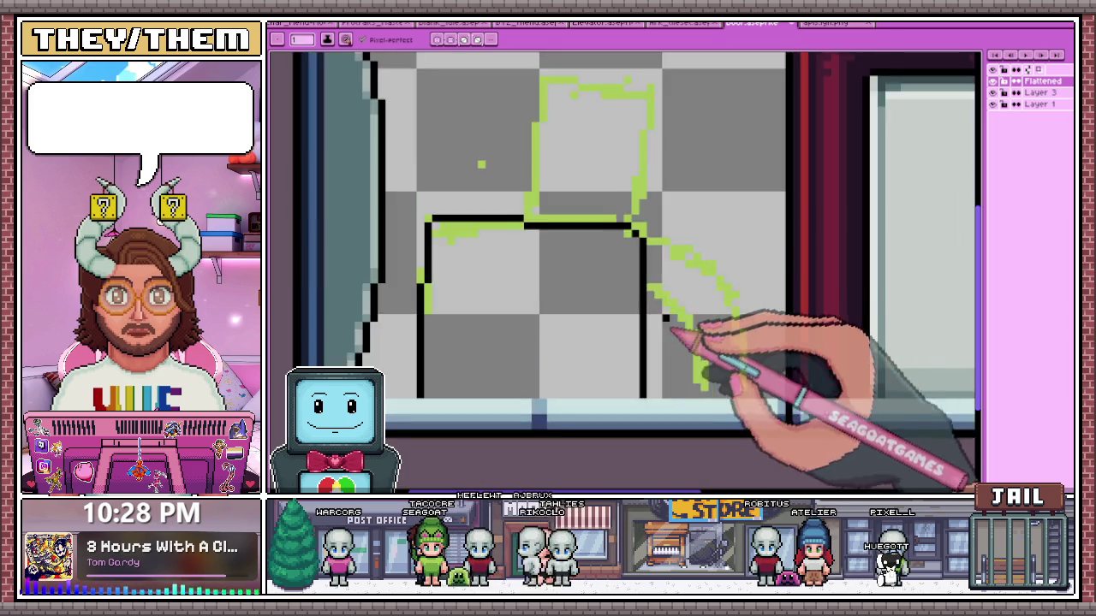
scroll(657, 273, up, 2)
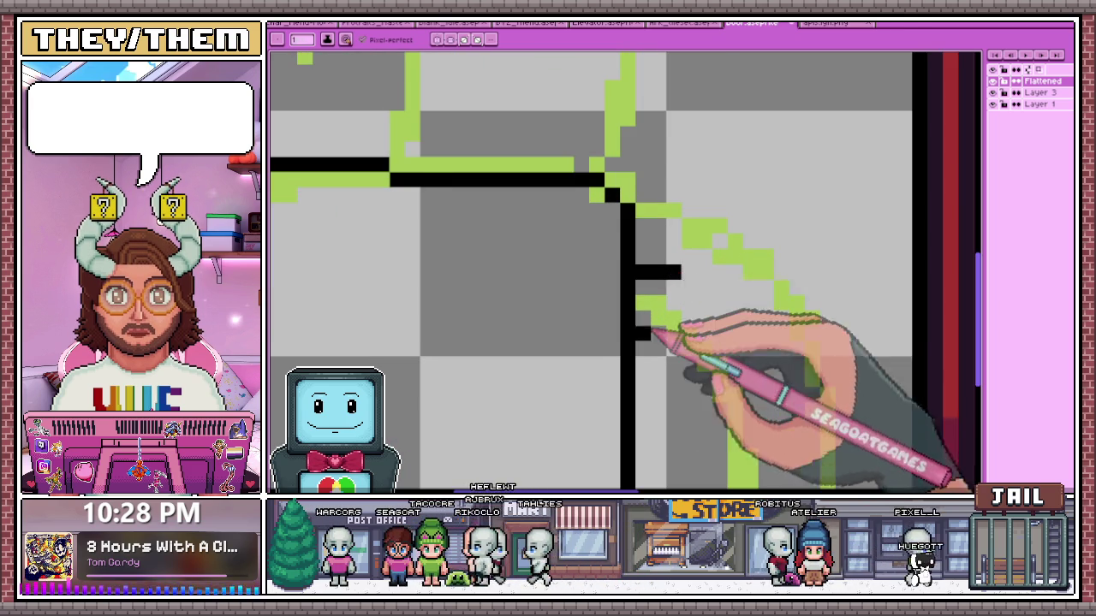
scroll(644, 333, up, 1)
scroll(693, 358, down, 1)
scroll(656, 237, down, 2)
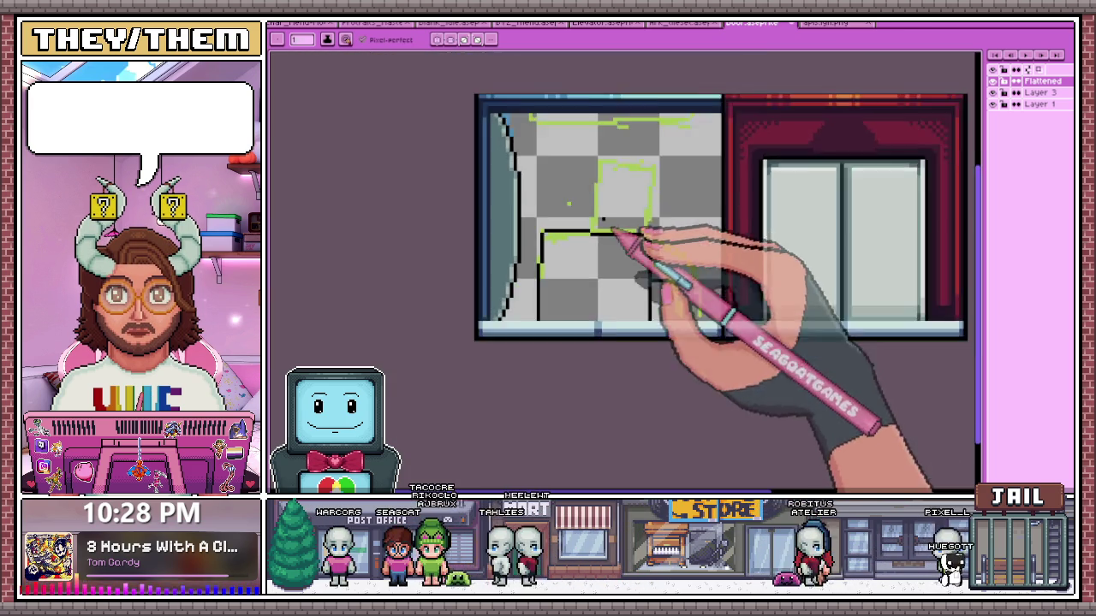
scroll(612, 237, up, 1)
scroll(594, 252, up, 1)
drag(591, 203, 599, 103)
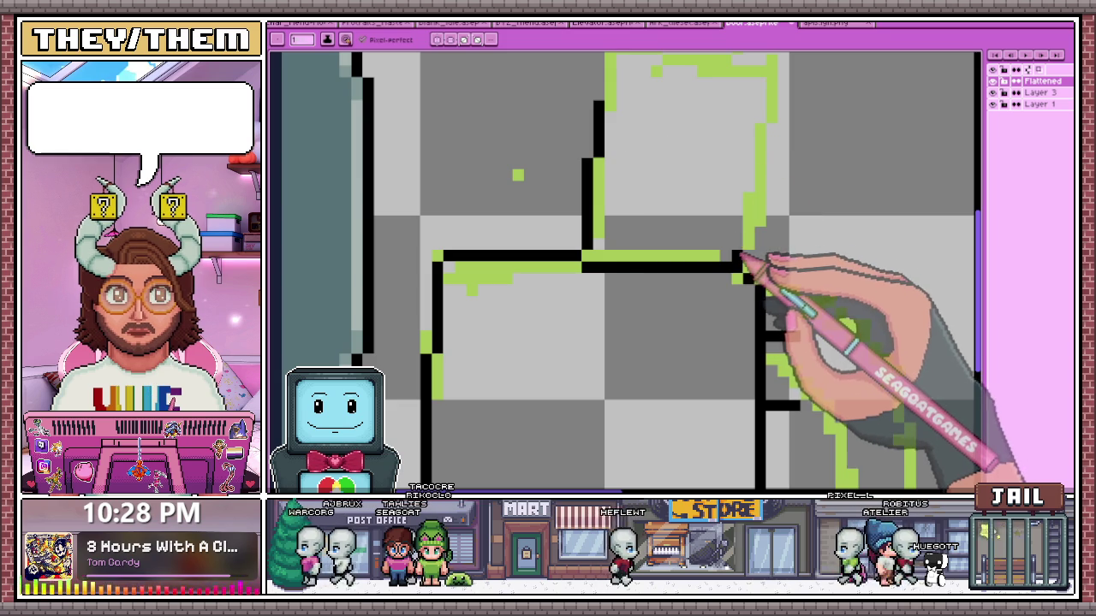
mouse_move(741, 257)
mouse_down()
mouse_move(748, 102)
mouse_move(607, 96)
mouse_up()
Zoom out to view the whole sprite and hide the green sketch layer
key(minus)
key(minus)
key(minus)
key(minus)
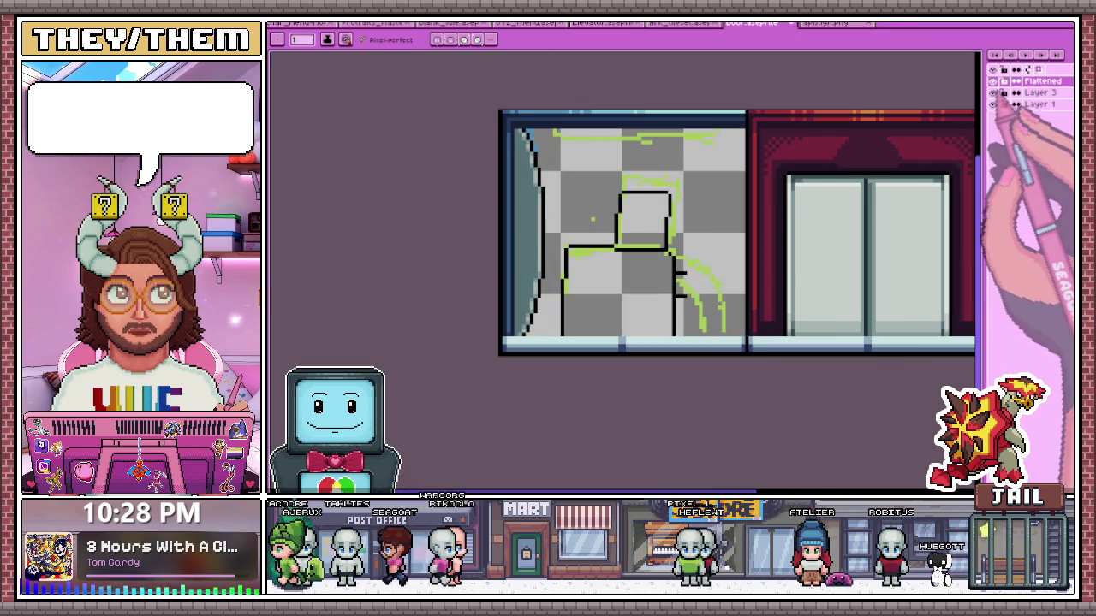
click(993, 93)
scroll(650, 303, up, 1)
scroll(650, 304, up, 2)
scroll(633, 175, down, 1)
Add black pixels below the chair diagonal's end and to the lower chair bracket
scroll(665, 210, down, 1)
scroll(679, 255, up, 2)
scroll(655, 223, up, 1)
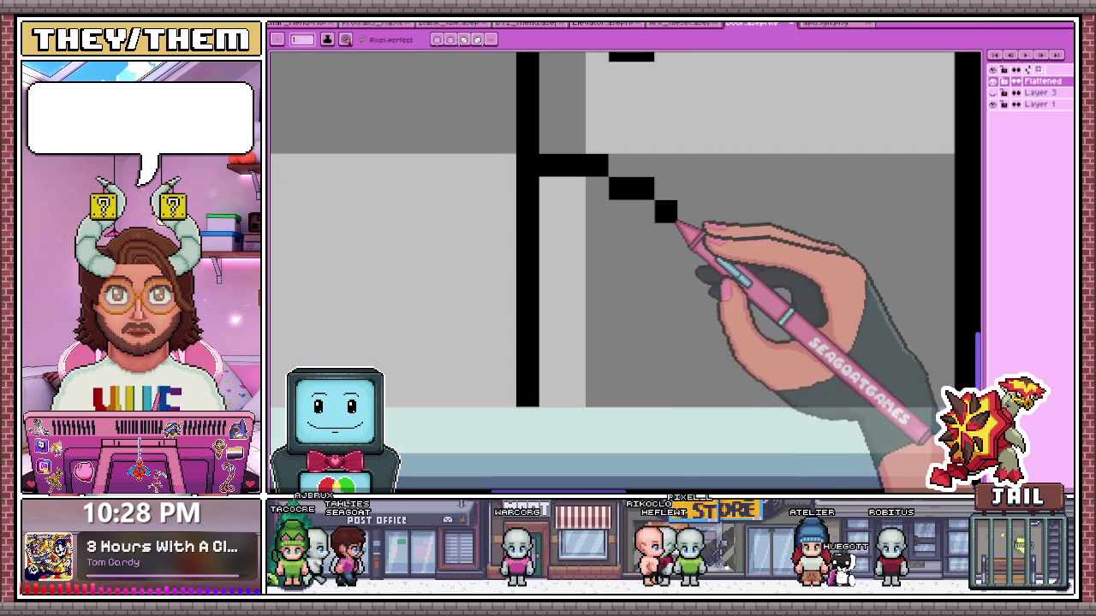
click(689, 257)
scroll(695, 252, down, 1)
scroll(689, 214, up, 1)
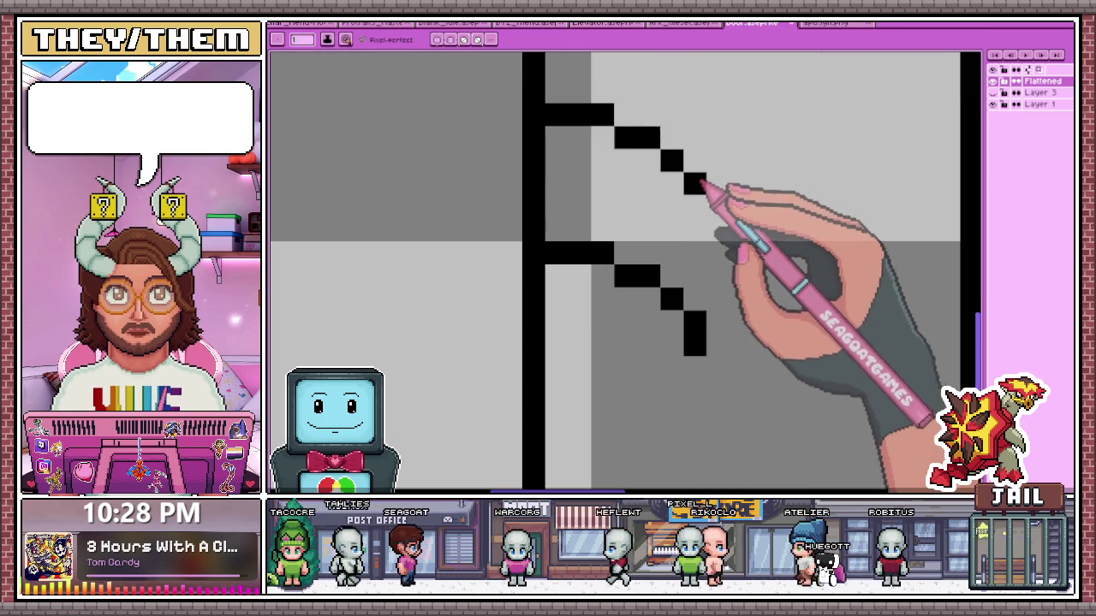
scroll(692, 250, down, 1)
scroll(676, 256, up, 1)
click(641, 254)
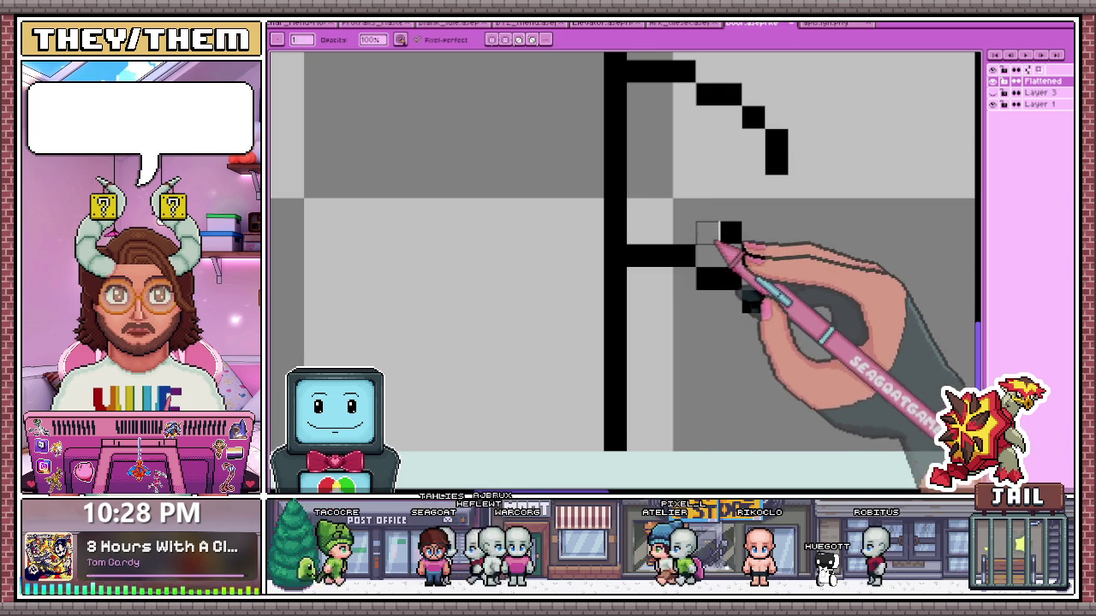
scroll(721, 237, down, 1)
scroll(758, 276, up, 1)
scroll(710, 220, down, 1)
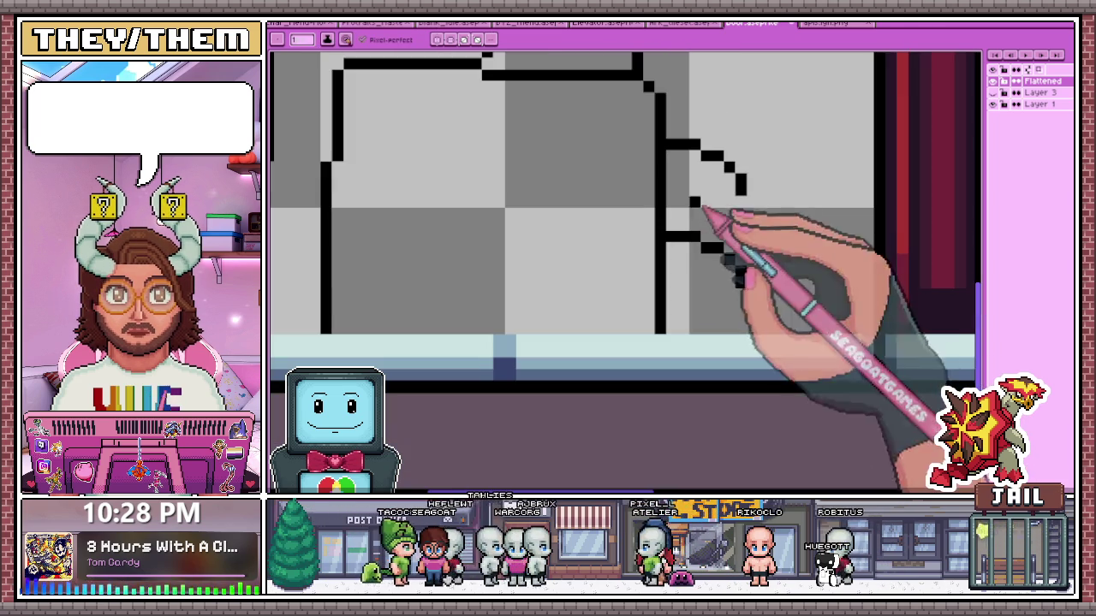
scroll(677, 305, down, 1)
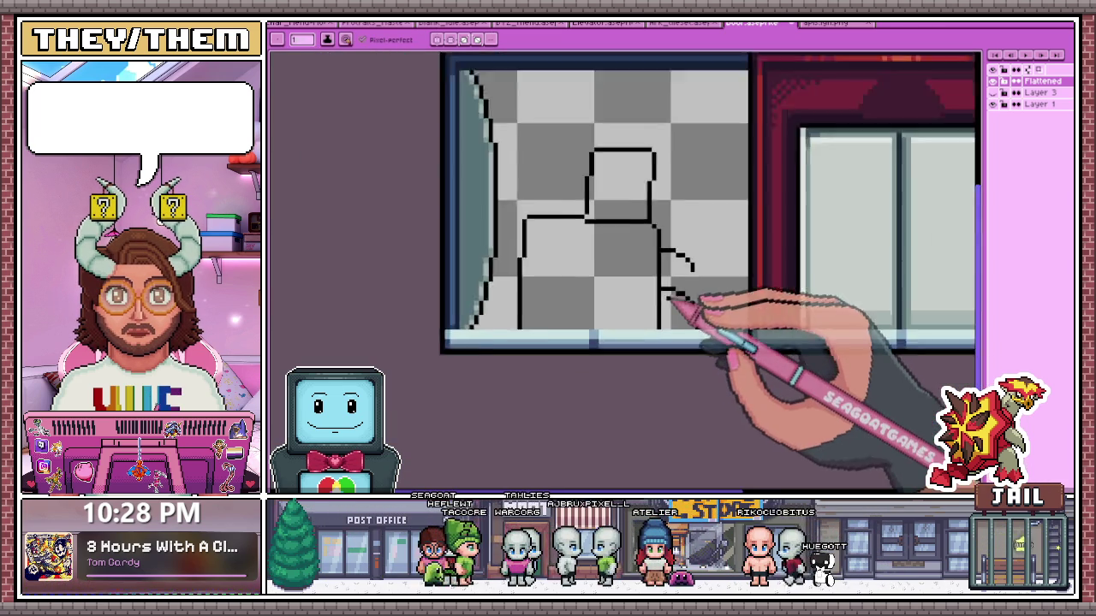
scroll(722, 310, down, 1)
scroll(695, 300, up, 1)
scroll(698, 302, up, 3)
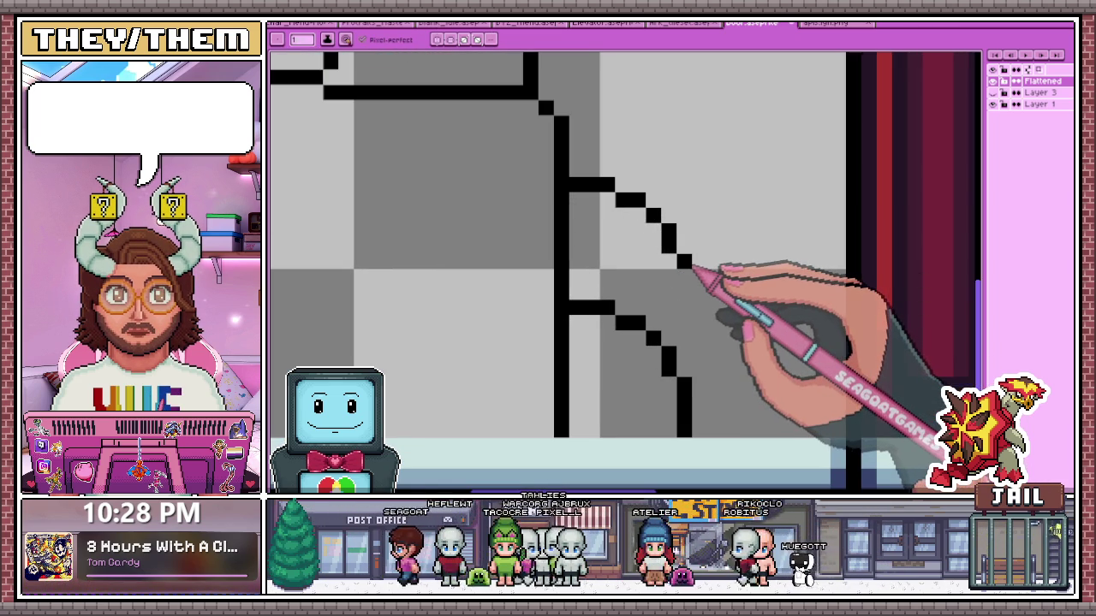
scroll(695, 261, down, 2)
scroll(676, 244, up, 1)
scroll(655, 248, down, 2)
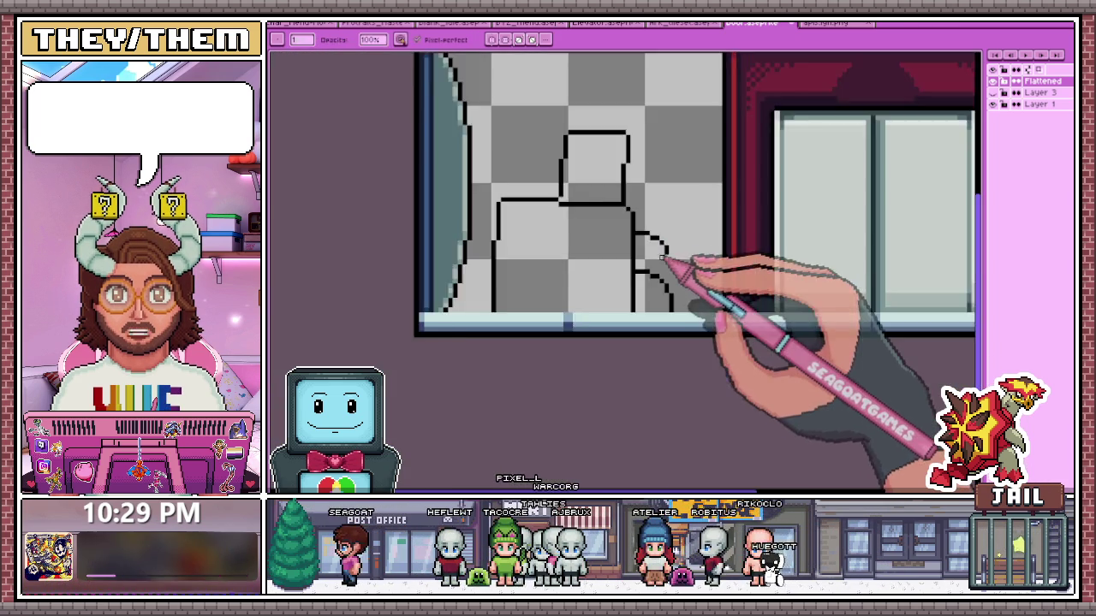
scroll(661, 269, down, 1)
scroll(664, 279, up, 1)
scroll(722, 274, up, 1)
scroll(677, 249, up, 1)
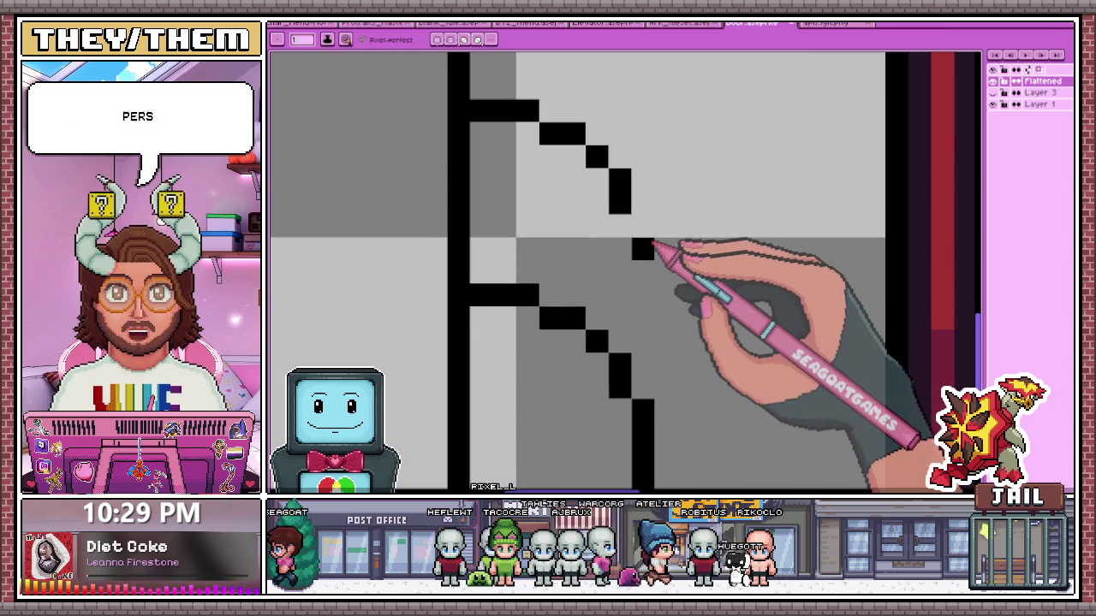
Extend the upper chair curve's end, undoing the misplaced strokes
click(666, 249)
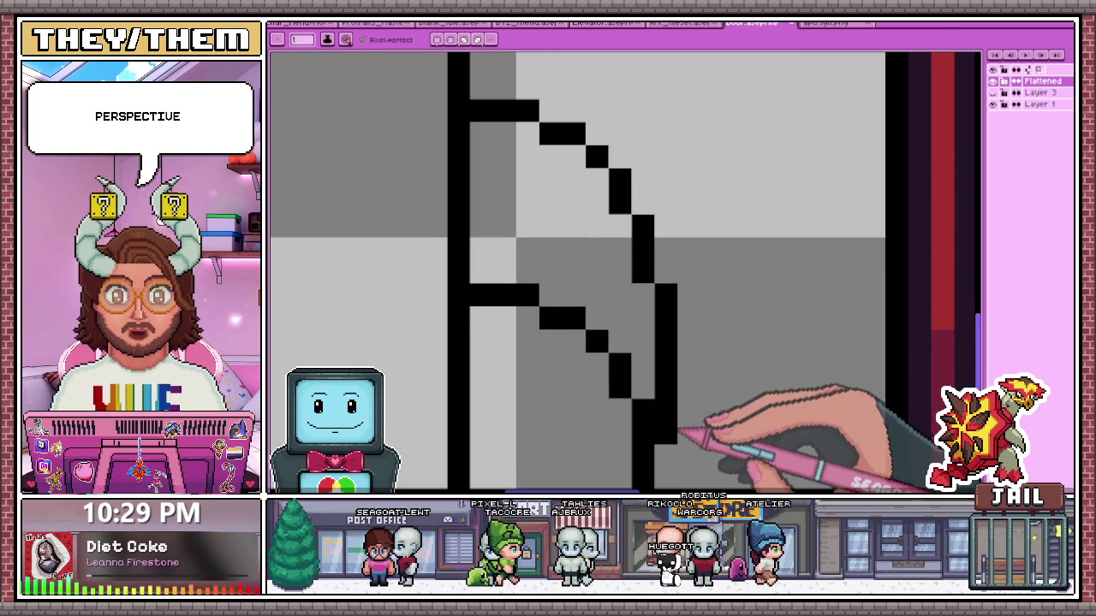
scroll(677, 222, down, 2)
scroll(695, 343, down, 2)
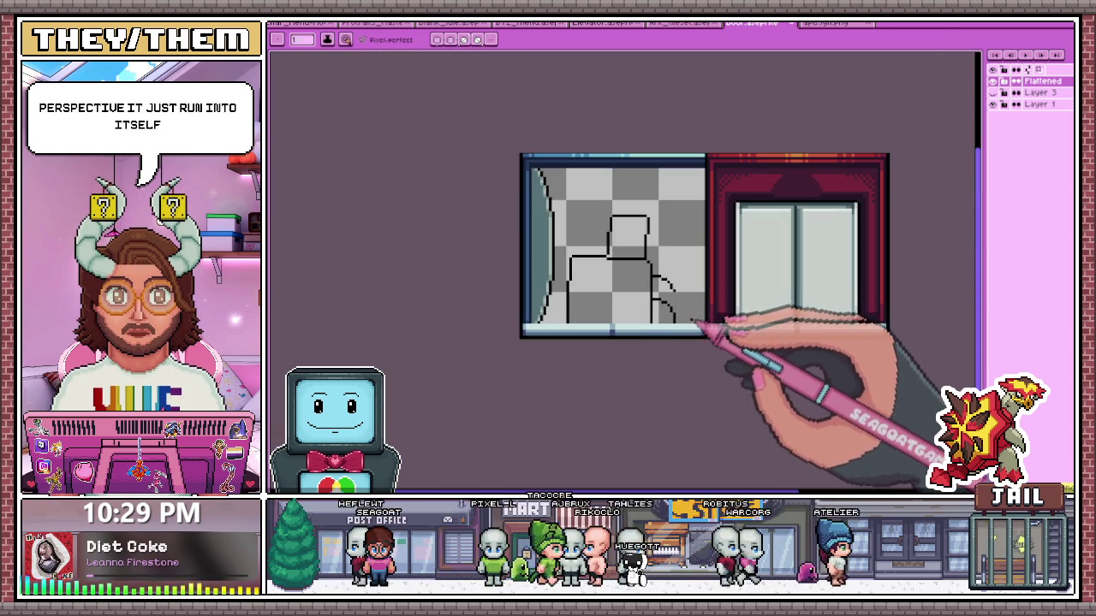
scroll(693, 313, up, 2)
scroll(687, 257, up, 1)
scroll(659, 239, up, 1)
key(ctrl+z)
key(e)
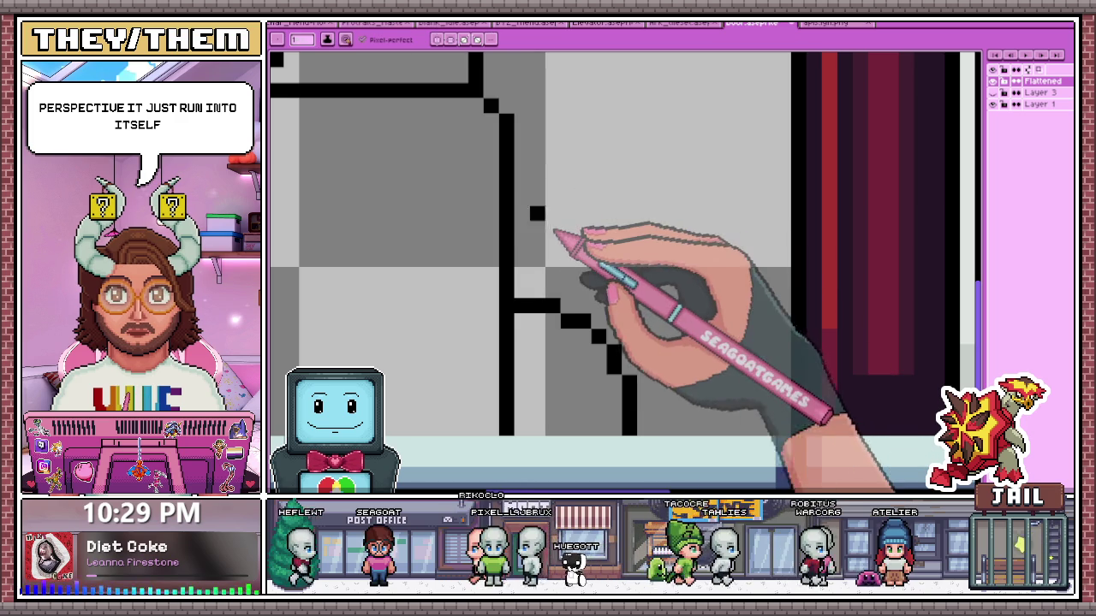
mouse_move(514, 244)
mouse_down()
mouse_move(606, 229)
mouse_move(672, 268)
mouse_up()
key(ctrl+z)
Continue the upper curve's diagonal and draw its vertical drop downward
scroll(644, 259, up, 2)
scroll(672, 269, down, 3)
scroll(680, 232, up, 2)
scroll(704, 290, up, 1)
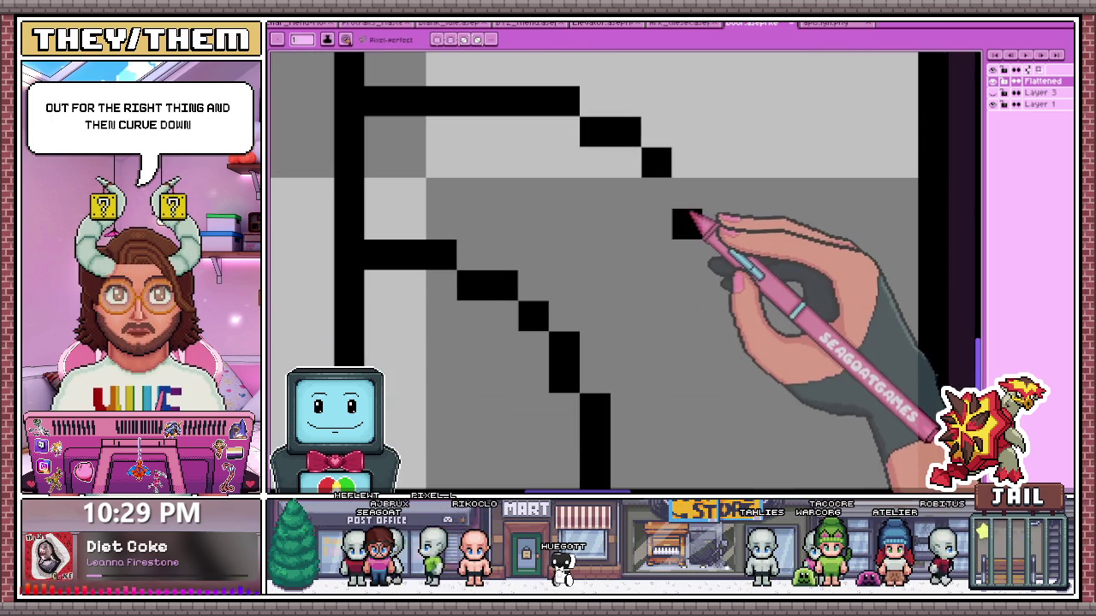
drag(687, 205, 690, 220)
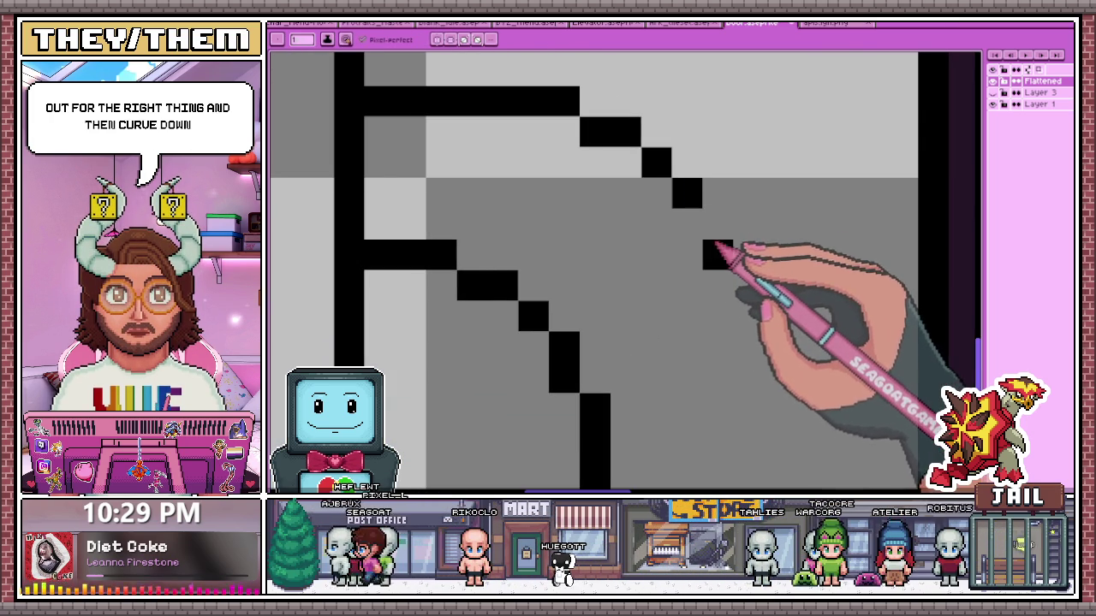
scroll(719, 241, down, 2)
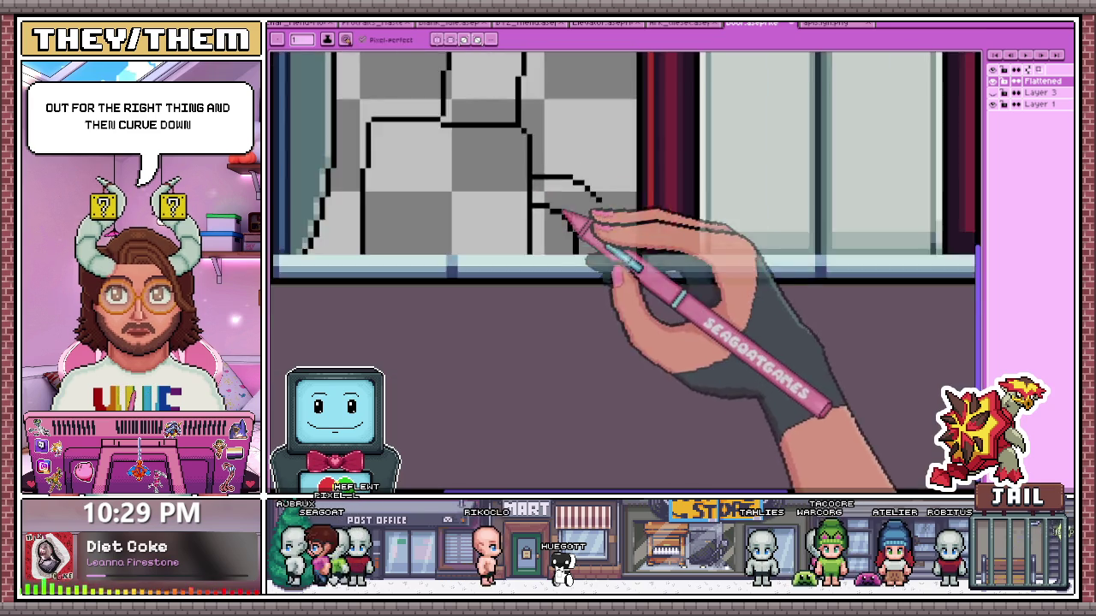
click(584, 210)
drag(584, 231, 584, 377)
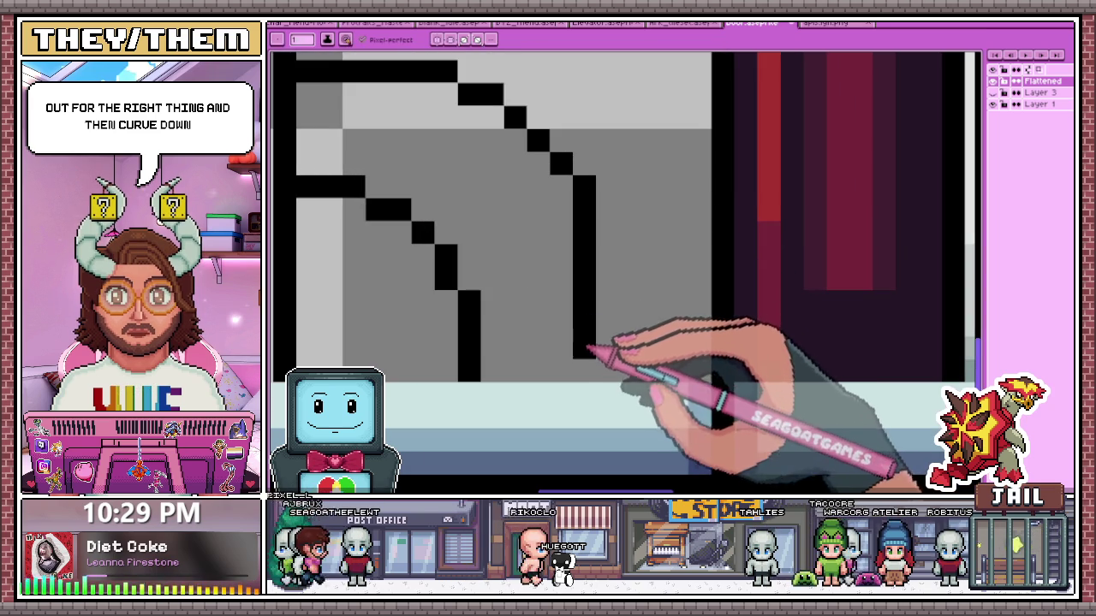
Fill the curve's bend and erase stray pixels at the diagonal and top line ends
click(561, 187)
key(e)
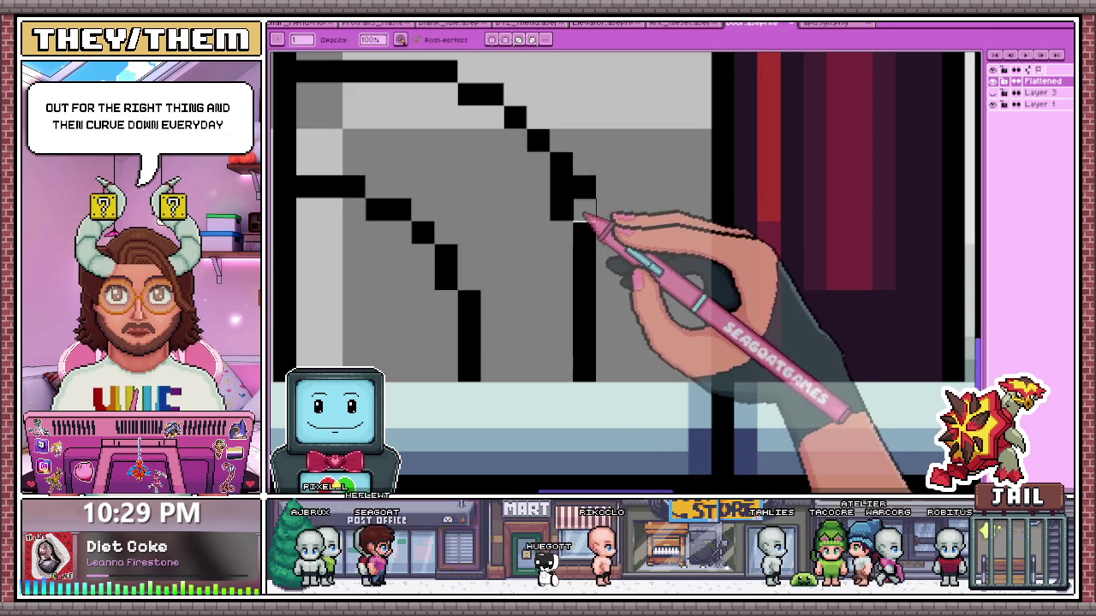
scroll(587, 218, down, 1)
scroll(599, 214, up, 1)
click(632, 214)
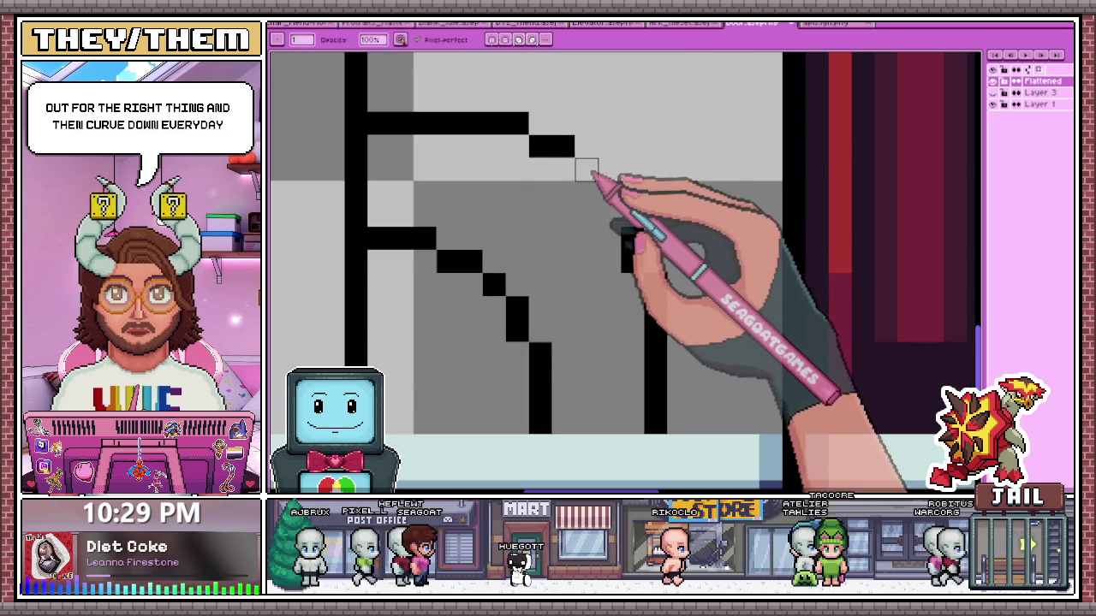
click(517, 122)
key(b)
Redraw the upper stepped diagonal down to the vertical line, clearing stray pixels below
click(517, 147)
click(564, 169)
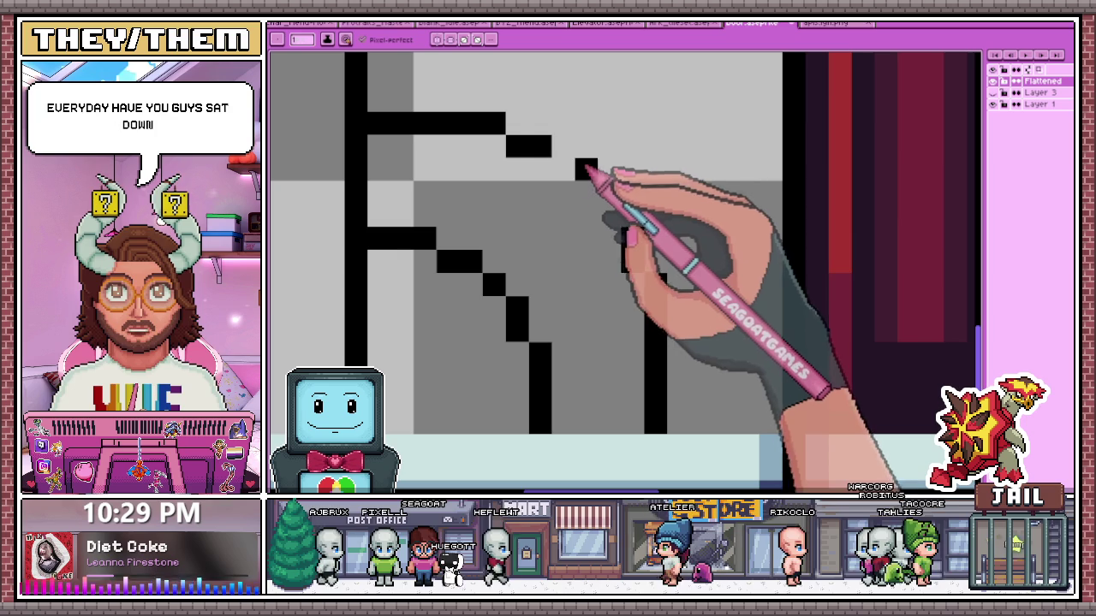
drag(586, 169, 632, 261)
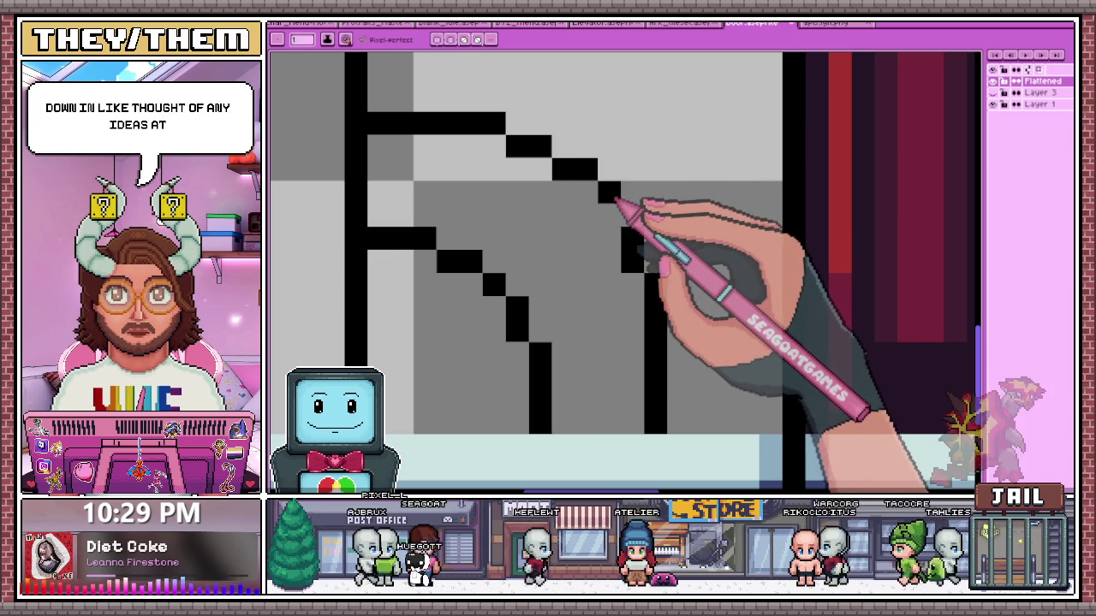
key(ctrl+z)
click(655, 261)
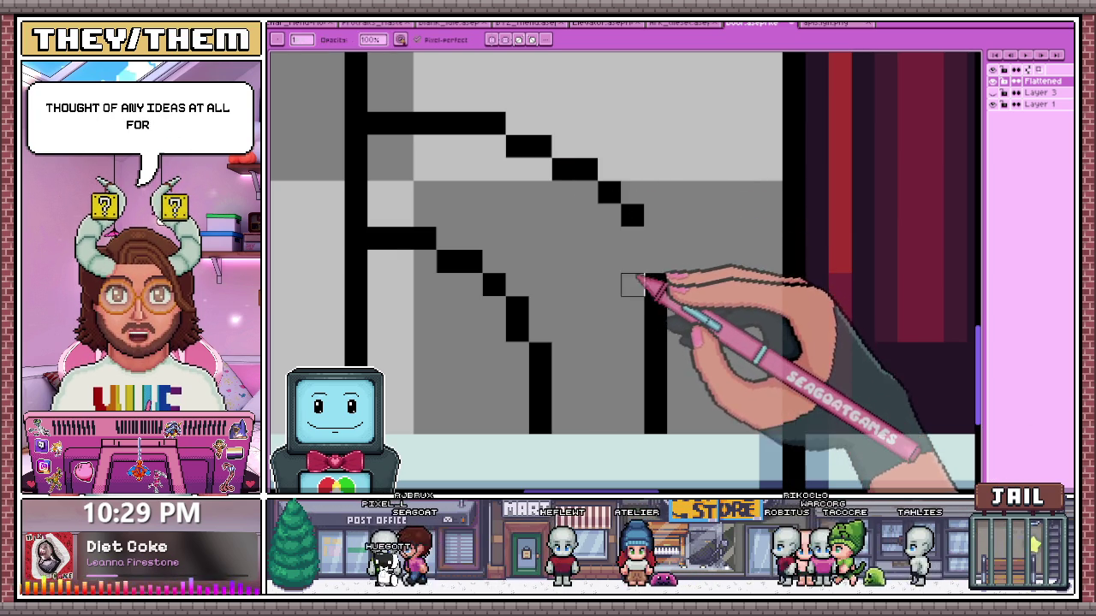
Redraw the lower curve's stepped diagonal and shift its vertical segment one pixel left
scroll(642, 246, down, 1)
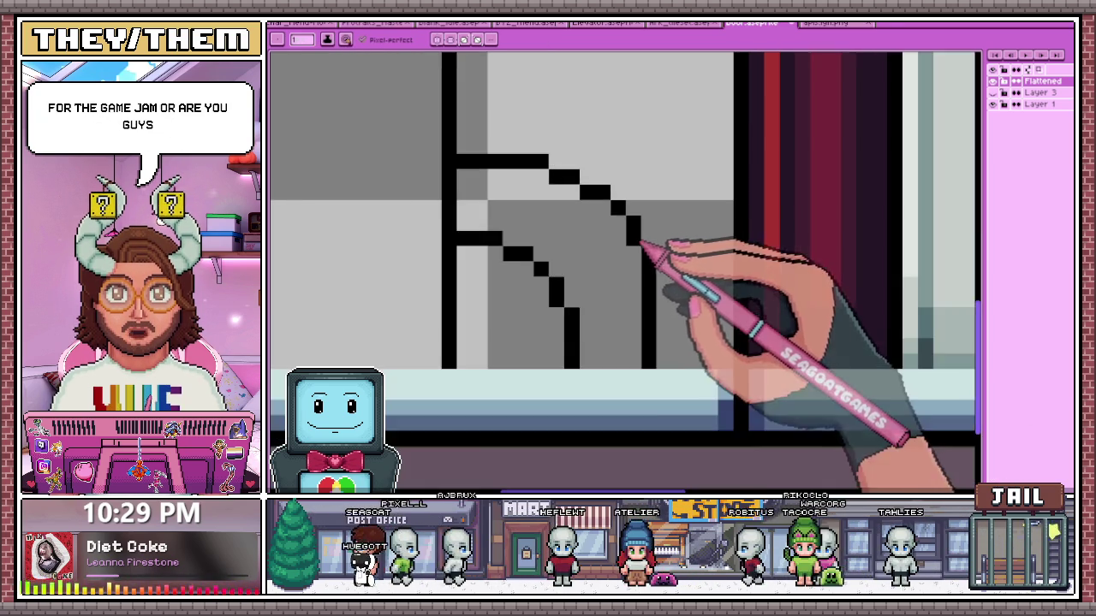
scroll(655, 291, down, 3)
scroll(656, 308, up, 1)
scroll(659, 300, up, 1)
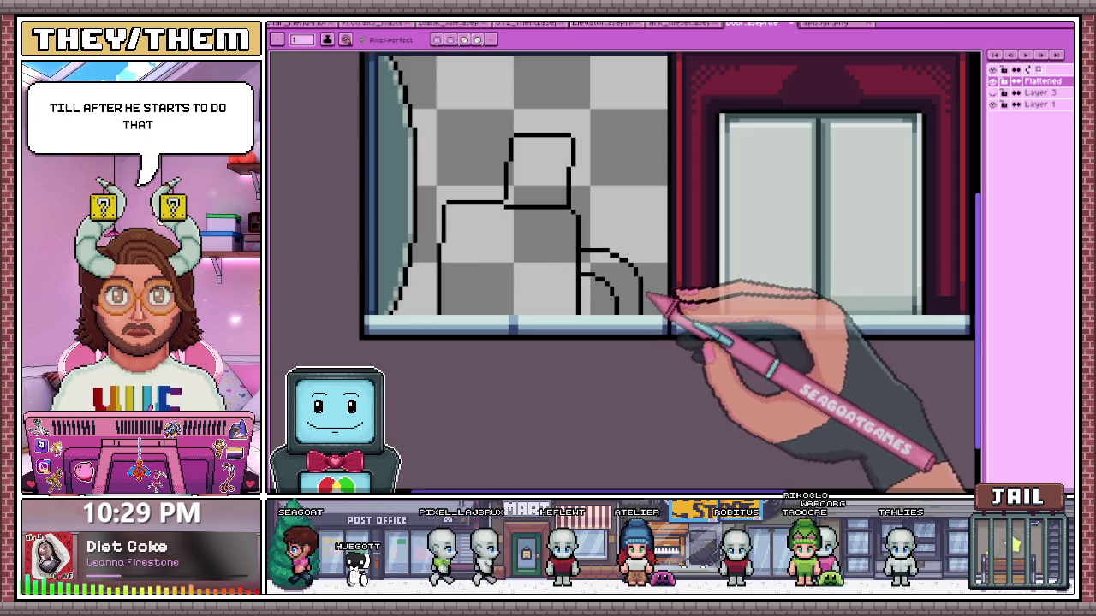
scroll(631, 240, up, 2)
scroll(548, 210, up, 2)
scroll(548, 209, down, 1)
scroll(557, 232, down, 1)
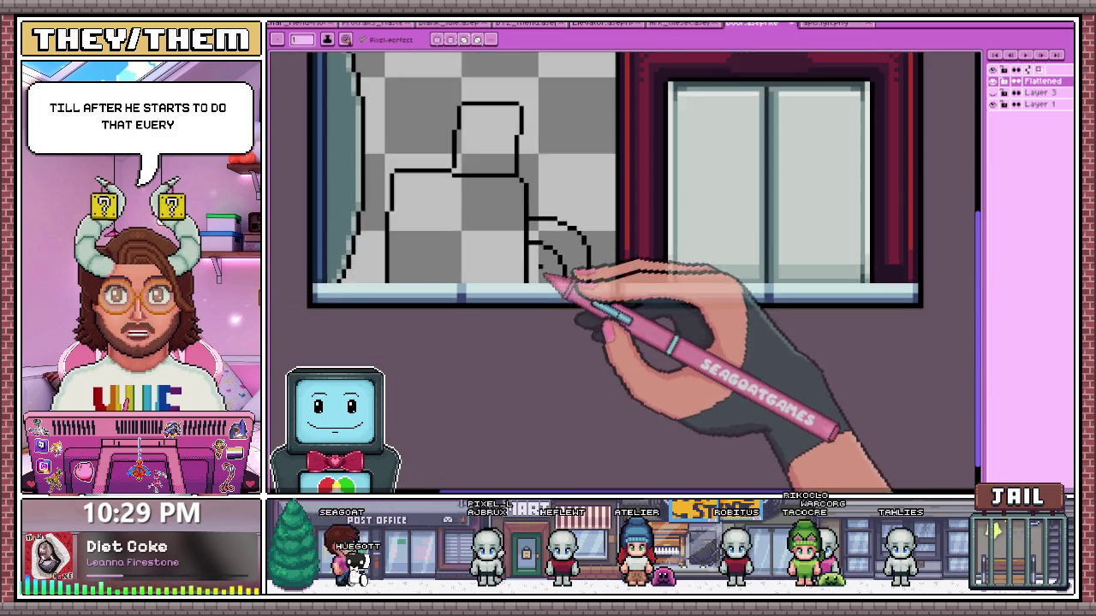
scroll(553, 281, up, 1)
scroll(540, 249, up, 2)
drag(535, 247, 601, 279)
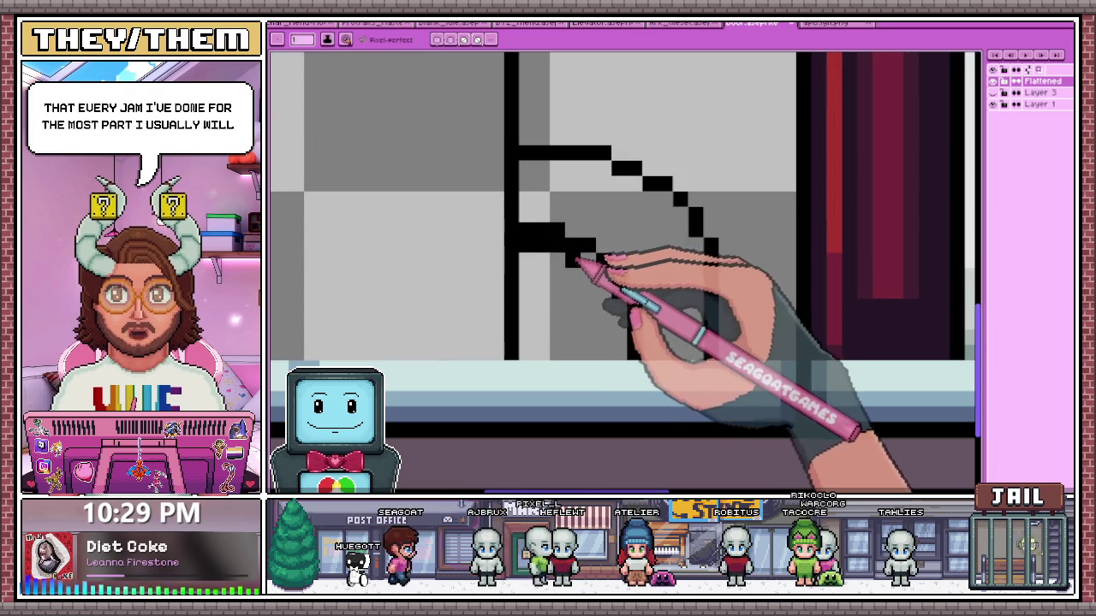
drag(620, 295, 620, 356)
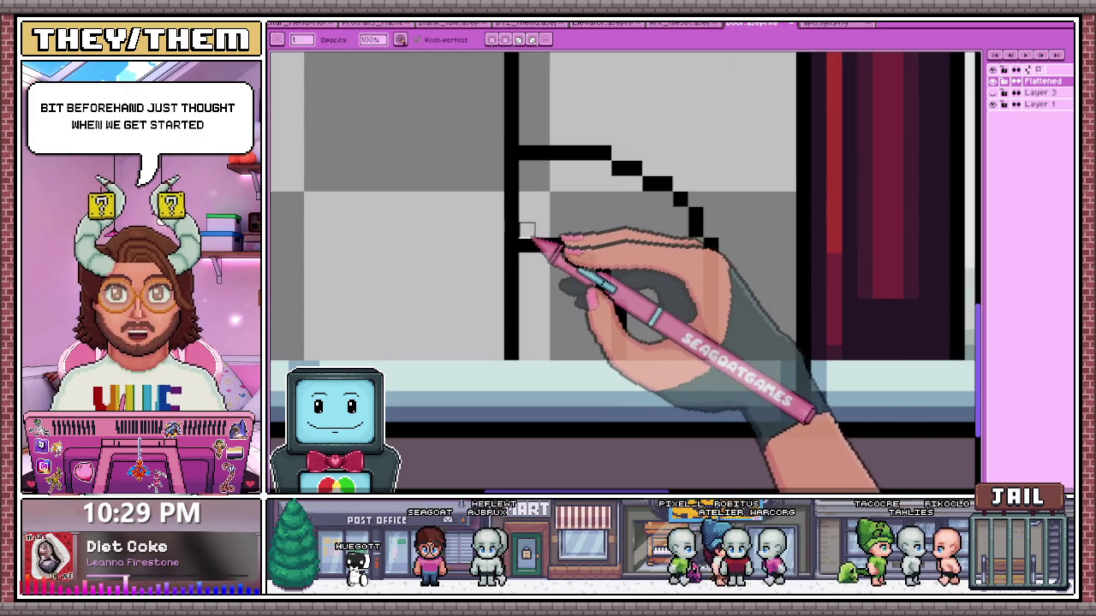
Continue the outer curve straight down to the bottom floor strip
scroll(548, 235, down, 3)
scroll(574, 212, up, 2)
scroll(574, 223, down, 2)
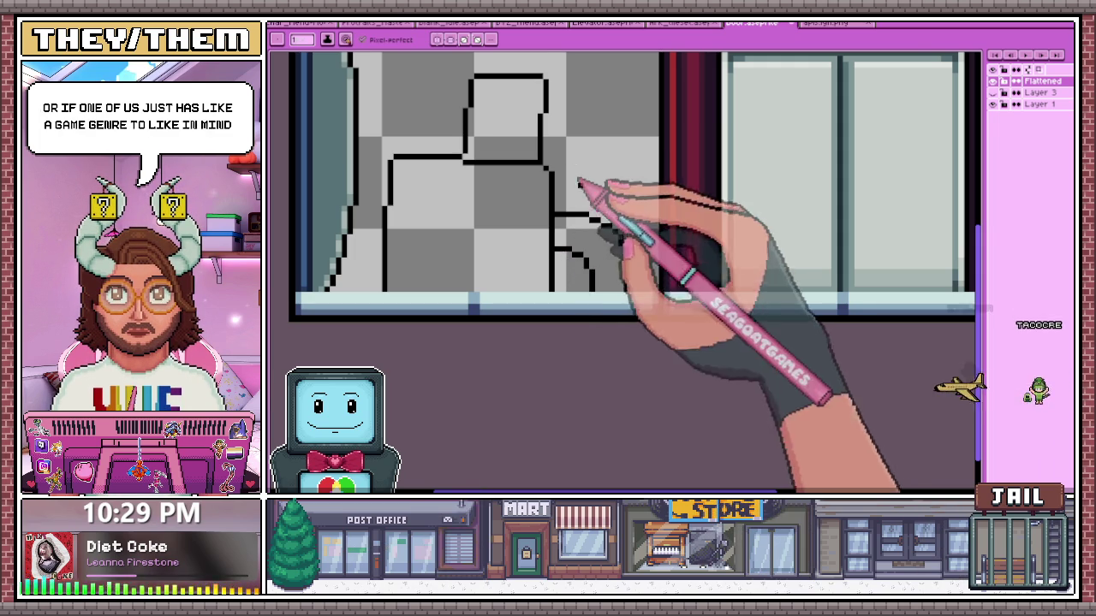
scroll(582, 240, up, 1)
scroll(541, 224, down, 2)
scroll(558, 265, up, 2)
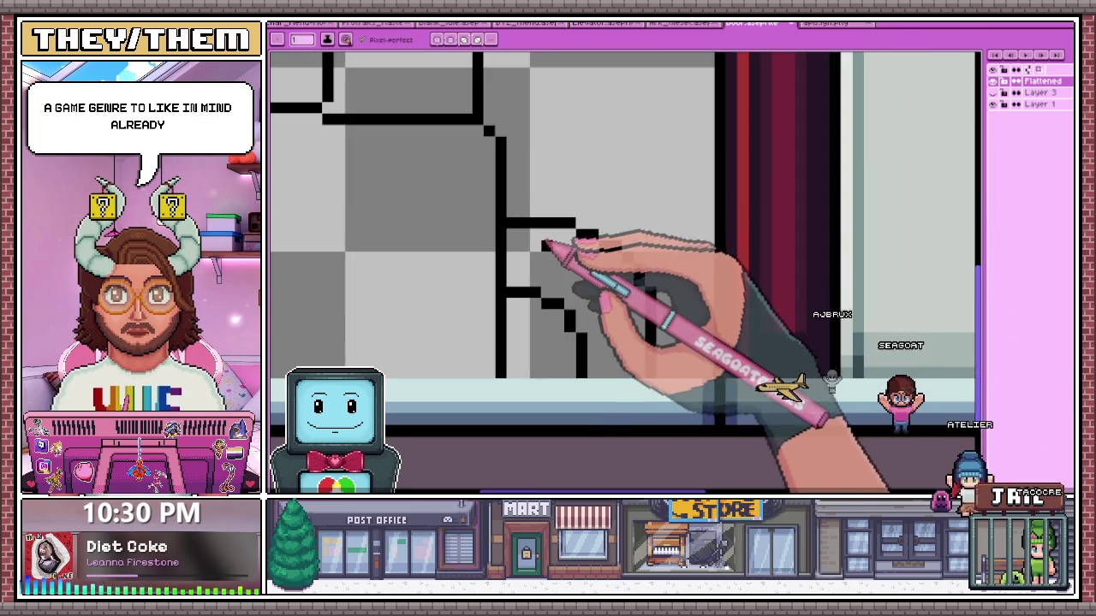
scroll(551, 245, up, 1)
scroll(558, 252, down, 2)
scroll(576, 241, up, 1)
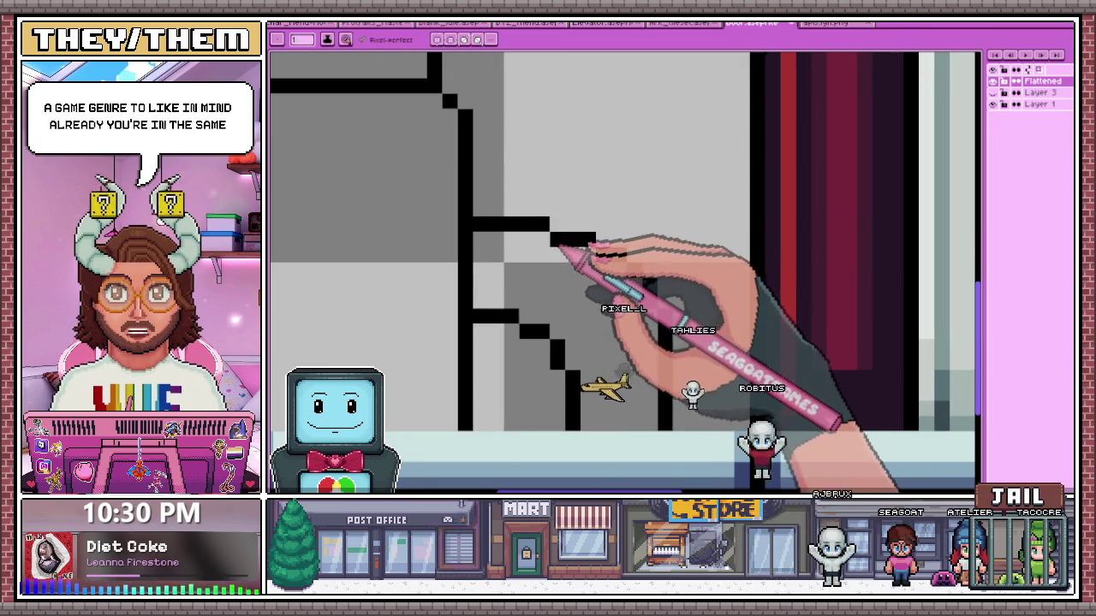
scroll(565, 261, down, 2)
scroll(575, 277, down, 1)
scroll(587, 300, up, 2)
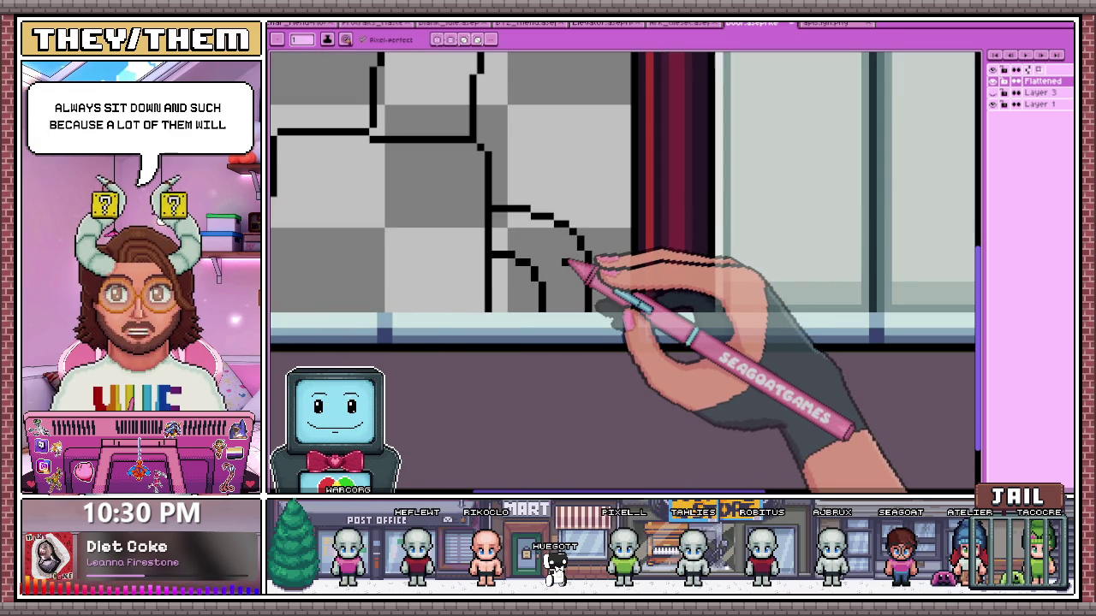
drag(587, 255, 587, 310)
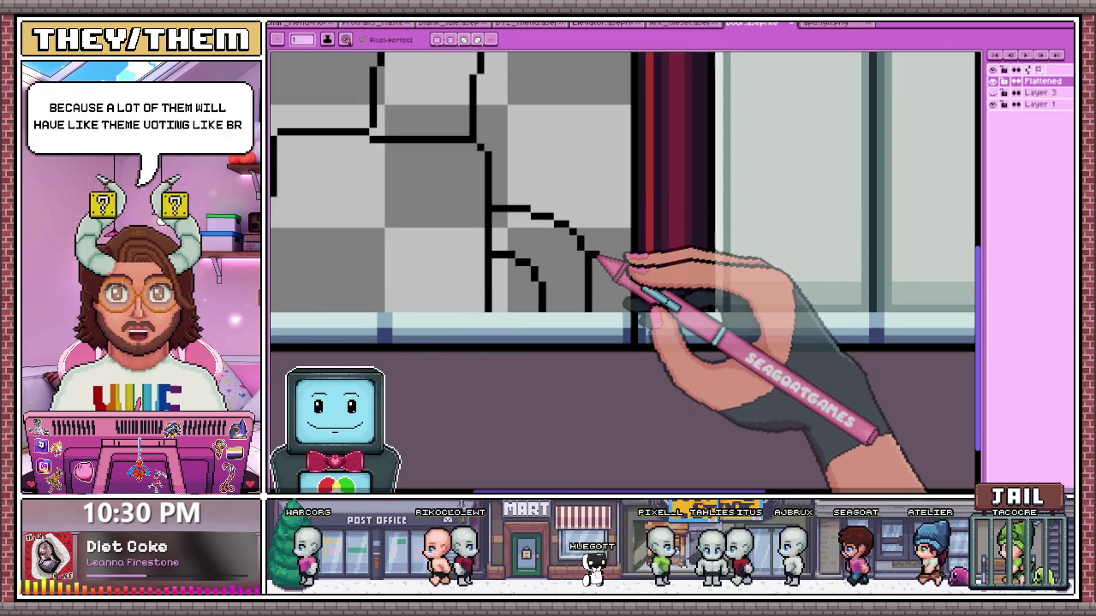
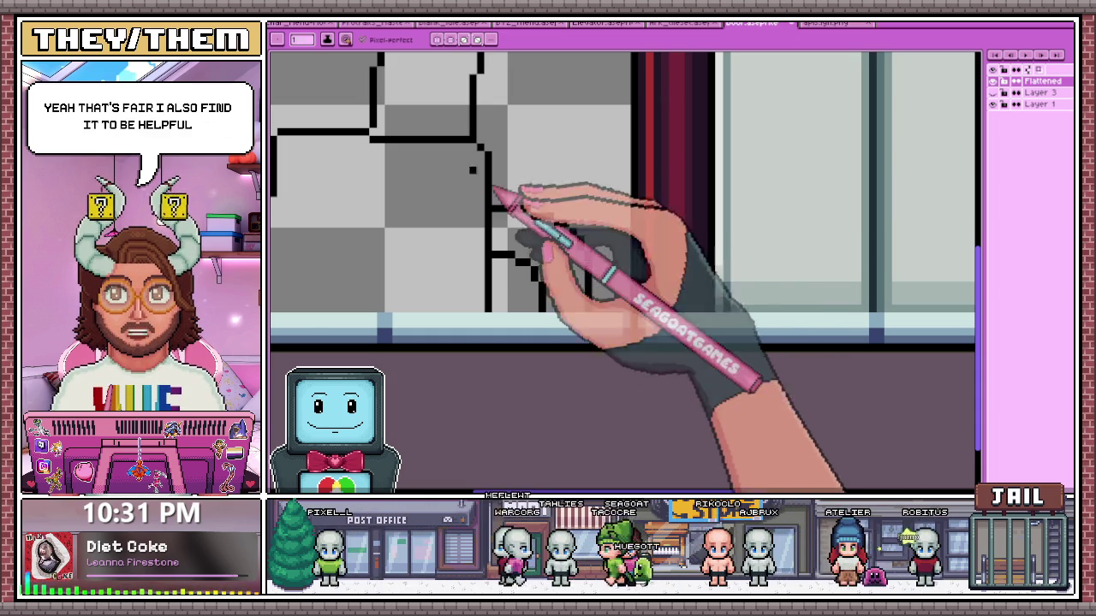
Draw a one-pixel teal line down the inside of the body outline's left edge
scroll(501, 226, down, 2)
scroll(435, 264, up, 1)
scroll(371, 310, down, 1)
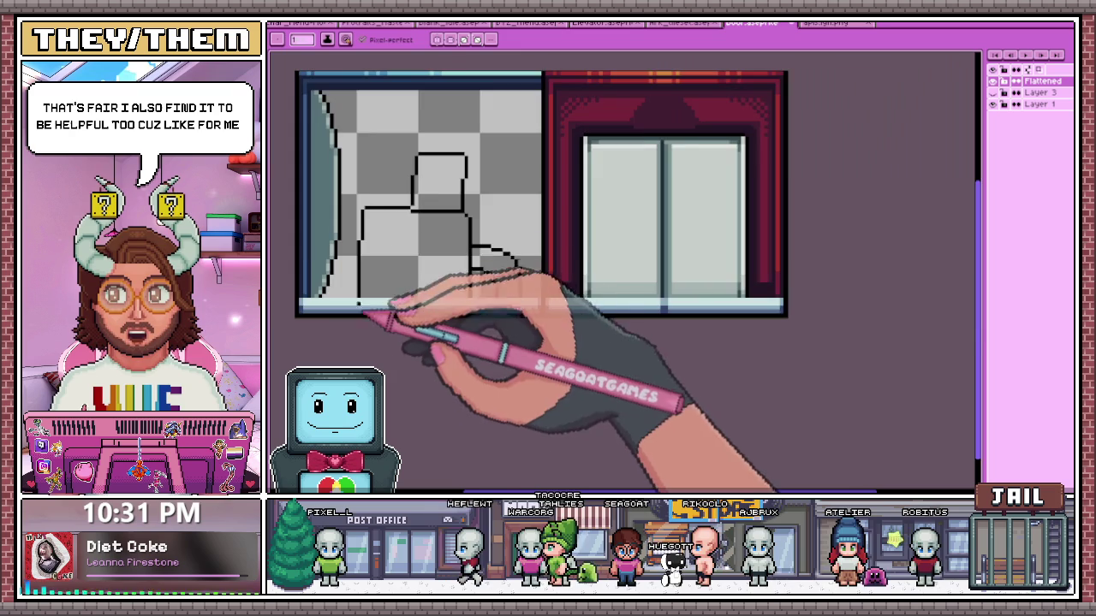
scroll(386, 233, up, 1)
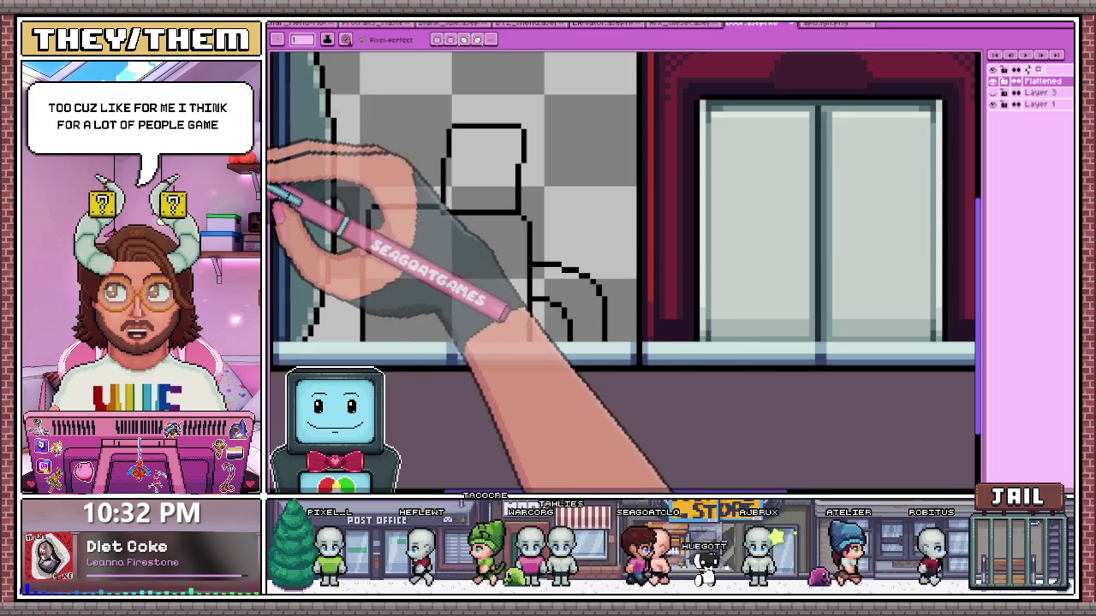
scroll(379, 232, up, 1)
drag(356, 202, 377, 360)
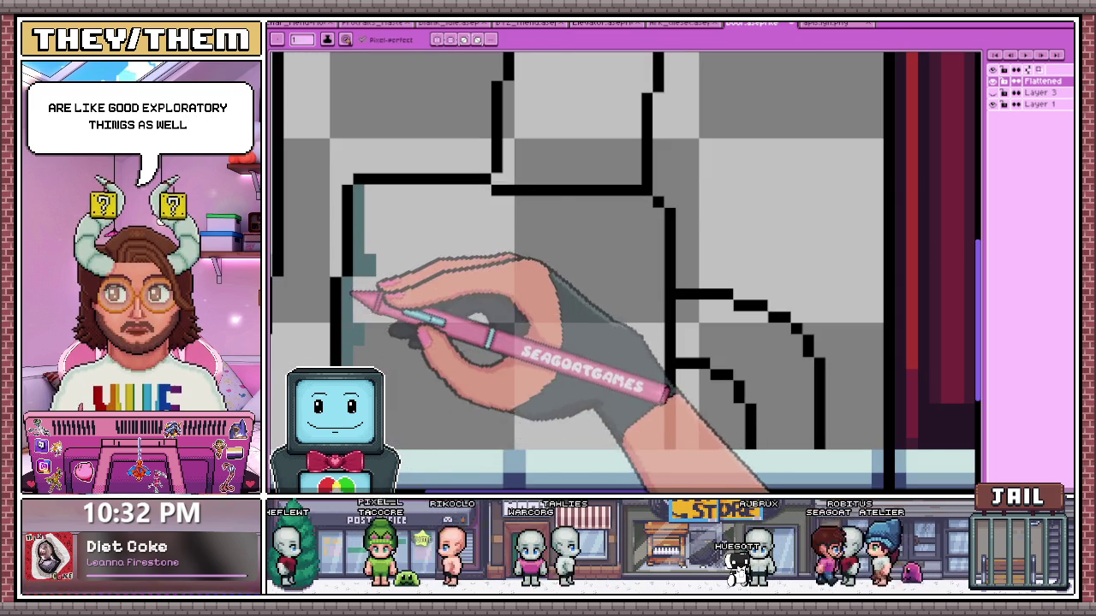
scroll(377, 359, down, 1)
scroll(391, 407, up, 1)
drag(497, 383, 646, 383)
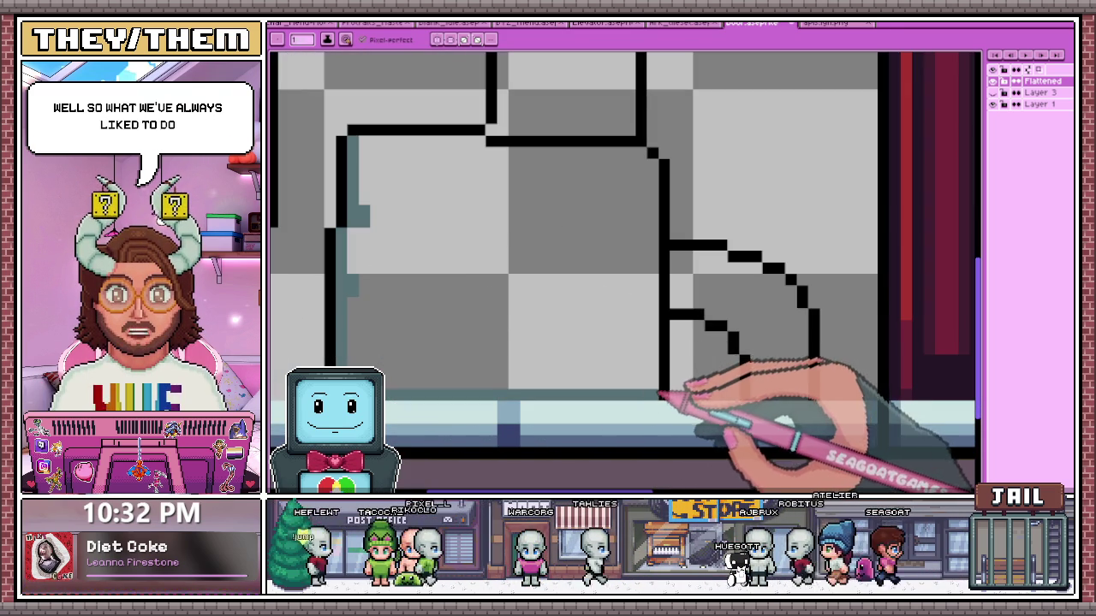
Extend the teal inner line along the body's top edge and down its right side
mouse_move(363, 147)
mouse_down()
mouse_move(451, 141)
mouse_move(628, 159)
mouse_up()
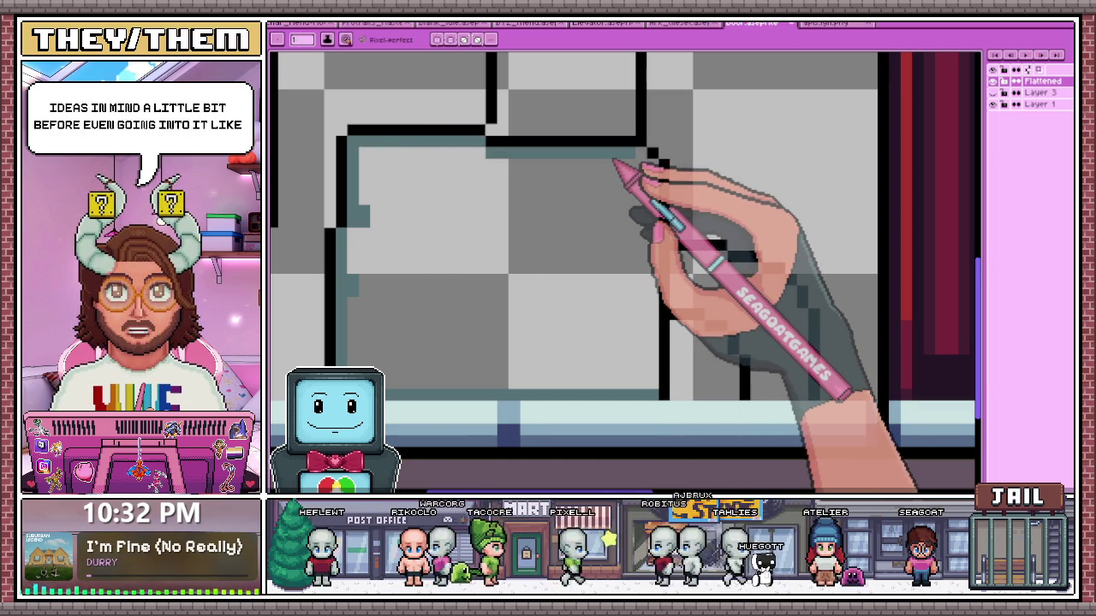
mouse_move(615, 161)
mouse_down()
mouse_move(653, 254)
mouse_move(655, 313)
mouse_up()
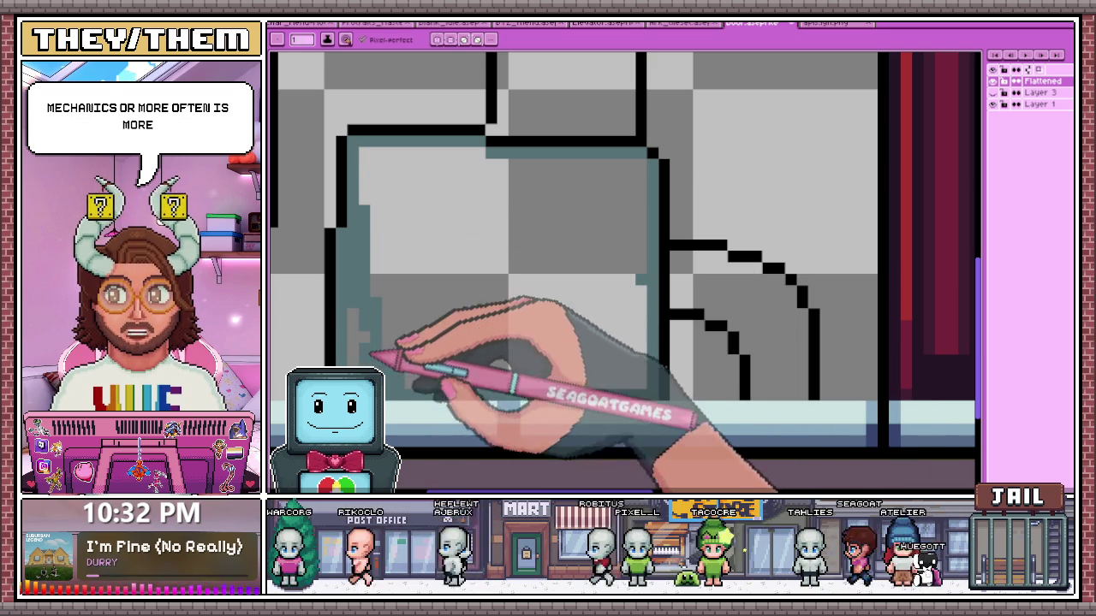
scroll(377, 326, down, 2)
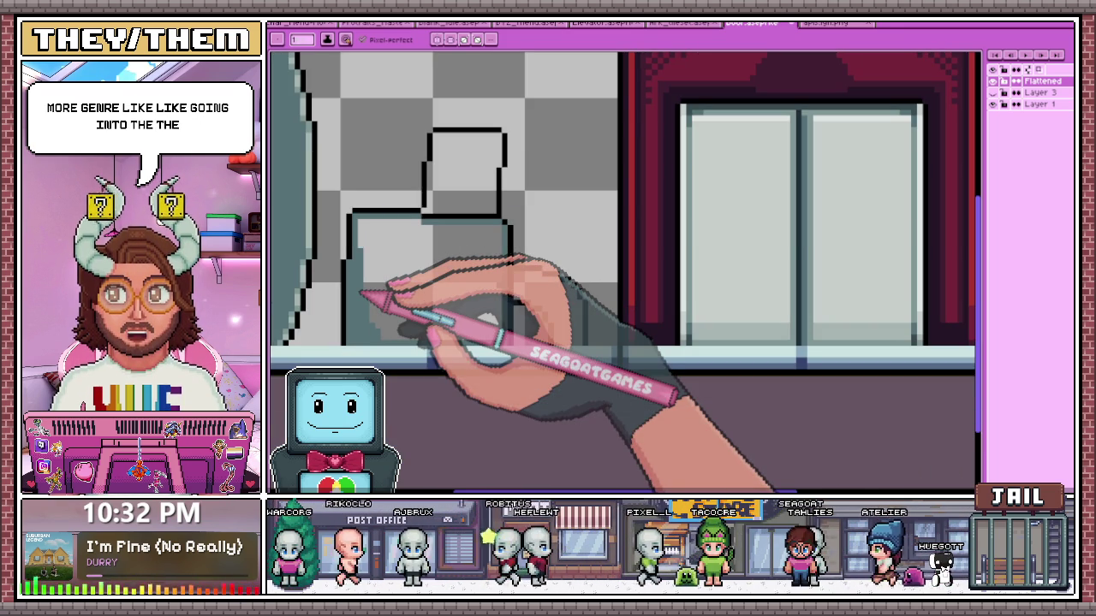
Fill the figure's body and head with teal using the Paint Bucket
key(g)
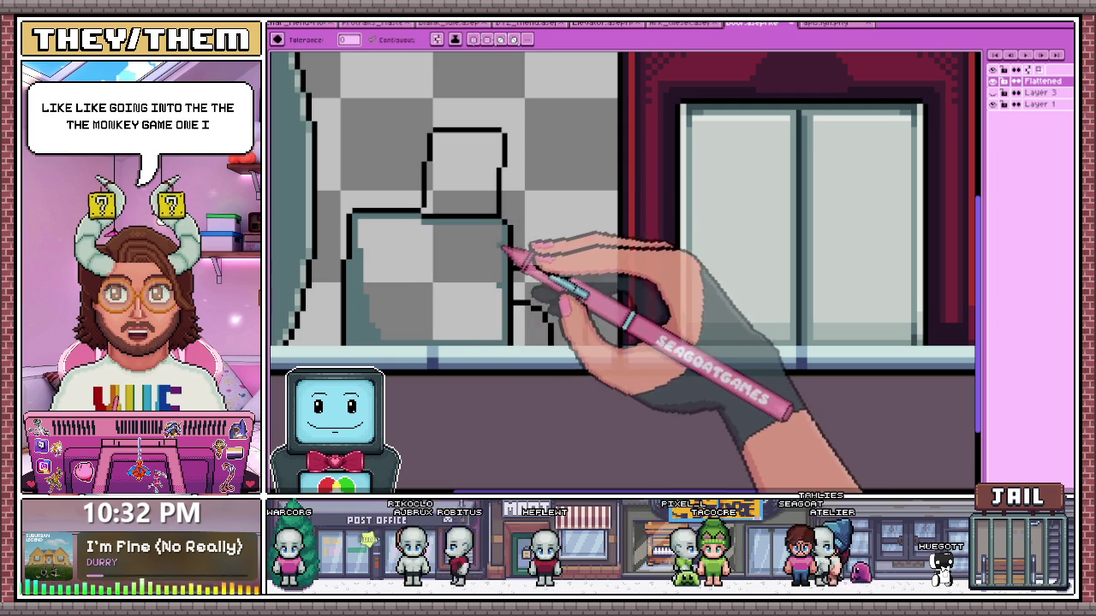
click(492, 261)
scroll(487, 265, down, 1)
click(468, 198)
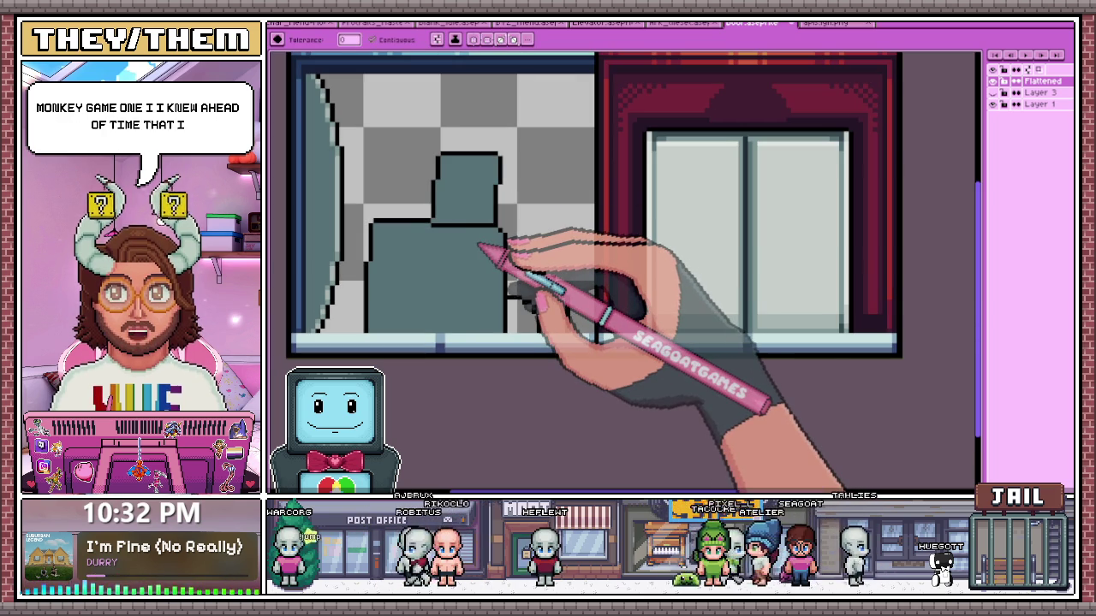
scroll(551, 245, up, 1)
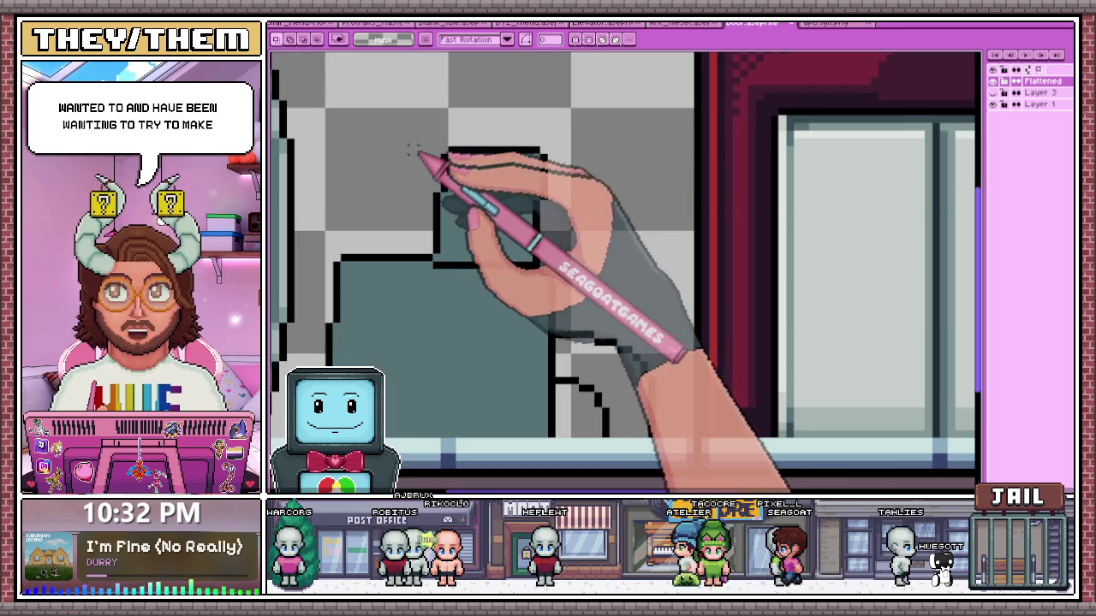
Make a rectangular selection around the figure's head, then clear it
key(m)
drag(416, 113, 580, 224)
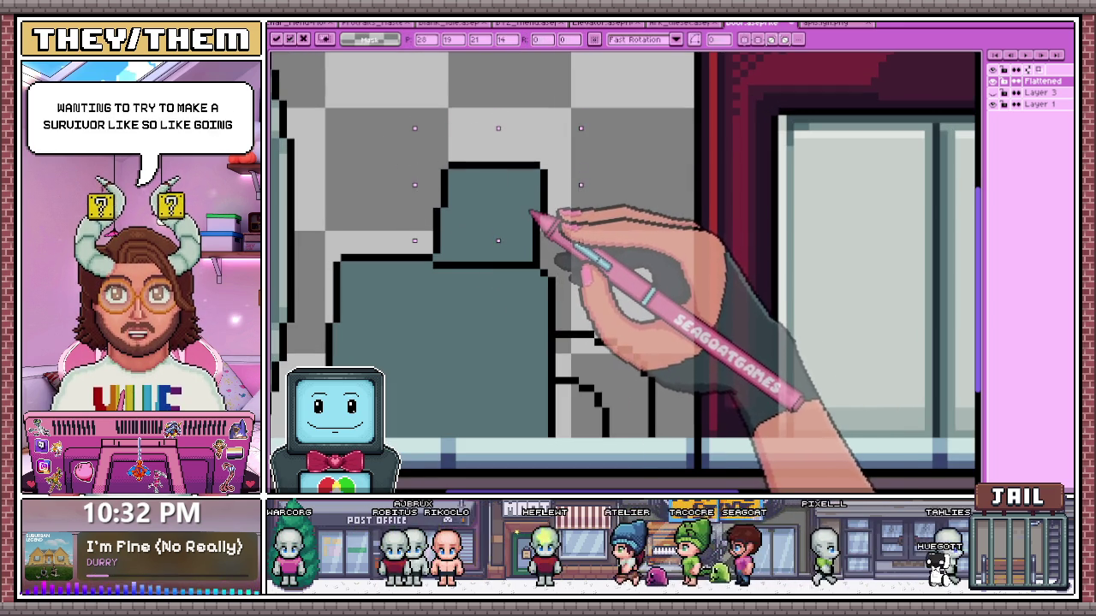
scroll(535, 274, down, 1)
scroll(541, 313, down, 2)
click(544, 334)
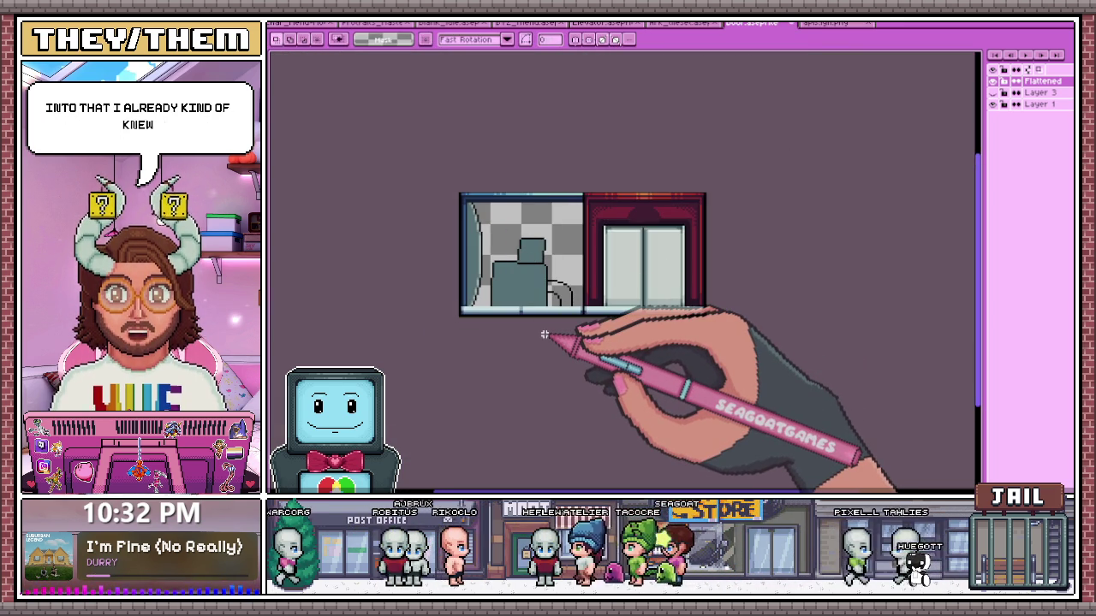
scroll(575, 301, up, 1)
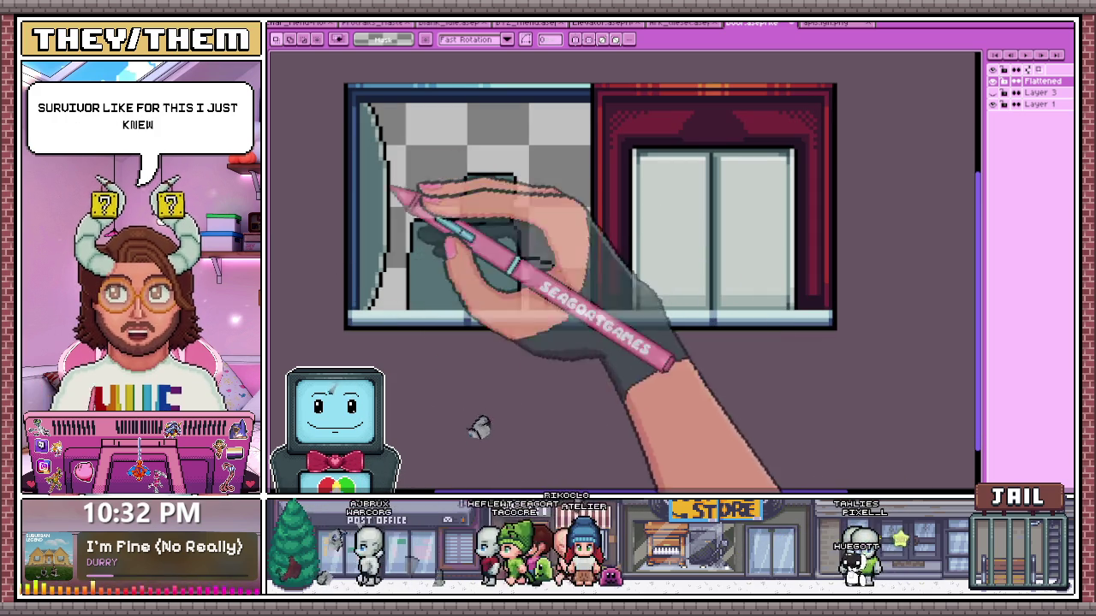
Draw a dark red stepped line of pixels along the curve with the Pencil
key(b)
scroll(533, 288, up, 1)
scroll(514, 283, up, 1)
scroll(487, 276, up, 1)
mouse_move(485, 250)
mouse_down()
mouse_move(599, 278)
mouse_move(656, 359)
mouse_move(637, 367)
mouse_up()
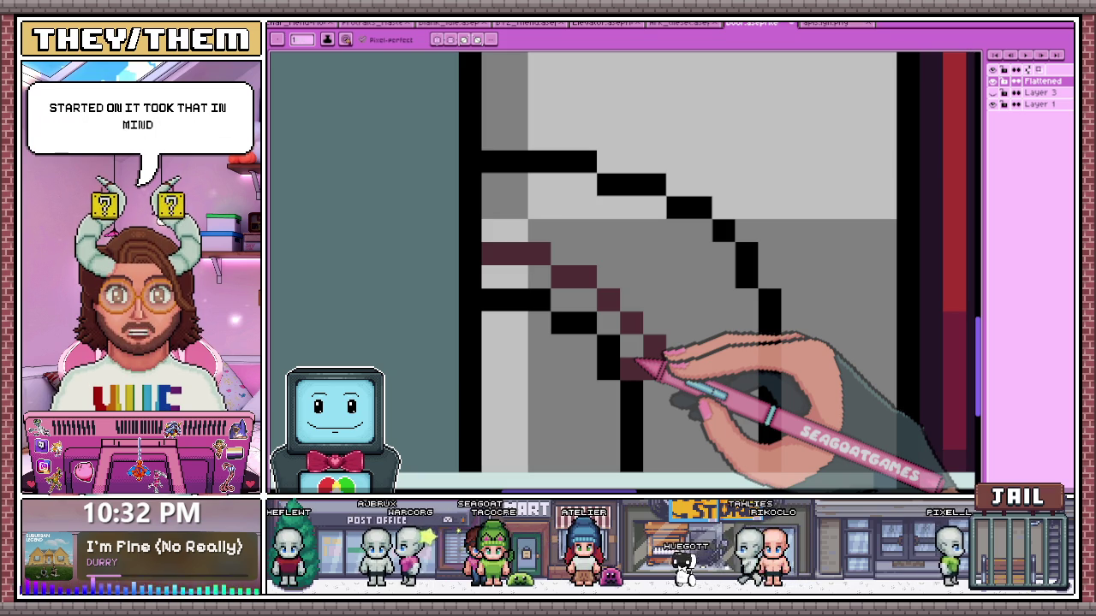
Paint the curved shape brown, from a block at its top down through its columns
scroll(631, 367, down, 1)
scroll(587, 245, up, 1)
scroll(631, 354, up, 1)
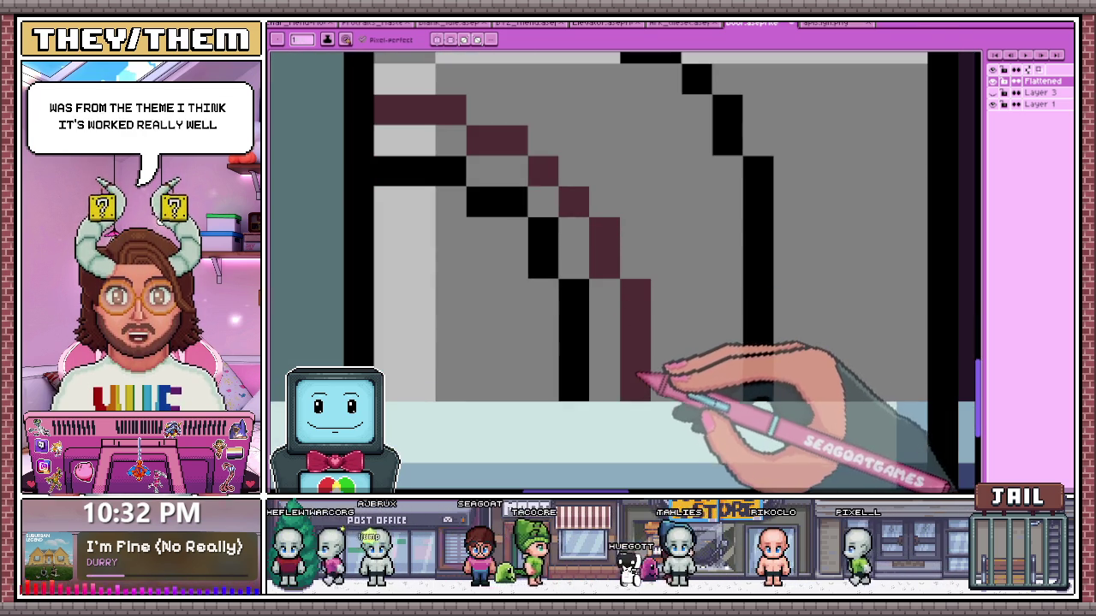
scroll(641, 379, down, 2)
scroll(514, 214, up, 2)
mouse_move(501, 209)
mouse_down()
mouse_move(539, 240)
mouse_move(613, 216)
mouse_up()
scroll(594, 245, down, 1)
scroll(612, 216, up, 1)
scroll(607, 215, down, 1)
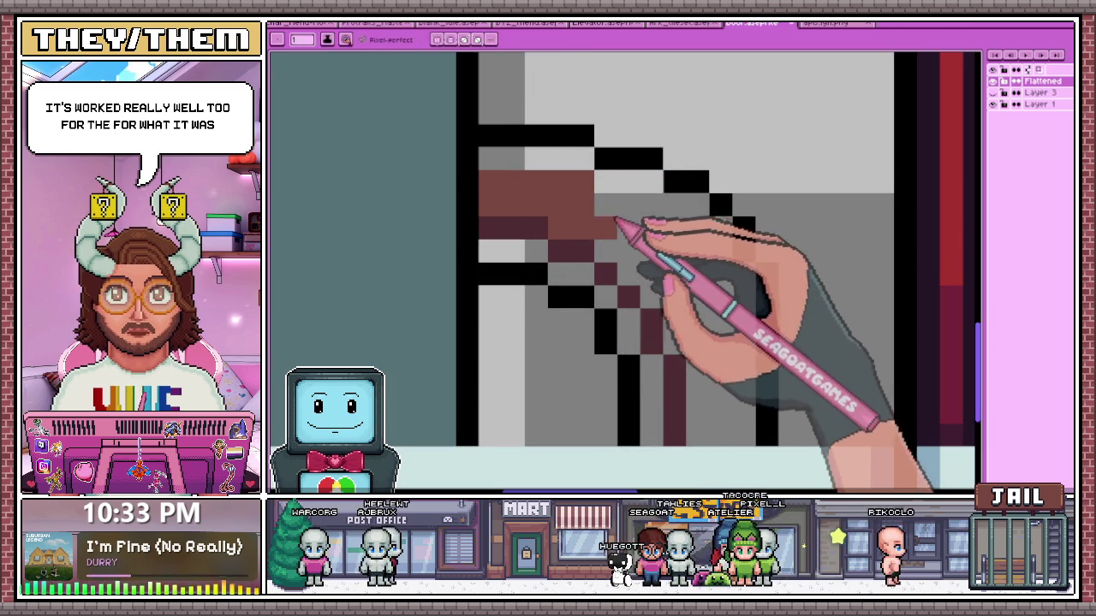
mouse_move(615, 214)
mouse_down()
mouse_move(641, 245)
mouse_move(631, 265)
mouse_move(656, 225)
mouse_move(653, 283)
mouse_up()
scroll(652, 283, up, 1)
scroll(673, 269, down, 1)
mouse_move(660, 208)
mouse_down()
mouse_move(672, 293)
mouse_move(676, 227)
mouse_move(685, 381)
mouse_up()
Add a light-brown highlight row along the top of the curved shape
scroll(692, 289, up, 1)
scroll(726, 245, down, 1)
scroll(689, 428, down, 2)
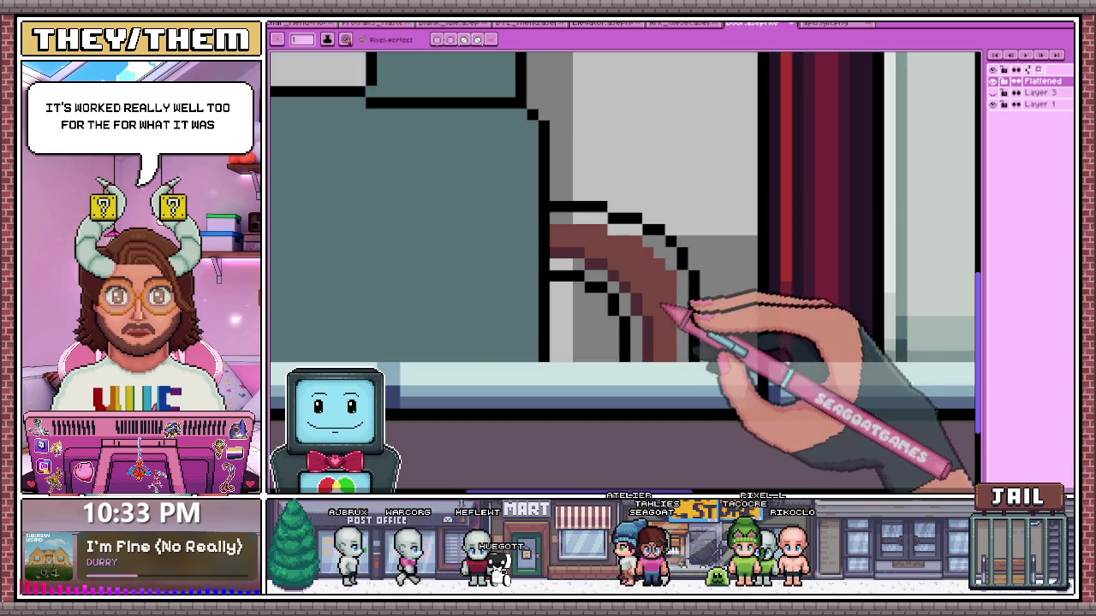
scroll(710, 318, down, 2)
scroll(591, 249, down, 2)
scroll(642, 312, up, 2)
scroll(631, 311, up, 2)
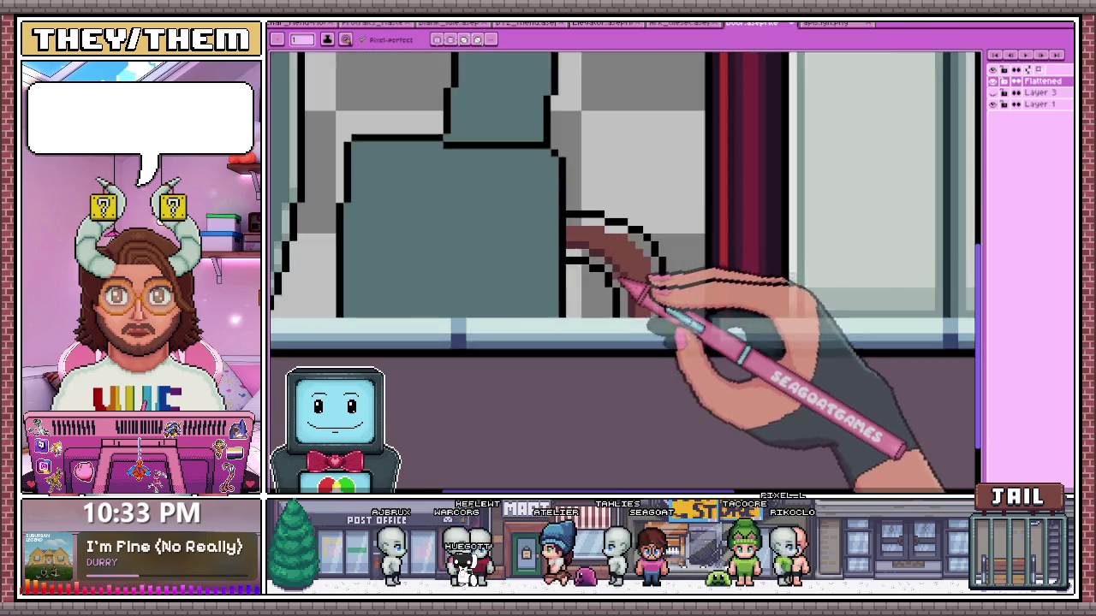
scroll(570, 225, up, 2)
key(alt)
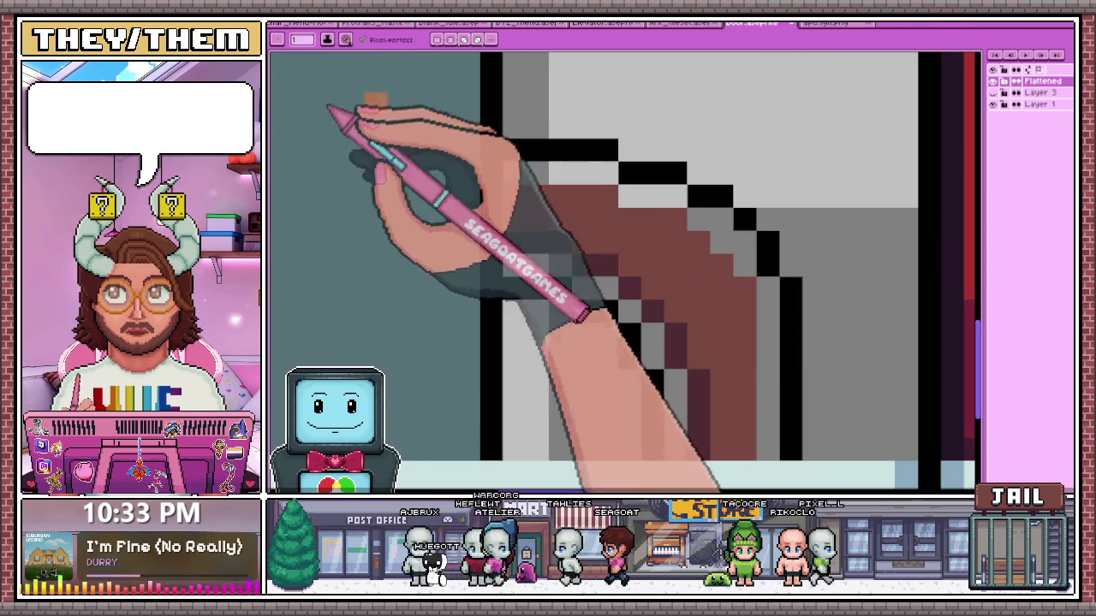
mouse_move(513, 173)
mouse_down()
mouse_move(604, 177)
mouse_move(697, 215)
mouse_up()
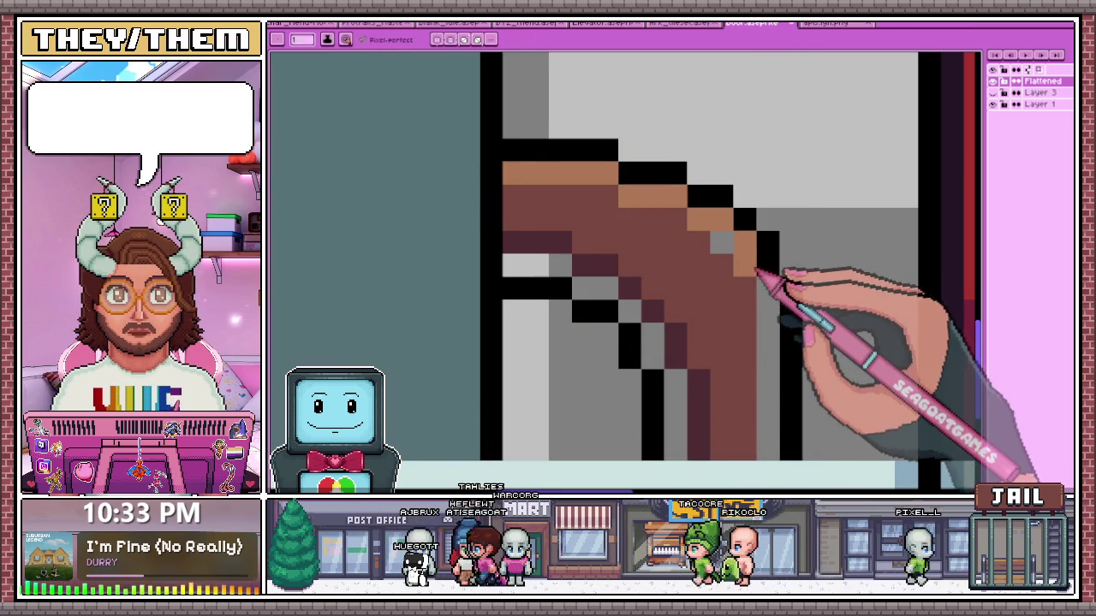
Sample a colour from the brown shape with the eyedropper
scroll(754, 248, down, 2)
scroll(685, 223, down, 2)
scroll(649, 211, up, 2)
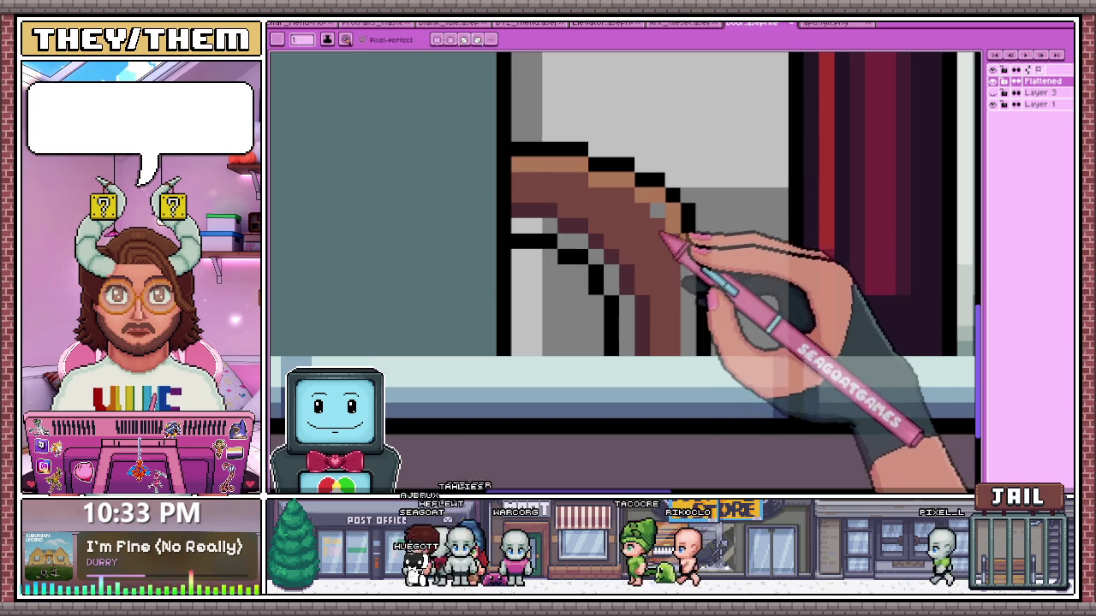
scroll(693, 308, down, 2)
scroll(656, 226, up, 1)
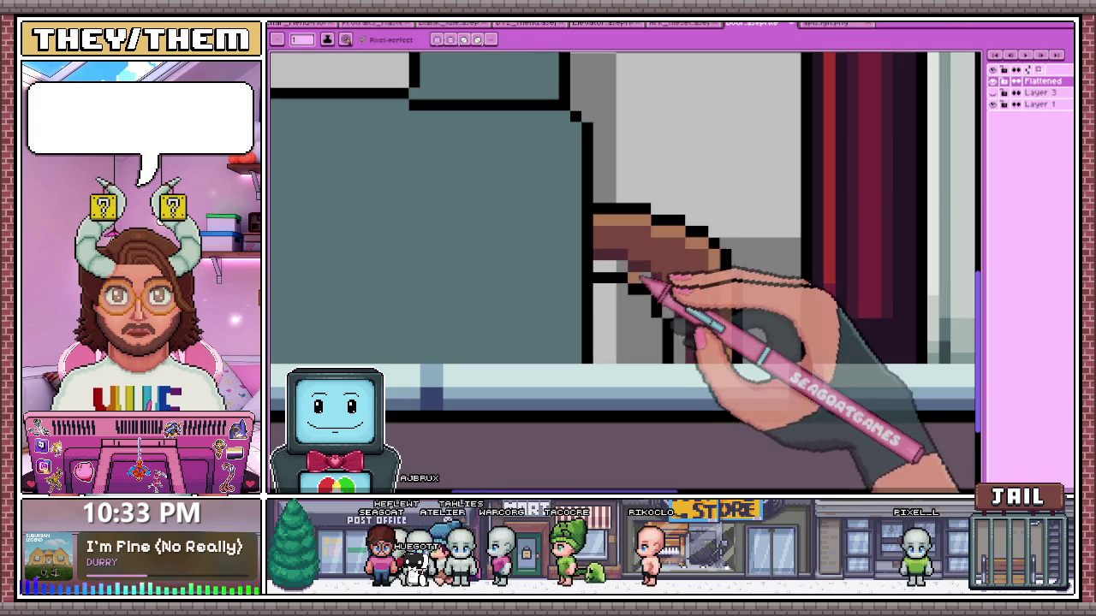
alt+click(624, 251)
scroll(628, 261, up, 1)
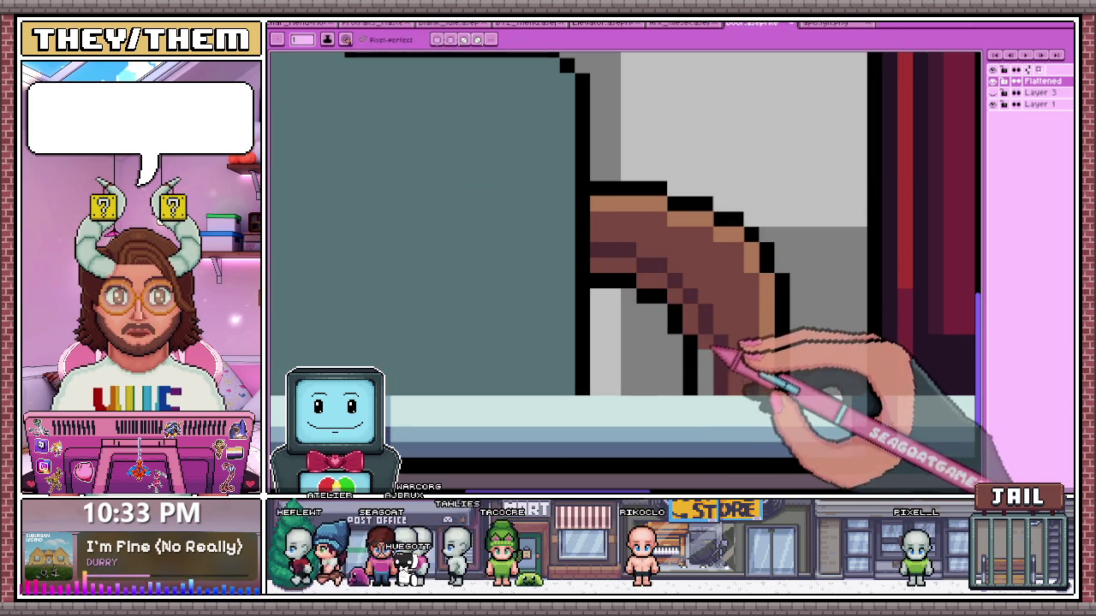
scroll(723, 376, down, 2)
scroll(711, 377, down, 2)
scroll(689, 359, down, 2)
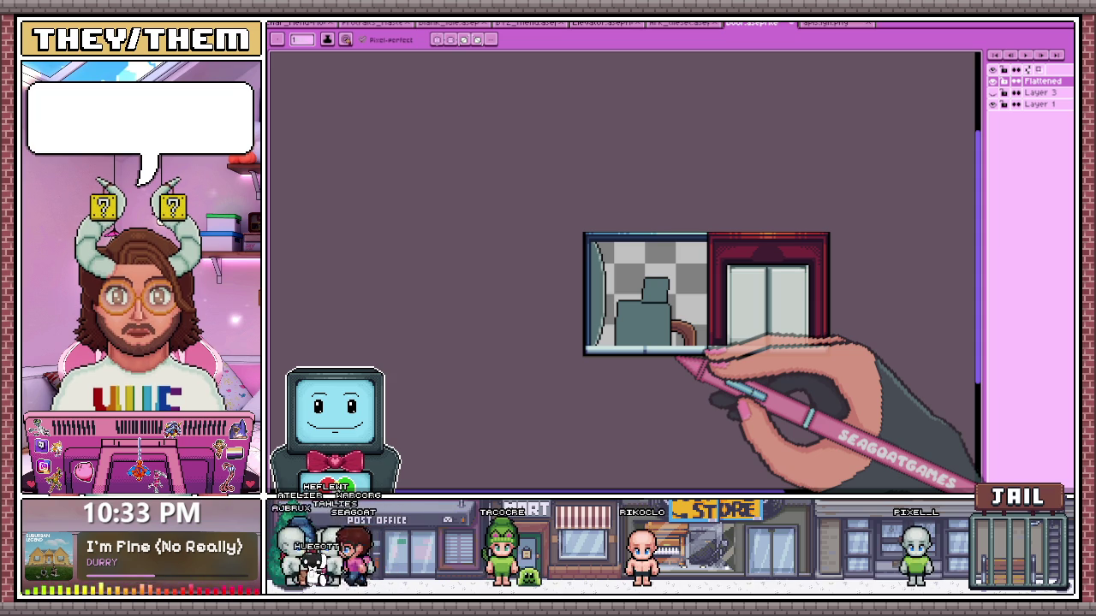
scroll(651, 325, up, 2)
scroll(611, 277, down, 1)
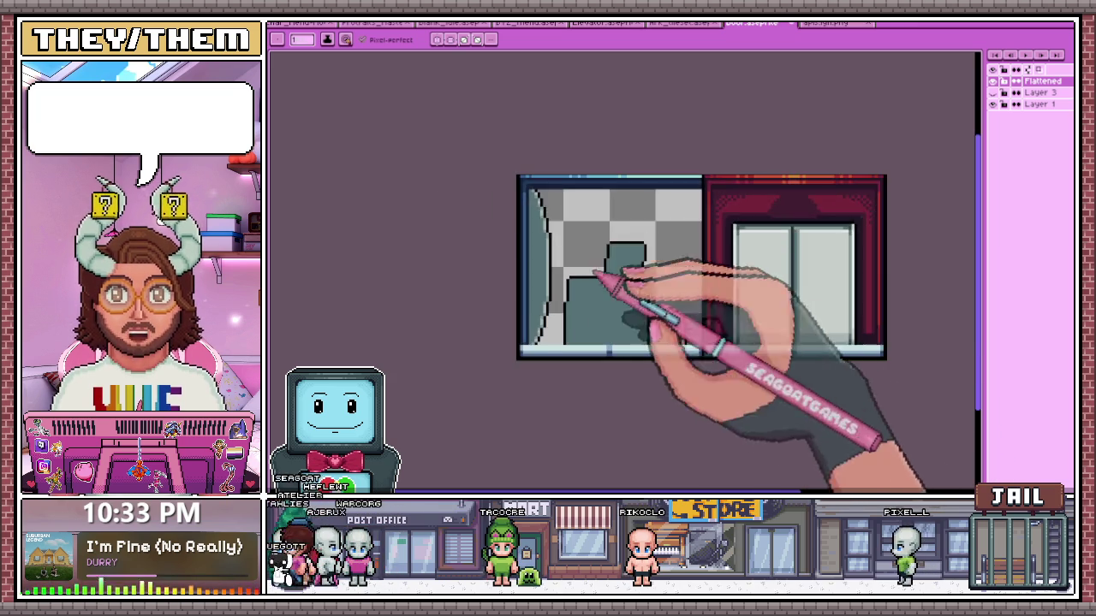
scroll(567, 251, up, 2)
scroll(599, 300, down, 1)
scroll(567, 289, up, 1)
scroll(583, 227, up, 2)
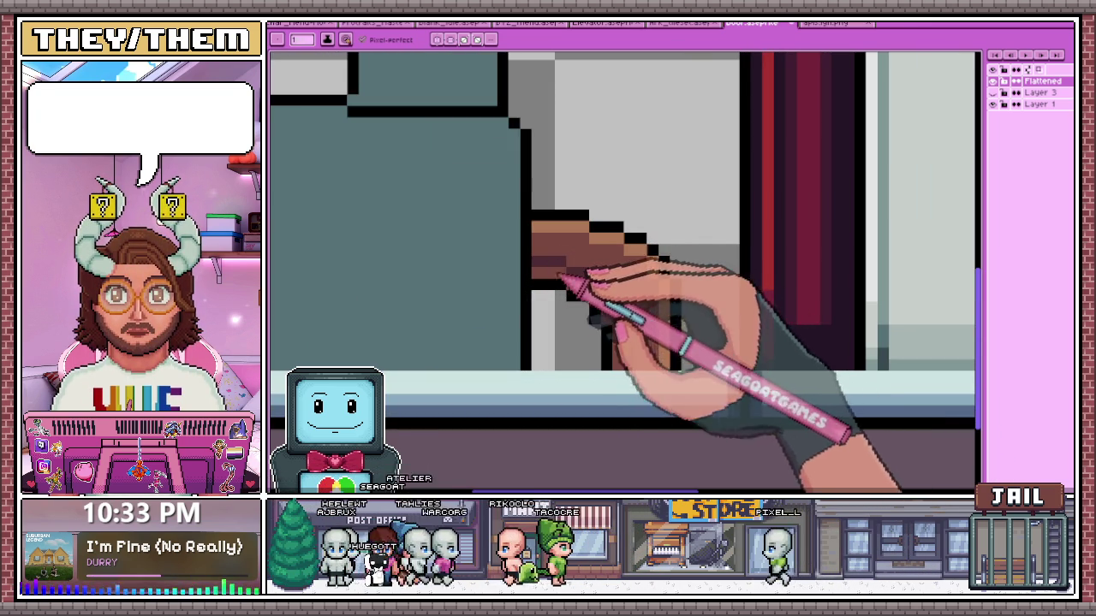
scroll(681, 289, up, 1)
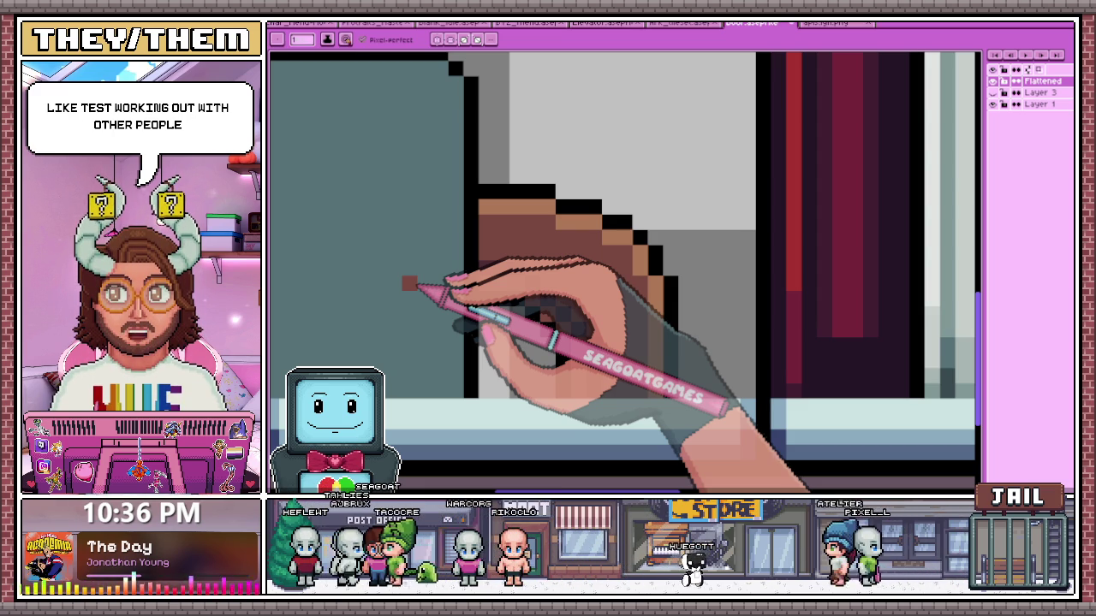
scroll(411, 286, down, 3)
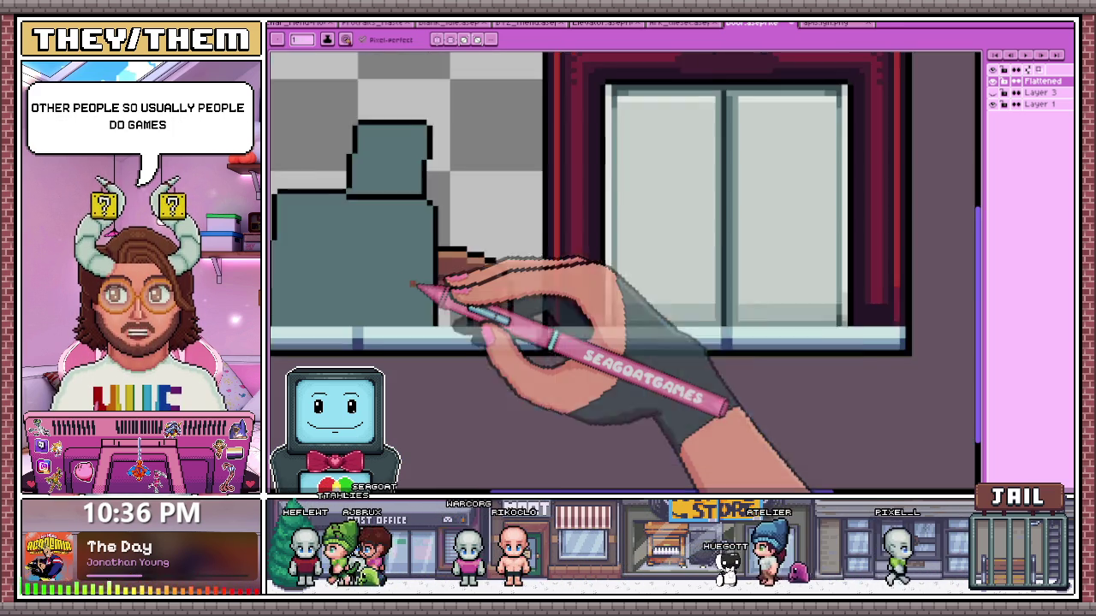
Draw a dark diagonal shading line across the brown shape
scroll(479, 291, down, 2)
scroll(514, 269, down, 2)
scroll(501, 248, up, 2)
scroll(464, 274, up, 2)
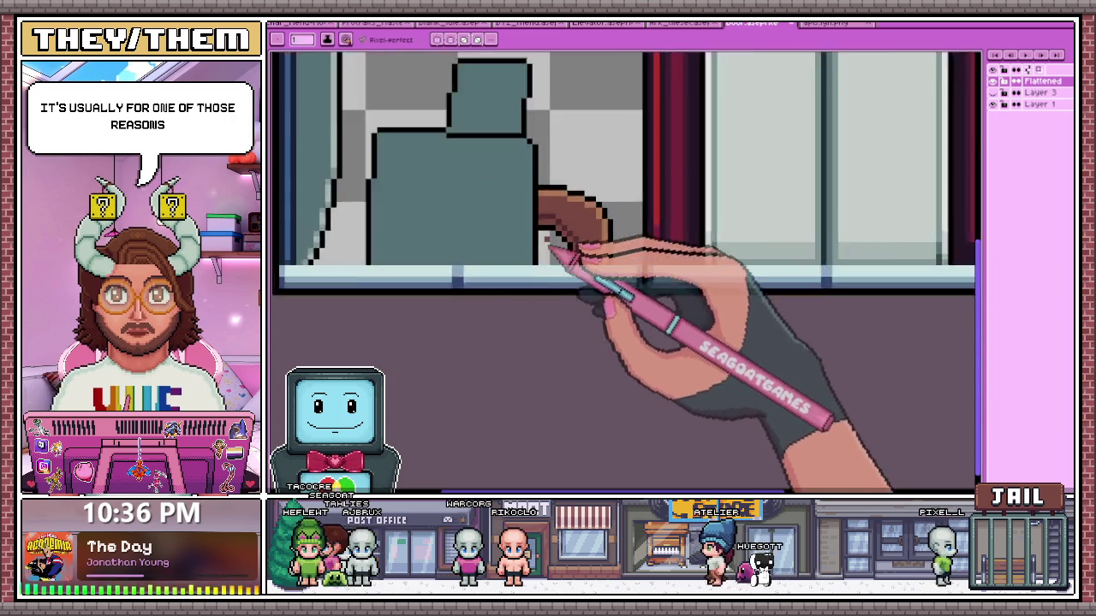
scroll(550, 245, up, 2)
scroll(531, 214, down, 2)
scroll(513, 206, up, 2)
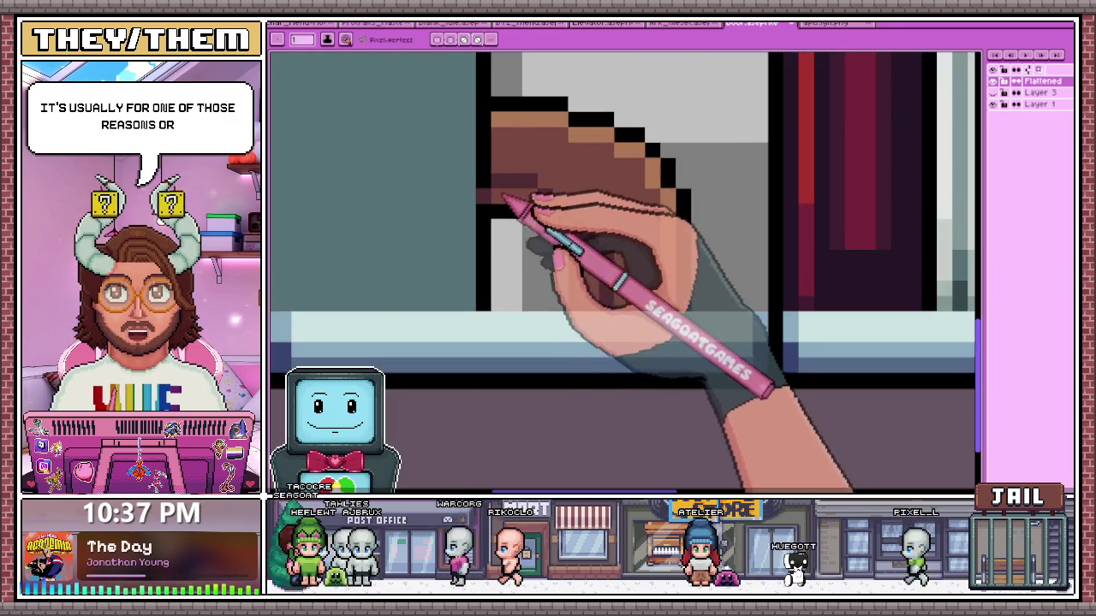
scroll(505, 203, up, 2)
scroll(557, 214, down, 2)
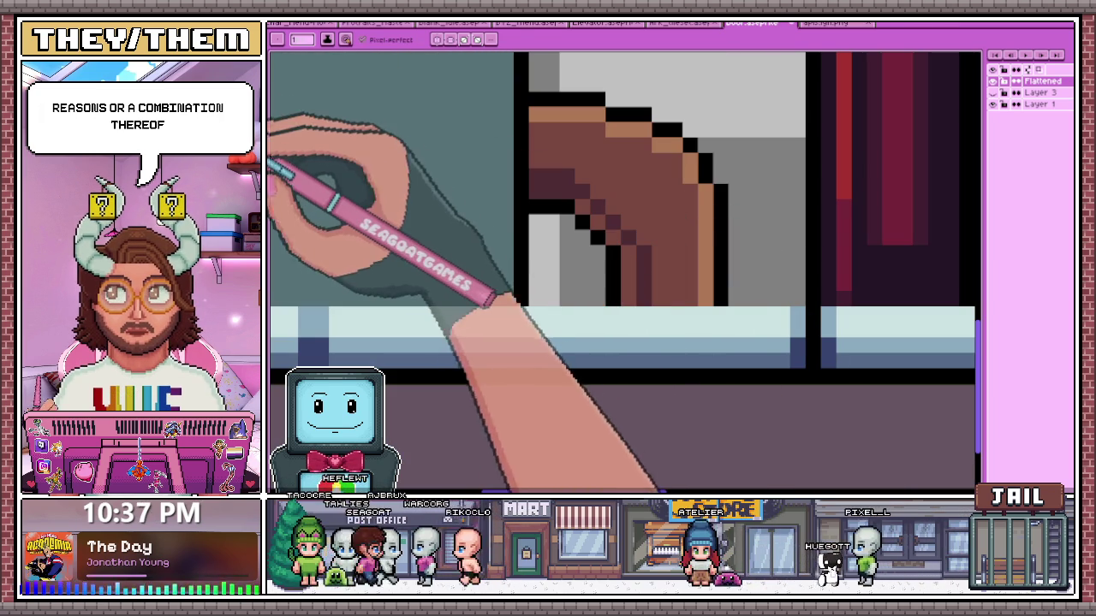
scroll(548, 184, up, 2)
drag(548, 184, 732, 295)
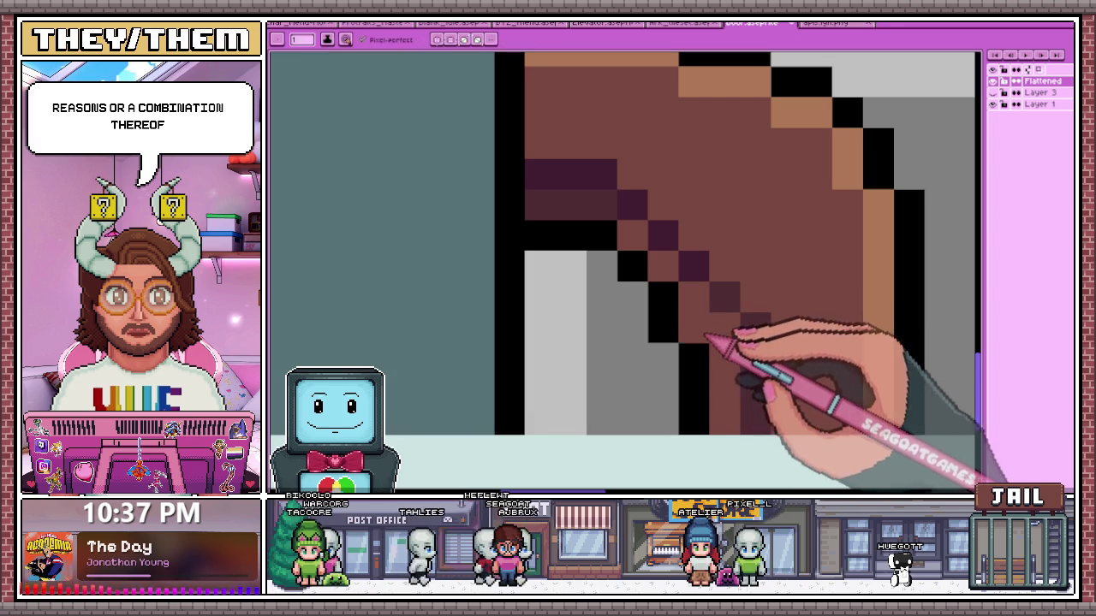
Sample the dark brown and add shading pixels down the brown shape's edge
scroll(715, 293, down, 2)
scroll(697, 291, up, 2)
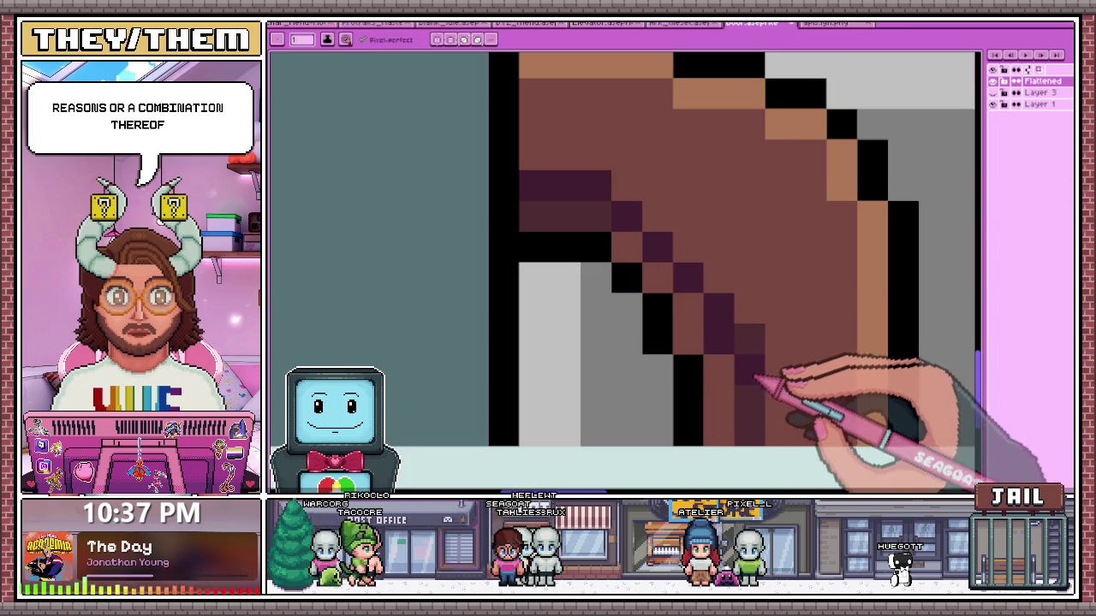
scroll(719, 334, down, 2)
scroll(677, 282, down, 2)
scroll(657, 259, up, 2)
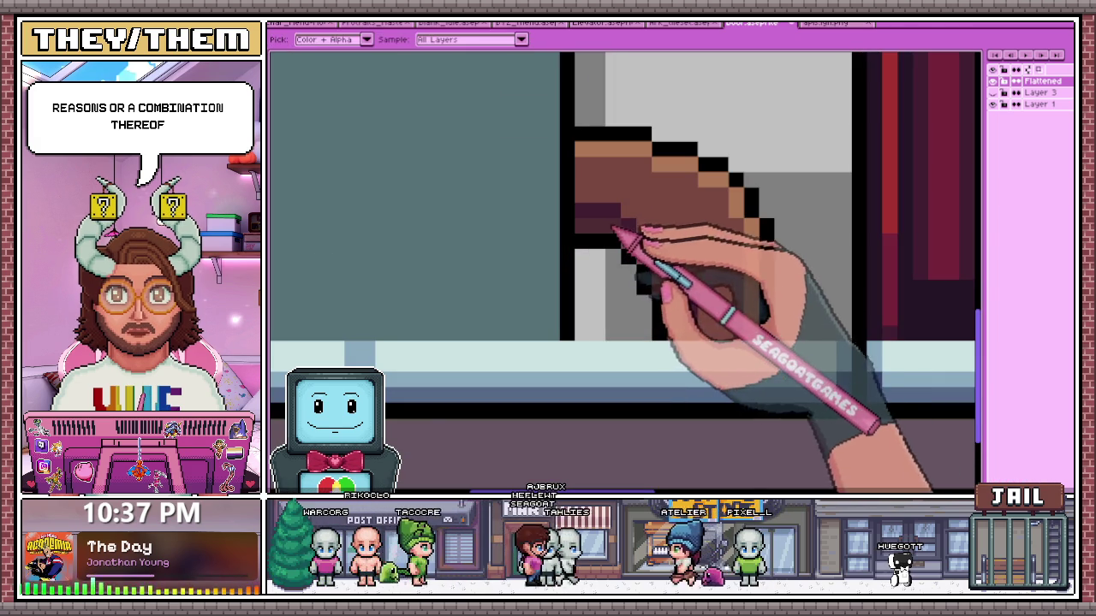
alt+click(625, 248)
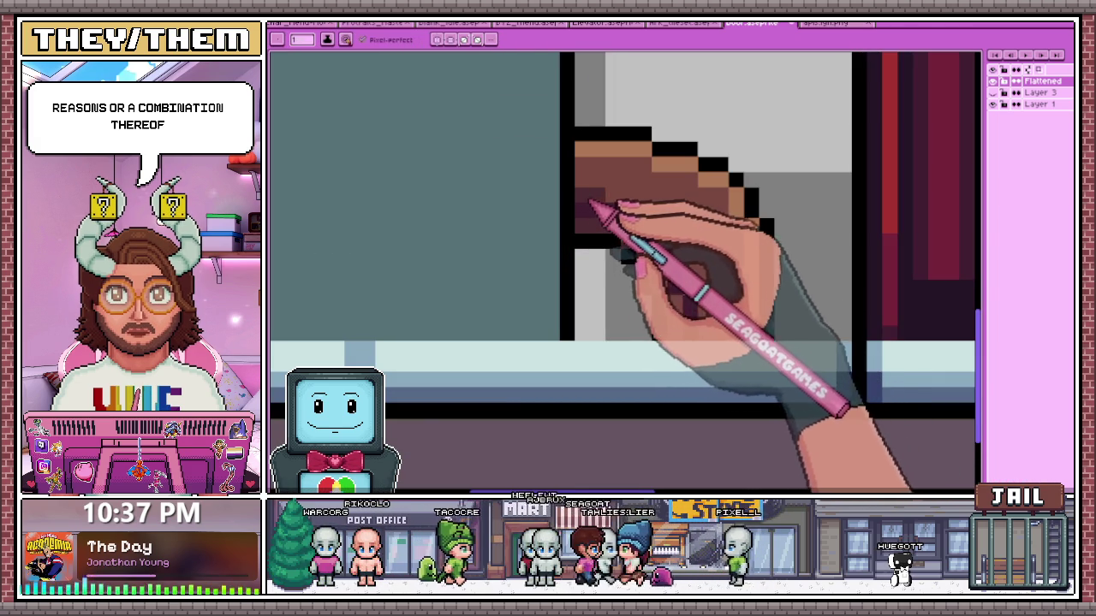
alt+click(631, 230)
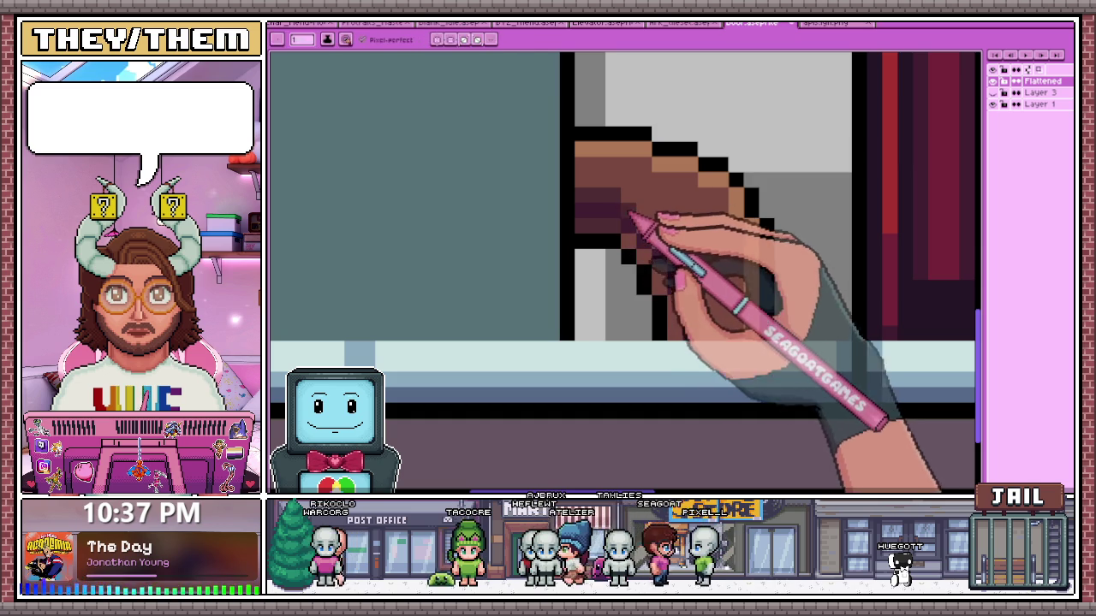
alt+click(629, 235)
drag(655, 235, 660, 244)
Switch to the Eyedropper and back to the Pencil while inspecting the shading
scroll(676, 291, down, 3)
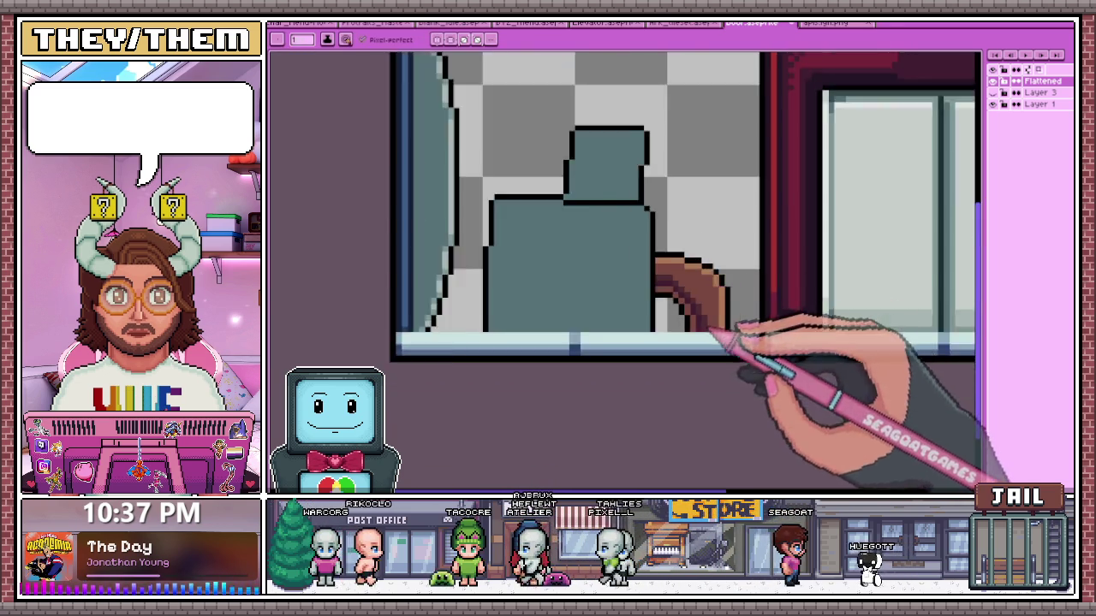
scroll(676, 314, down, 3)
scroll(689, 321, down, 2)
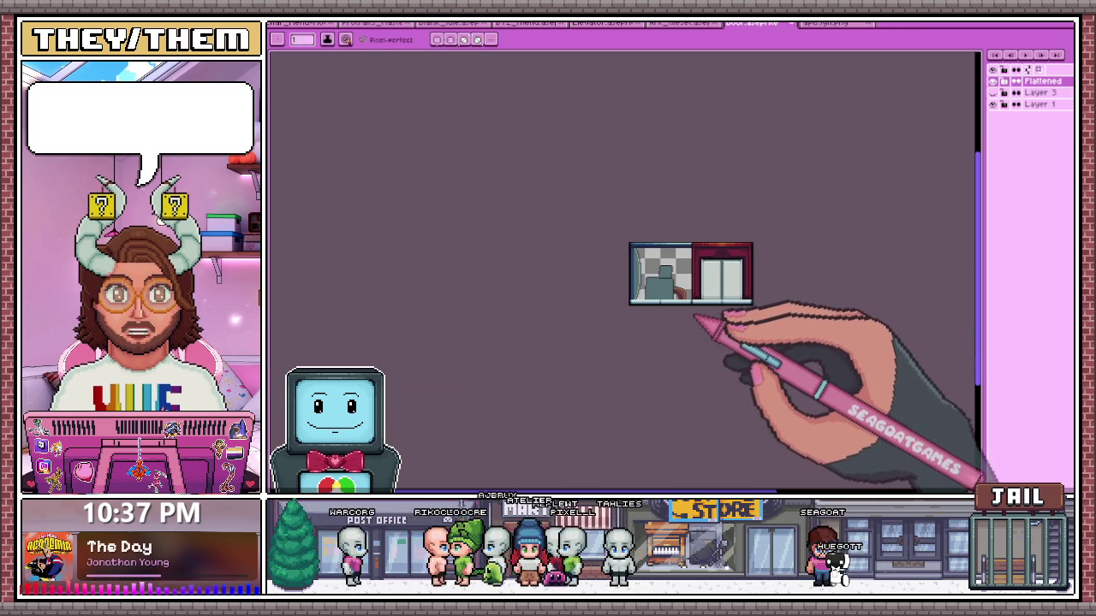
scroll(706, 313, up, 4)
scroll(703, 286, up, 2)
scroll(699, 272, up, 1)
scroll(697, 281, up, 1)
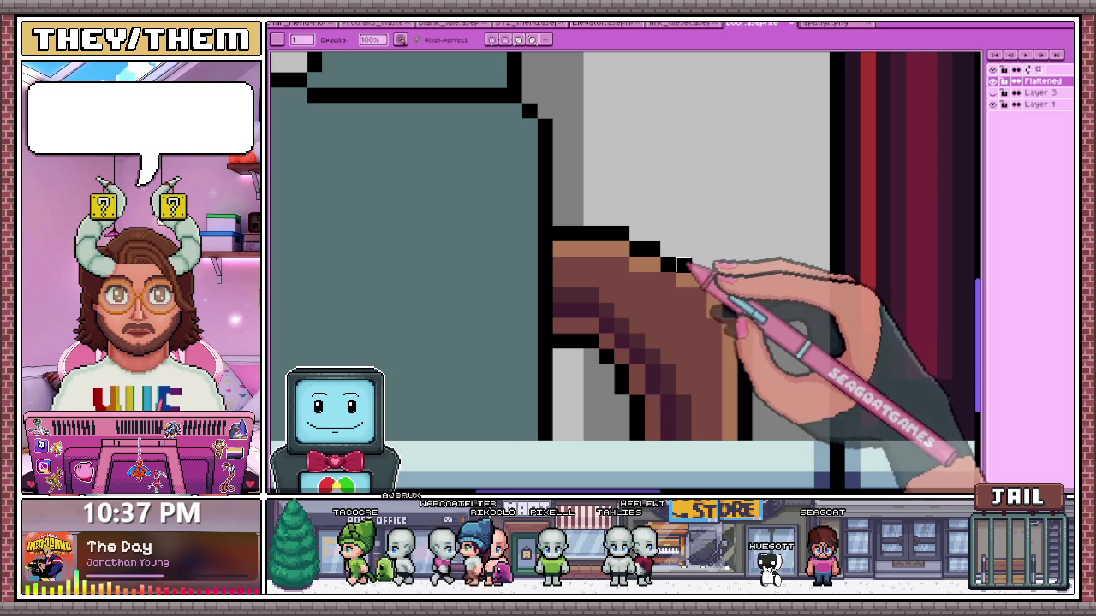
key(i)
key(b)
scroll(691, 261, down, 1)
scroll(711, 253, up, 1)
scroll(719, 283, up, 1)
scroll(724, 299, down, 2)
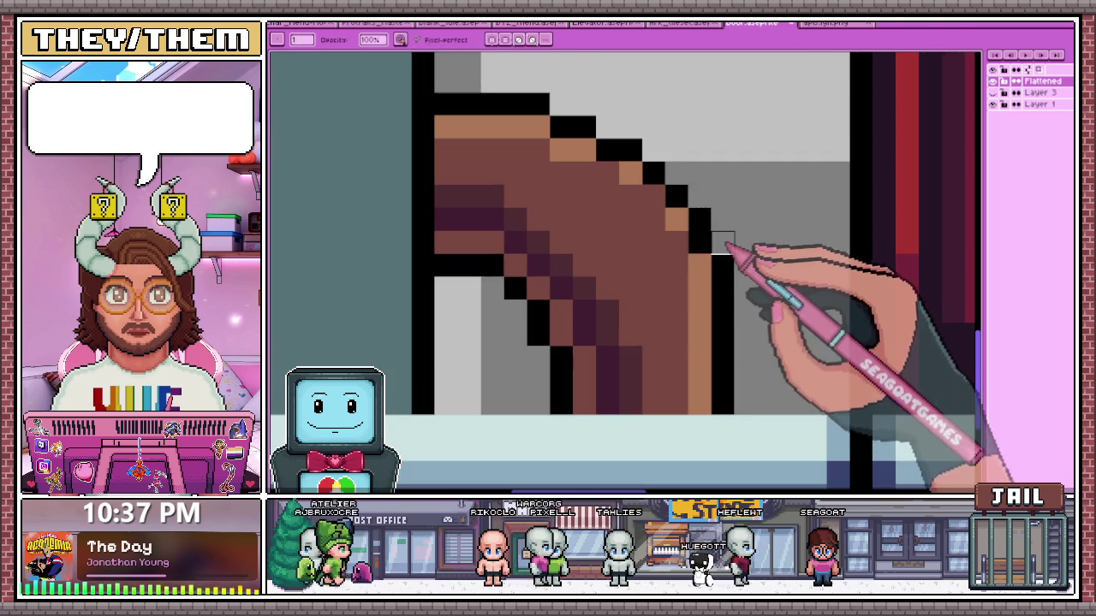
scroll(722, 239, down, 2)
scroll(665, 222, up, 2)
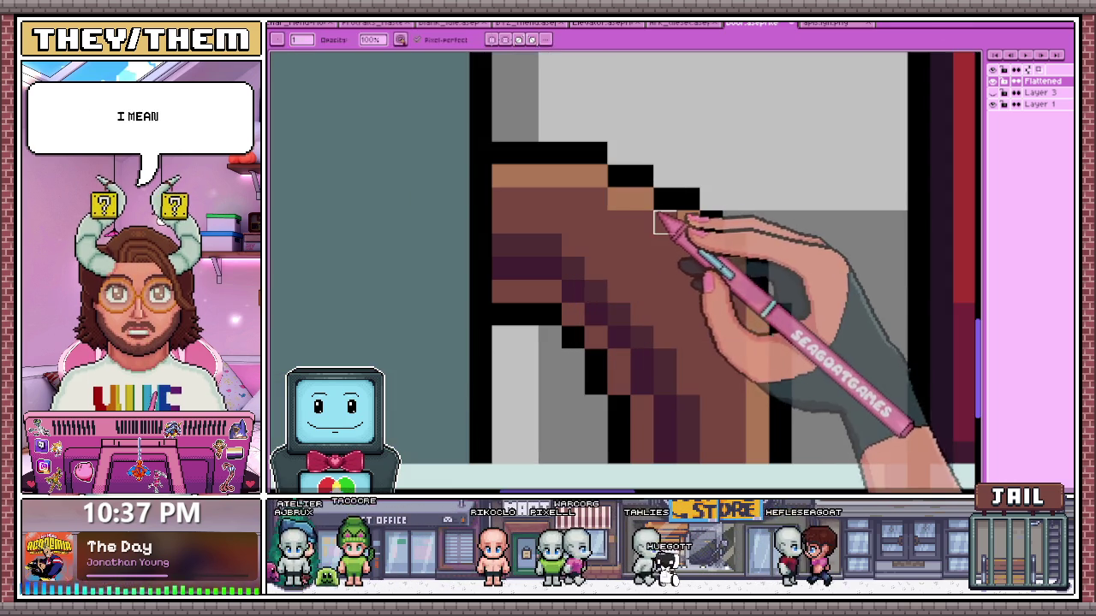
scroll(732, 267, down, 3)
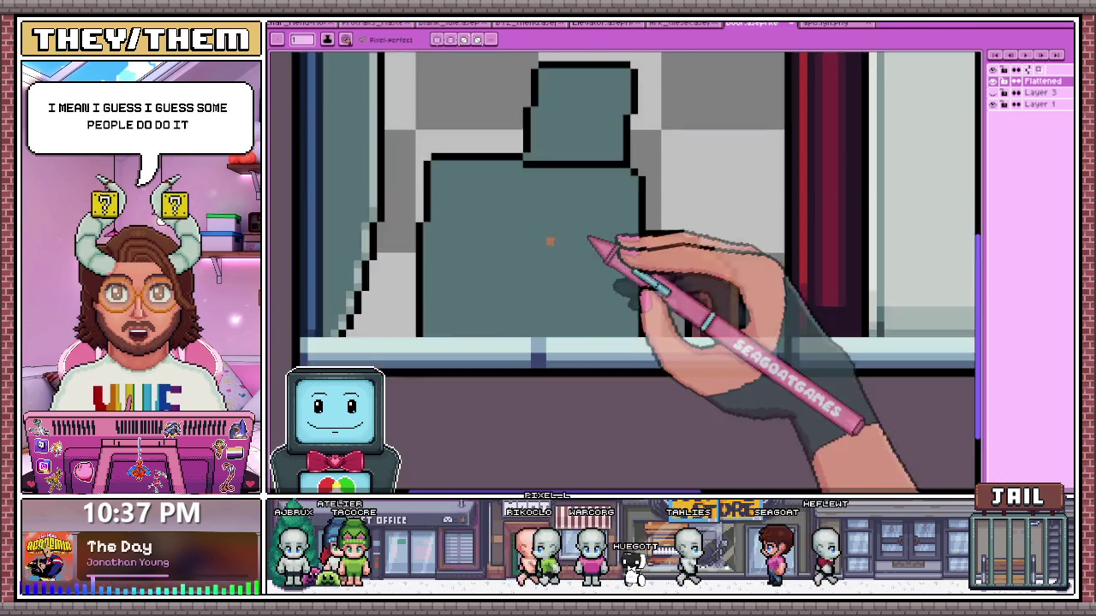
scroll(590, 249, down, 2)
scroll(640, 221, up, 1)
scroll(677, 308, up, 1)
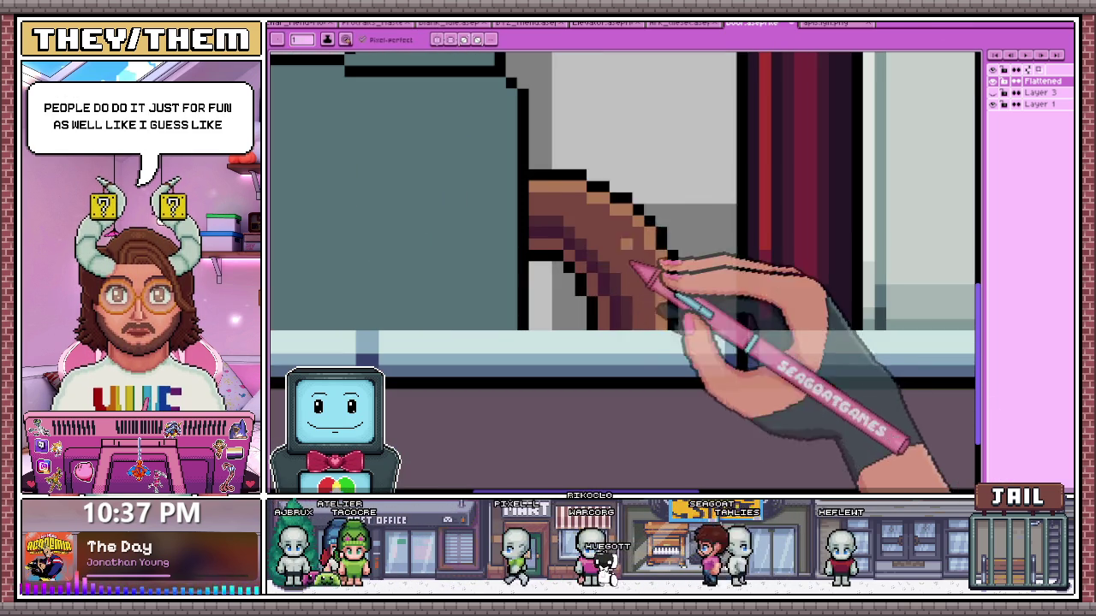
scroll(522, 174, up, 2)
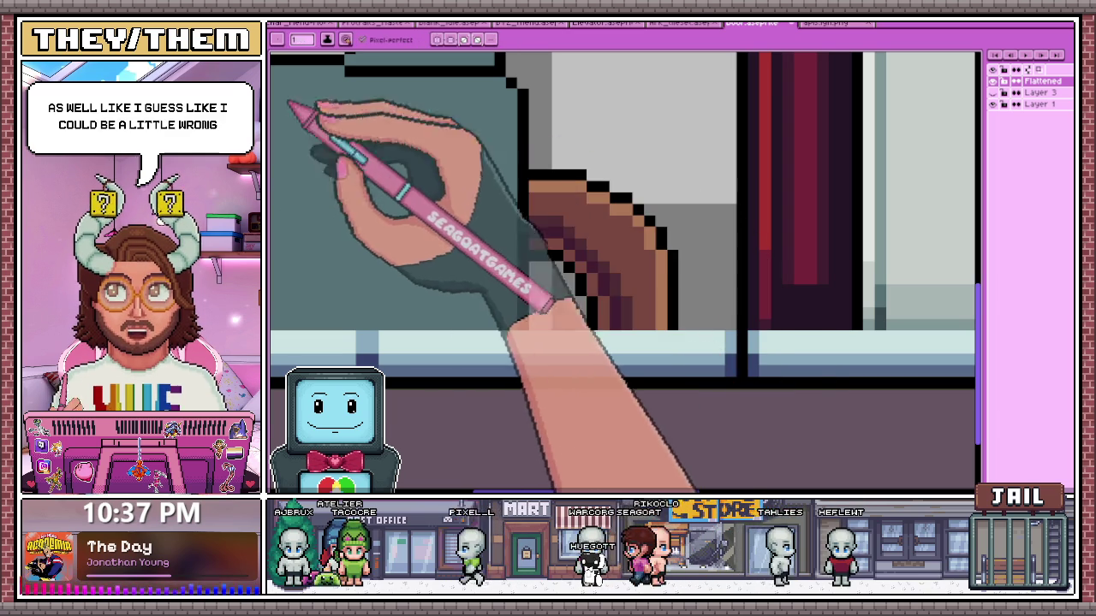
scroll(545, 190, down, 1)
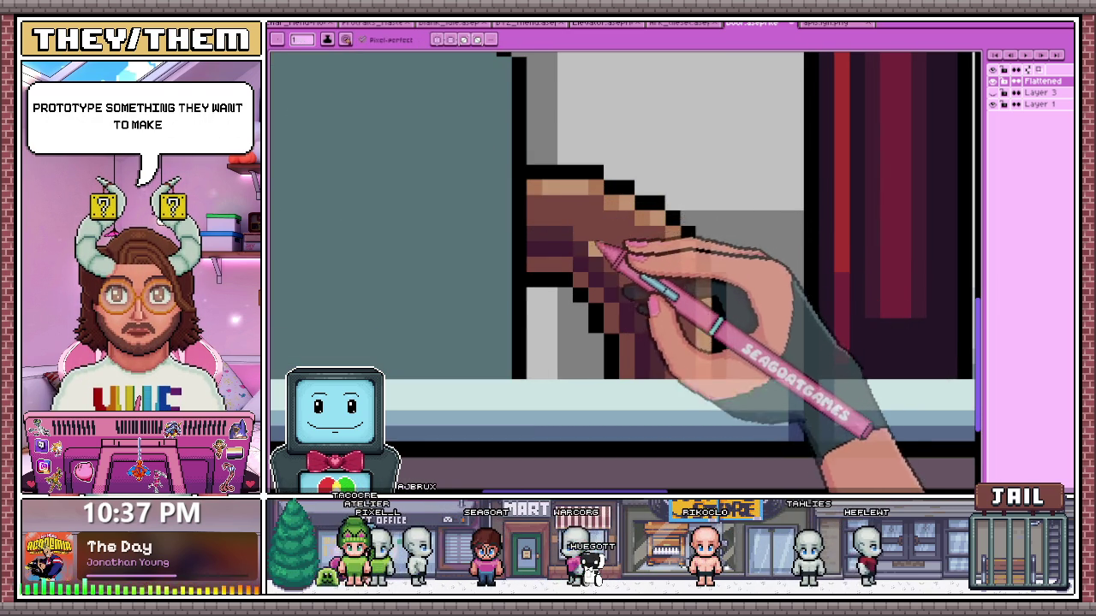
Bring up the storage-room reference image
scroll(597, 235, down, 2)
scroll(582, 244, down, 2)
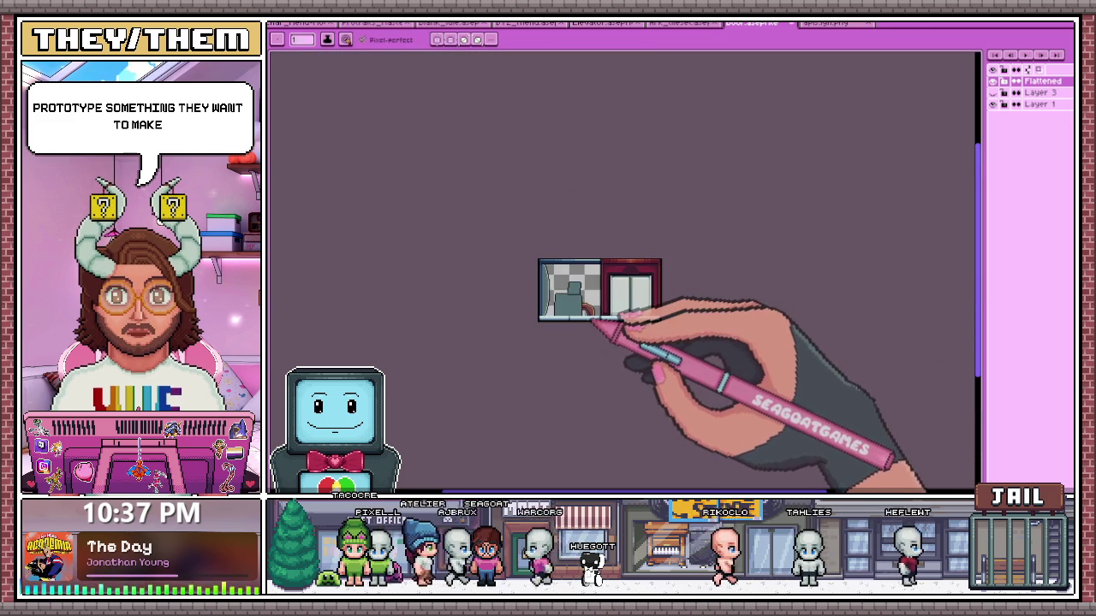
scroll(600, 317, down, 1)
scroll(599, 315, up, 1)
scroll(590, 300, up, 2)
scroll(587, 265, up, 2)
scroll(585, 257, down, 2)
scroll(589, 282, down, 2)
scroll(526, 287, up, 1)
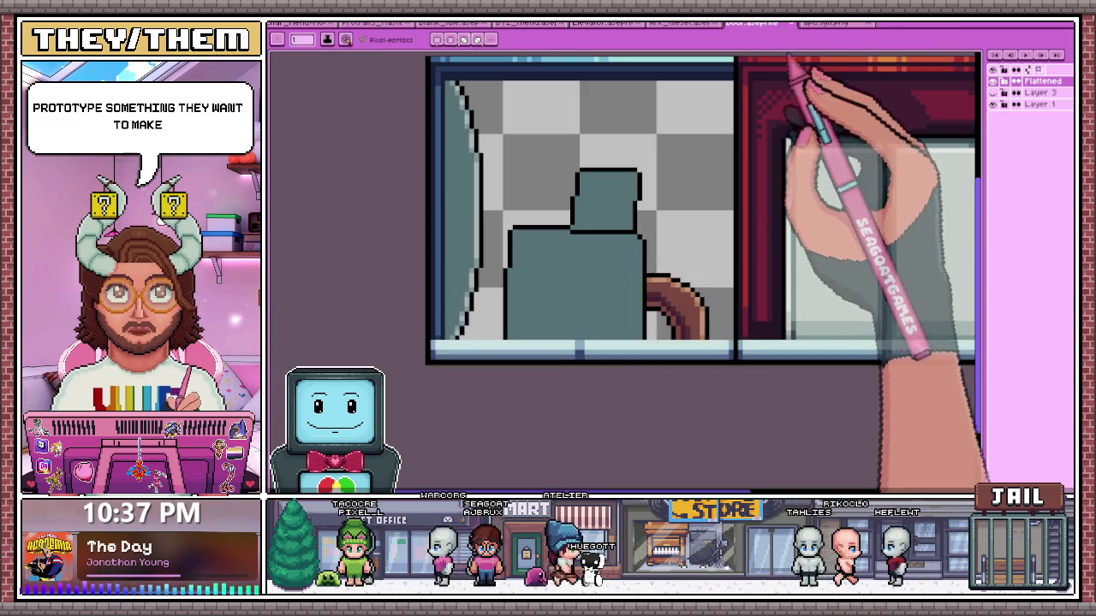
click(823, 23)
scroll(719, 419, down, 3)
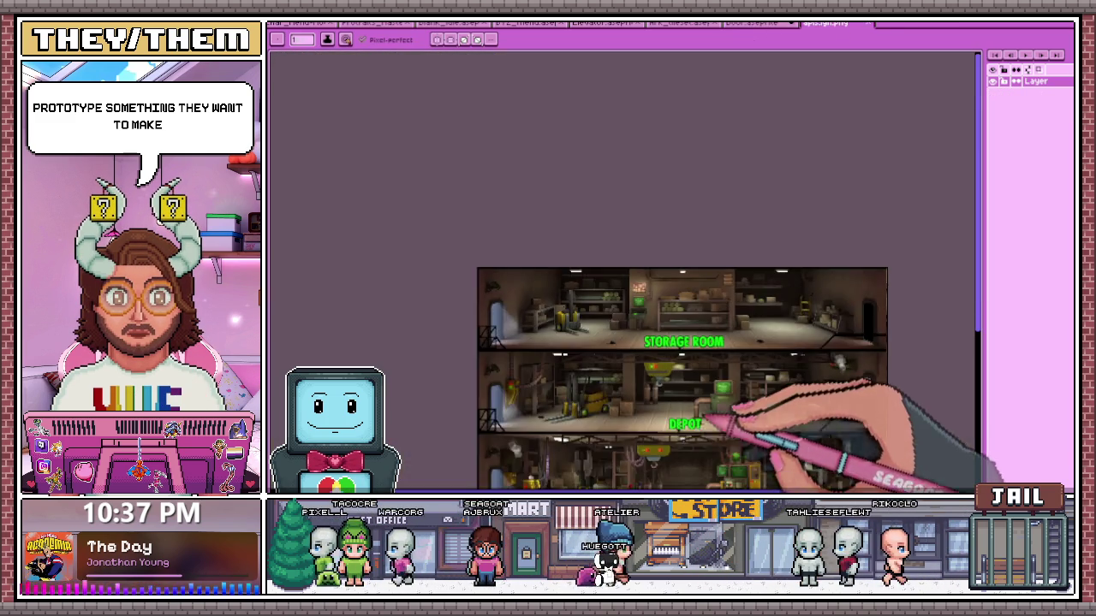
Return to the door sprite and pan the view toward the door's corner
scroll(702, 424, up, 1)
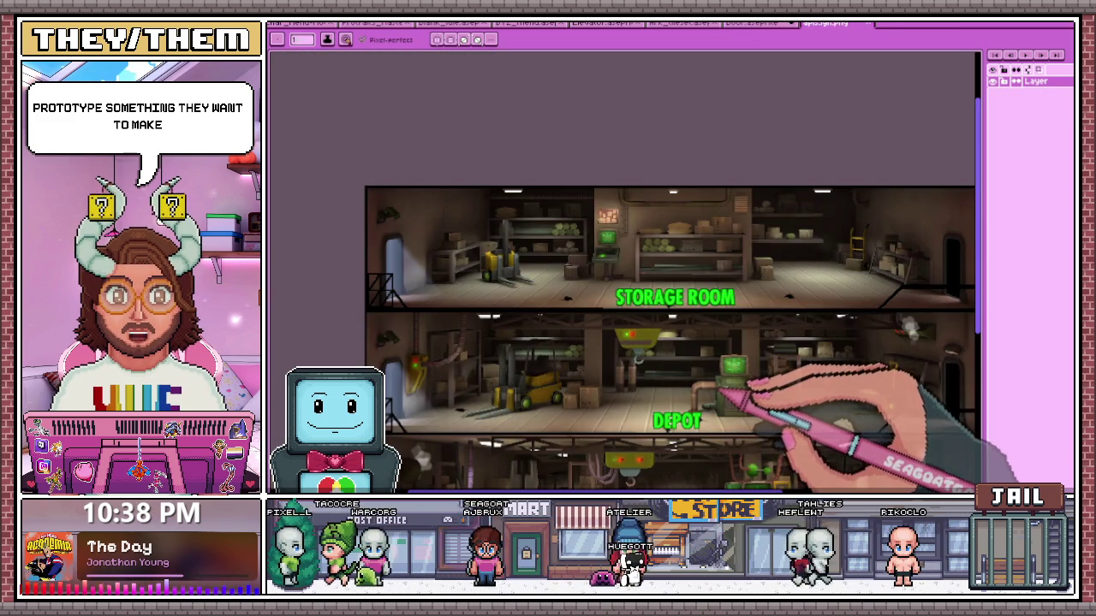
click(760, 23)
scroll(578, 201, up, 1)
drag(574, 196, 493, 140)
scroll(582, 193, up, 1)
scroll(582, 190, down, 1)
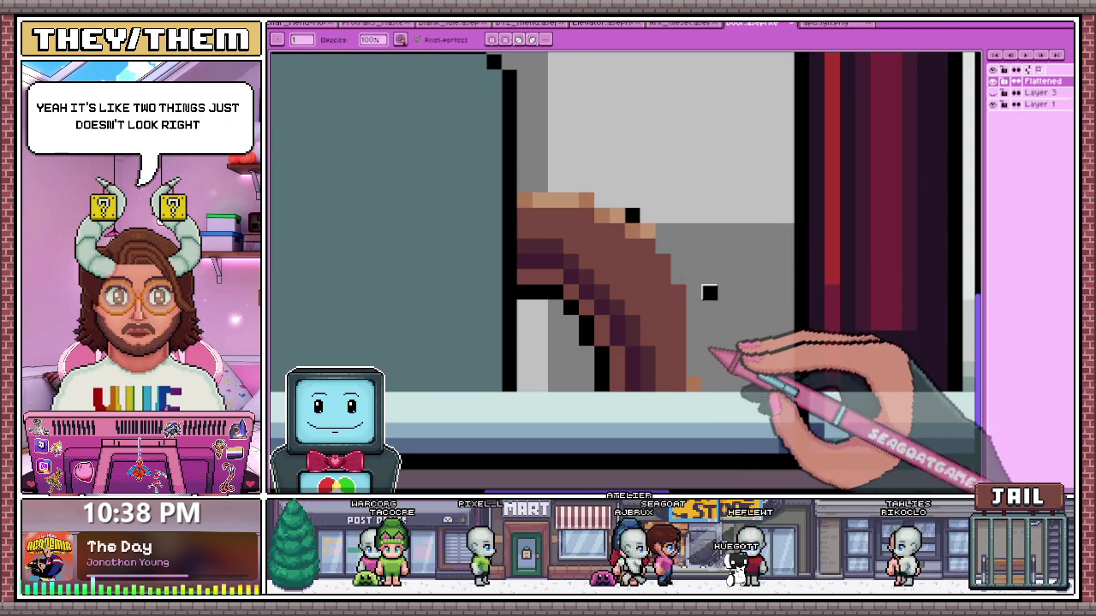
scroll(633, 216, down, 3)
scroll(630, 313, down, 2)
scroll(625, 282, up, 1)
Check the storage-room reference again, then go back to the door sprite
click(839, 23)
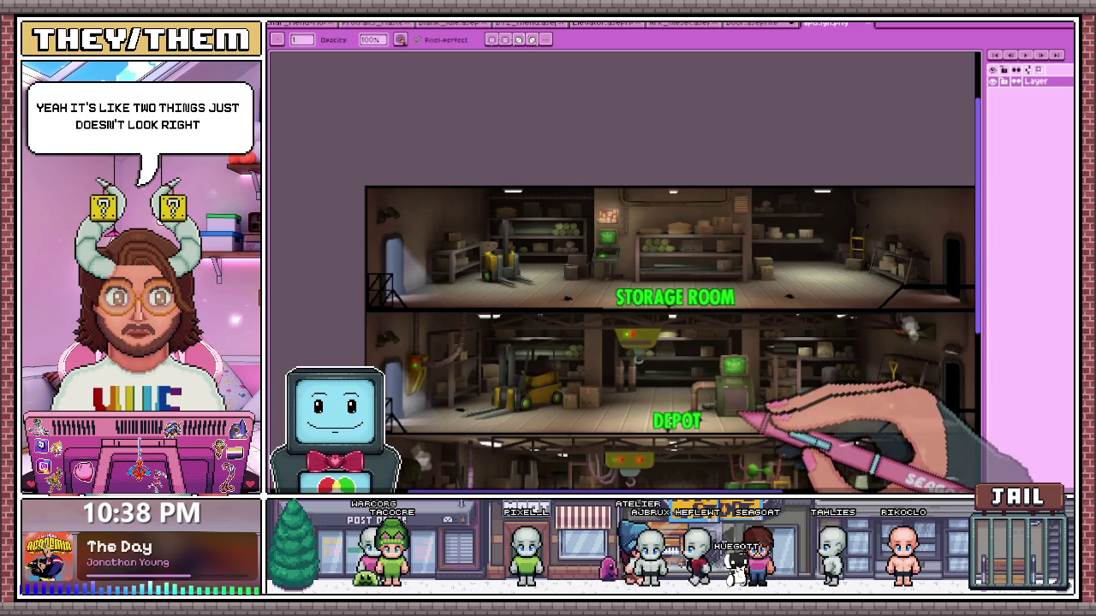
scroll(728, 404, up, 3)
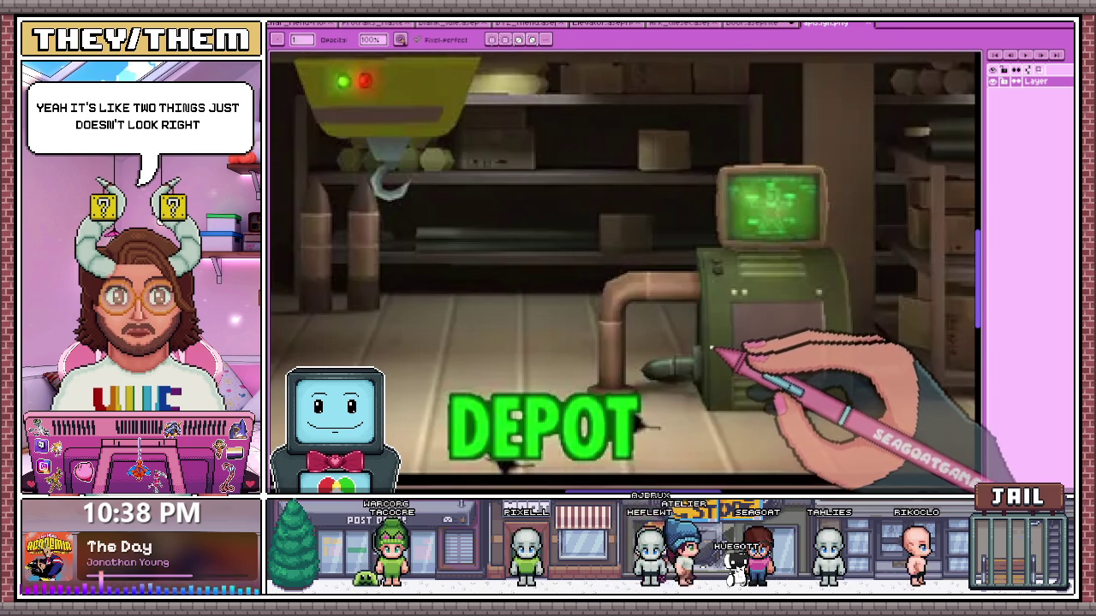
click(767, 24)
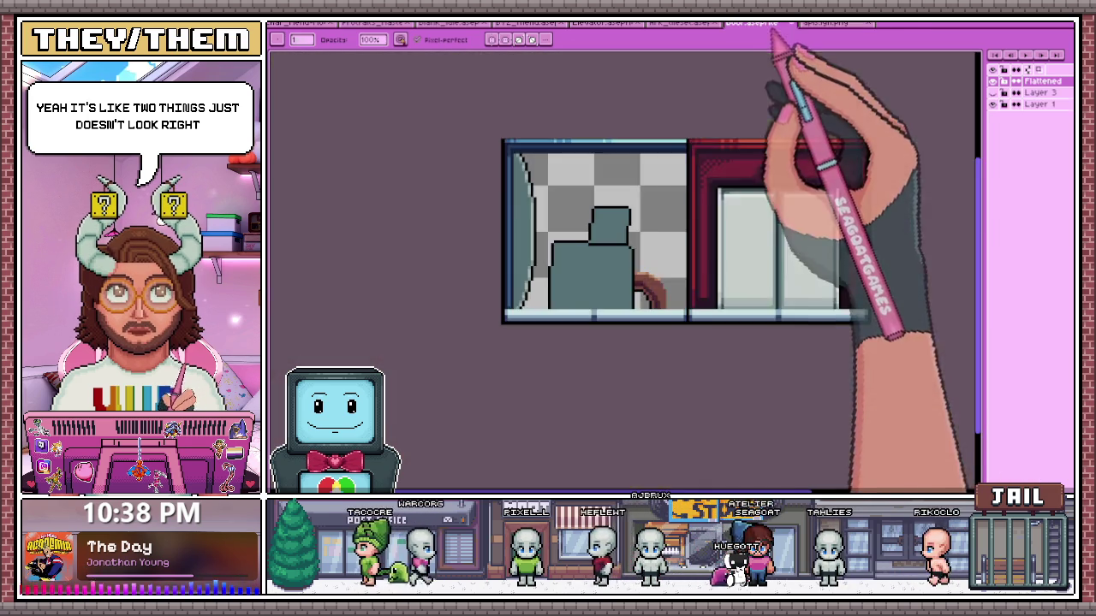
scroll(624, 289, up, 2)
scroll(582, 248, up, 1)
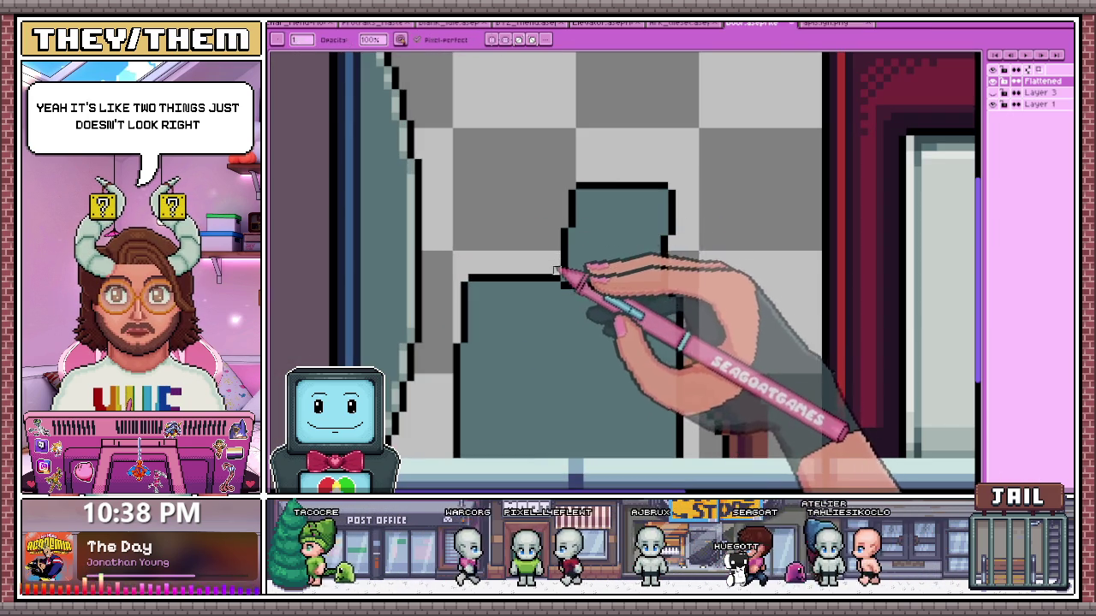
scroll(533, 262, up, 1)
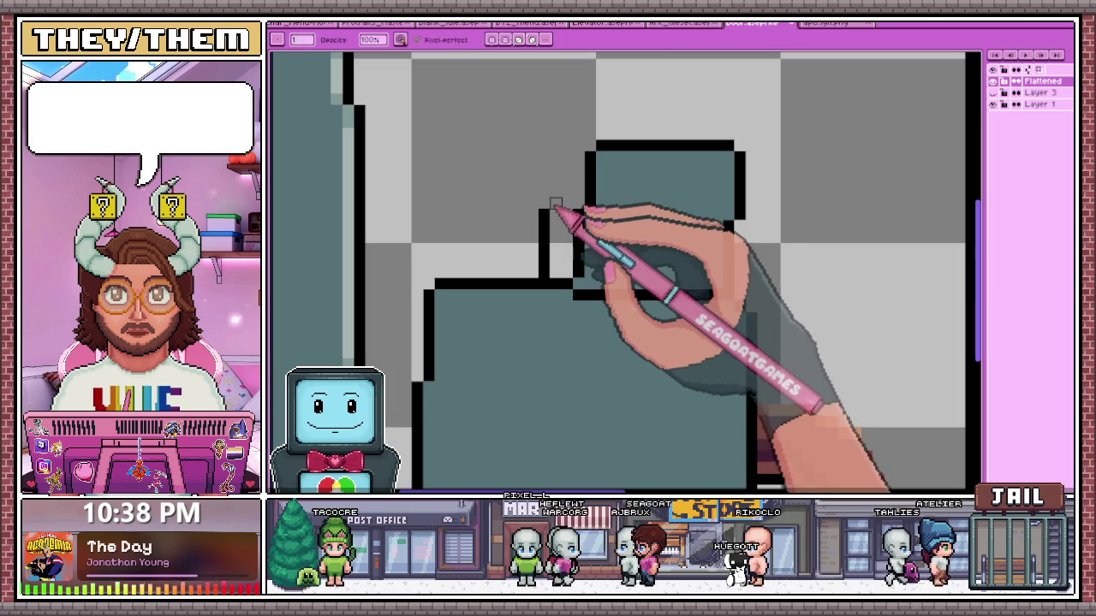
key(e)
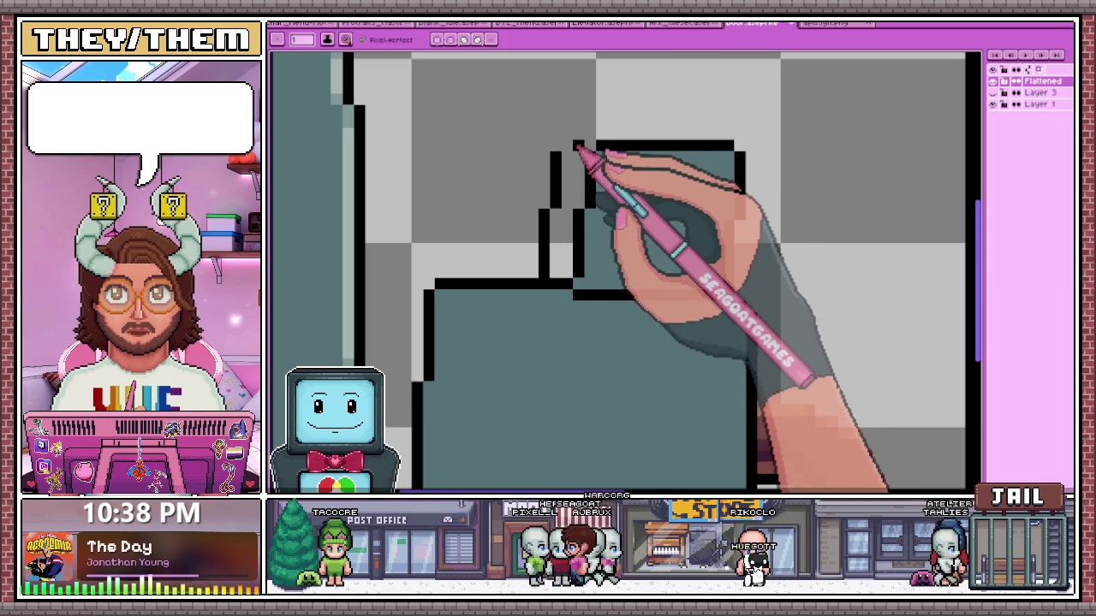
scroll(585, 167, down, 2)
scroll(590, 163, up, 2)
scroll(596, 214, up, 2)
key(i)
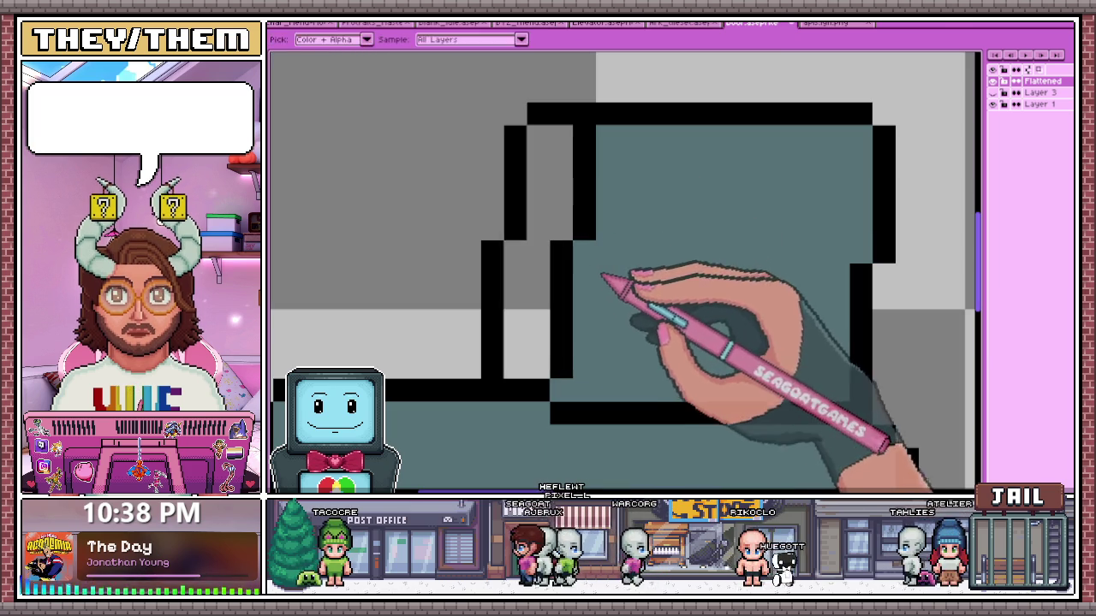
mouse_move(567, 359)
mouse_down()
mouse_move(592, 252)
mouse_move(580, 154)
mouse_move(560, 240)
mouse_move(544, 229)
mouse_up()
scroll(518, 255, down, 2)
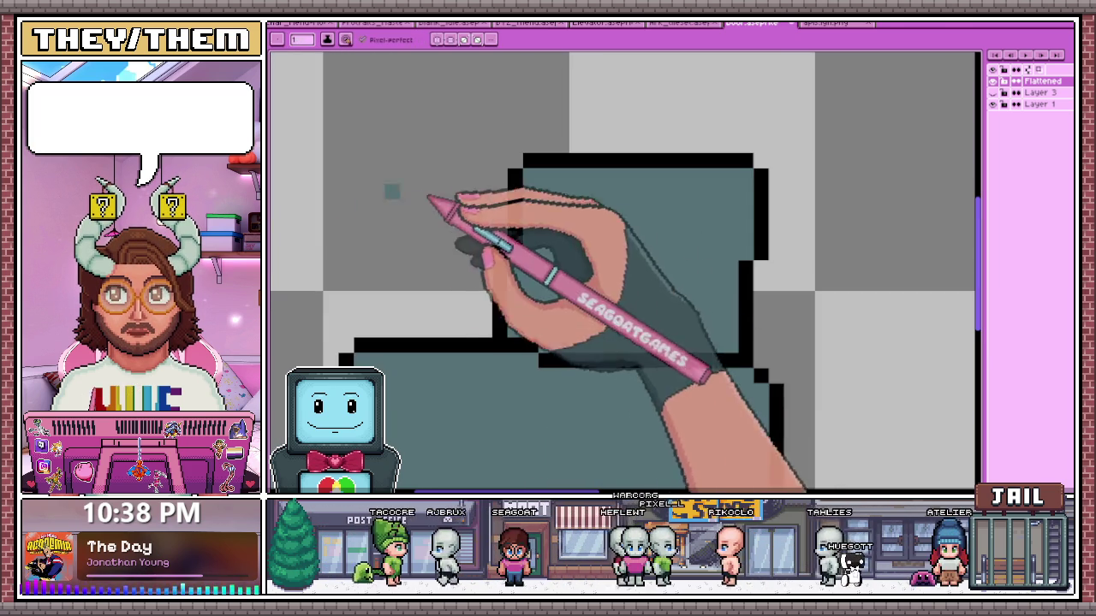
scroll(549, 204, up, 2)
Outline the head's screen area in bright green along its top, left, bottom and right edges
mouse_move(533, 207)
mouse_down()
mouse_move(750, 200)
mouse_move(570, 219)
mouse_up()
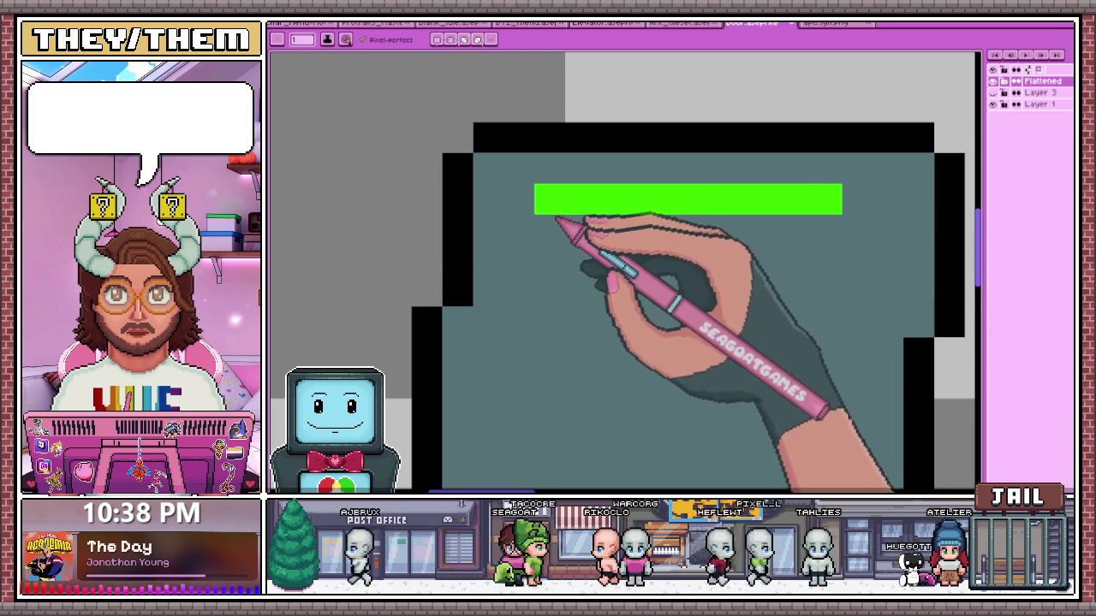
scroll(555, 221, down, 1)
mouse_move(533, 318)
mouse_down()
mouse_move(527, 416)
mouse_move(629, 418)
mouse_up()
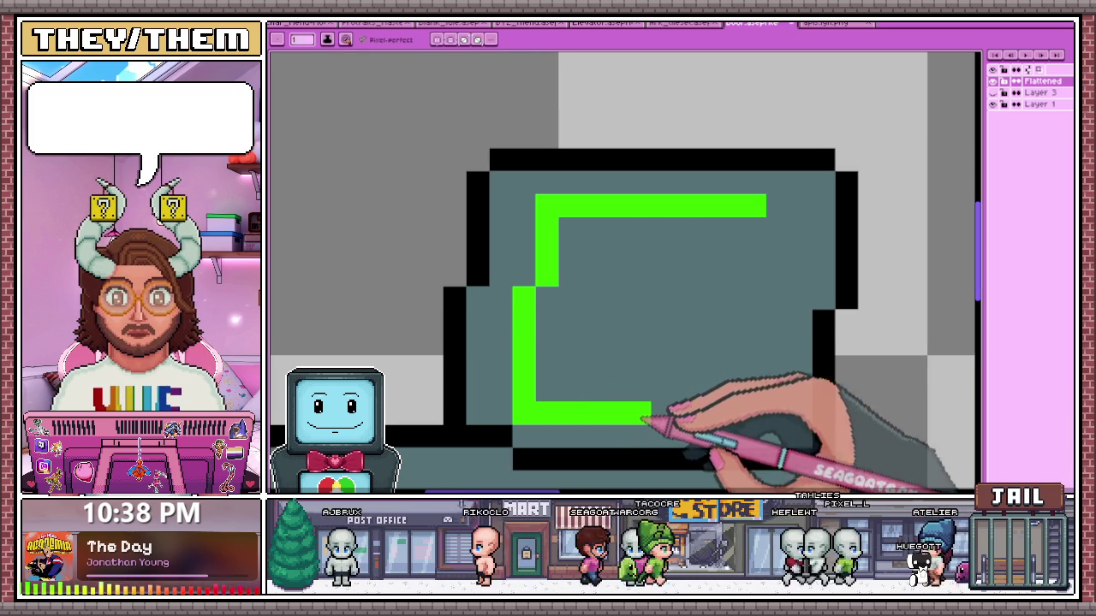
mouse_move(784, 389)
mouse_down()
mouse_move(770, 250)
mouse_move(782, 237)
mouse_move(800, 261)
mouse_up()
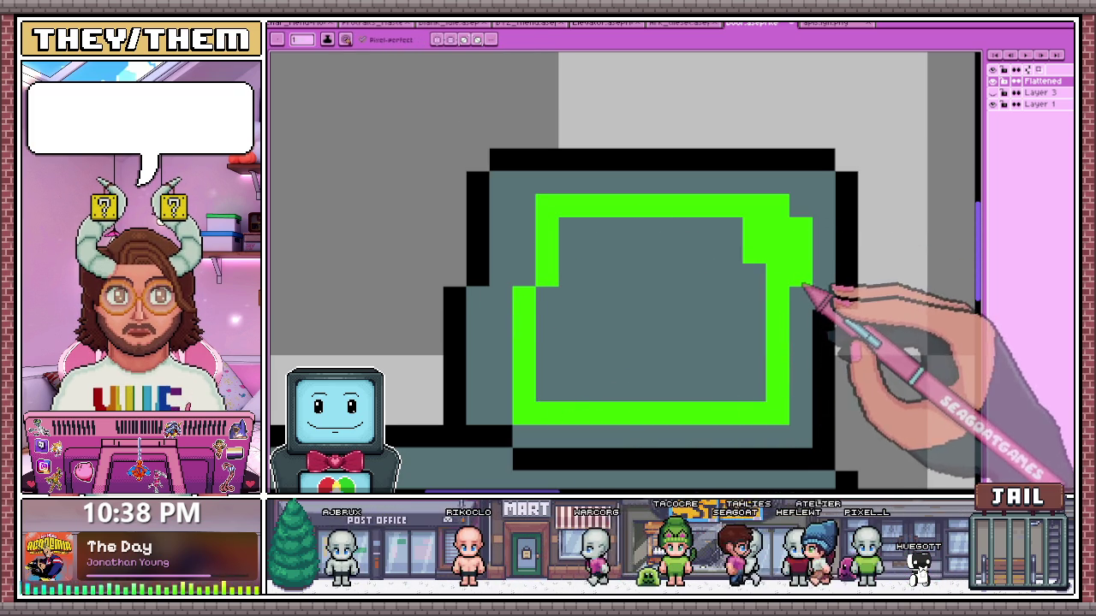
Fill the bright green screen's interior, including the remaining gap at its left side
scroll(792, 248, down, 1)
scroll(641, 362, up, 1)
scroll(624, 354, down, 2)
scroll(631, 362, up, 2)
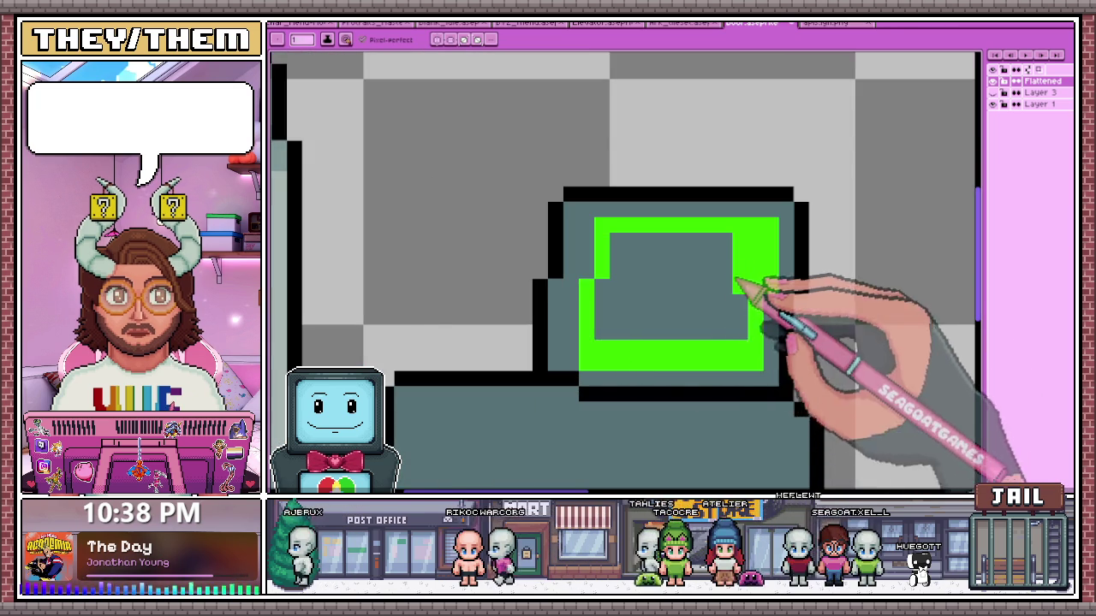
scroll(650, 300, up, 1)
scroll(600, 308, down, 2)
scroll(668, 313, up, 1)
scroll(641, 307, up, 1)
mouse_move(448, 244)
mouse_down()
mouse_move(477, 330)
mouse_move(435, 299)
mouse_move(469, 350)
mouse_up()
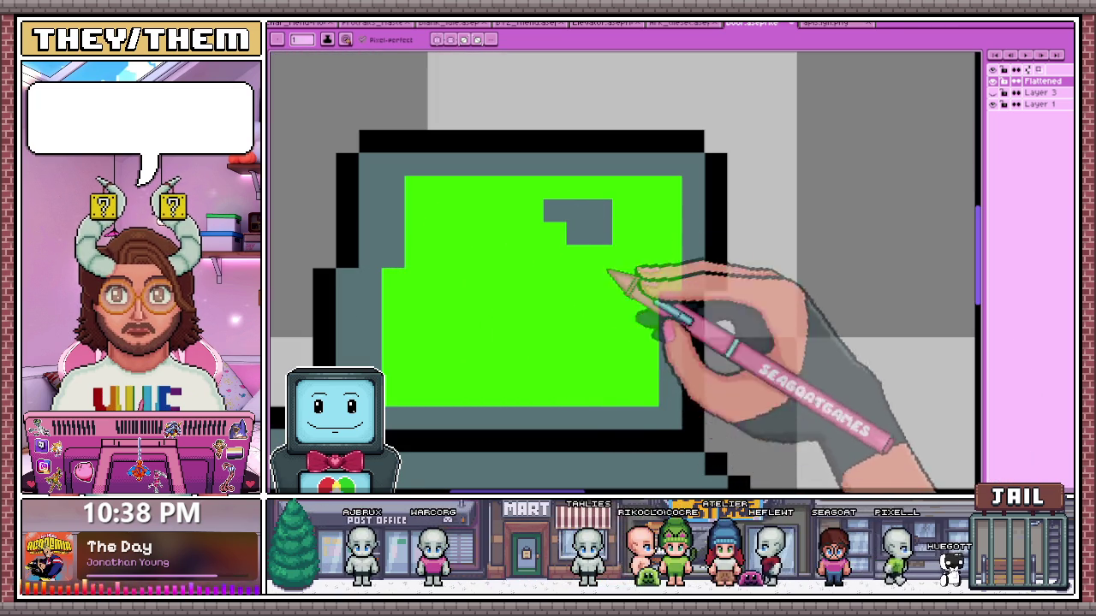
scroll(556, 211, down, 2)
scroll(542, 215, up, 1)
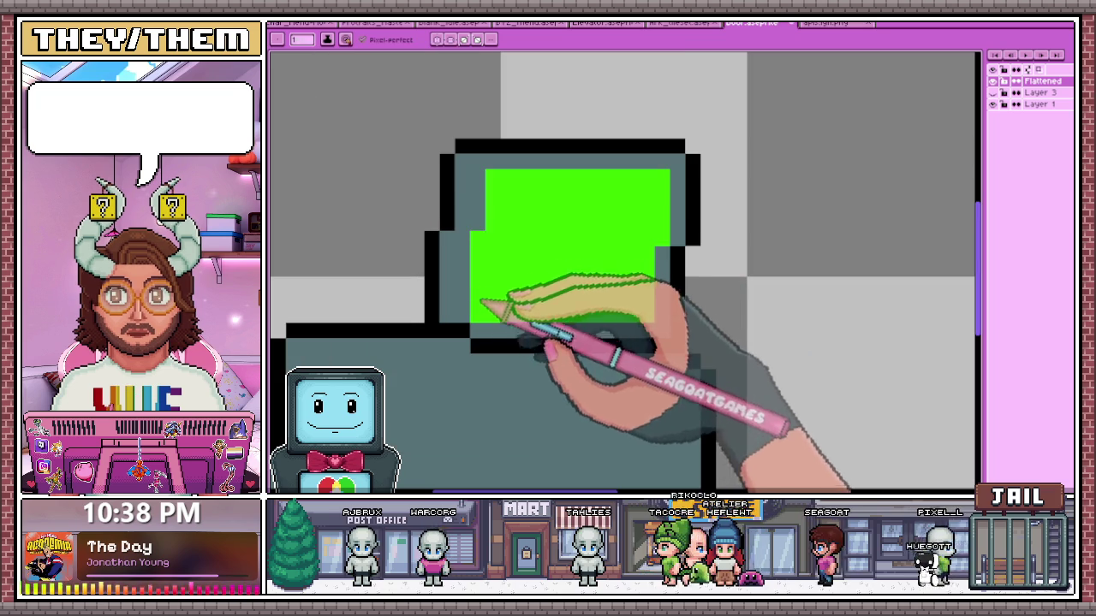
scroll(512, 301, up, 1)
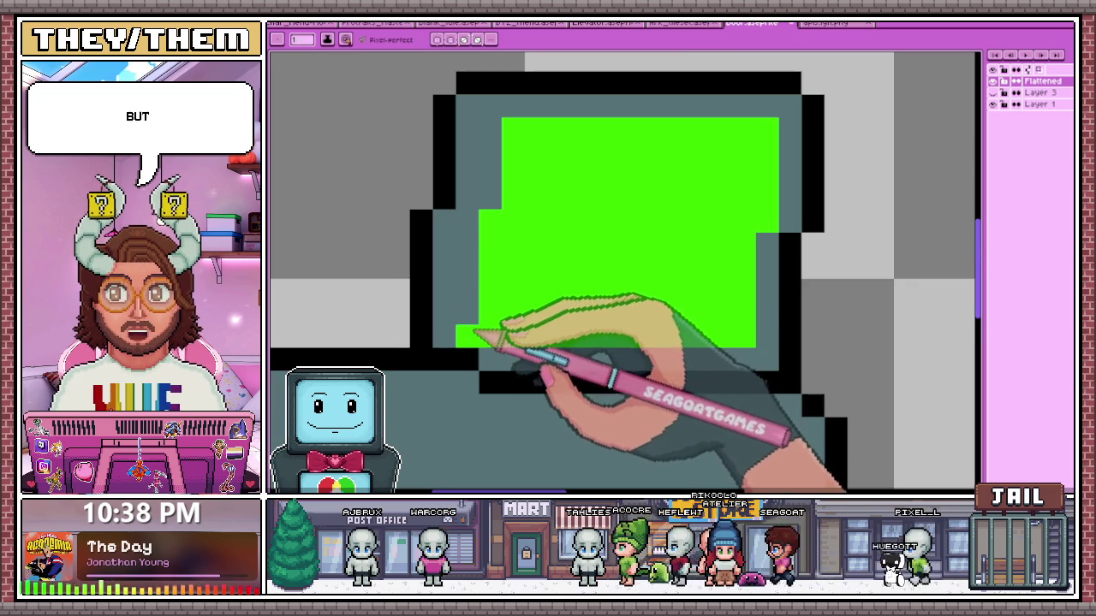
drag(465, 330, 475, 246)
Erase a diagonal staircase of pixels into the screen's lower-left corner
scroll(498, 226, down, 1)
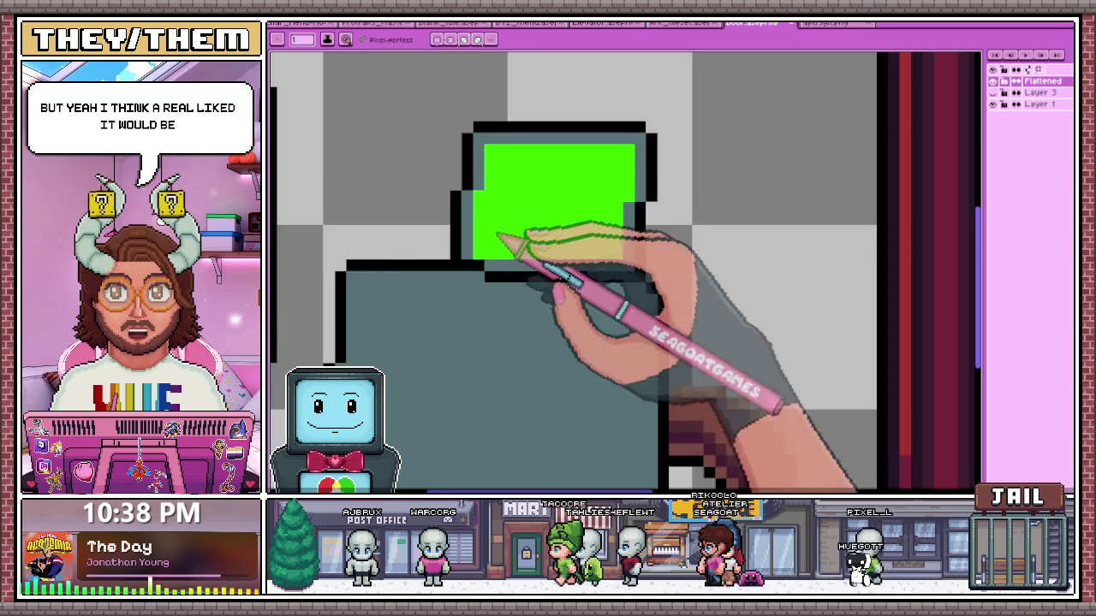
scroll(518, 283, down, 2)
scroll(541, 310, down, 1)
scroll(548, 318, up, 2)
scroll(550, 288, up, 1)
scroll(518, 289, down, 1)
scroll(523, 289, up, 2)
scroll(501, 276, up, 1)
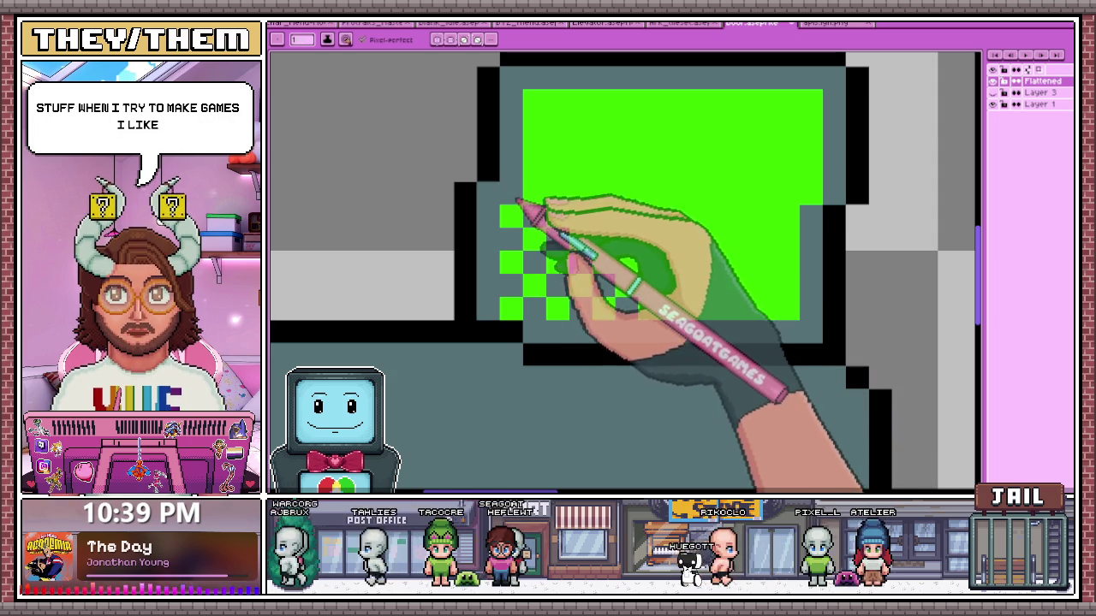
drag(582, 214, 672, 315)
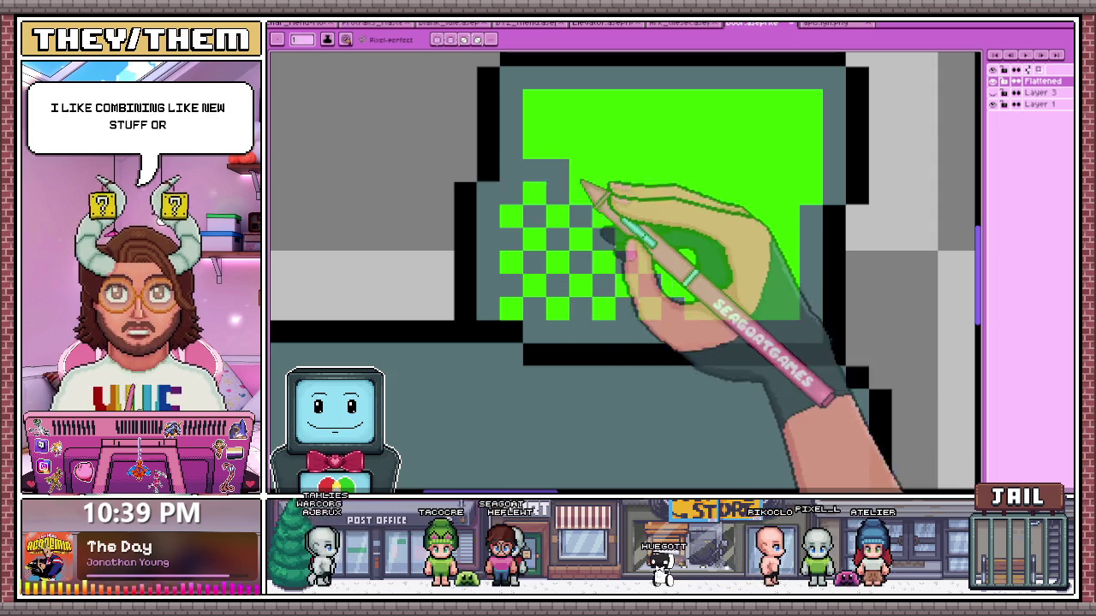
Erase more diagonal staircases of green pixels across the screen, up to its top-right block
key(i)
key(e)
drag(539, 128, 730, 312)
mouse_move(552, 103)
mouse_down()
mouse_move(557, 122)
mouse_move(656, 183)
mouse_move(802, 310)
mouse_up()
mouse_move(599, 101)
mouse_down()
mouse_move(631, 151)
mouse_move(787, 248)
mouse_up()
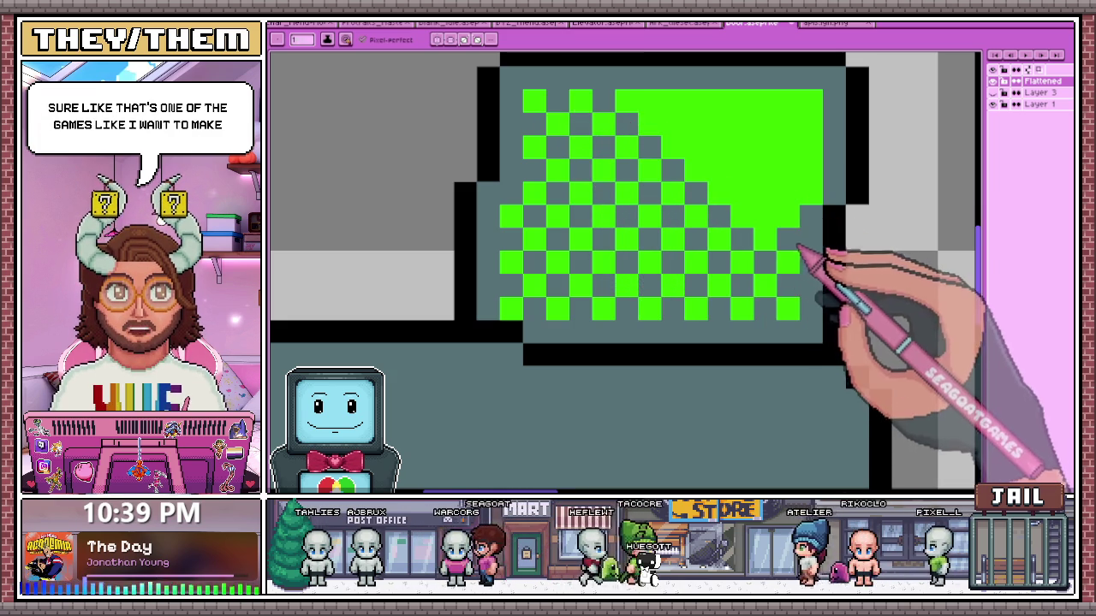
drag(697, 110, 793, 210)
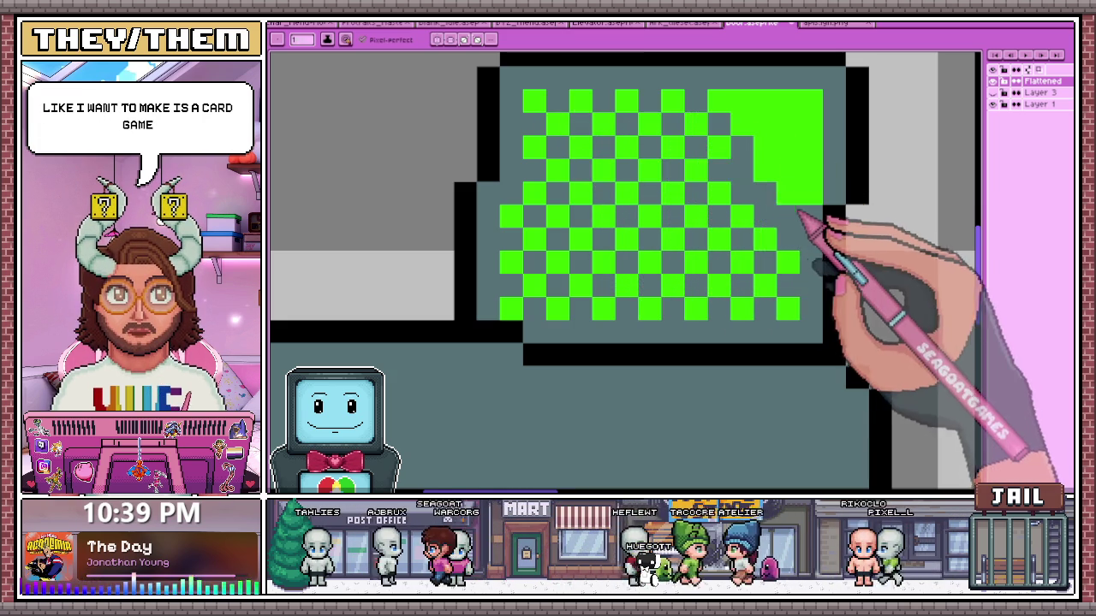
mouse_move(732, 102)
mouse_down()
mouse_move(807, 110)
mouse_move(827, 150)
mouse_up()
Pick a darker green from Color Shading and paint the screen's left column and bottom row
scroll(692, 228, down, 2)
scroll(717, 241, down, 1)
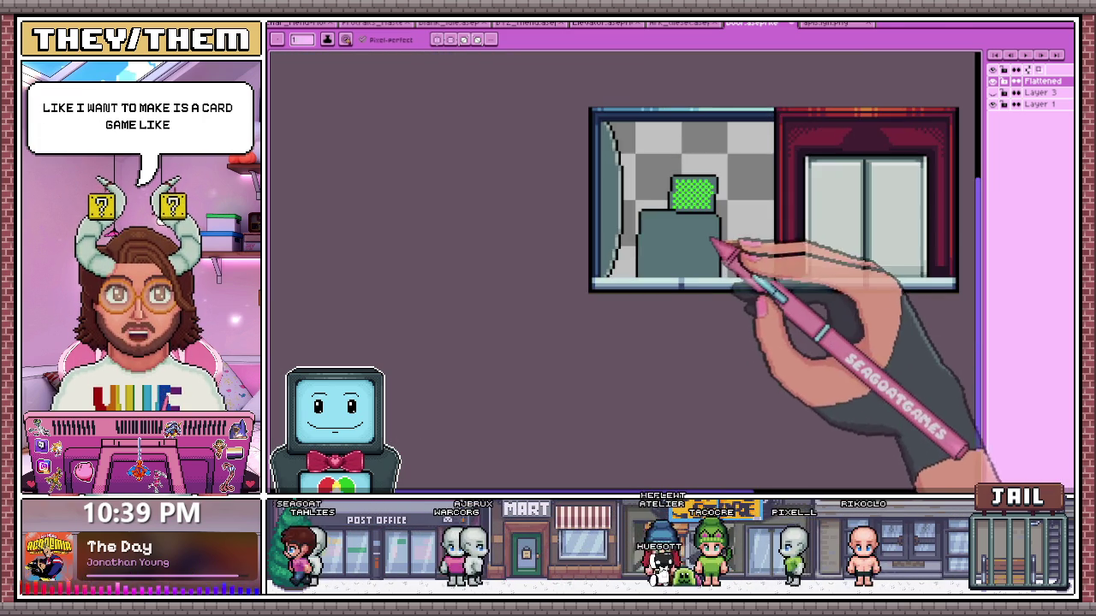
scroll(736, 228, down, 2)
scroll(736, 228, up, 2)
scroll(736, 228, down, 2)
scroll(736, 228, up, 1)
scroll(738, 228, up, 3)
scroll(665, 176, up, 3)
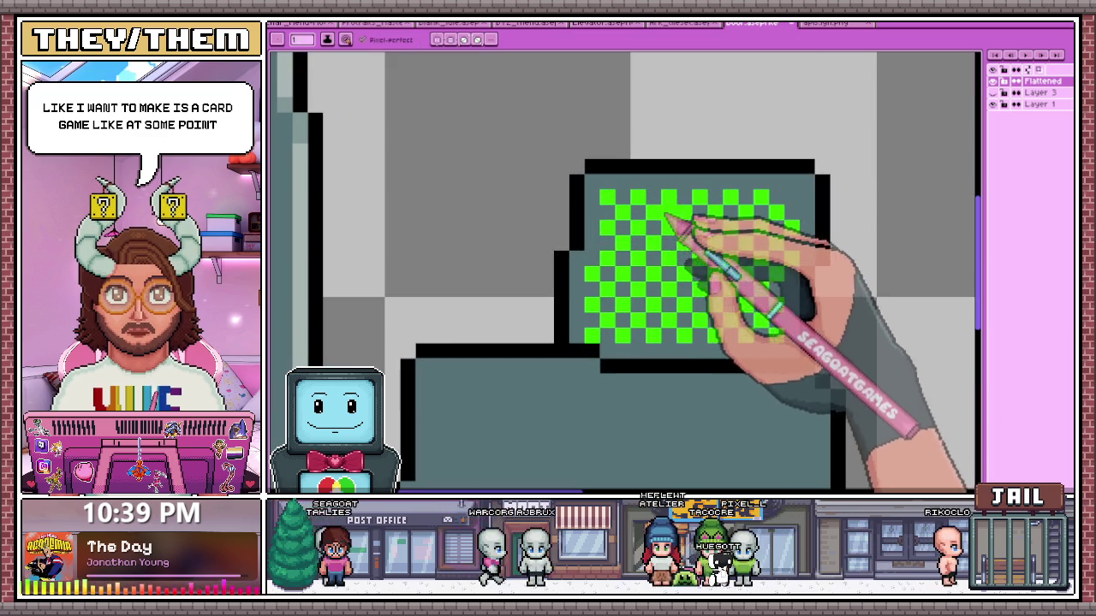
key(shift+a)
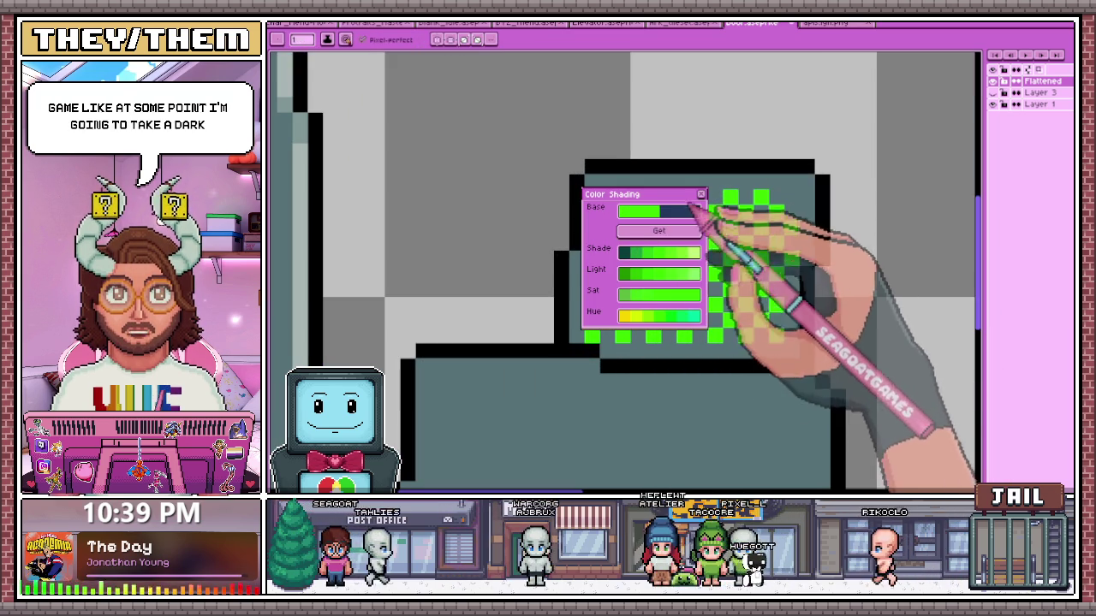
scroll(599, 325, down, 2)
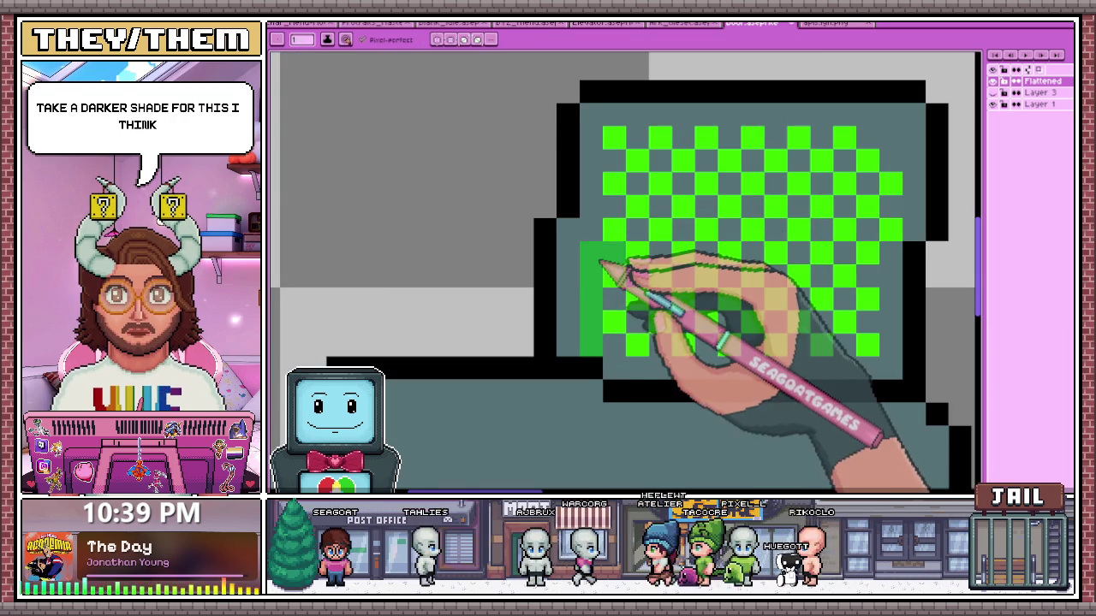
scroll(631, 274, up, 1)
drag(609, 147, 609, 353)
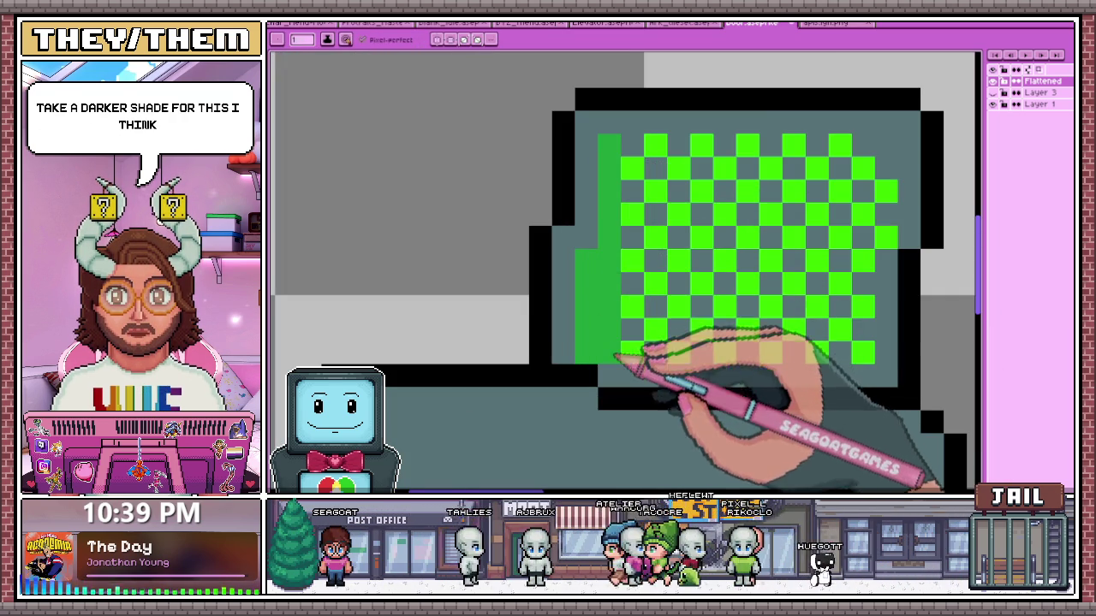
mouse_move(610, 351)
mouse_down()
mouse_move(865, 351)
mouse_move(642, 164)
mouse_move(715, 256)
mouse_up()
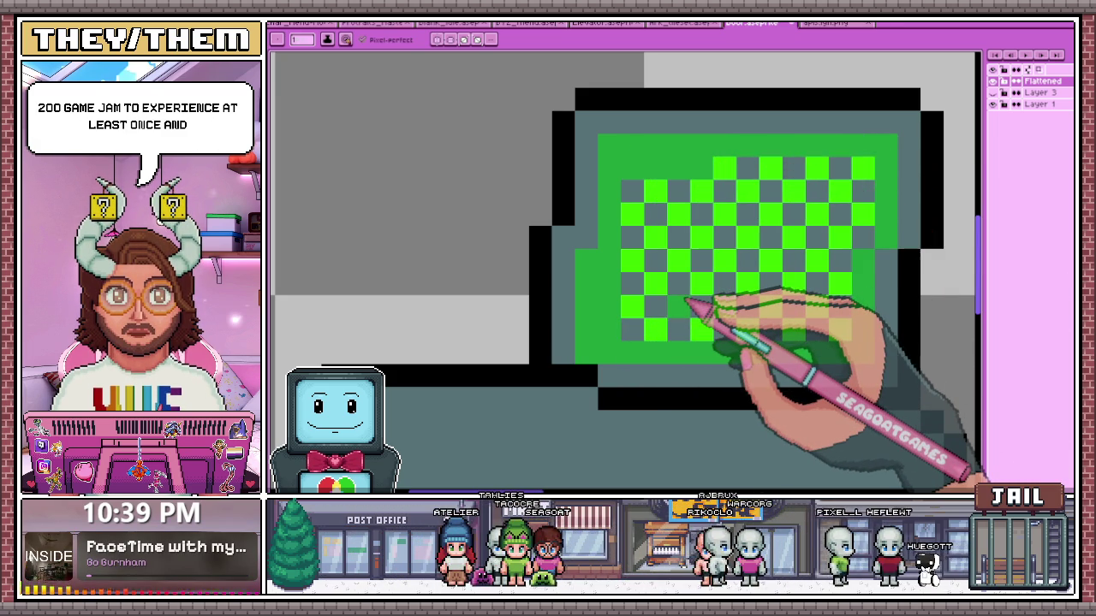
Repaint the remaining checker squares in solid dark green
scroll(694, 304, down, 1)
scroll(631, 294, up, 1)
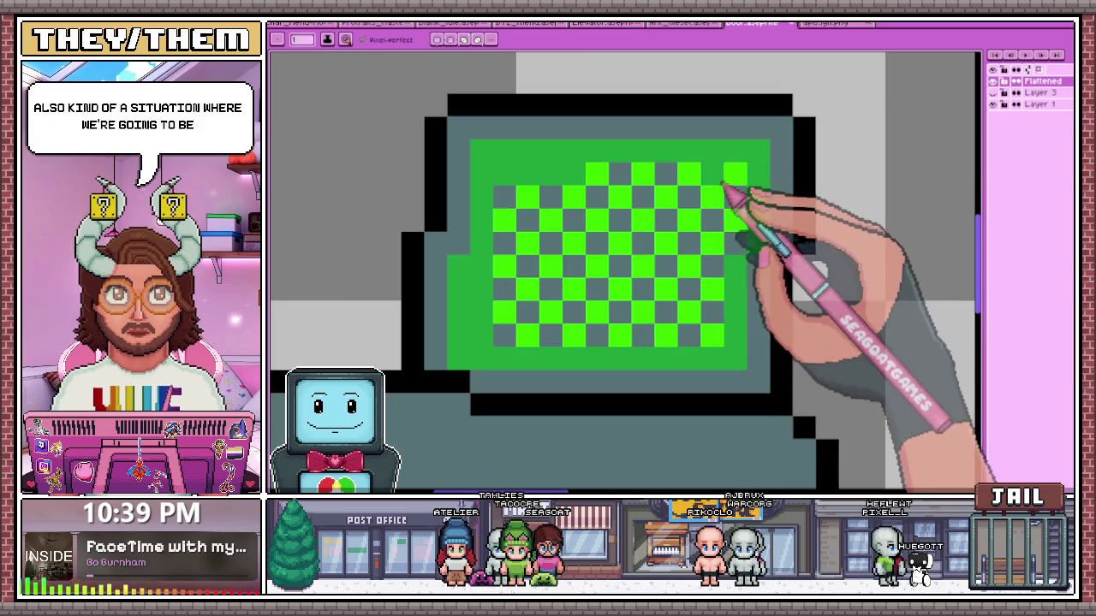
drag(729, 191, 720, 244)
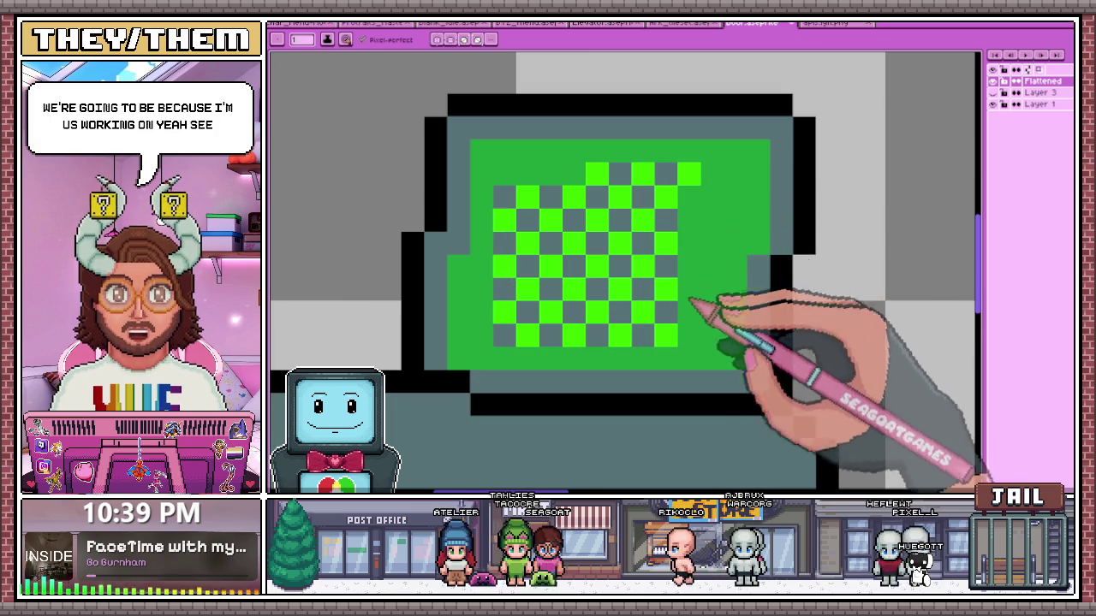
mouse_move(710, 314)
mouse_down()
mouse_move(685, 293)
mouse_move(631, 326)
mouse_move(585, 272)
mouse_move(521, 313)
mouse_move(557, 362)
mouse_move(580, 183)
mouse_move(548, 280)
mouse_move(599, 221)
mouse_move(673, 245)
mouse_move(685, 191)
mouse_move(664, 220)
mouse_up()
scroll(665, 230, down, 1)
scroll(664, 229, down, 2)
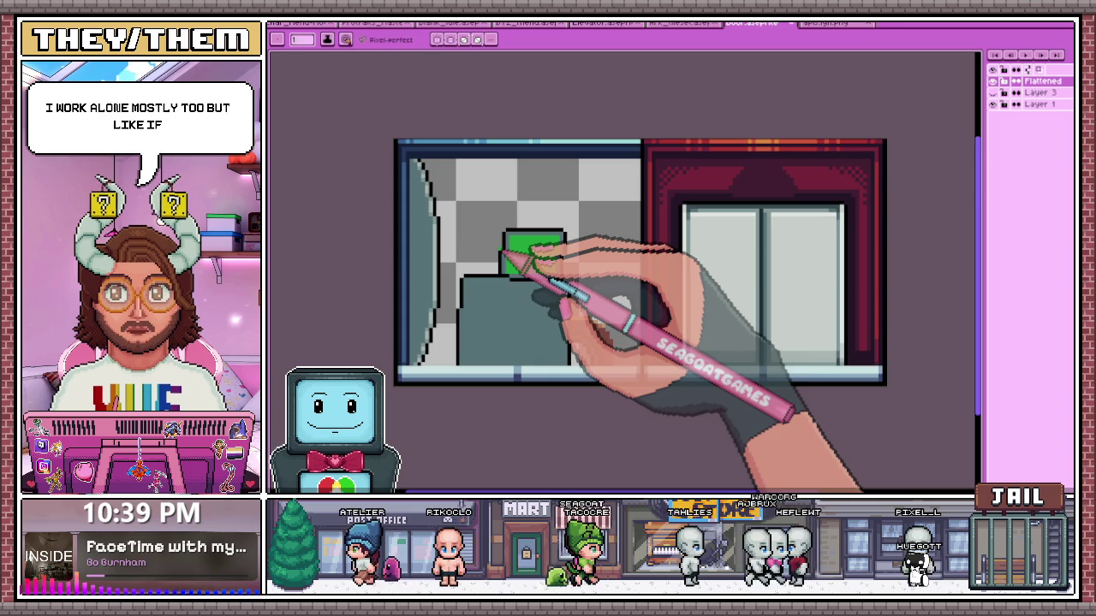
scroll(529, 257, up, 1)
scroll(527, 209, up, 2)
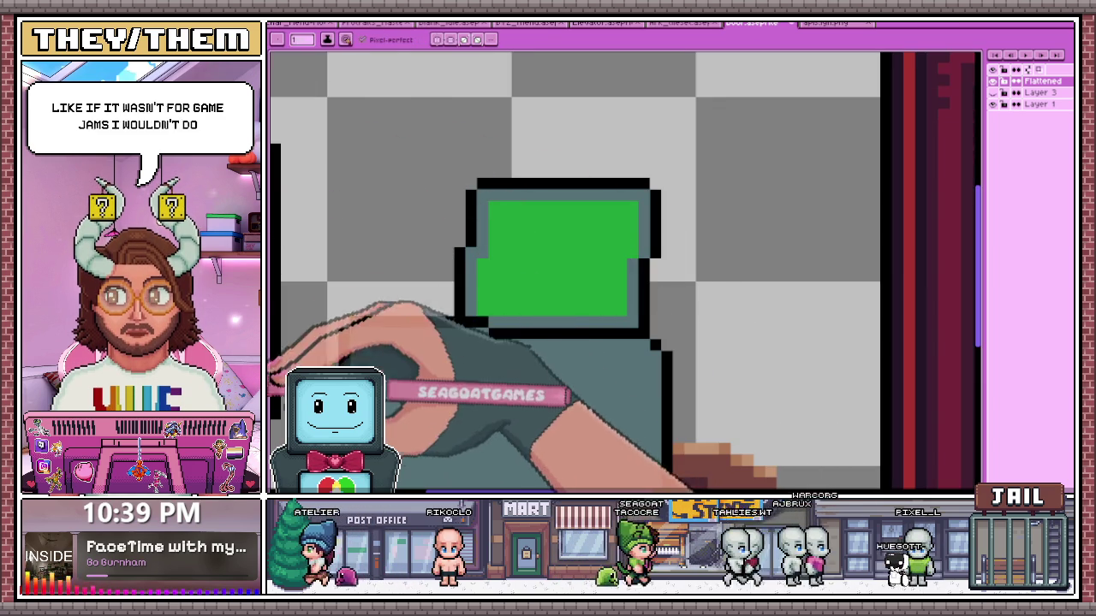
scroll(501, 215, up, 1)
Paint light-green horizontal stripes across the screen from top to bottom
drag(511, 212, 805, 214)
click(523, 259)
drag(565, 261, 826, 259)
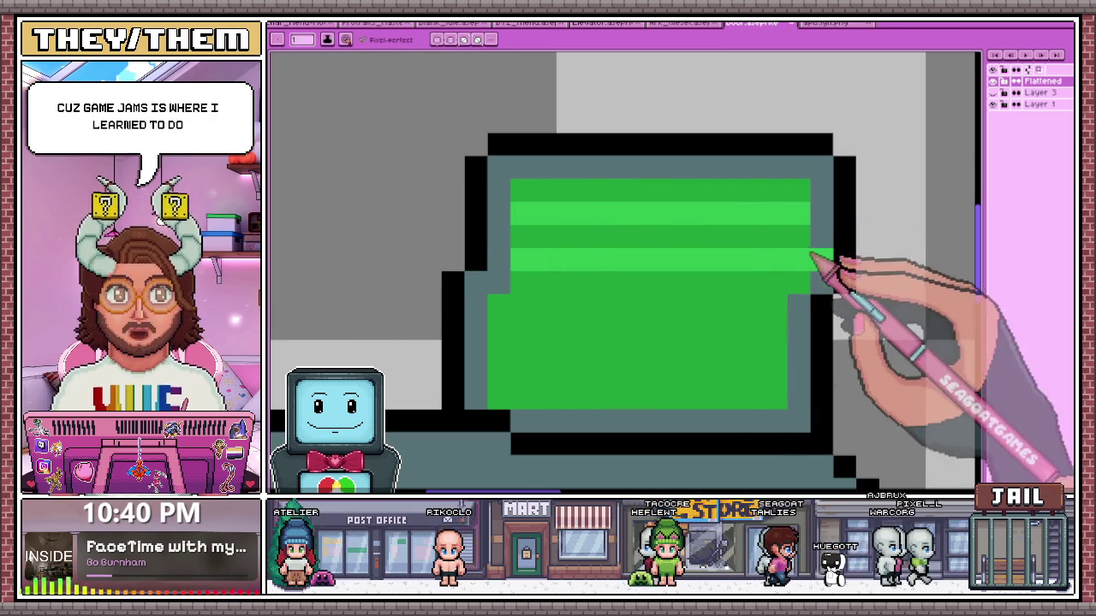
drag(532, 259, 805, 259)
drag(497, 304, 783, 305)
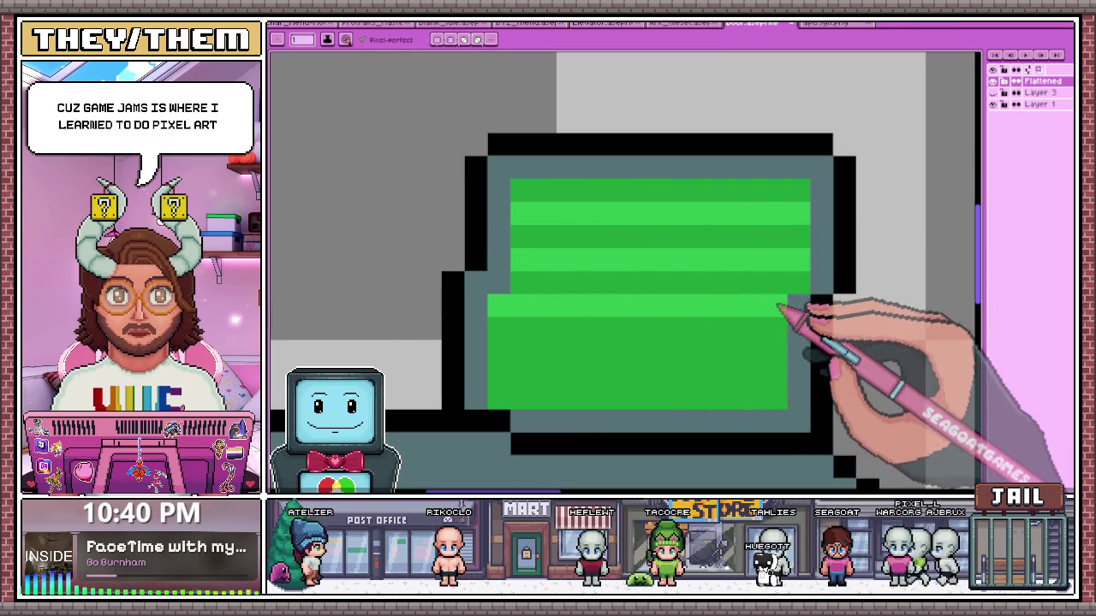
click(476, 352)
drag(511, 353, 748, 350)
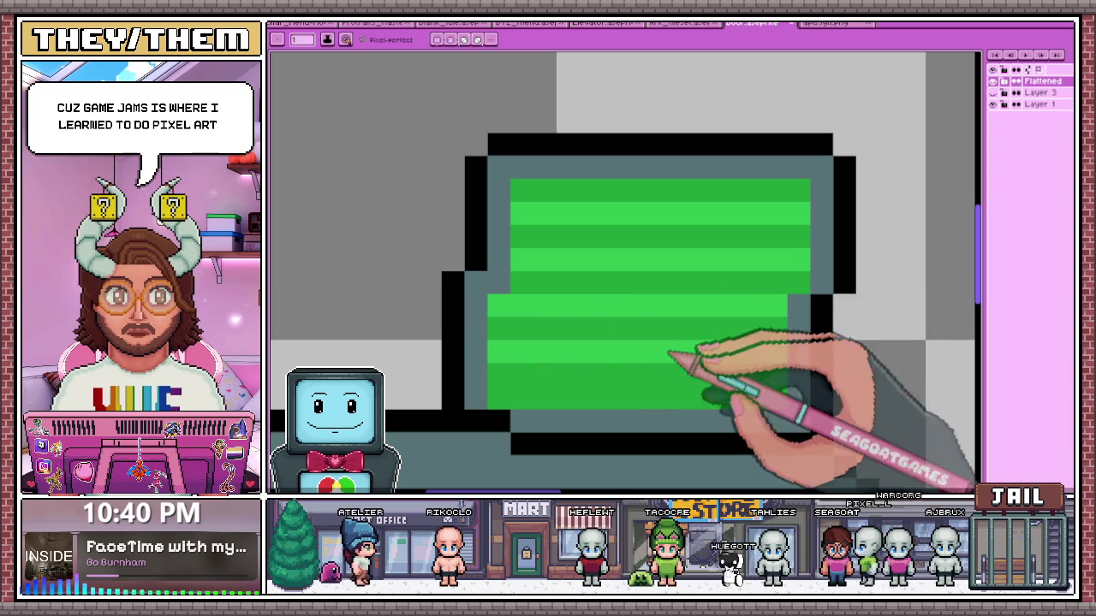
mouse_move(502, 398)
mouse_down()
mouse_move(777, 391)
mouse_move(712, 400)
mouse_up()
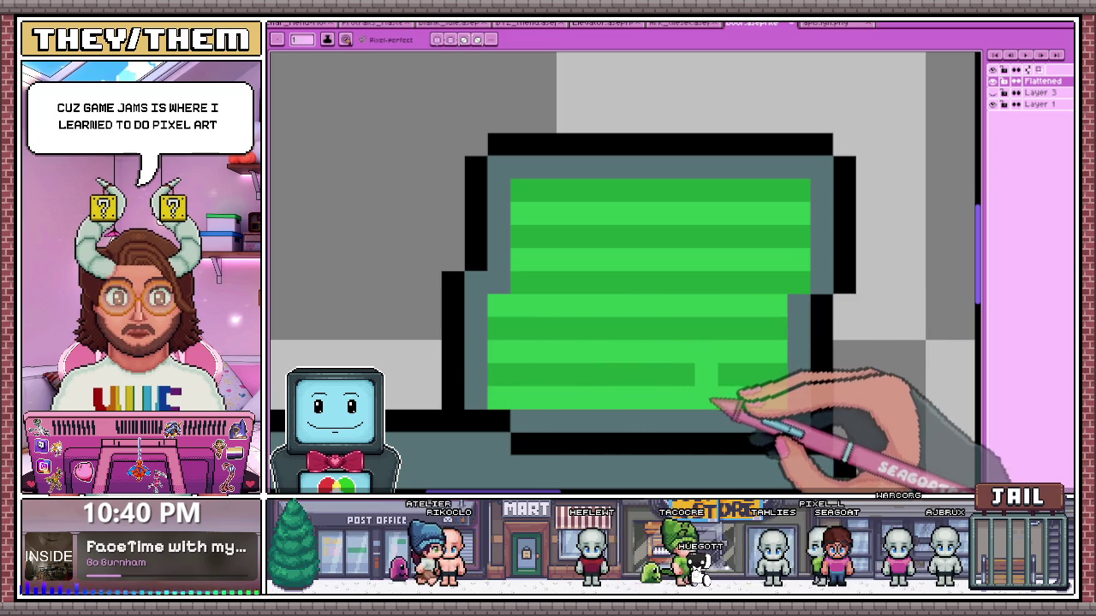
Draw a light pencil highlight along the screen's top edge, starting at its top-left corner
scroll(692, 387, down, 4)
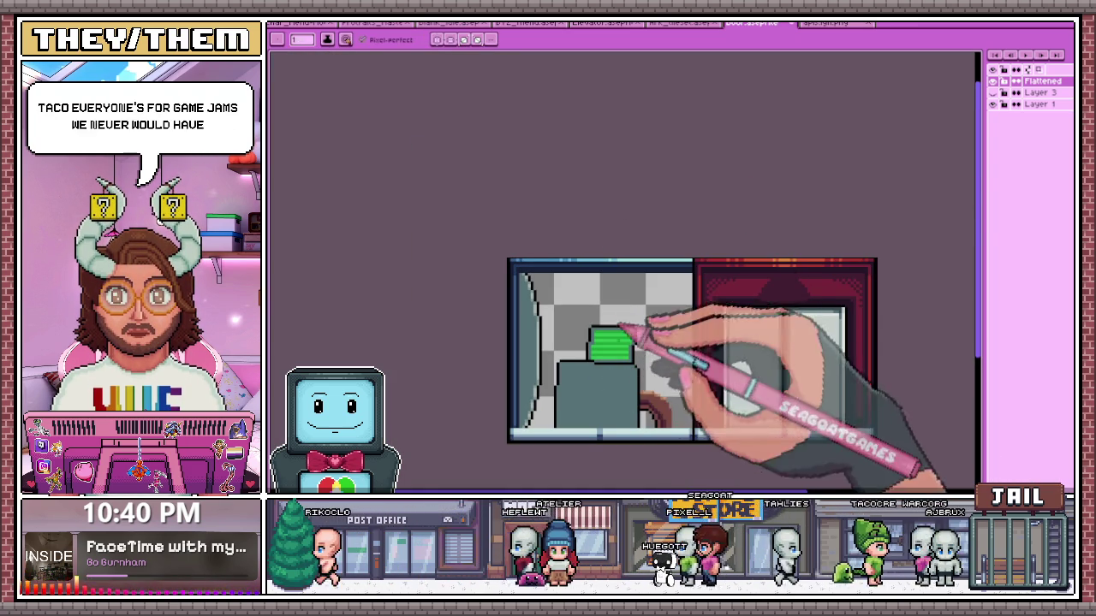
scroll(615, 396, up, 2)
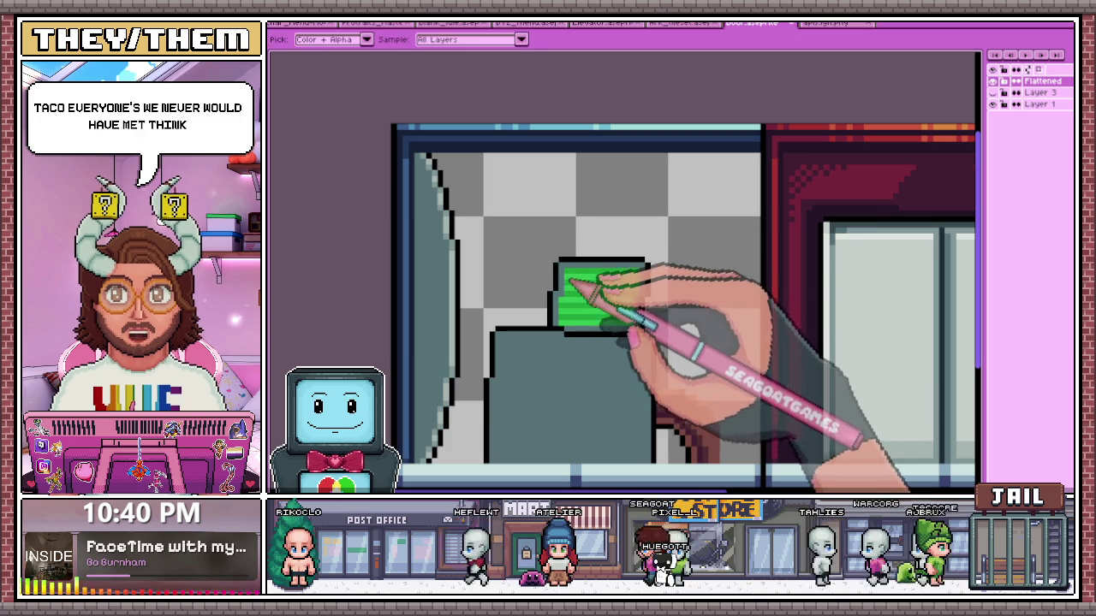
key(b)
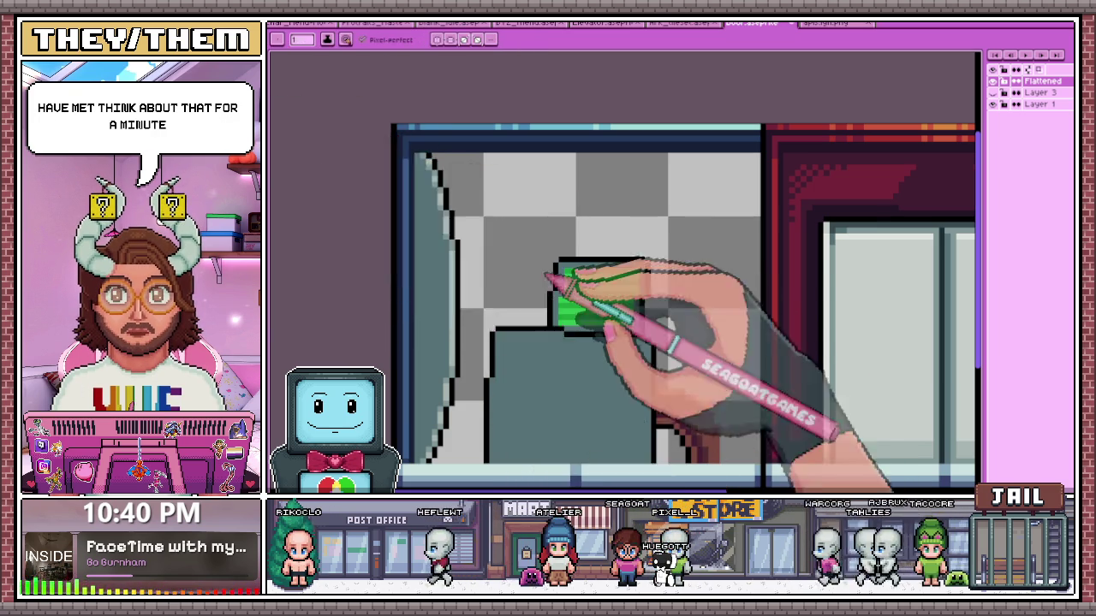
scroll(568, 250, up, 2)
scroll(568, 250, down, 2)
scroll(560, 293, up, 2)
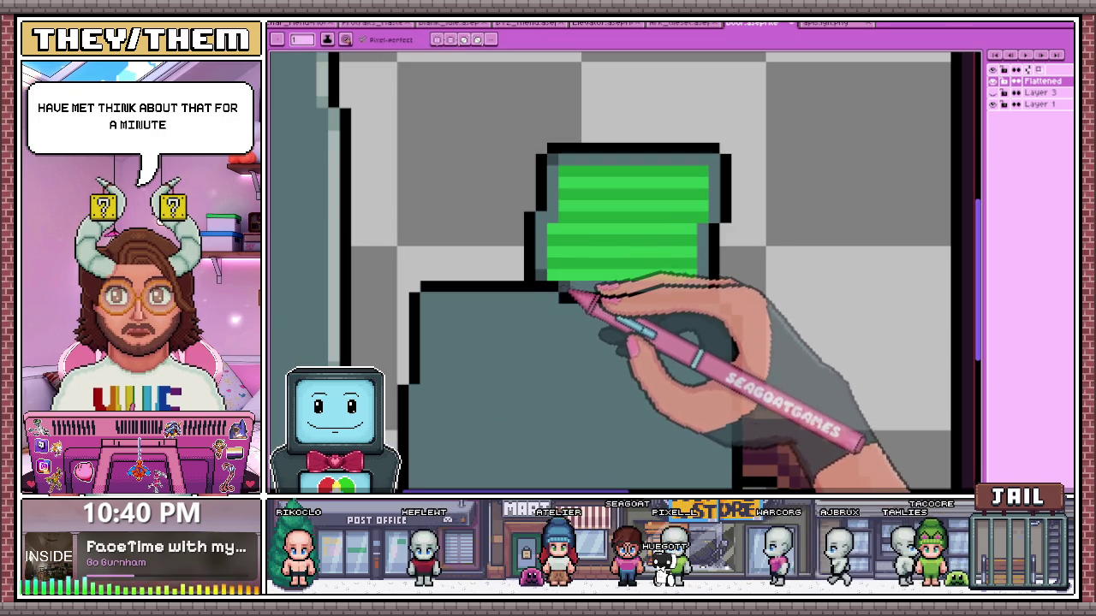
scroll(713, 278, down, 2)
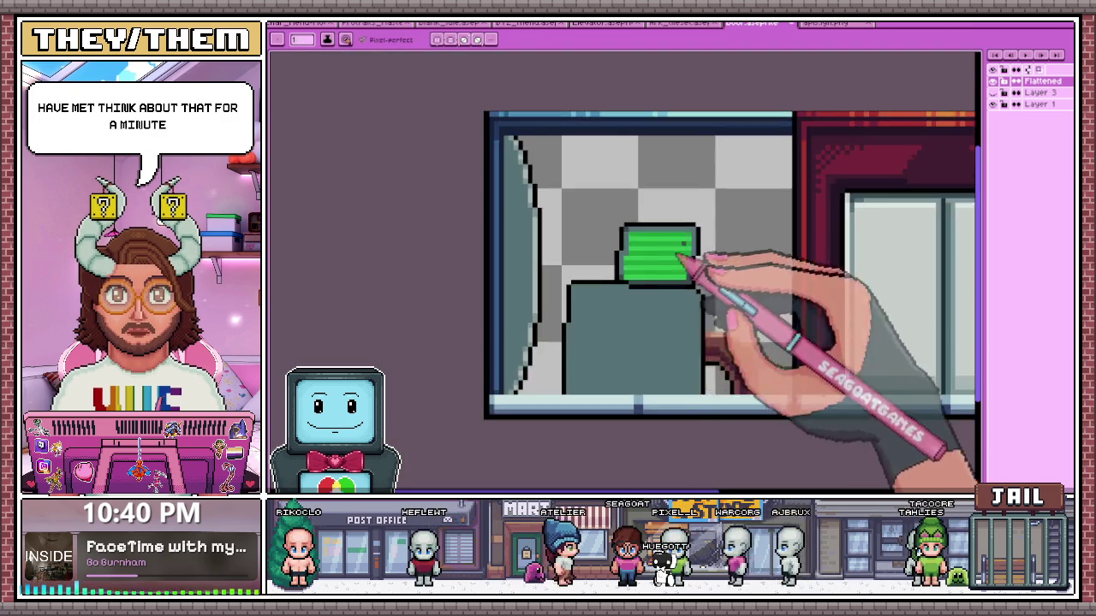
scroll(692, 257, up, 2)
scroll(697, 245, up, 1)
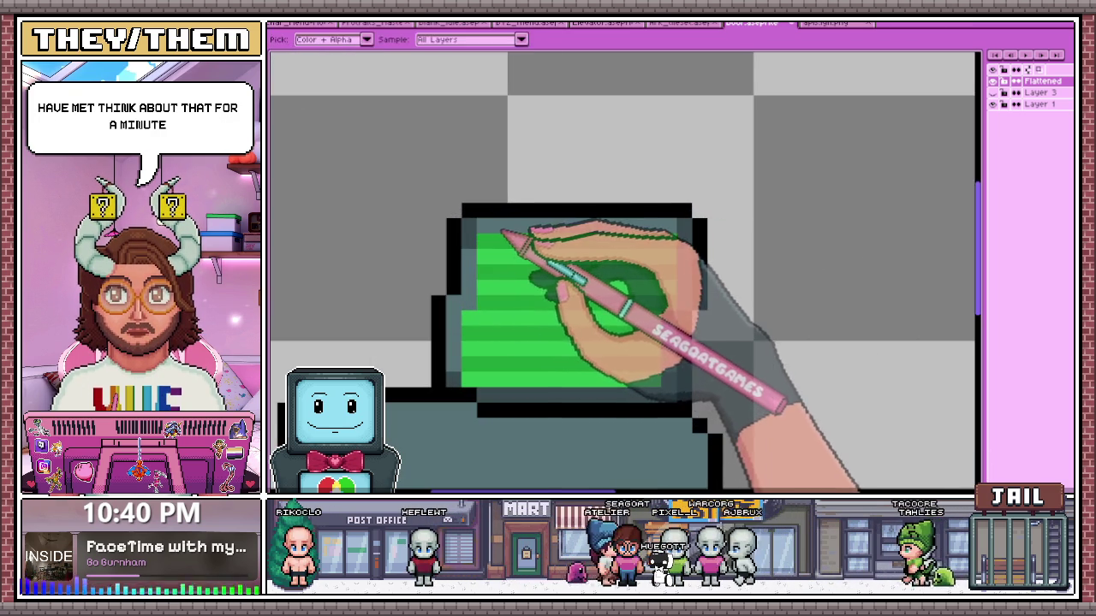
click(496, 226)
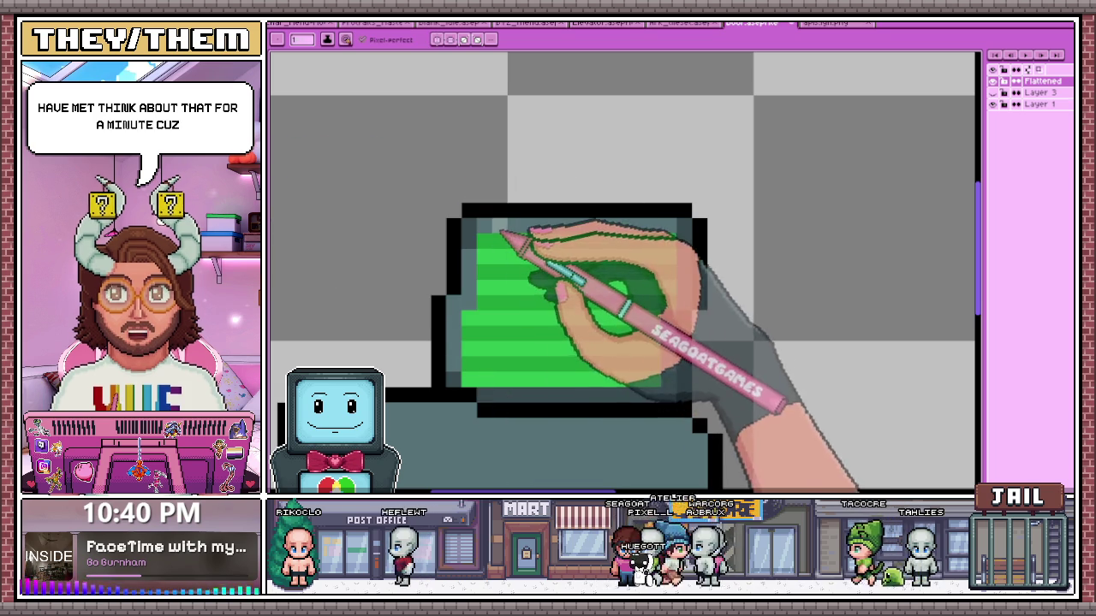
drag(502, 233, 660, 235)
Eyedrop a darker shade and darken the screen's right column
scroll(631, 239, down, 2)
scroll(590, 274, down, 2)
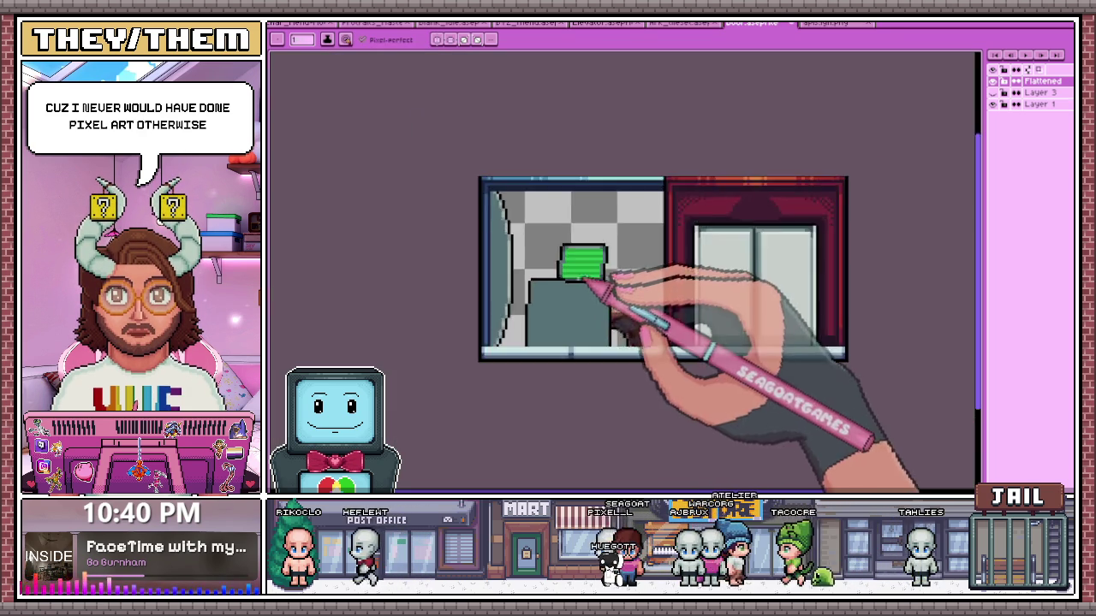
scroll(577, 288, up, 2)
scroll(566, 293, up, 2)
key(alt)
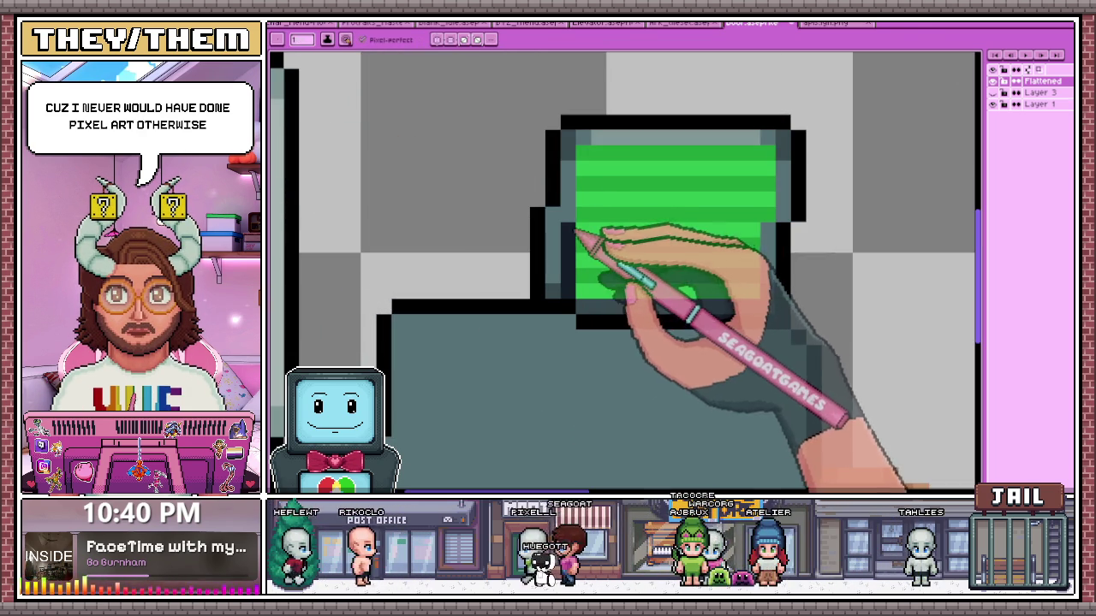
mouse_move(760, 159)
mouse_down()
mouse_move(763, 294)
mouse_move(682, 297)
mouse_up()
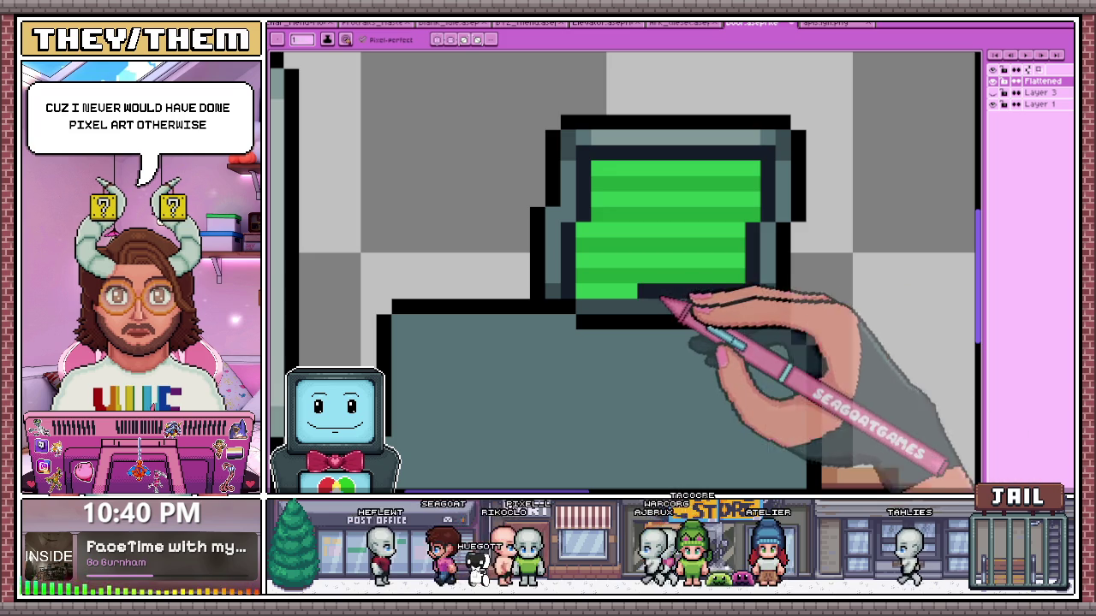
Sample a light grey from the canvas with the eyedropper, then return to the pencil
scroll(599, 317, down, 3)
scroll(626, 345, down, 2)
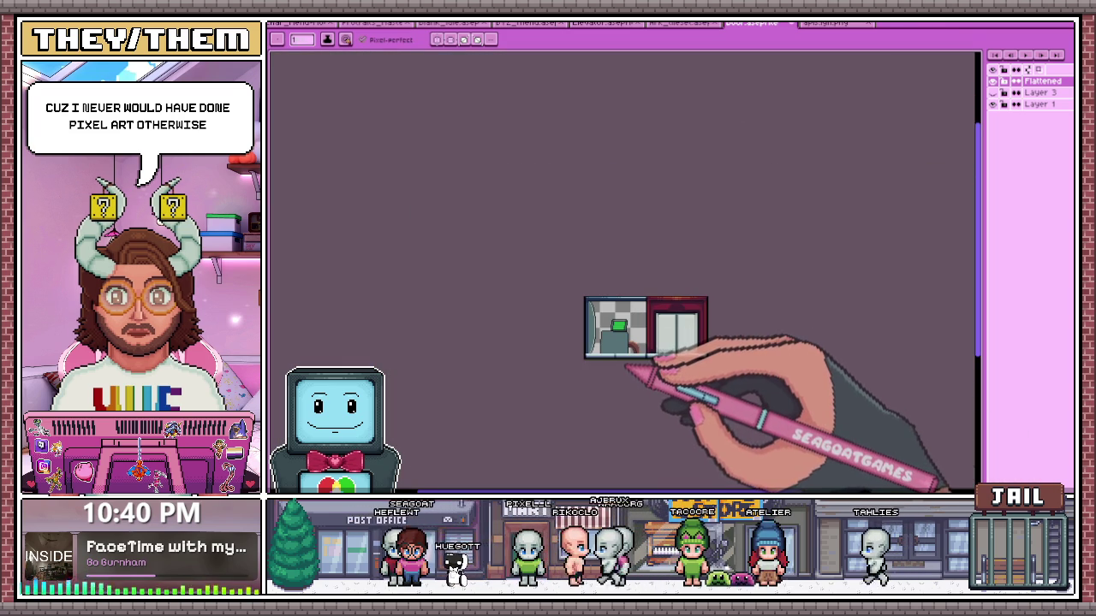
scroll(629, 355, up, 3)
scroll(599, 274, up, 2)
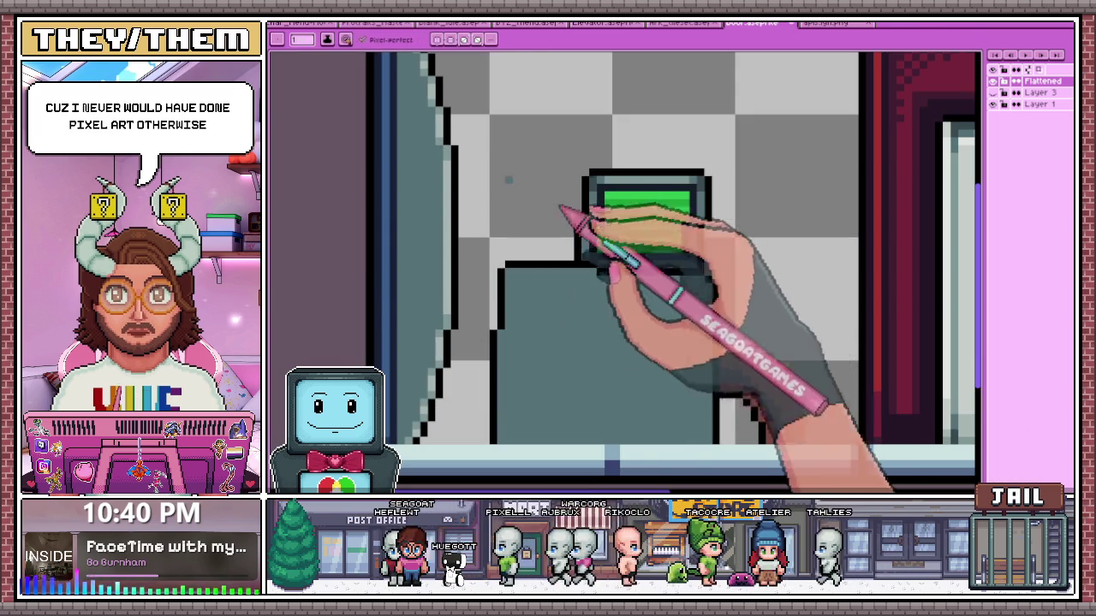
scroll(603, 242, up, 2)
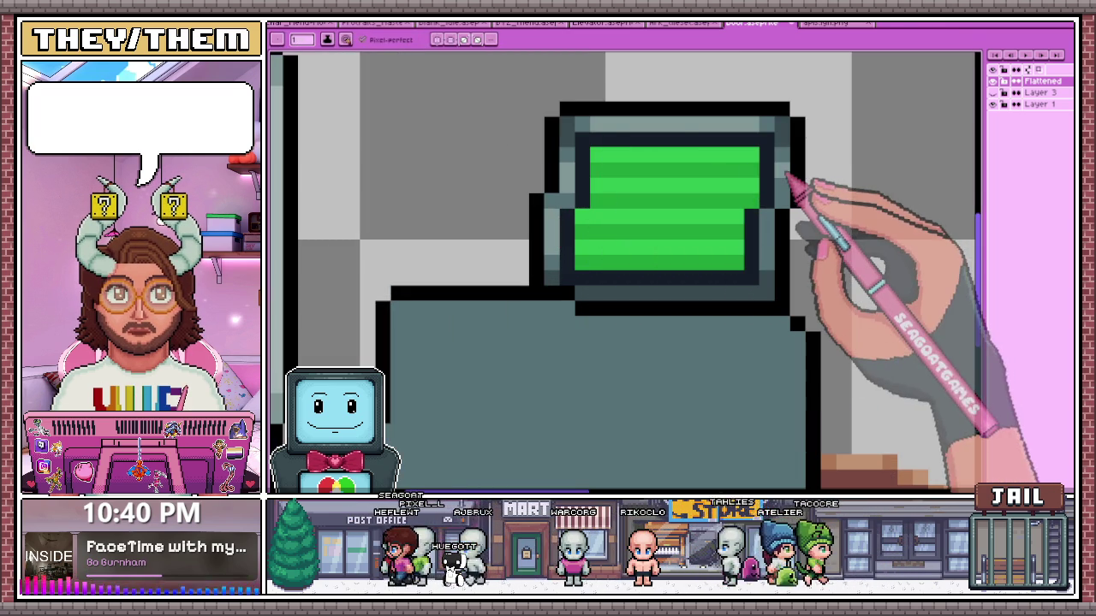
scroll(771, 248, down, 2)
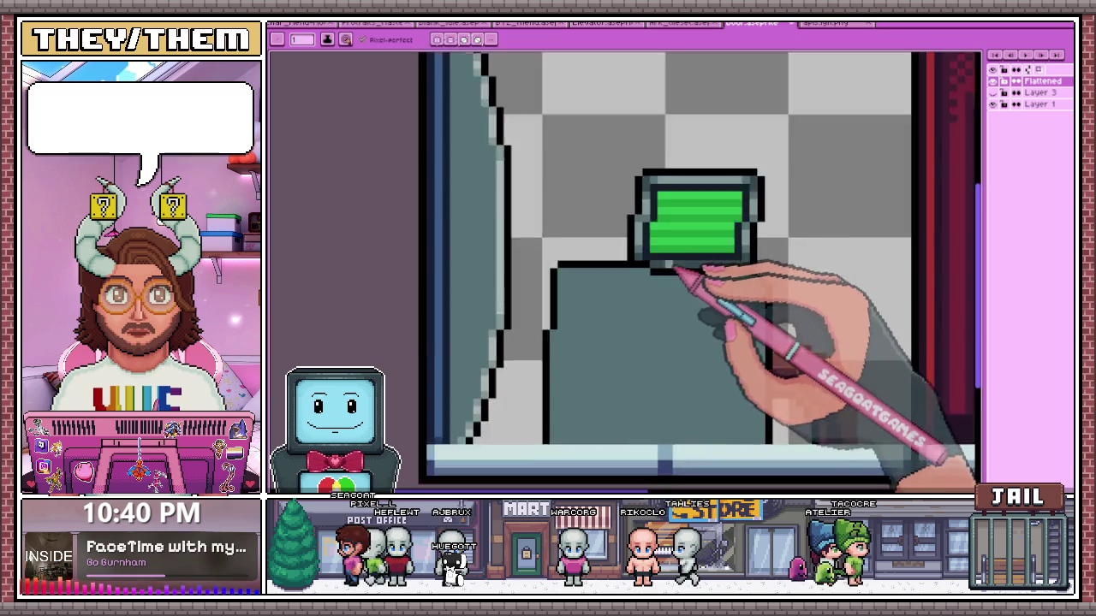
scroll(676, 275, up, 2)
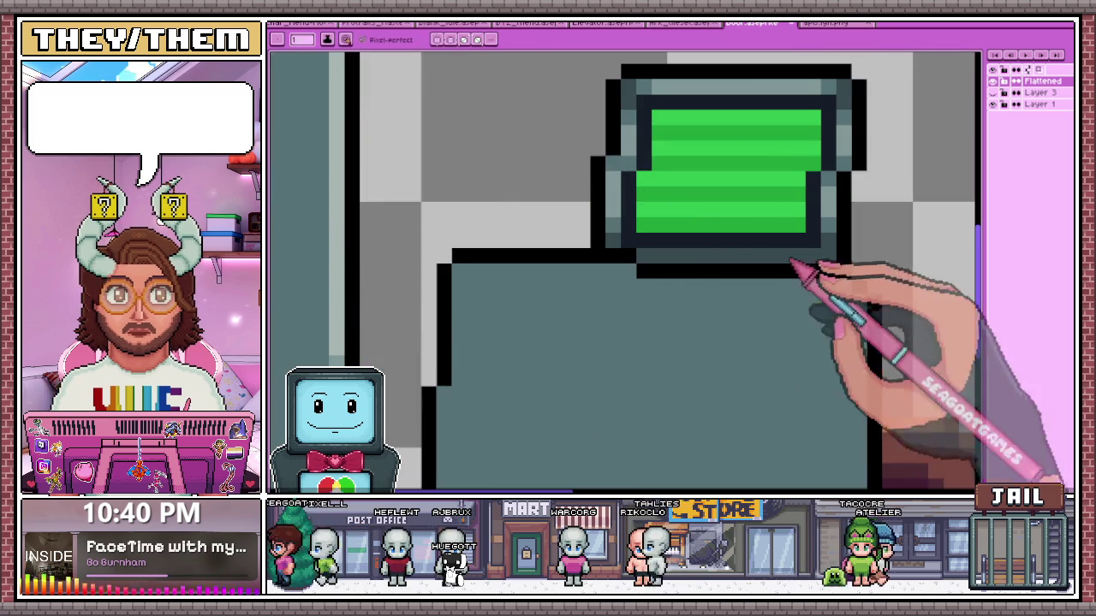
scroll(814, 265, up, 1)
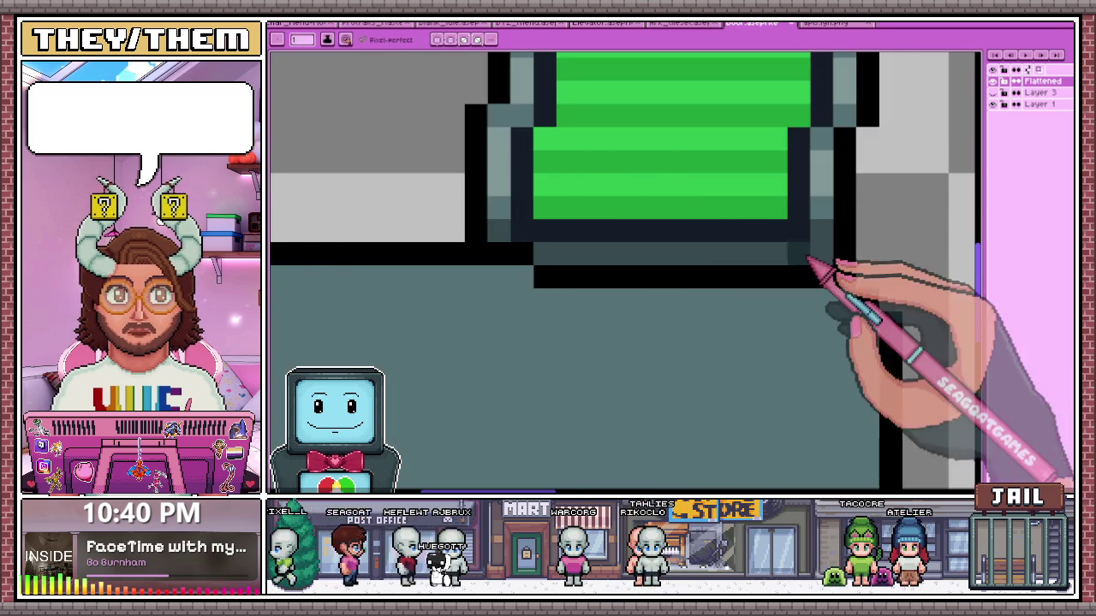
scroll(823, 262, down, 1)
scroll(555, 282, up, 2)
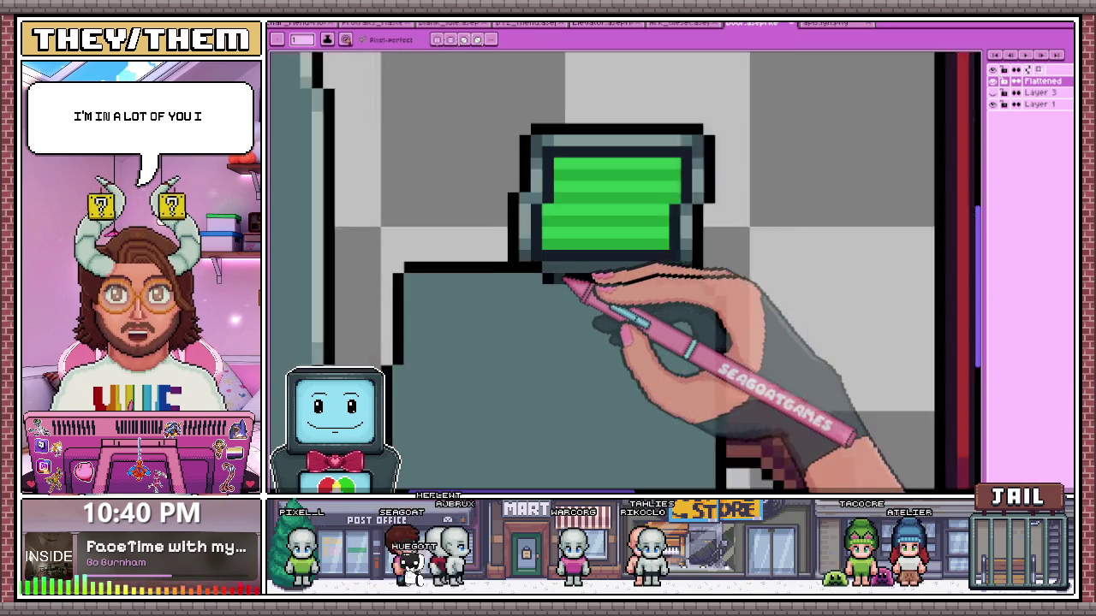
scroll(555, 282, up, 1)
scroll(554, 282, down, 3)
scroll(557, 281, up, 3)
scroll(554, 280, down, 3)
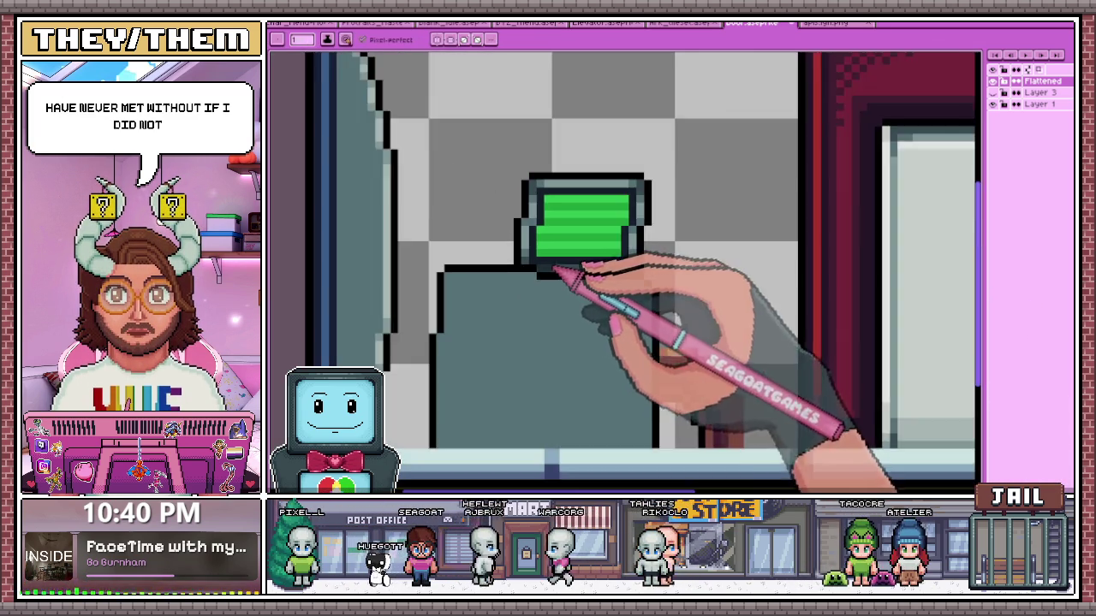
scroll(445, 274, up, 2)
scroll(428, 274, down, 2)
key(i)
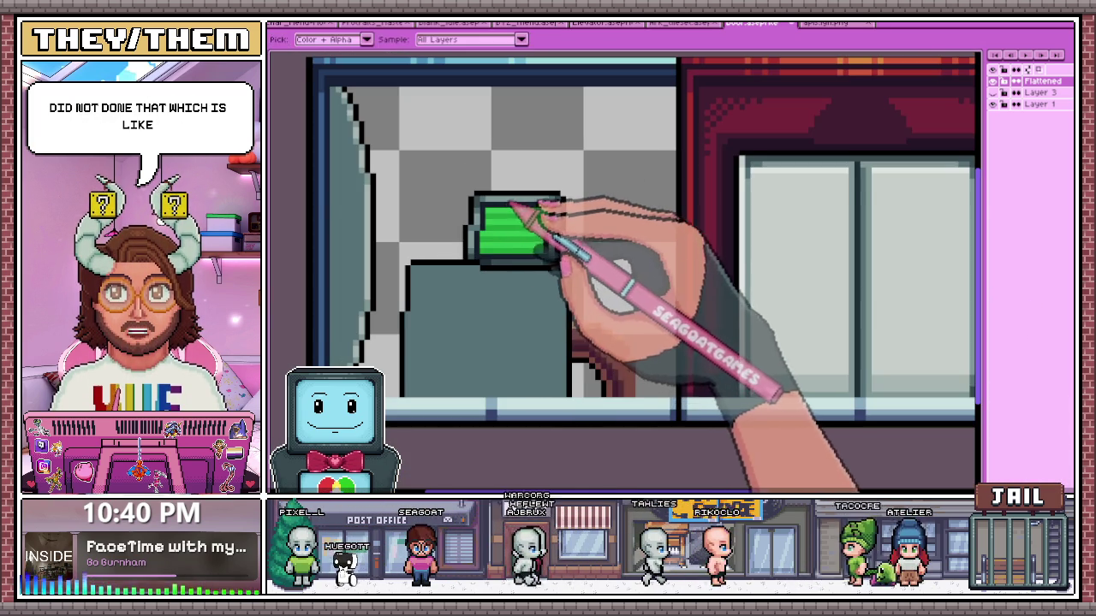
scroll(513, 230, up, 2)
key(b)
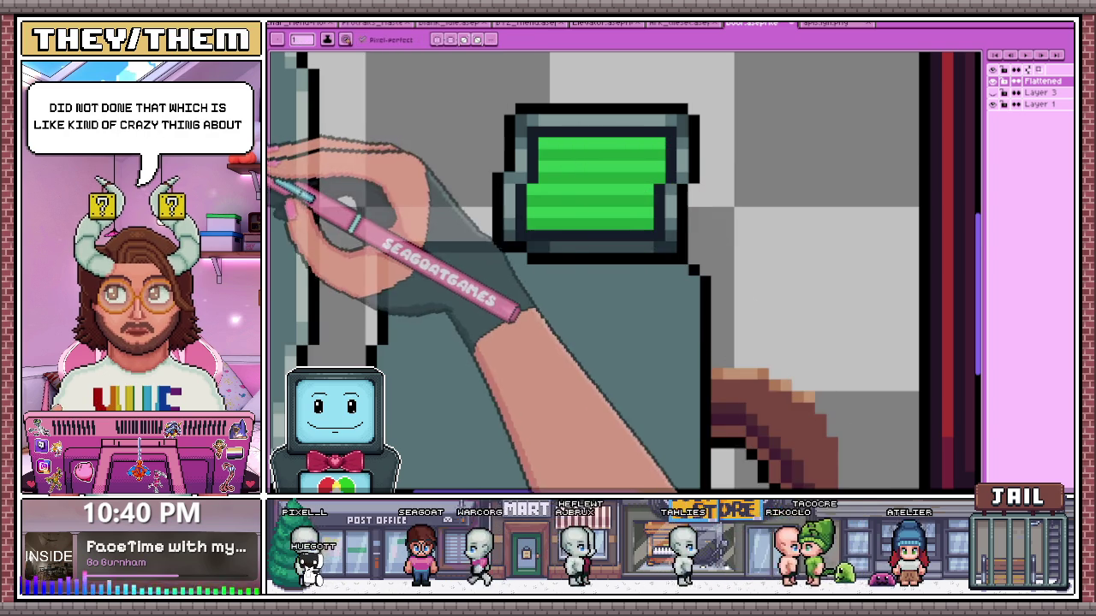
scroll(403, 266, up, 2)
scroll(557, 248, down, 2)
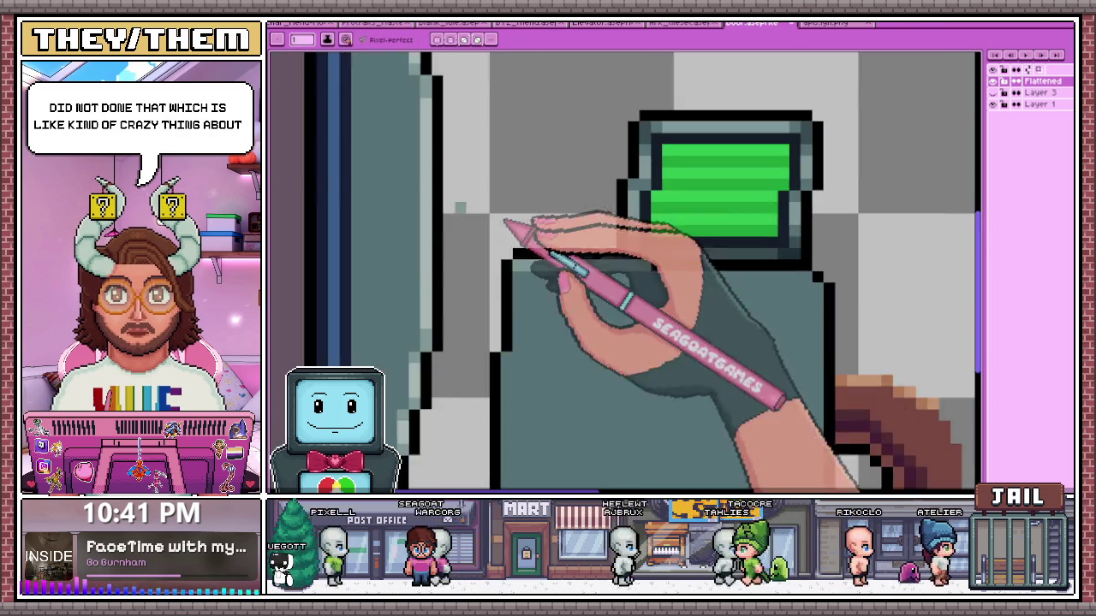
scroll(445, 274, down, 2)
scroll(398, 300, up, 1)
scroll(389, 307, up, 2)
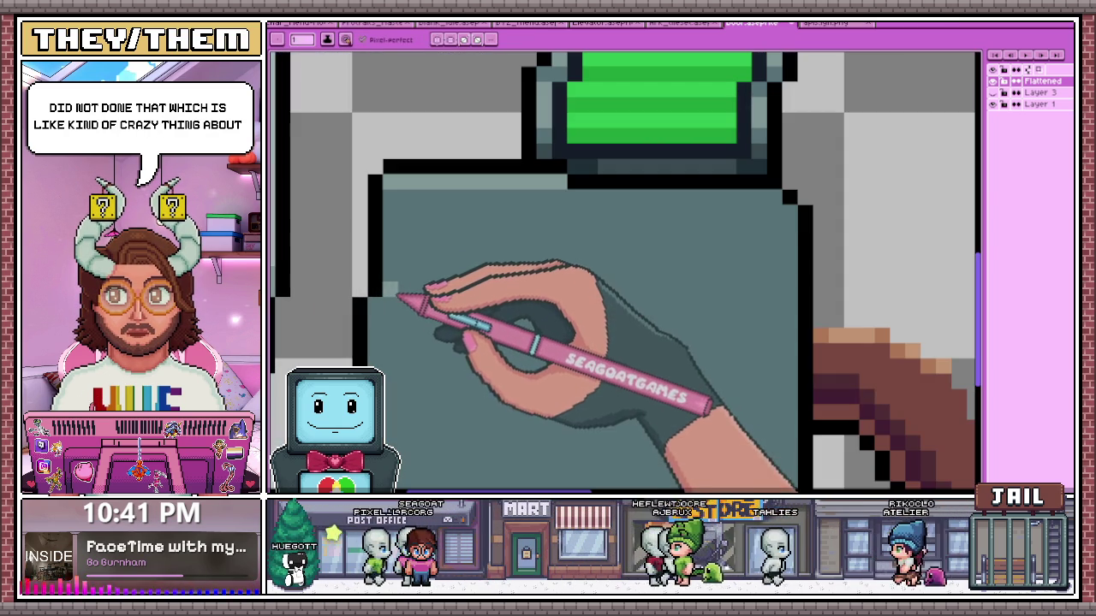
Extend the light grey line across the body and fill the area above it lighter grey-teal
mouse_move(405, 310)
mouse_down()
mouse_move(773, 324)
mouse_move(801, 317)
mouse_move(786, 225)
mouse_up()
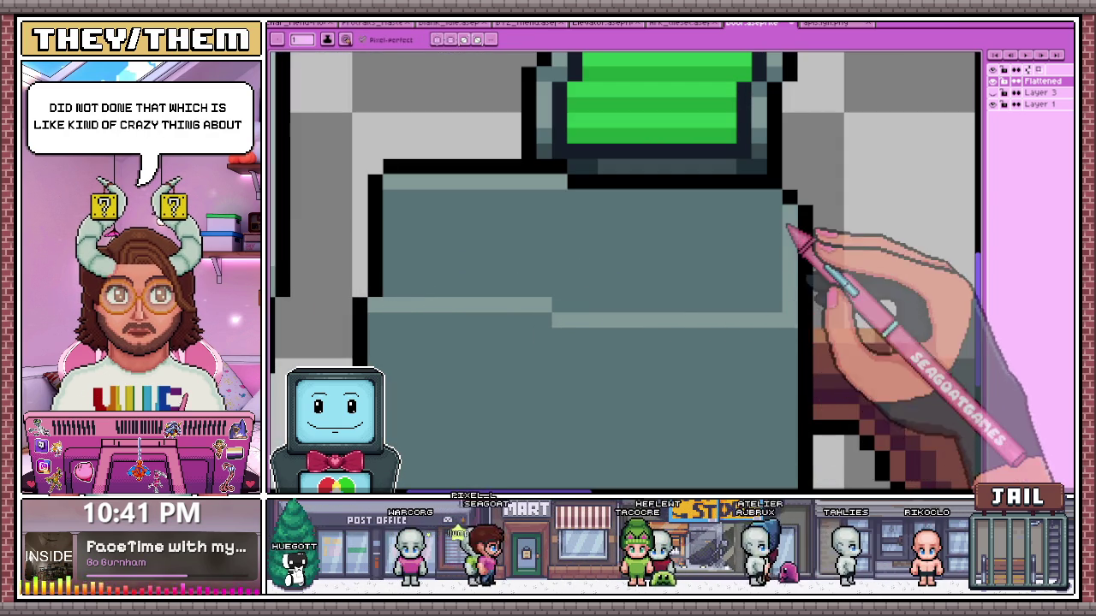
click(635, 274)
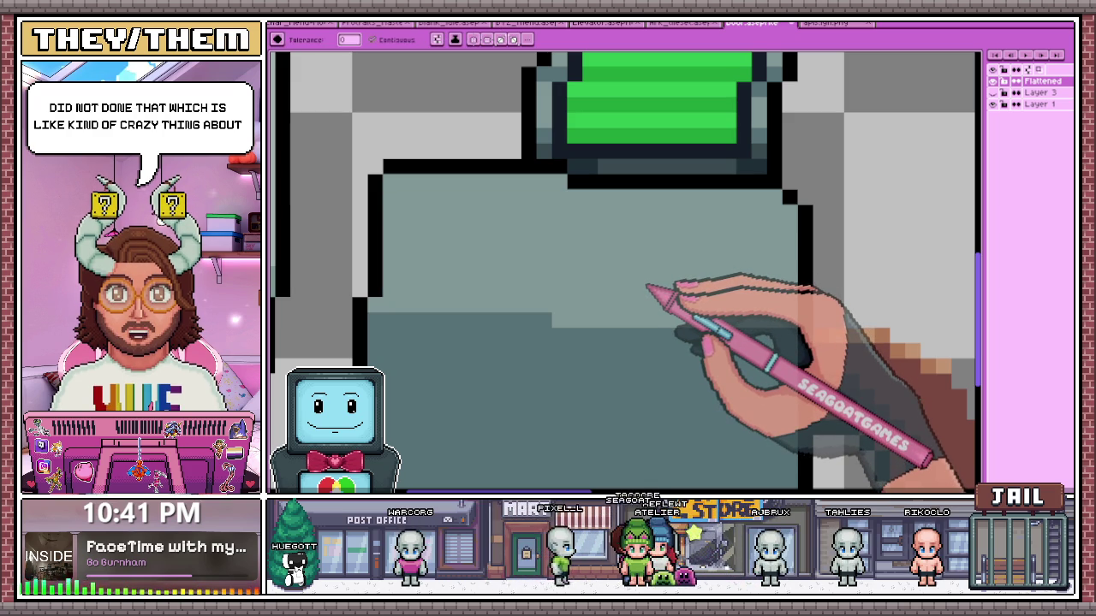
scroll(648, 289, down, 3)
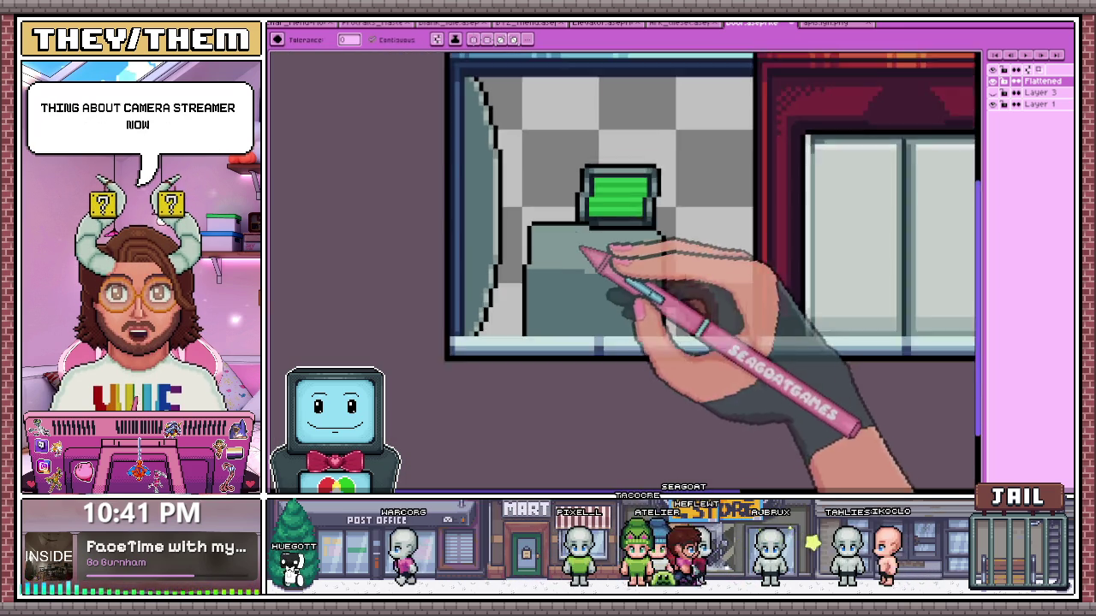
scroll(590, 227, down, 2)
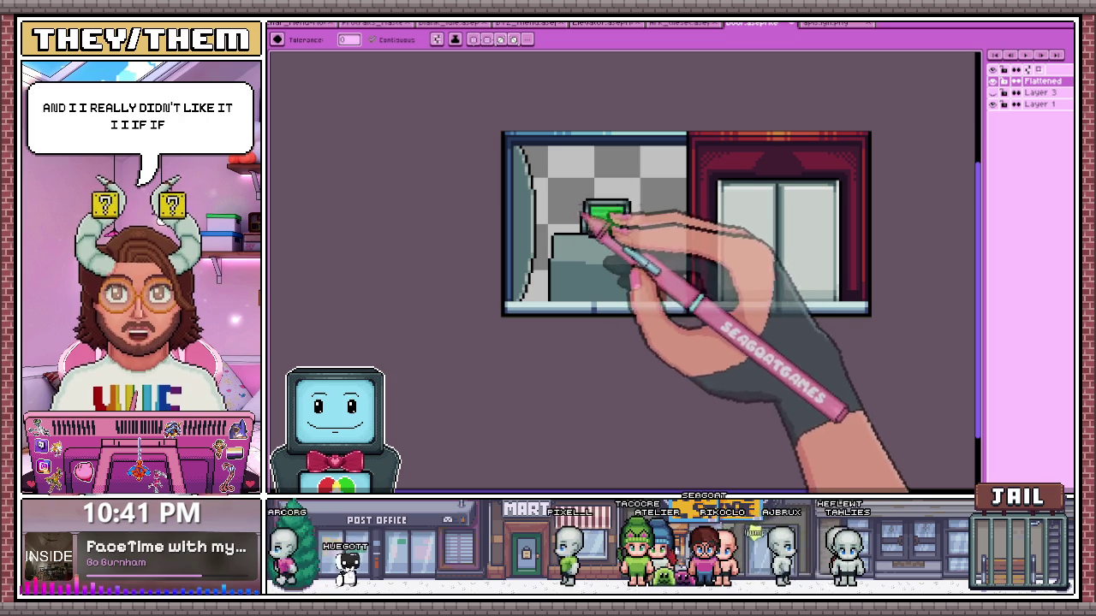
scroll(587, 274, up, 2)
scroll(565, 262, up, 1)
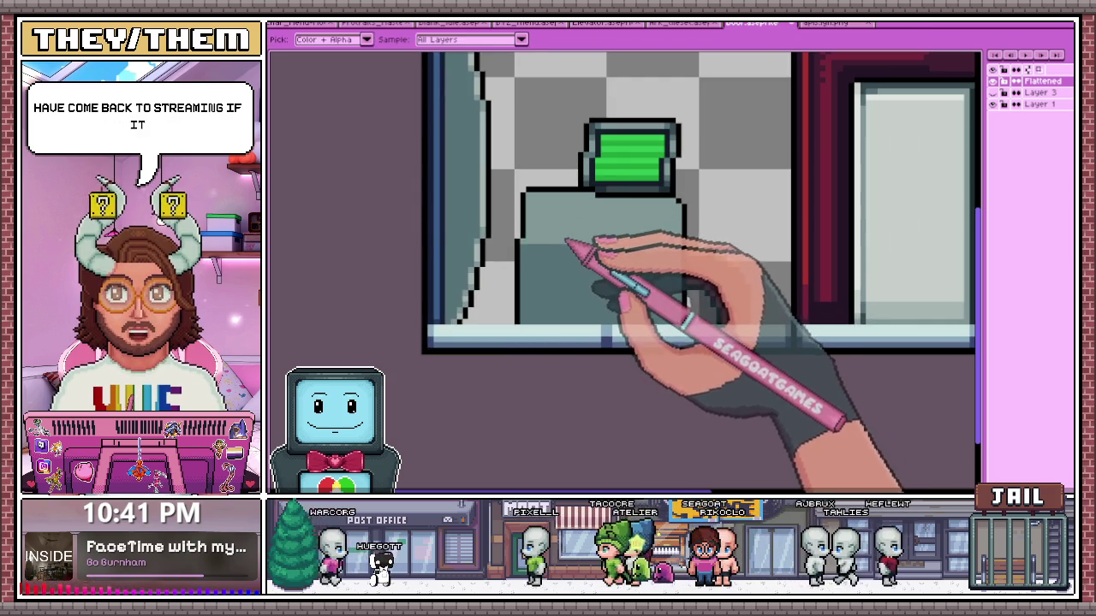
Select the Magic Wand, pan around the sprite, then bring up the DEPOT reference image
key(w)
scroll(557, 314, up, 2)
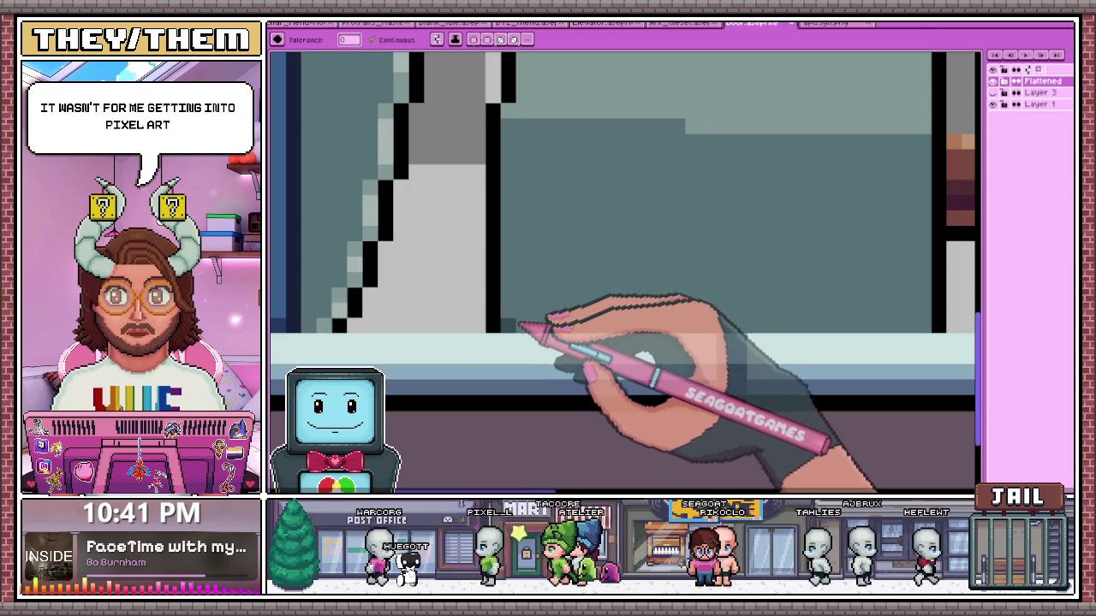
scroll(535, 321, down, 2)
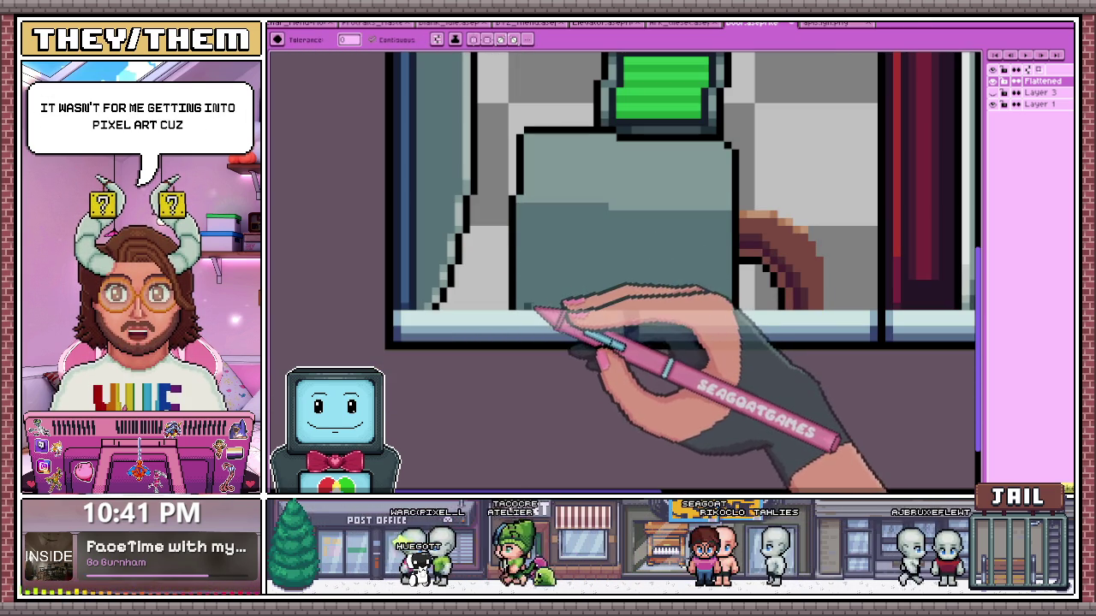
scroll(529, 301, up, 2)
scroll(523, 308, down, 2)
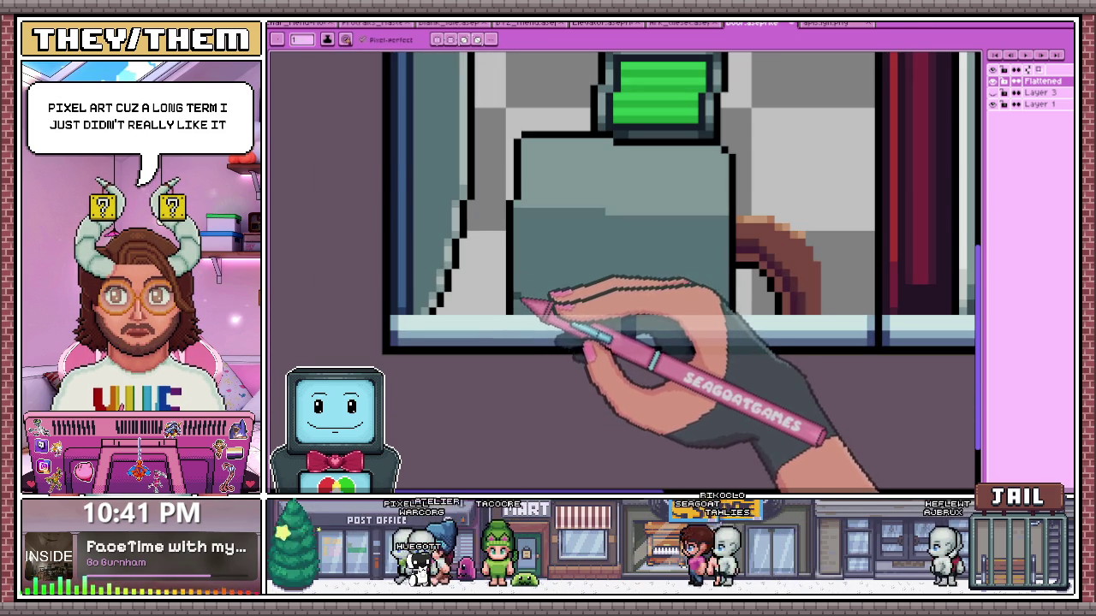
scroll(522, 303, up, 2)
scroll(556, 306, right, 2)
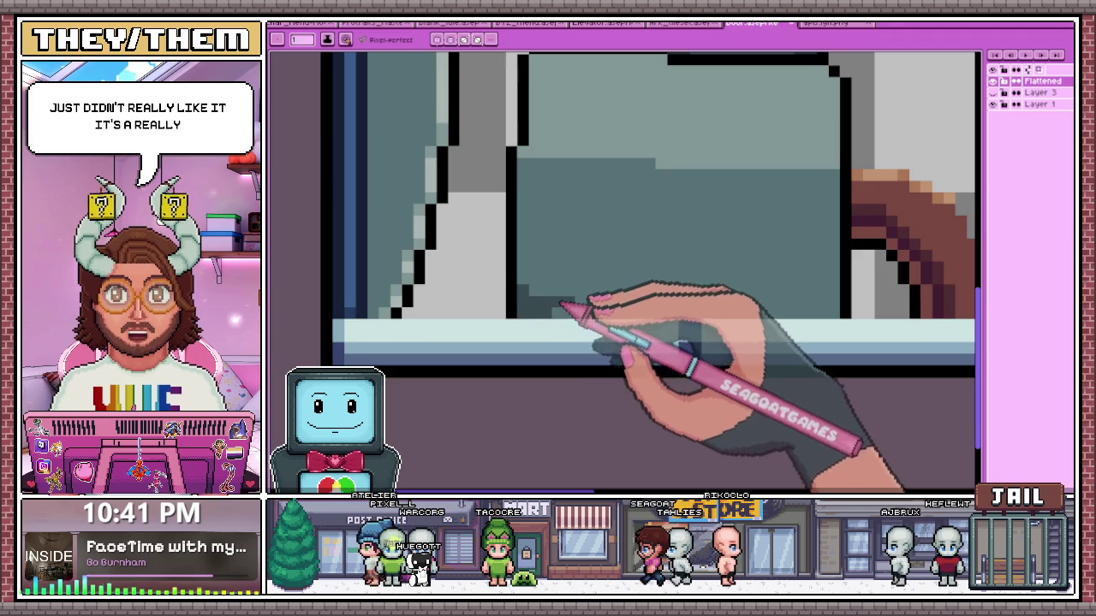
scroll(685, 300, right, 2)
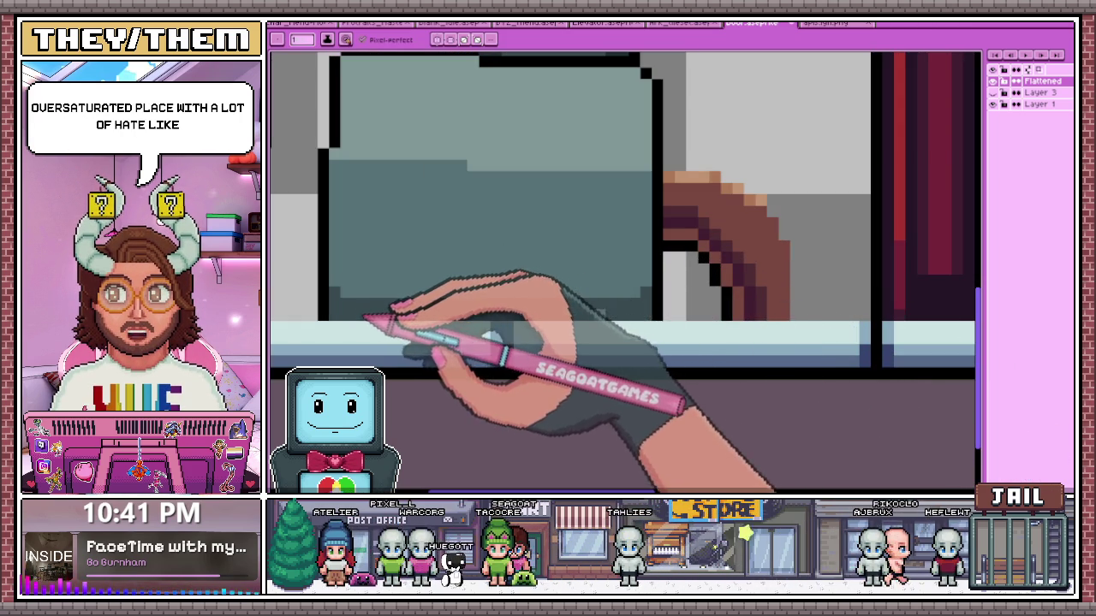
scroll(602, 323, down, 2)
scroll(542, 286, down, 1)
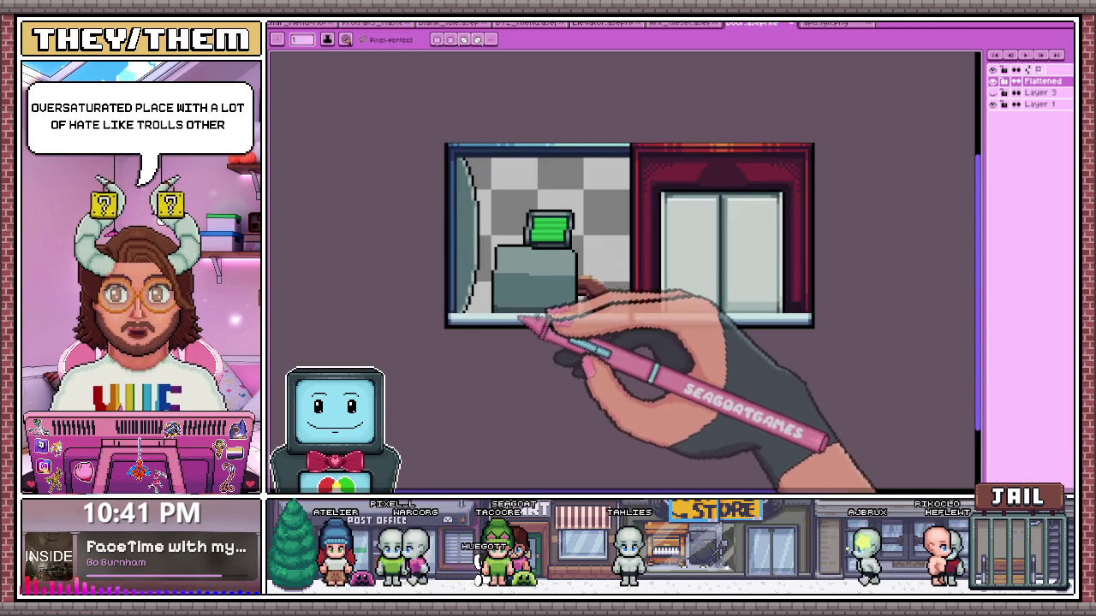
scroll(520, 313, up, 2)
scroll(506, 311, up, 1)
scroll(494, 300, down, 2)
scroll(641, 251, up, 2)
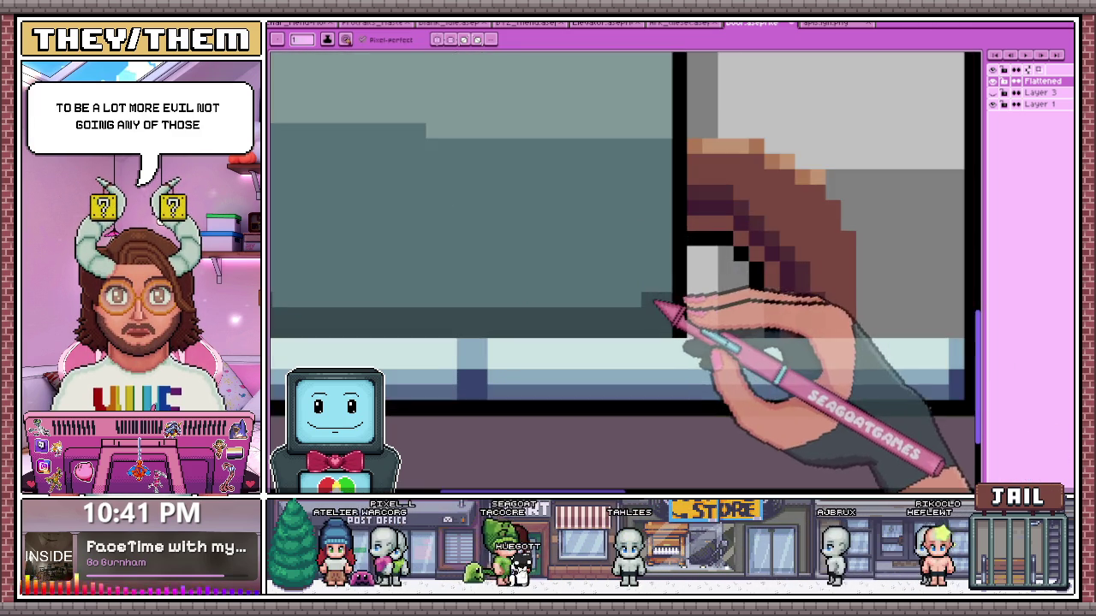
scroll(665, 314, down, 2)
scroll(642, 269, down, 1)
scroll(565, 306, up, 2)
scroll(543, 265, down, 1)
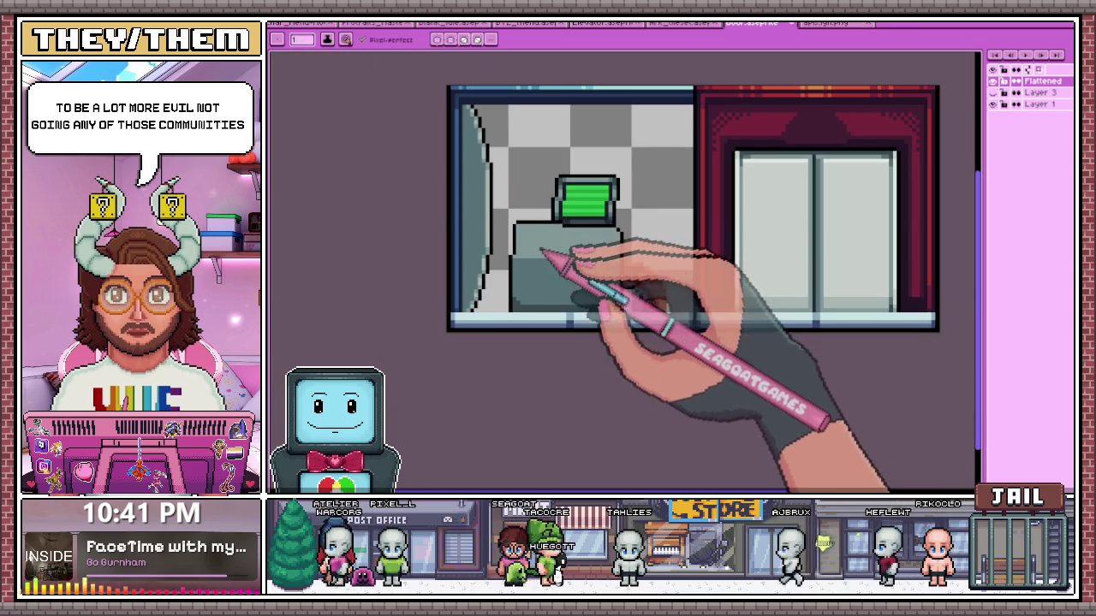
scroll(550, 252, up, 1)
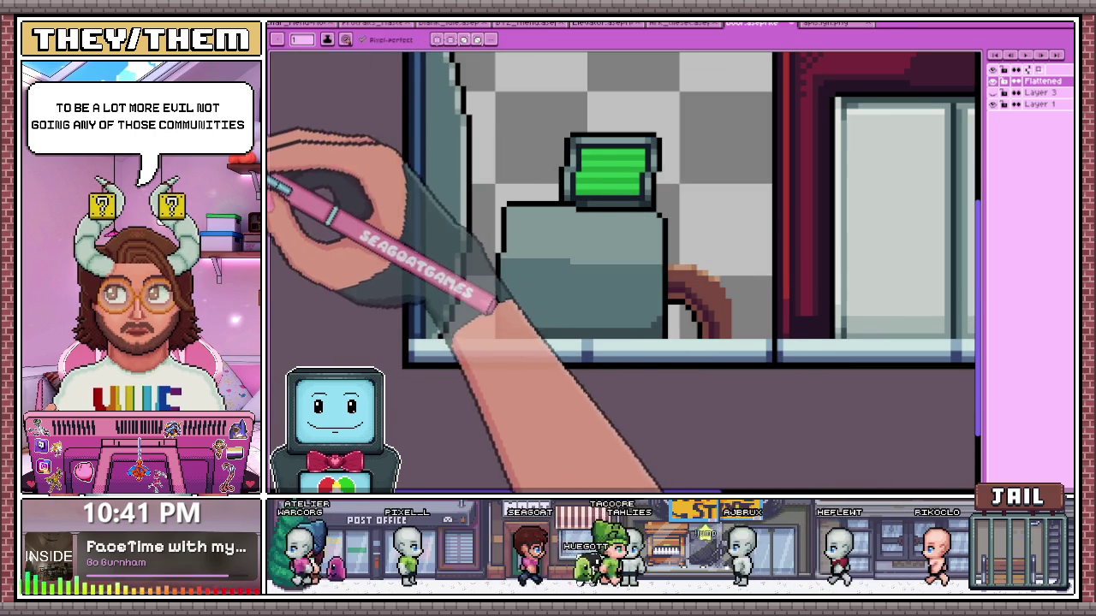
scroll(511, 211, up, 1)
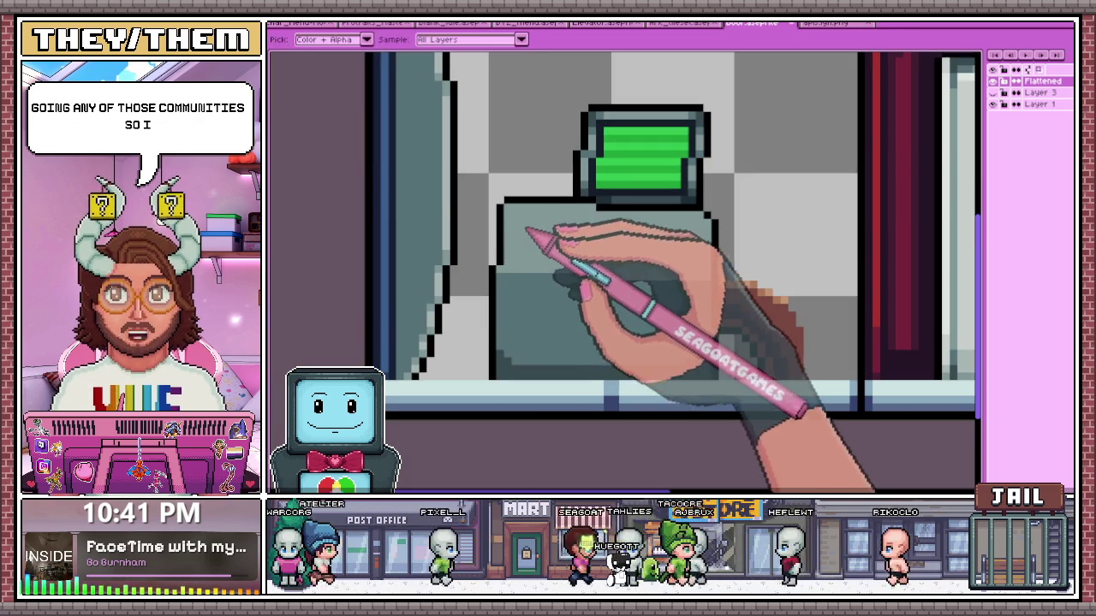
scroll(565, 227, up, 2)
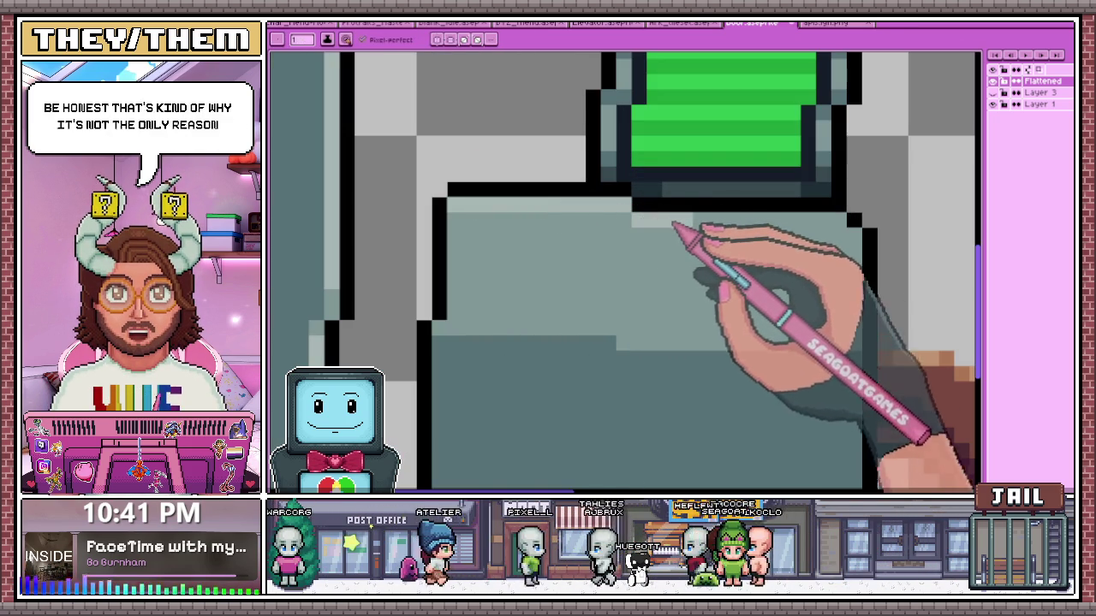
scroll(617, 232, down, 2)
scroll(579, 305, down, 1)
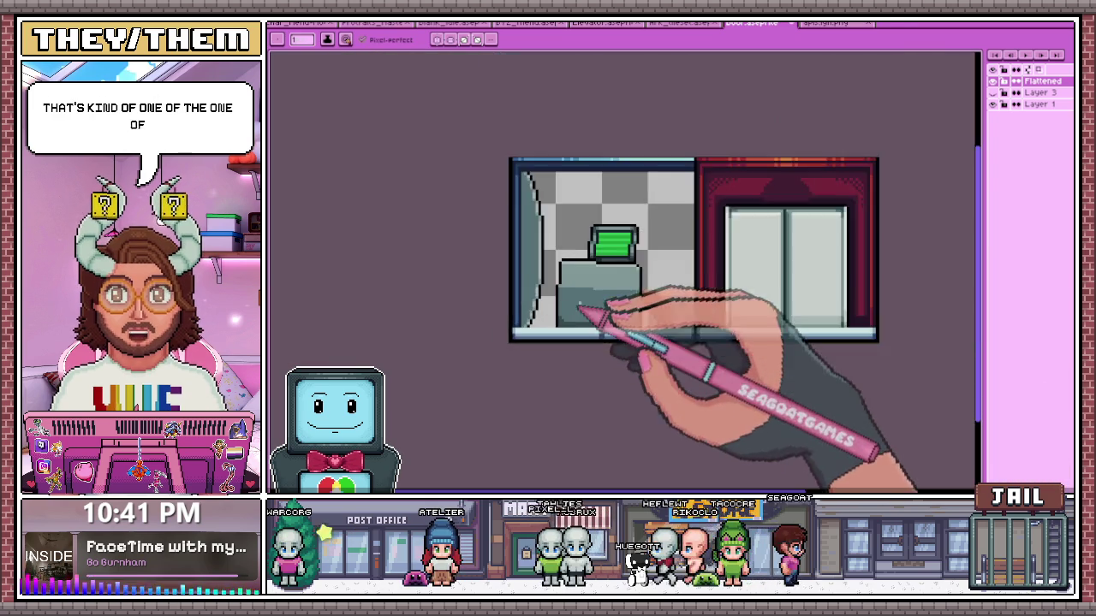
scroll(579, 305, up, 2)
scroll(569, 290, up, 1)
scroll(569, 289, down, 2)
scroll(582, 291, up, 2)
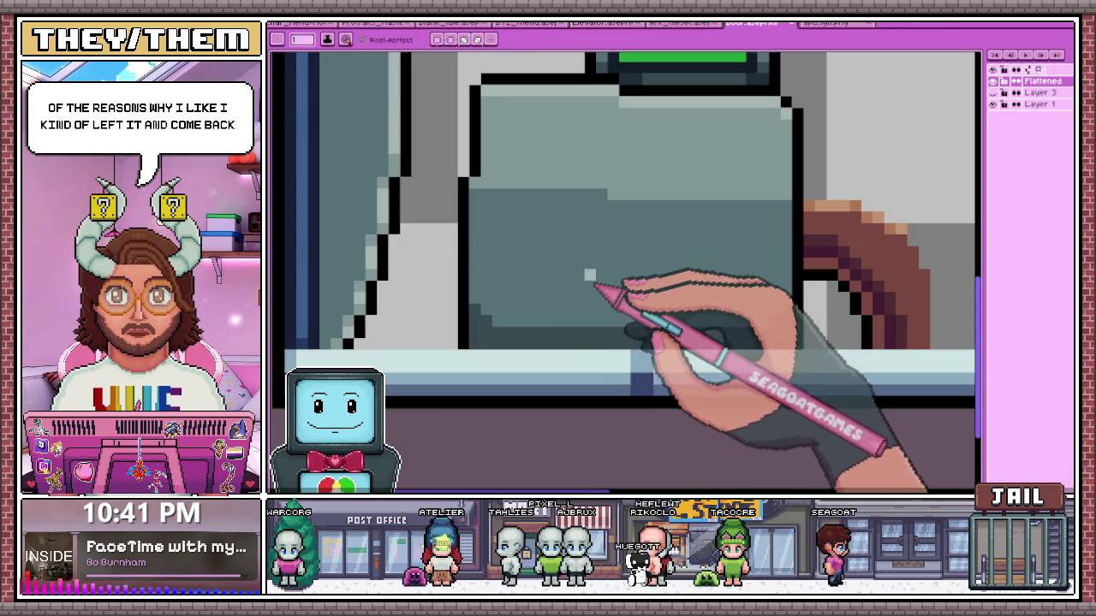
click(824, 23)
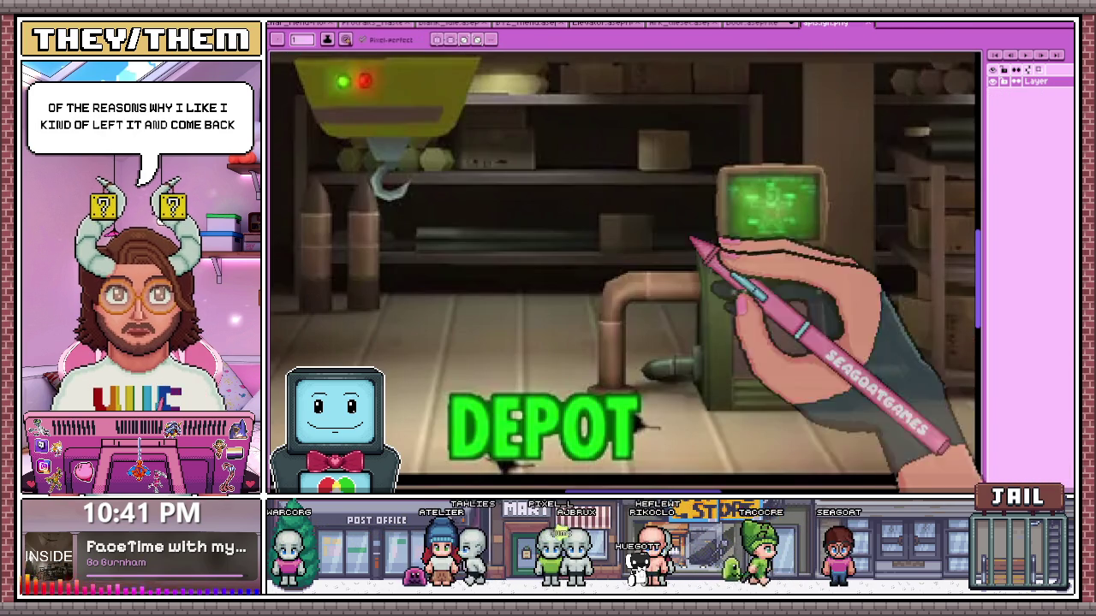
On the door sprite, draw the panel's black top edge, corner and right side
click(758, 23)
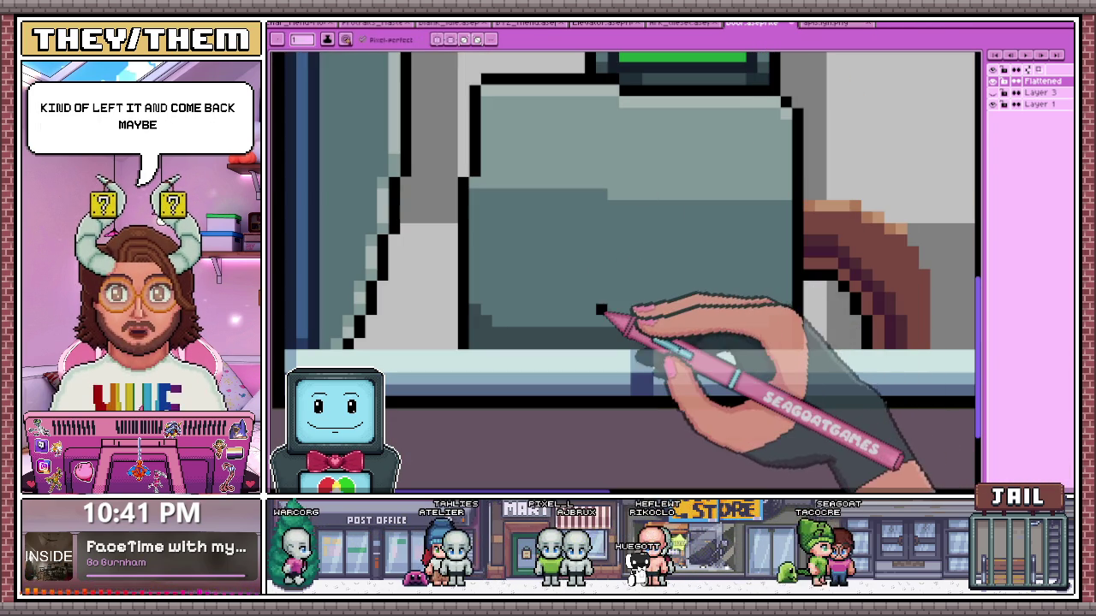
drag(685, 217, 778, 218)
click(625, 309)
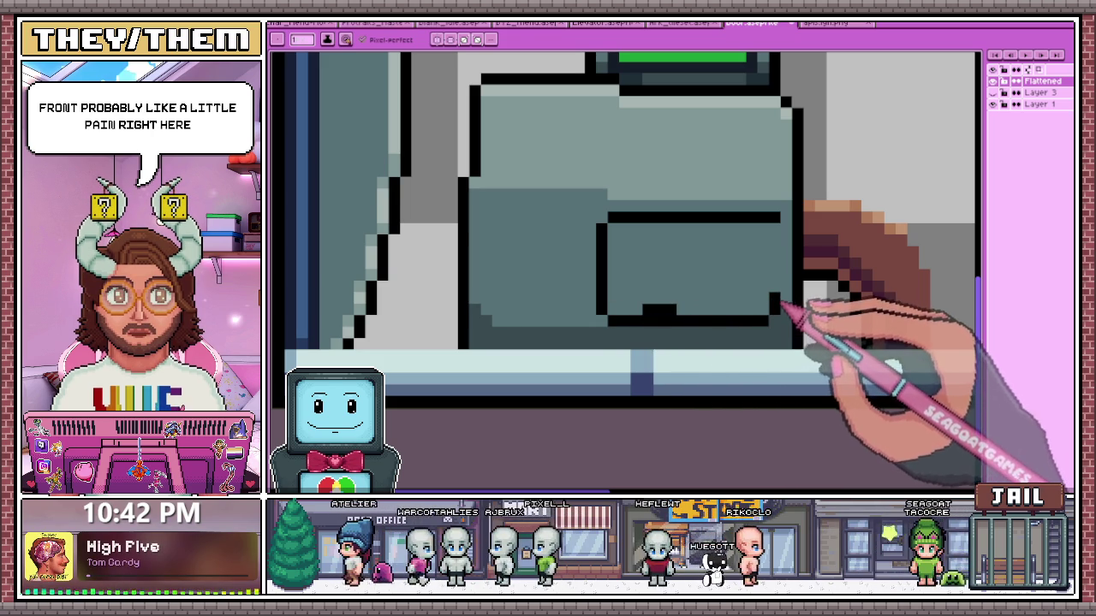
drag(781, 305, 780, 244)
Zoom around the door sprite with the eyedropper ready to sample a colour
key(i)
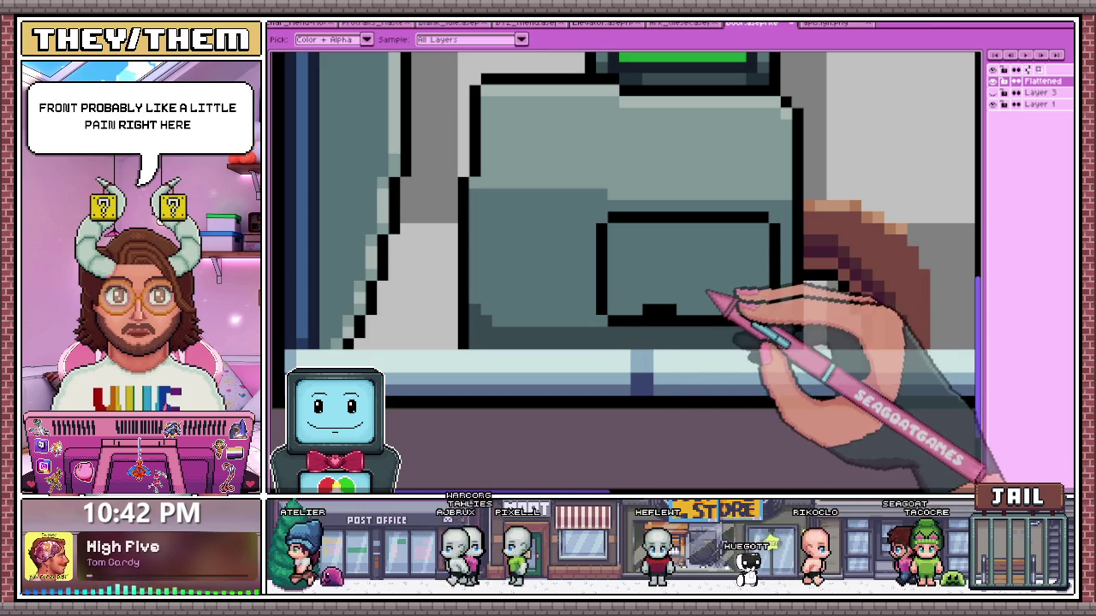
scroll(668, 310, down, 3)
scroll(594, 252, down, 3)
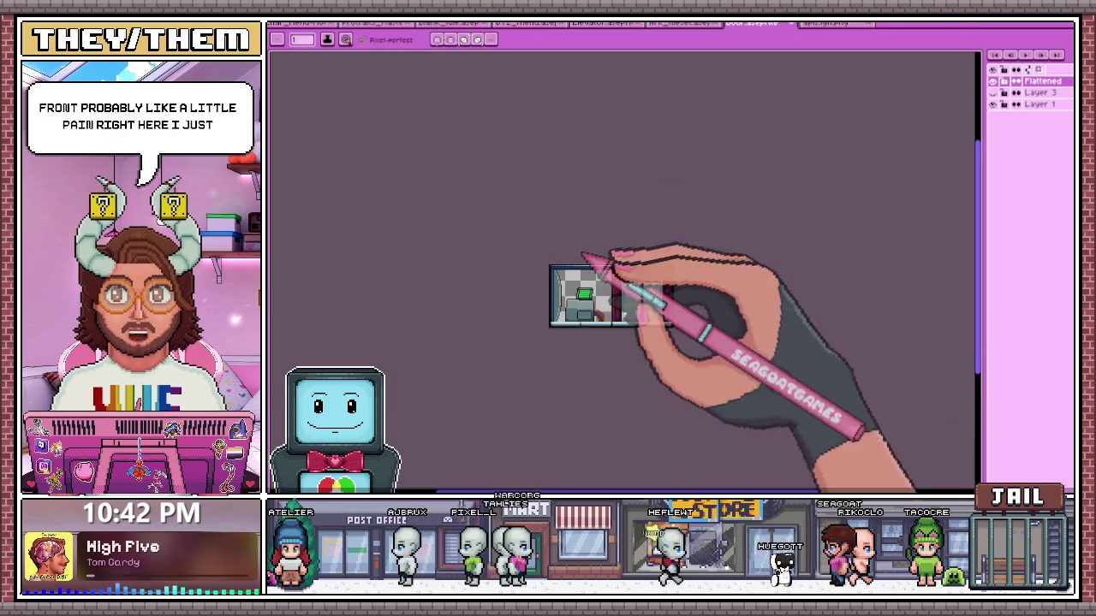
scroll(576, 263, up, 1)
scroll(579, 308, up, 2)
scroll(587, 256, up, 1)
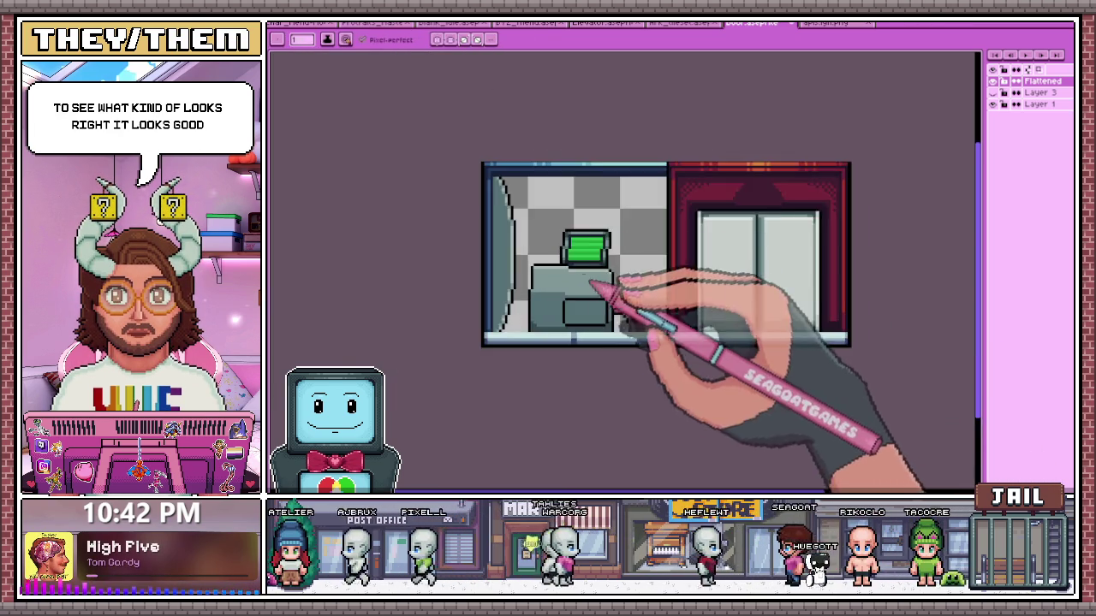
scroll(587, 252, up, 2)
scroll(568, 257, up, 2)
scroll(568, 262, up, 2)
key(i)
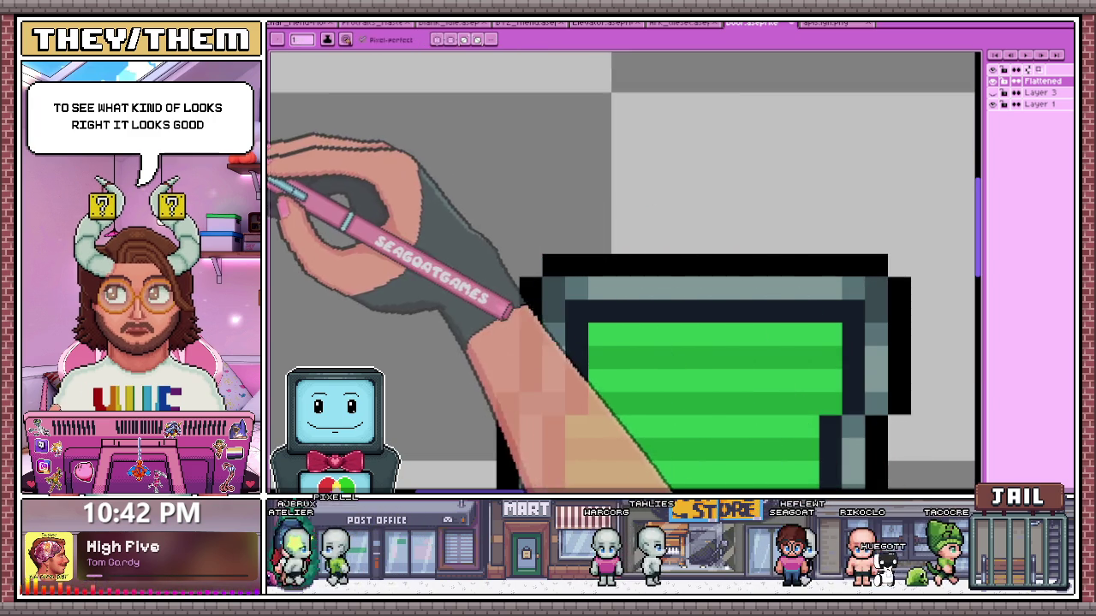
Paint the monitor's top row light grey and add a black top-left edge
click(553, 247)
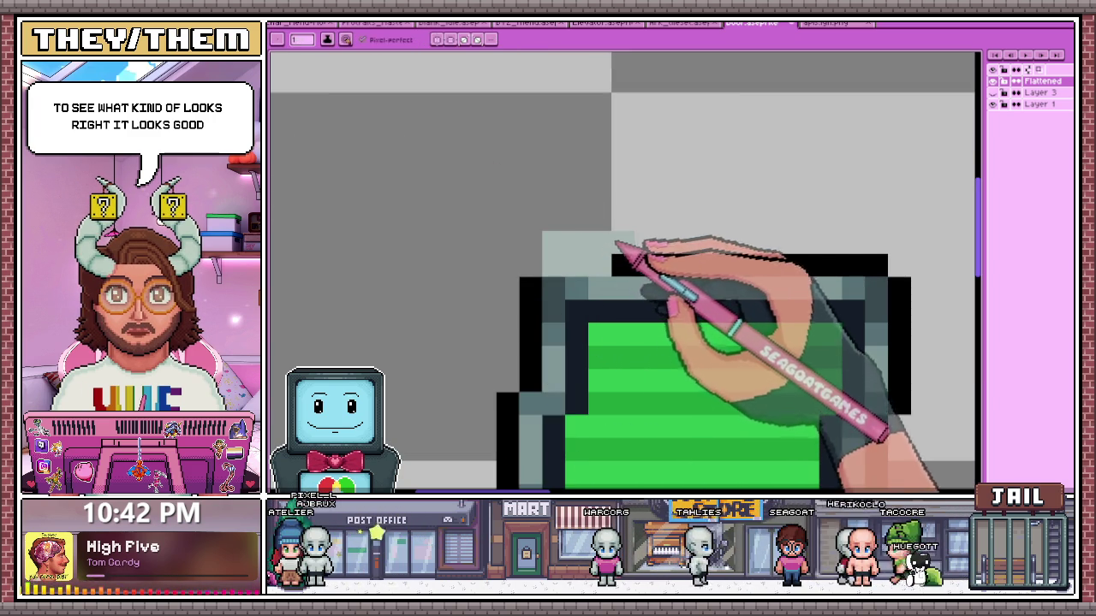
drag(874, 261, 637, 270)
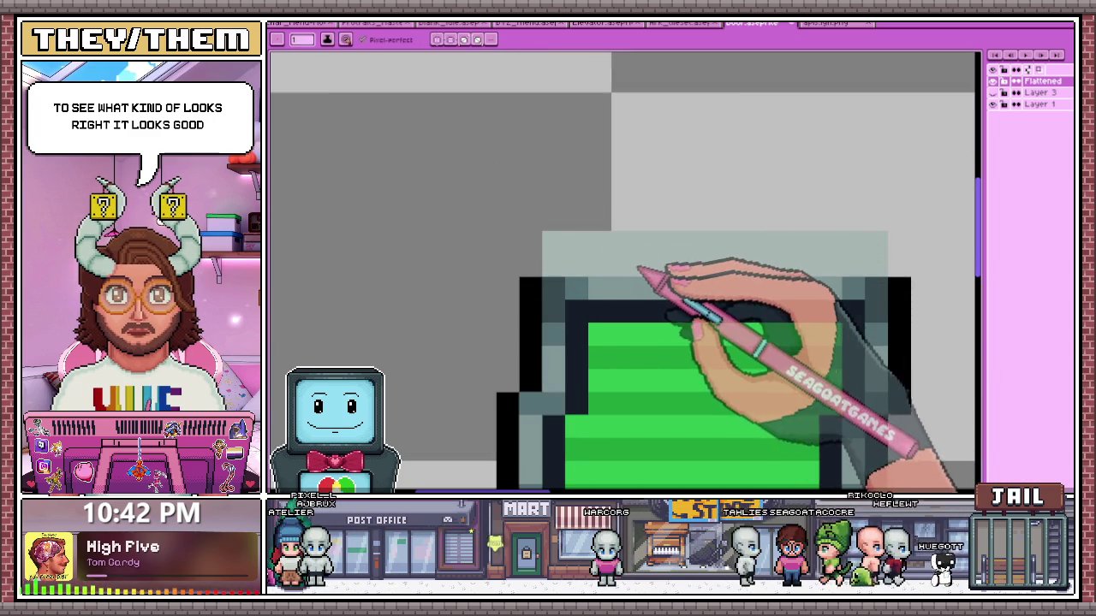
key(b)
drag(532, 278, 534, 244)
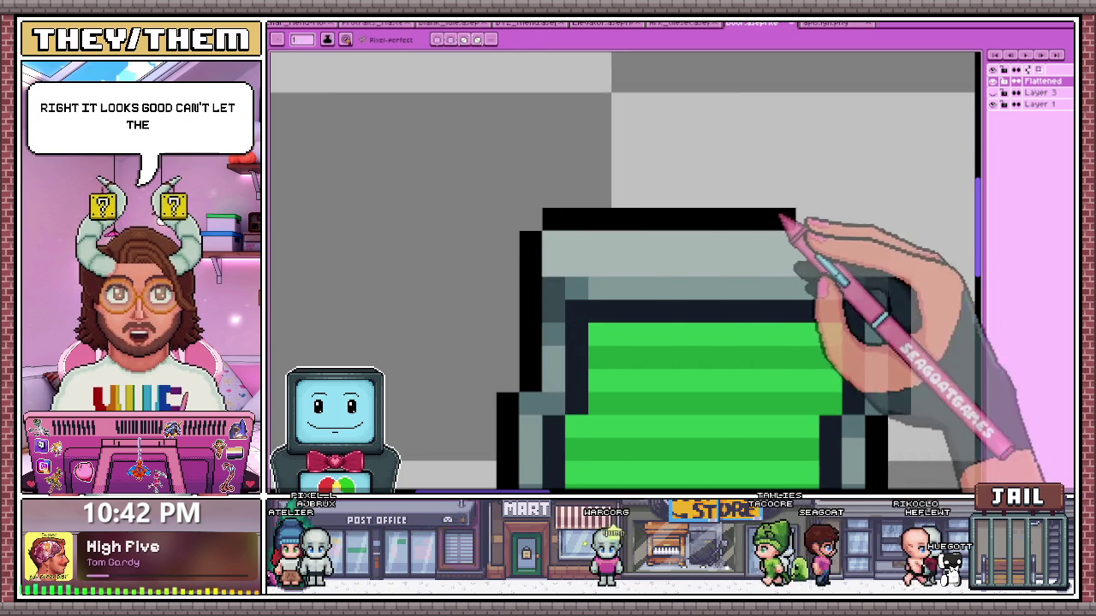
Zoom in and out to inspect the monitor, then ready the eyedropper
scroll(514, 244, down, 3)
scroll(506, 243, down, 2)
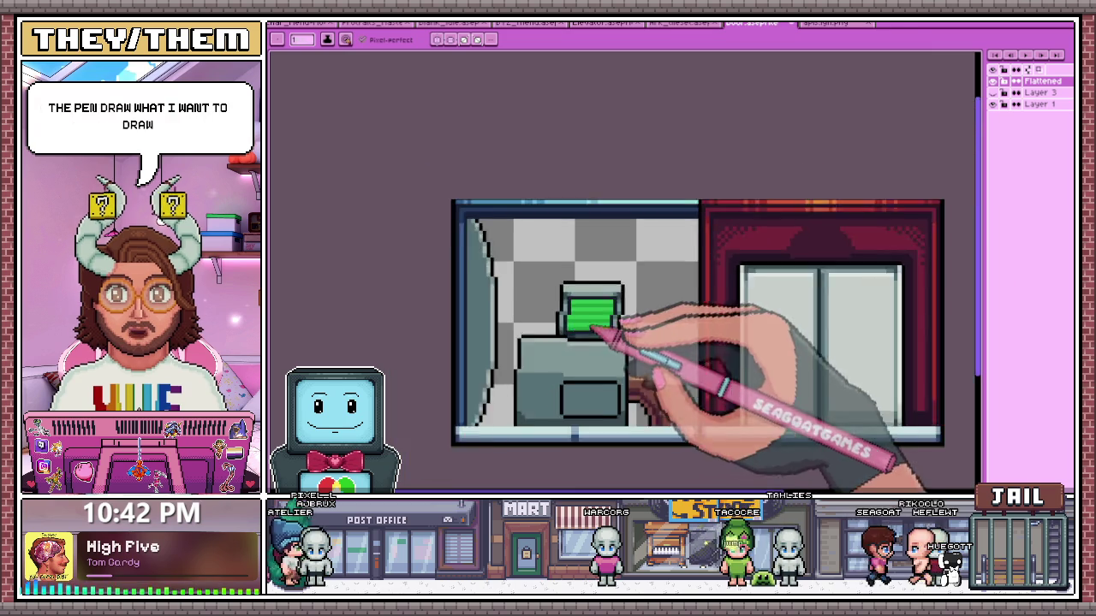
scroll(611, 318, down, 2)
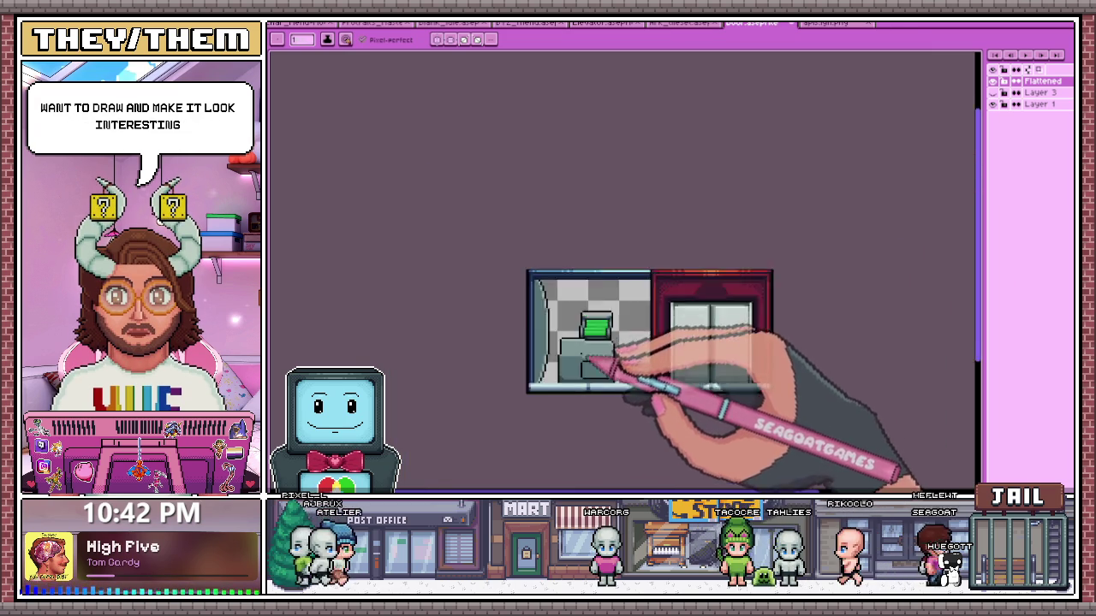
scroll(589, 360, up, 2)
scroll(599, 313, up, 2)
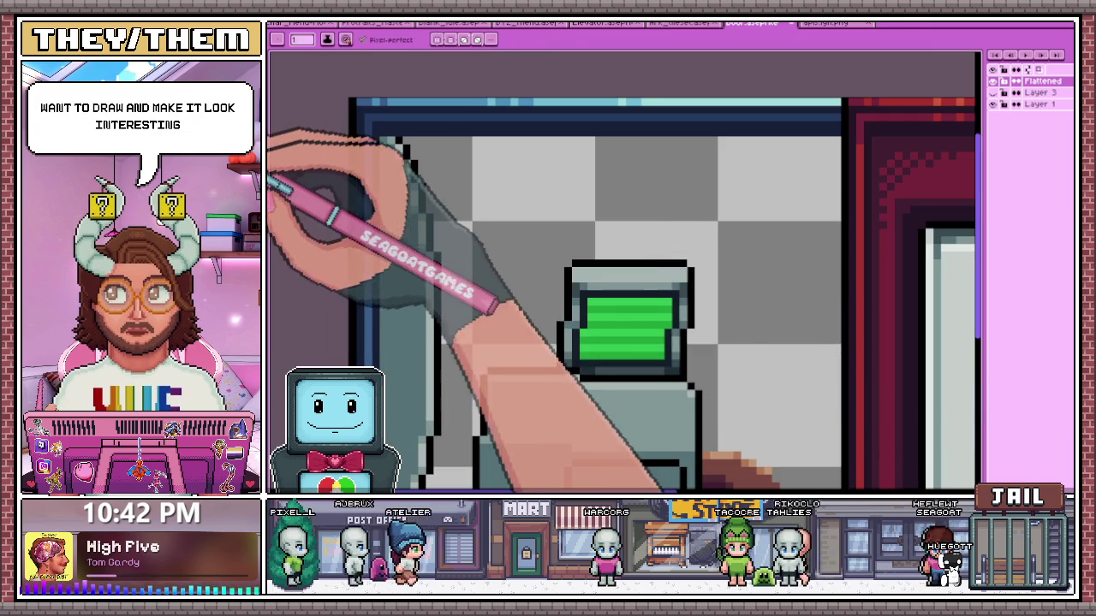
scroll(575, 274, up, 1)
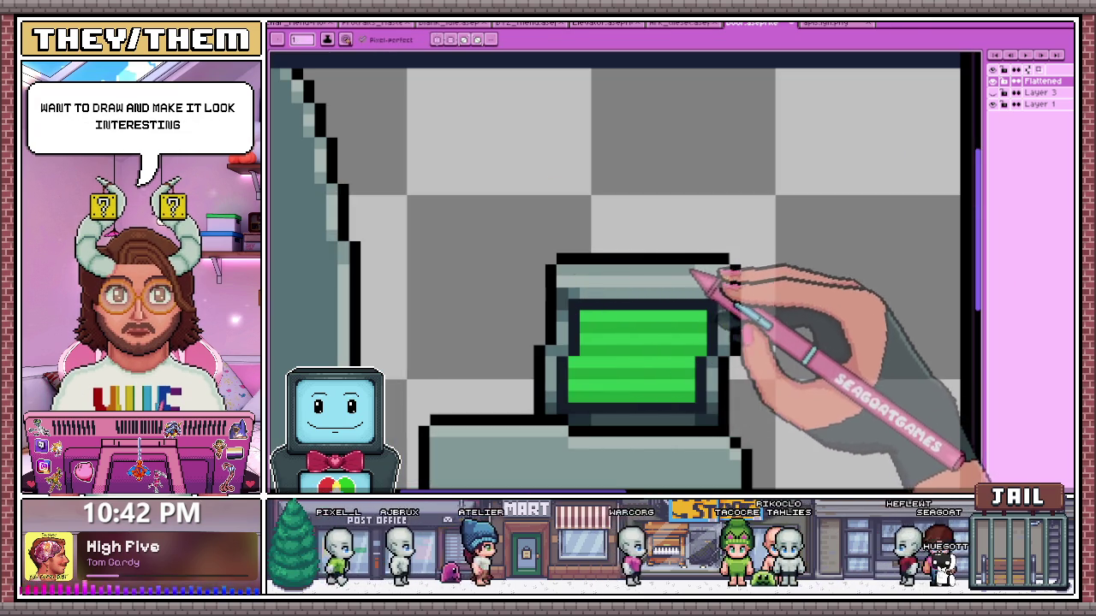
scroll(697, 266, down, 3)
scroll(672, 291, down, 1)
scroll(661, 310, down, 1)
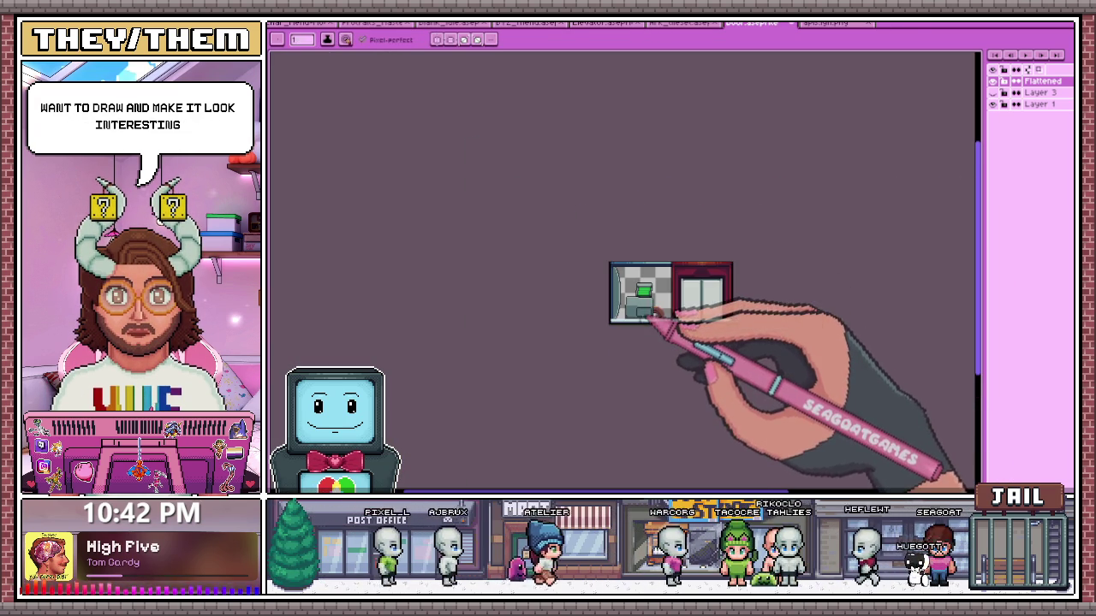
scroll(651, 296, up, 3)
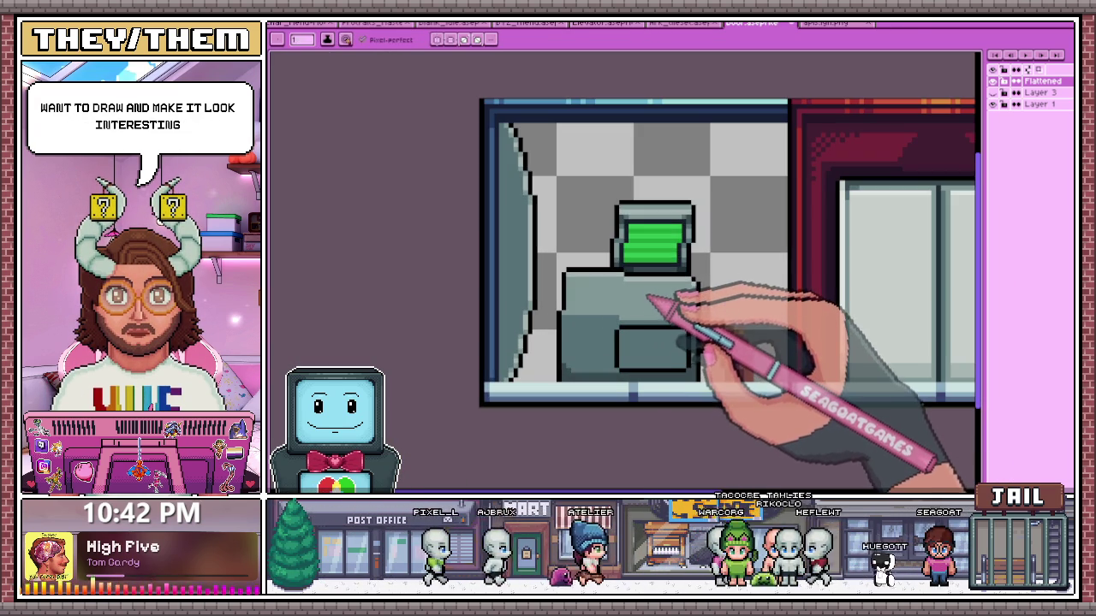
scroll(685, 231, up, 1)
scroll(695, 207, up, 1)
key(alt)
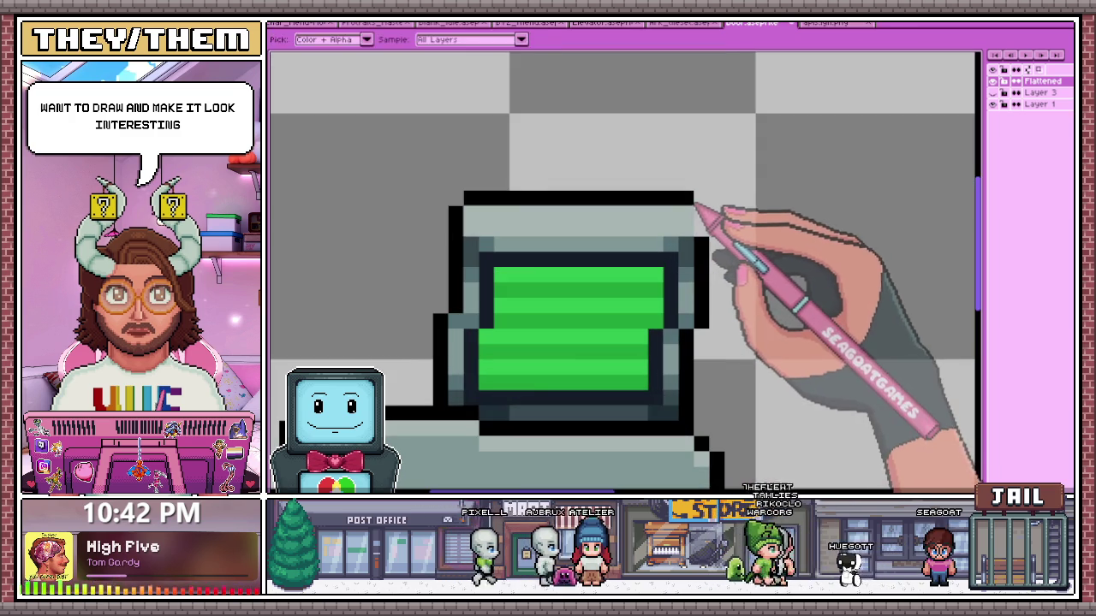